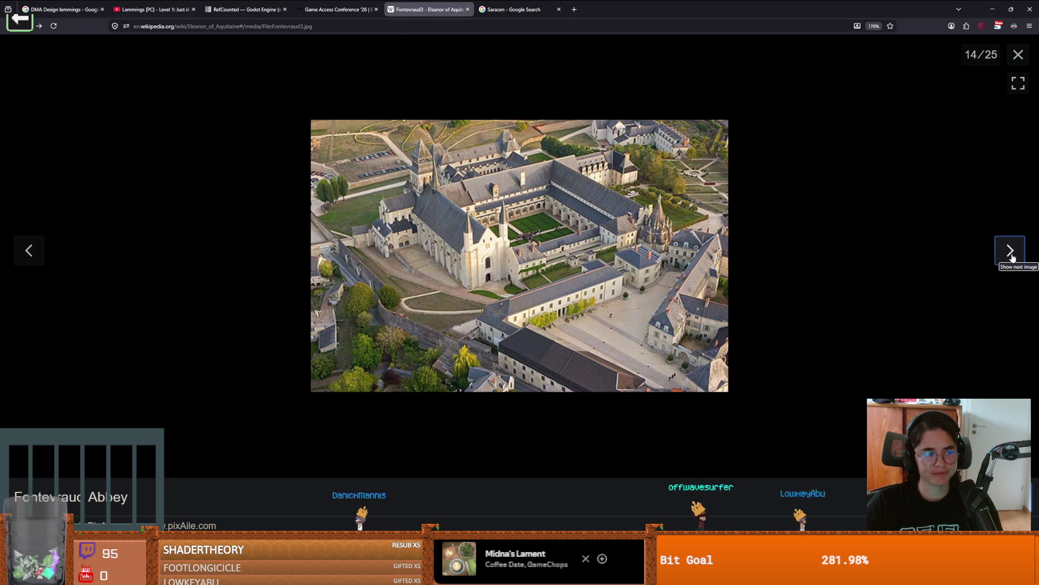
Advance past the tomb effigies and royal heads to the donor portrait, viewing its full-size original briefly
left_click(1011, 251)
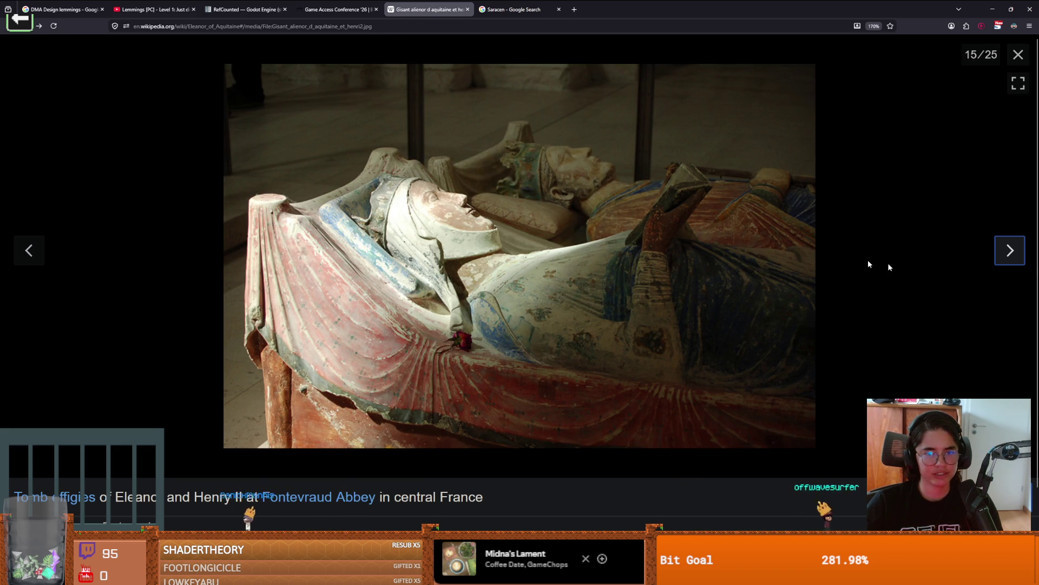
left_click(1006, 260)
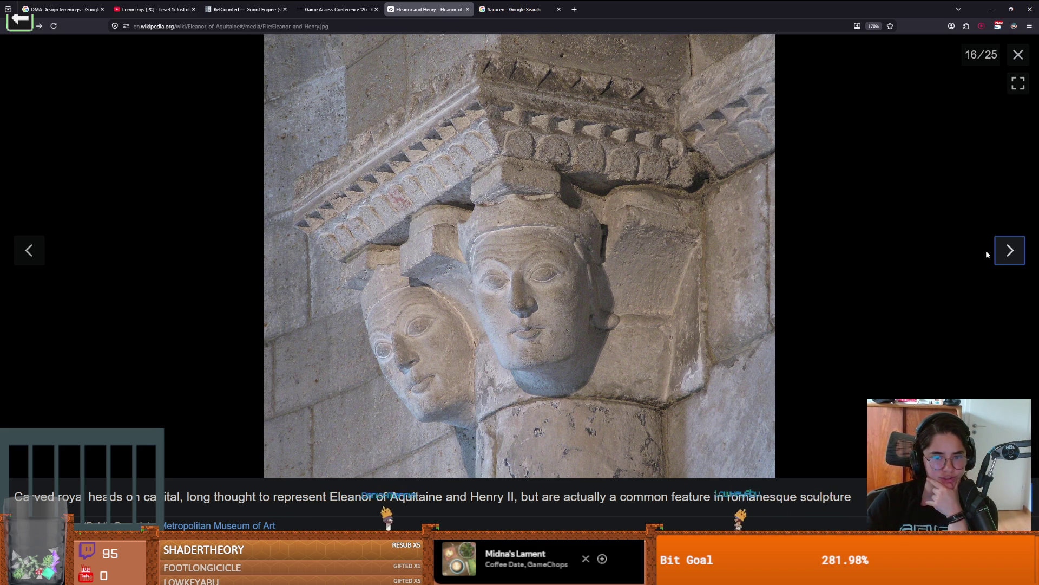
left_click(1011, 251)
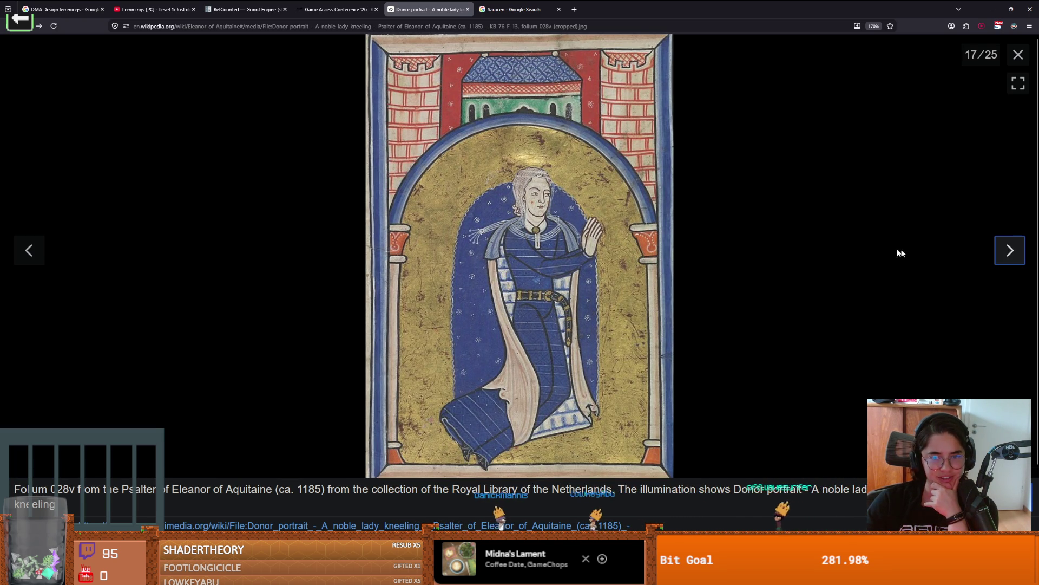
left_click(559, 318)
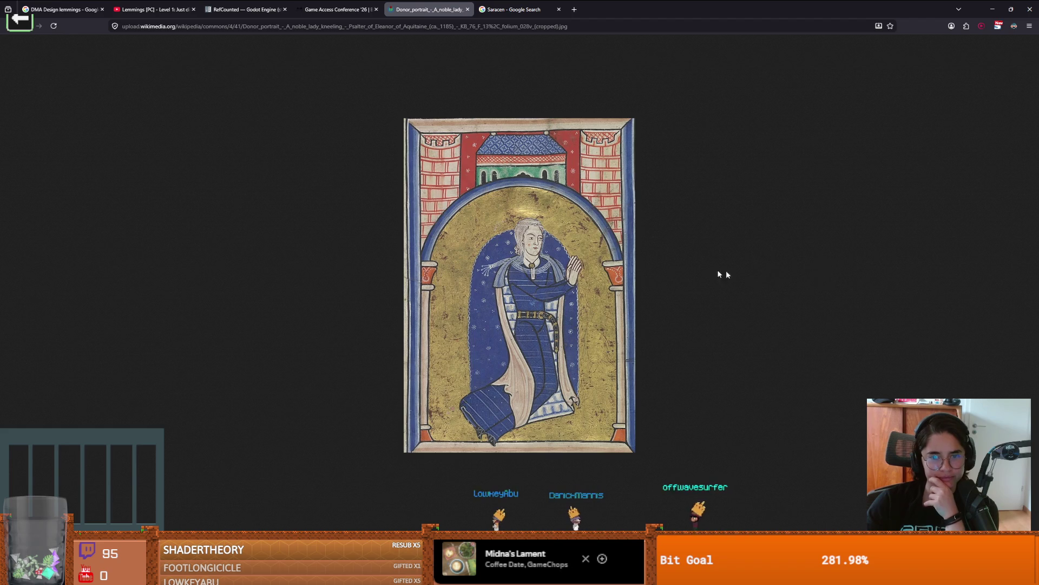
left_click(336, 9)
left_click(427, 9)
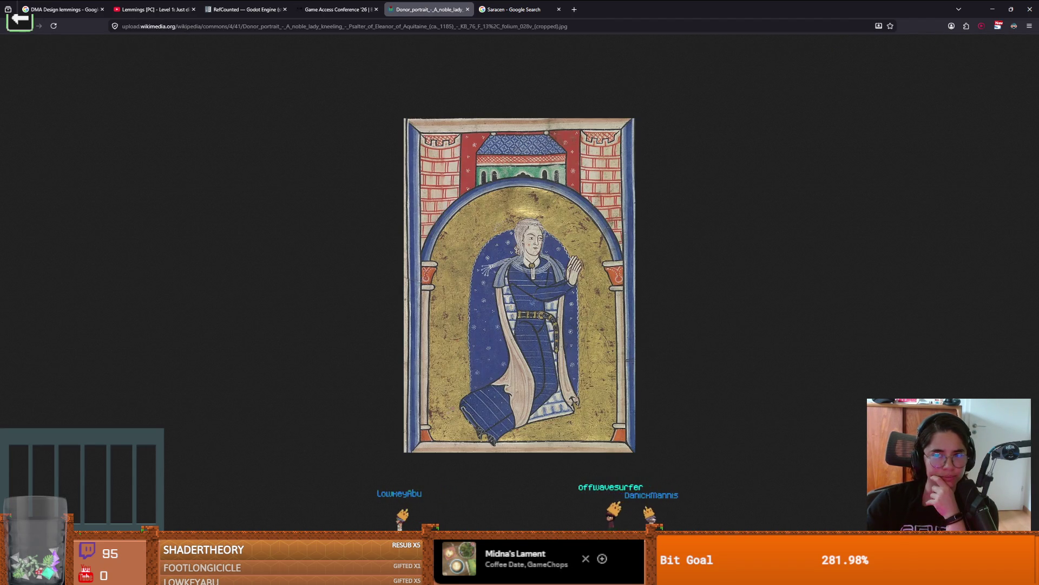
key("alt+Left")
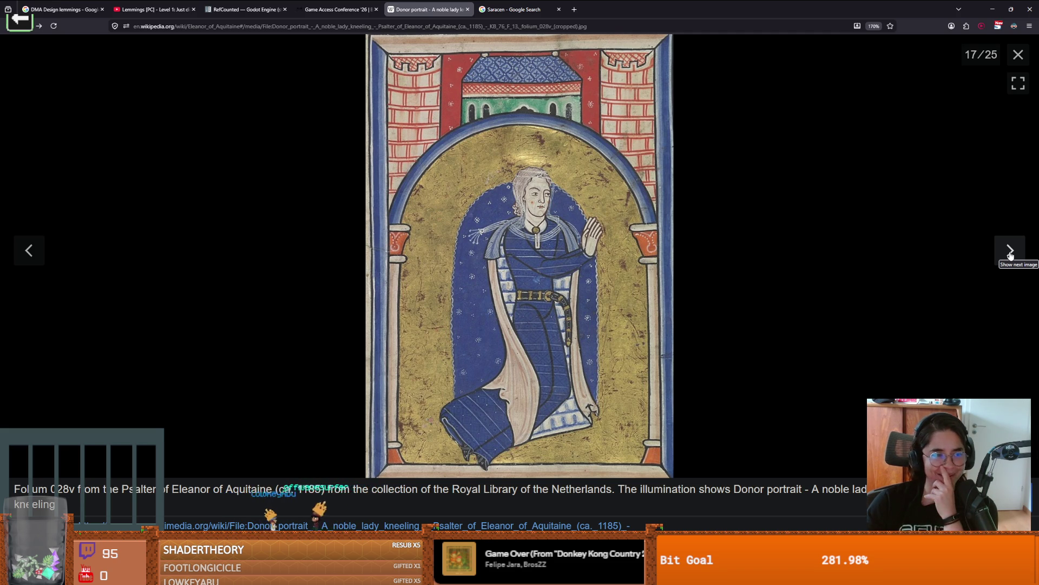
Continue through the stained glass window and mural images toward the crowned lady in red
left_click(1010, 254)
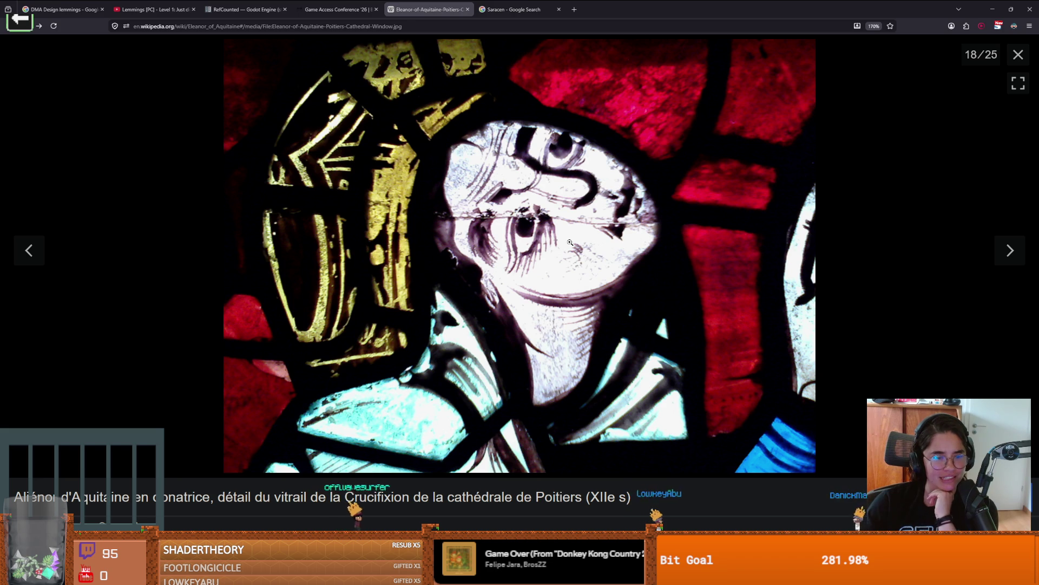
left_click(1011, 250)
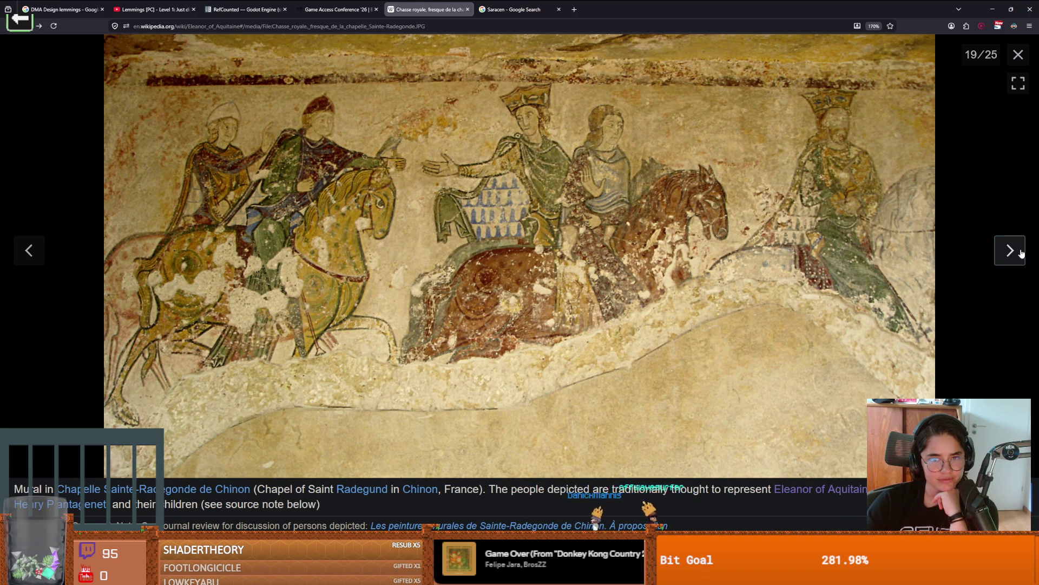
left_click(1021, 253)
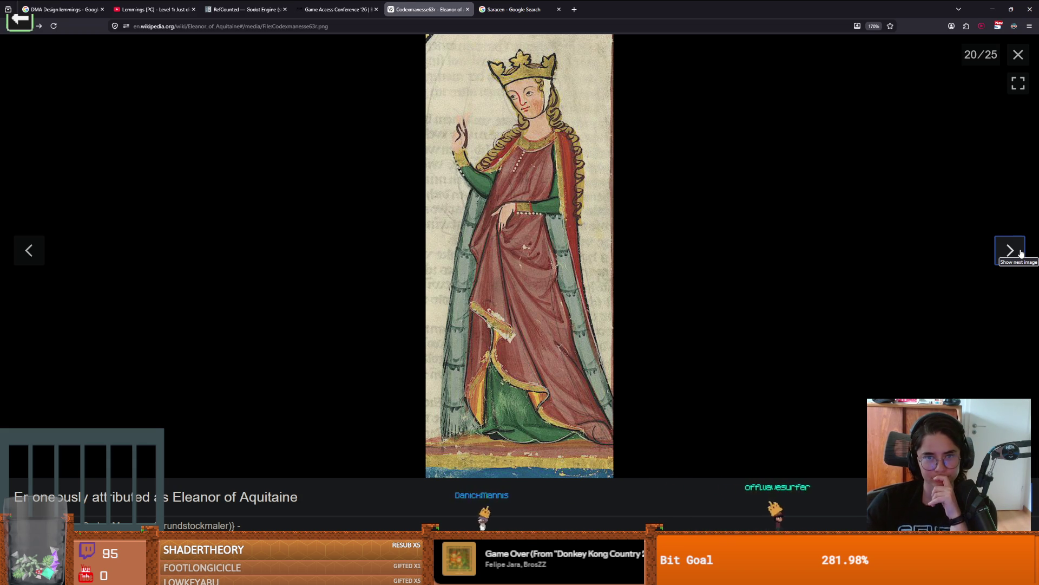
Step through the seal, Saint Bernard and stained-glass charter images, viewing the stained glass full size
left_click(1021, 253)
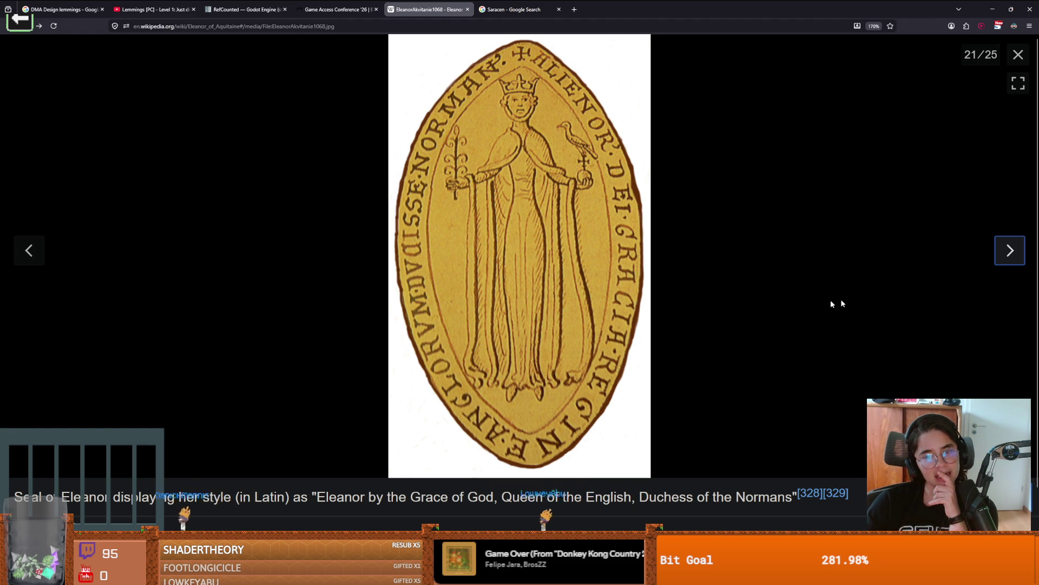
left_click(1003, 251)
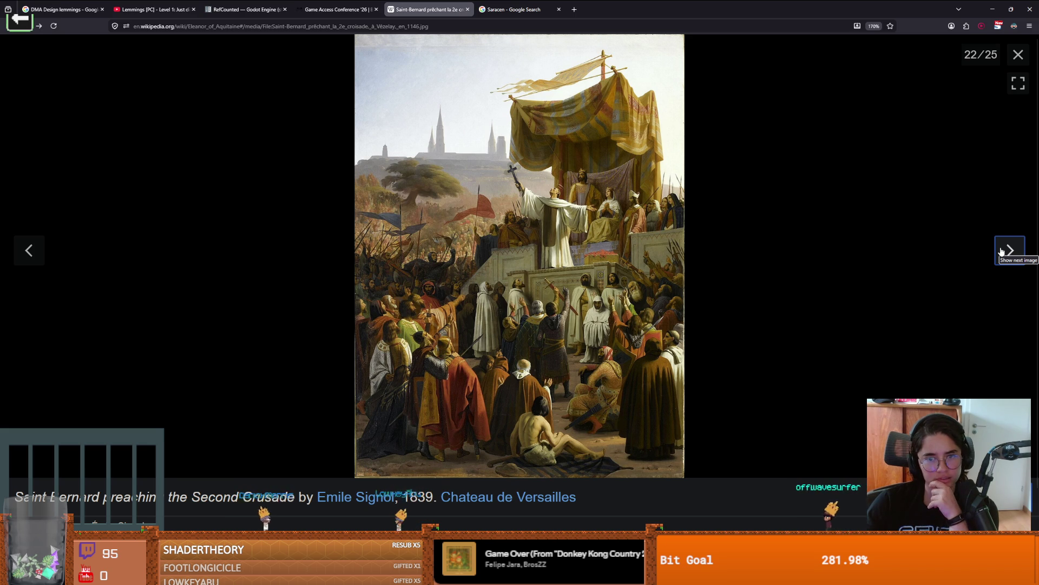
left_click(1003, 251)
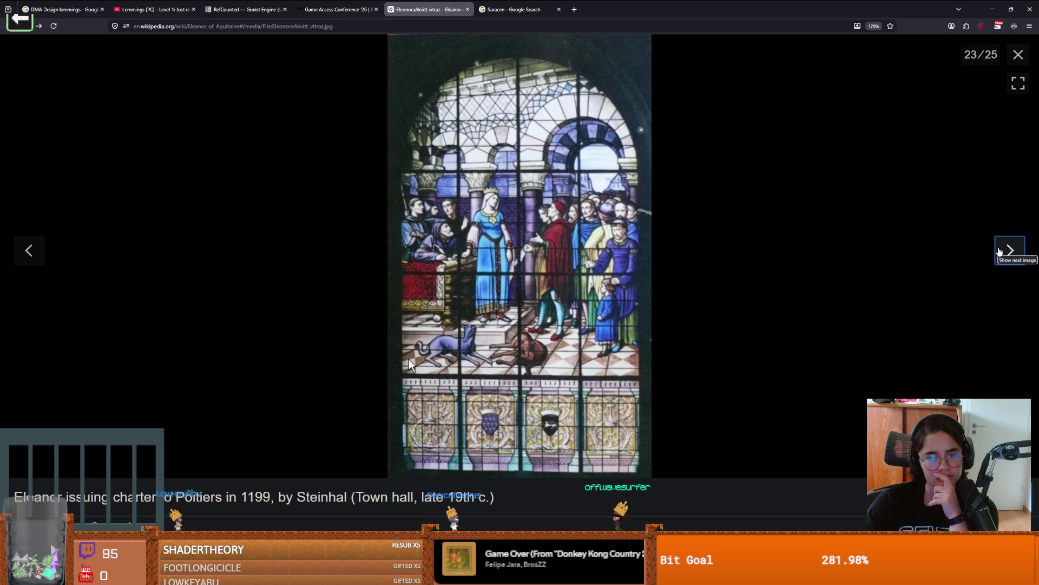
left_click(470, 363)
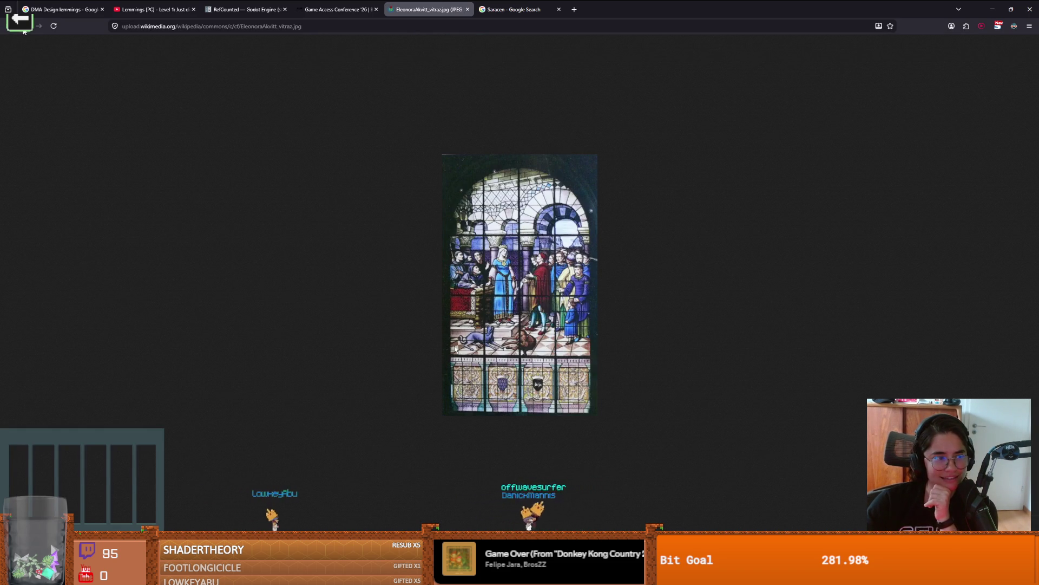
key("alt+Left")
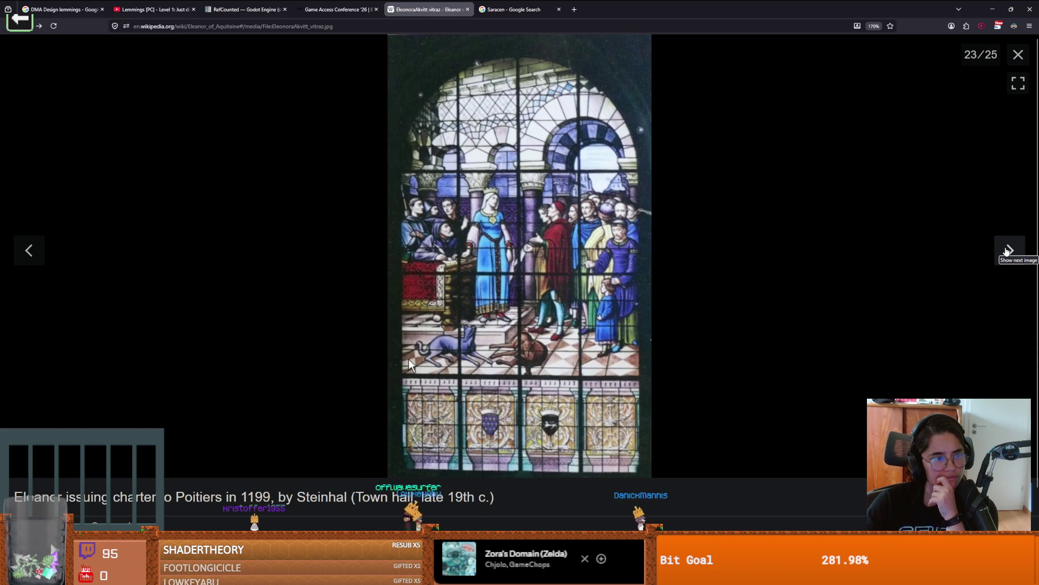
Continue past the Hepburn still and image 25, wrapping around to image 8, Crusaders at Antioch
left_click(1007, 250)
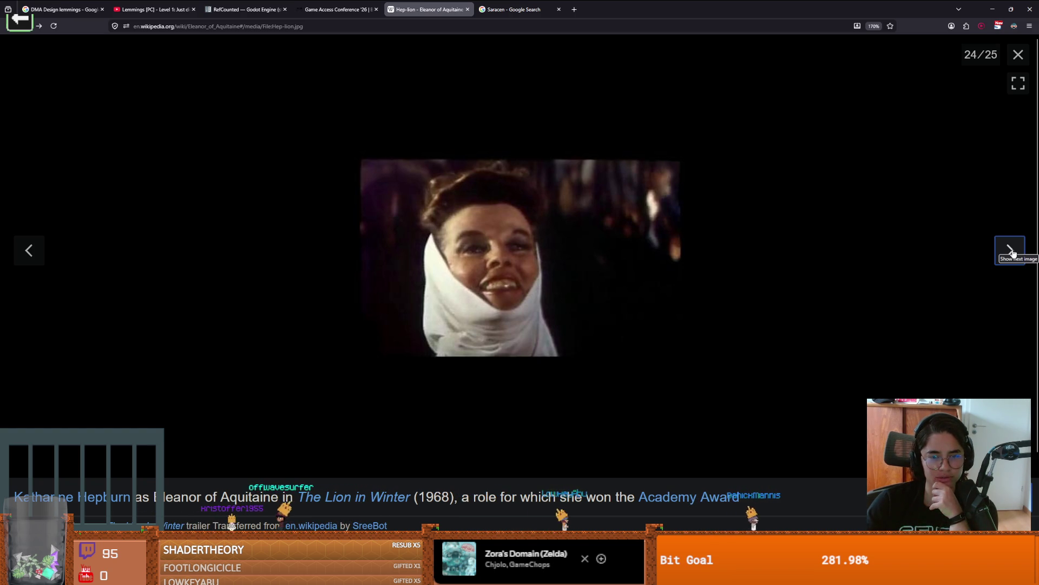
left_click(1011, 250)
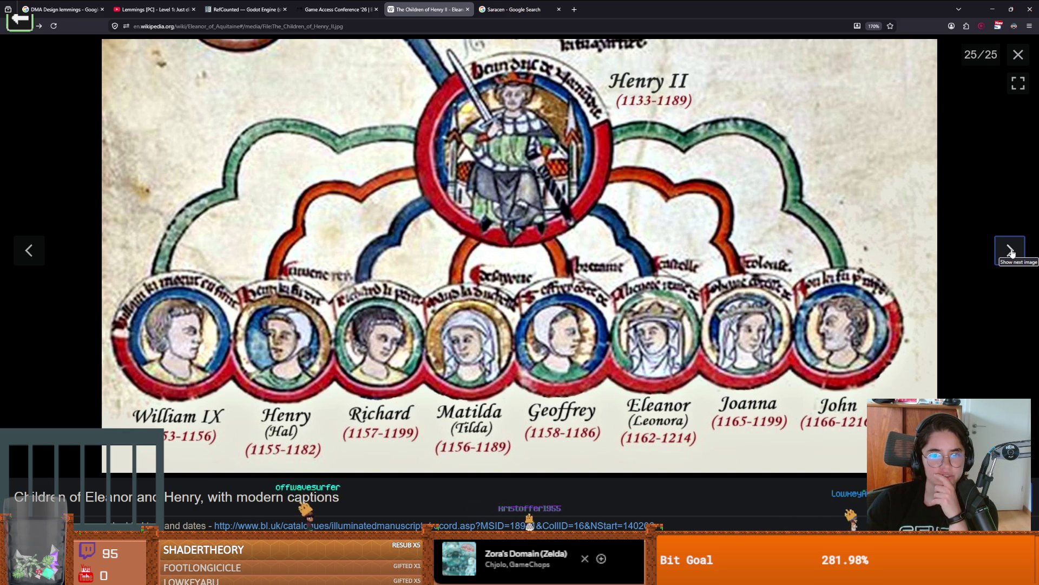
left_click(1011, 253)
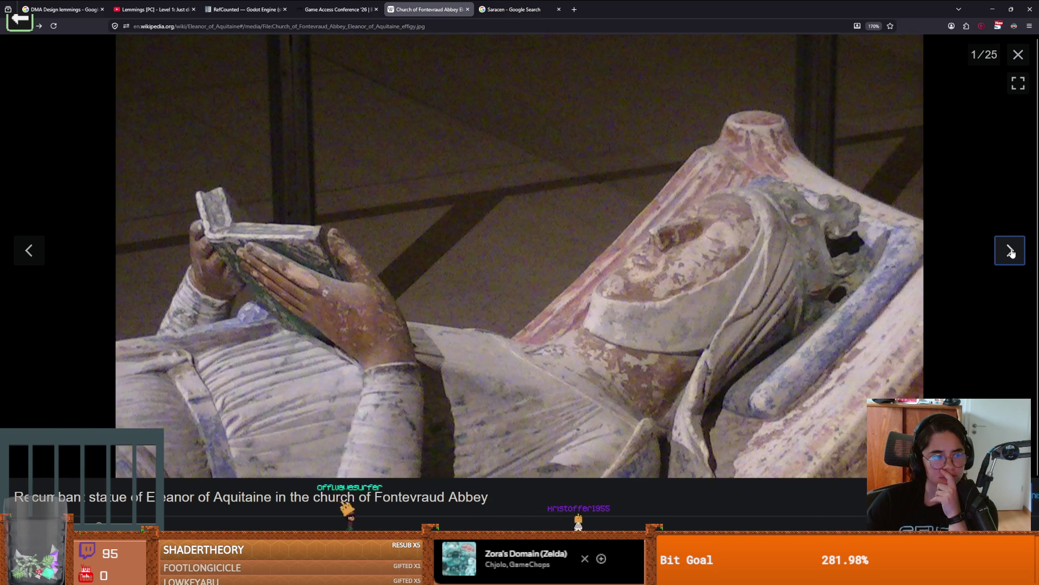
left_click(1010, 252)
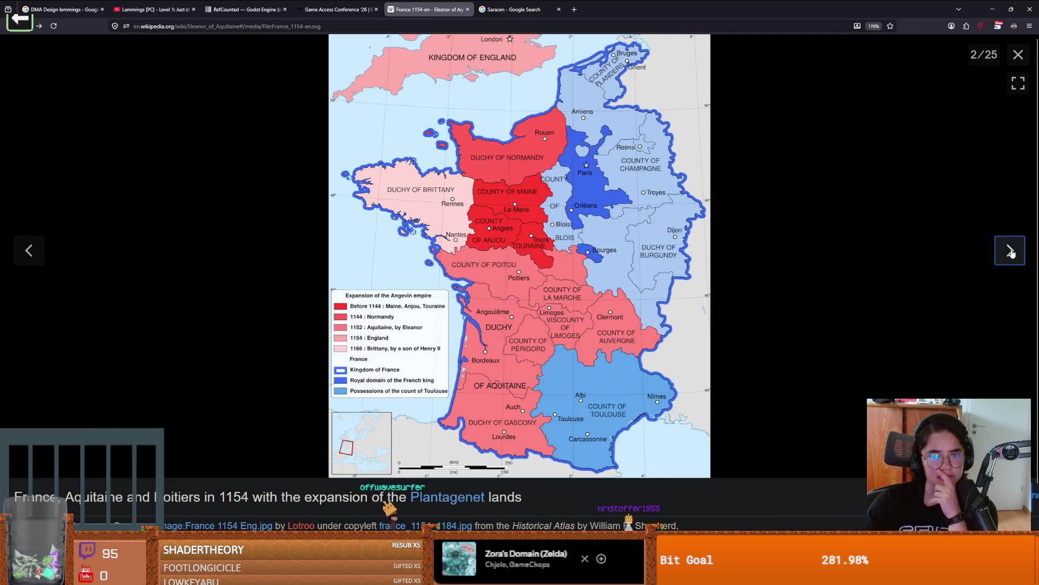
left_click(1011, 253)
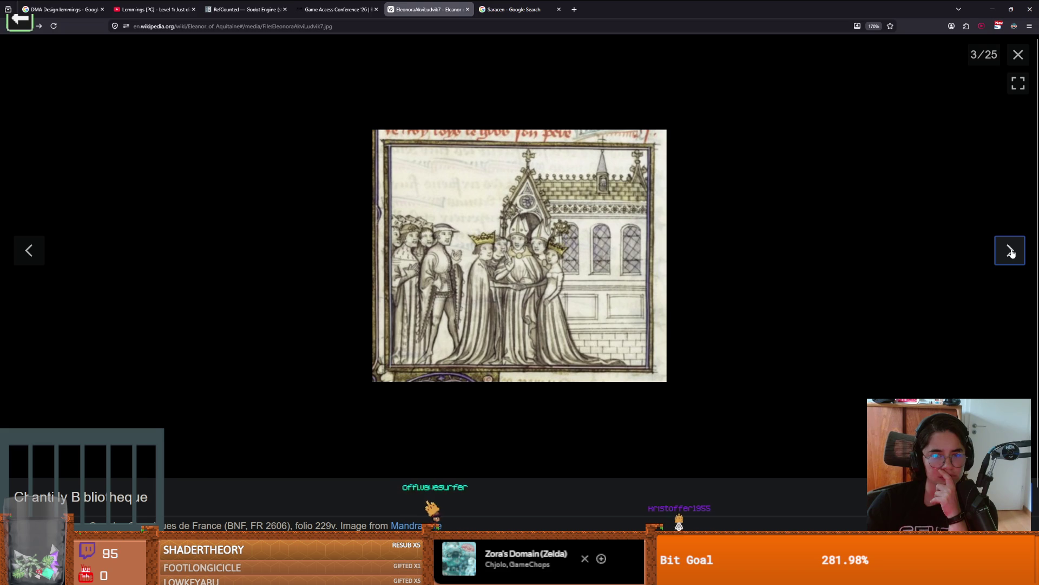
left_click(1011, 253)
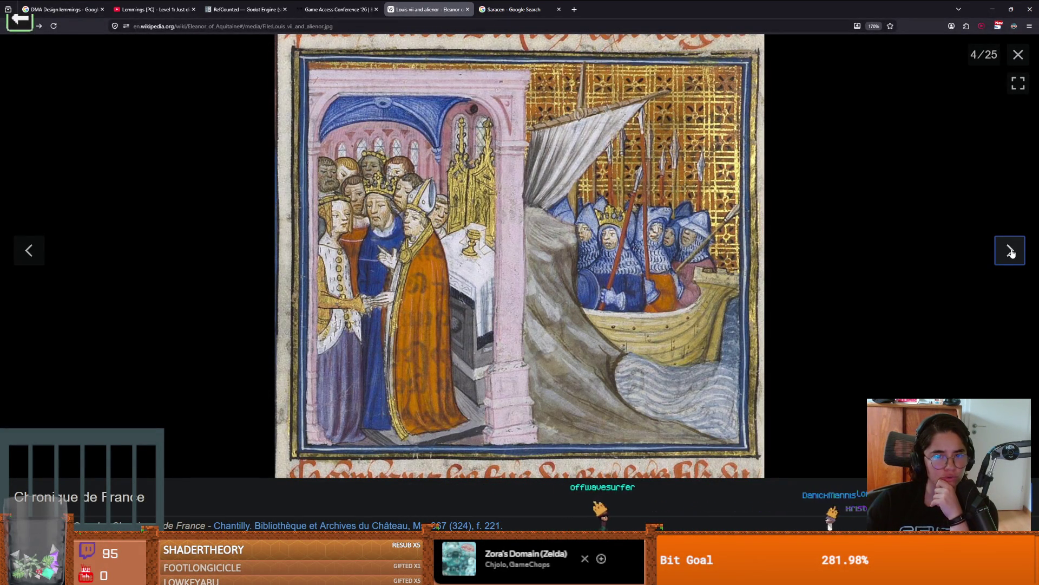
left_click(1011, 253)
left_click(1011, 253)
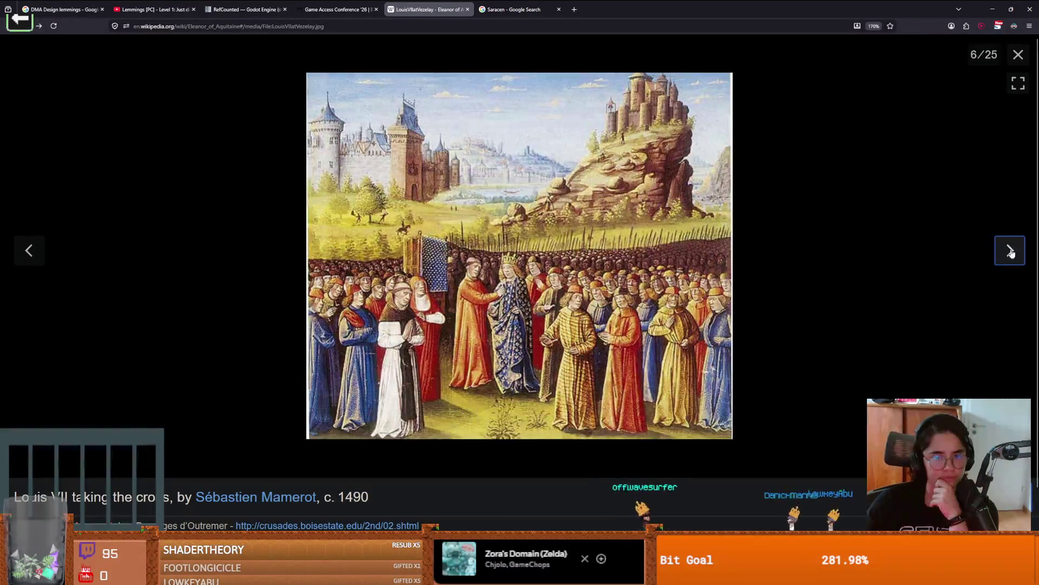
left_click(1011, 253)
left_click(1011, 252)
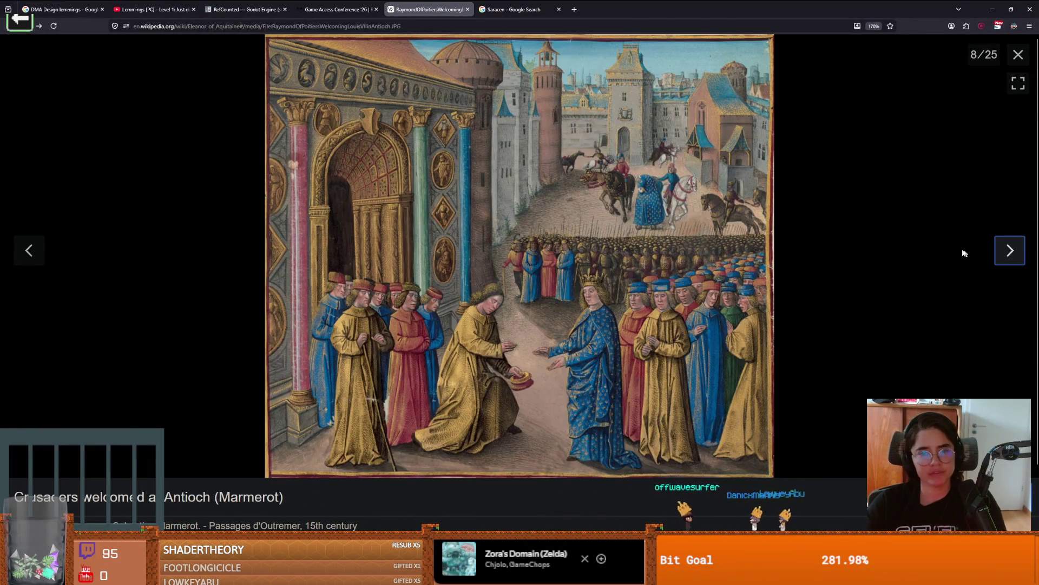
Close the lightbox, skim the Eleanor of Aquitaine article, then switch via Godot to Aseprite's items.png
key("Escape")
mouse_move(481, 304)
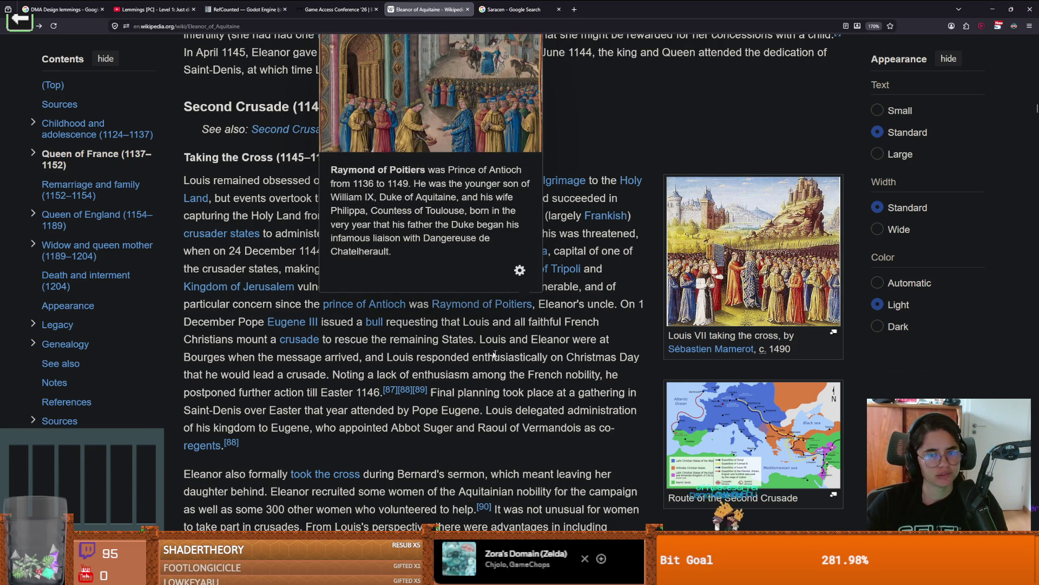
scroll(526, 411, "down", 15)
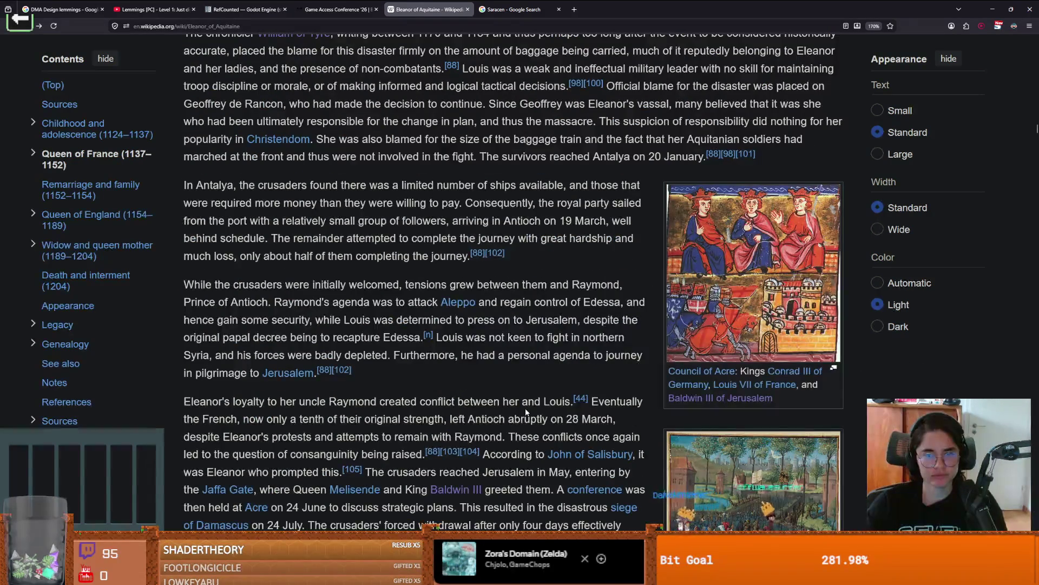
scroll(526, 412, "down", 15)
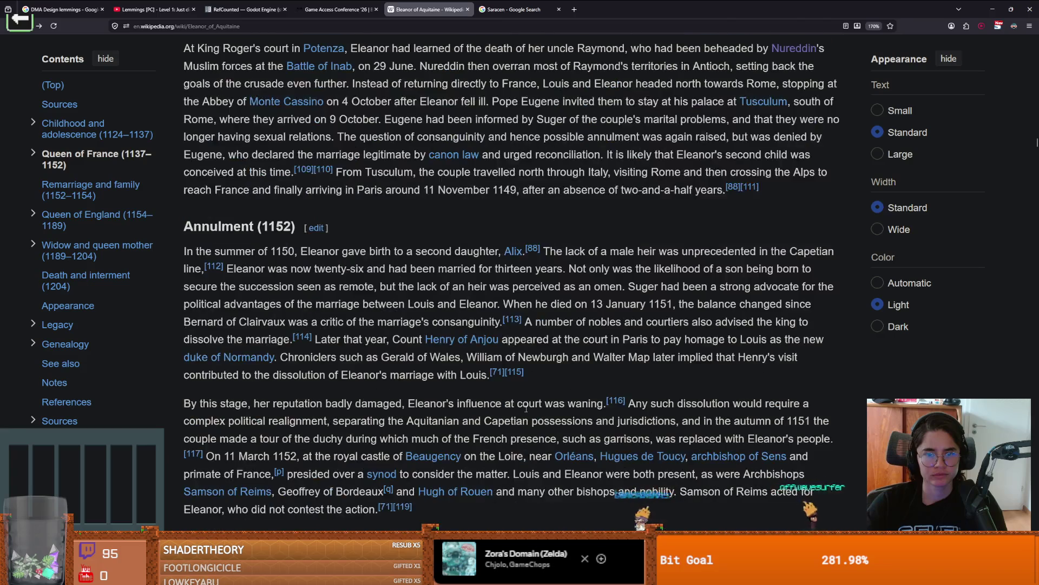
scroll(525, 408, "up", 10)
key("alt+Tab")
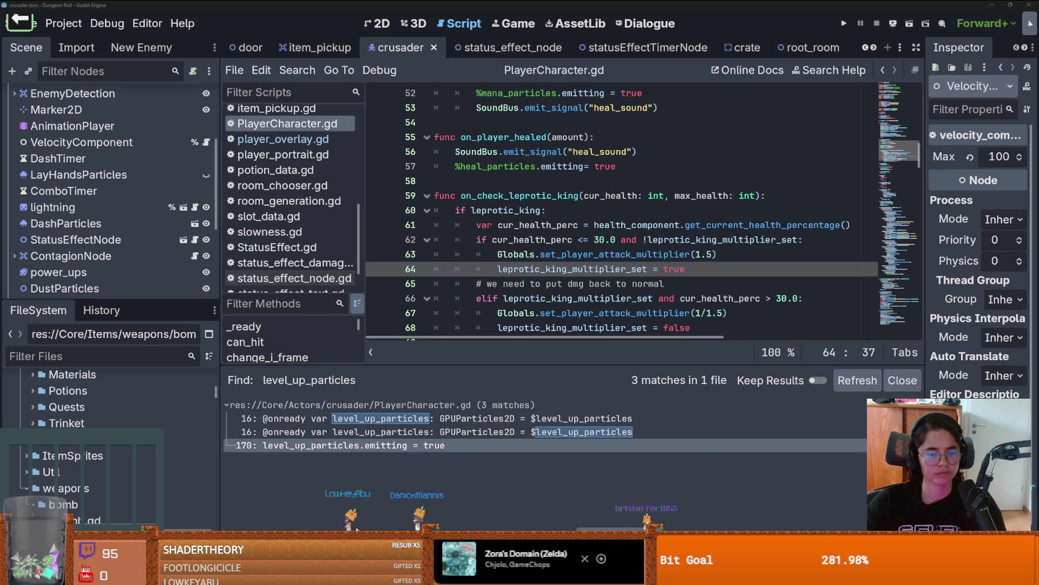
key("alt+Tab")
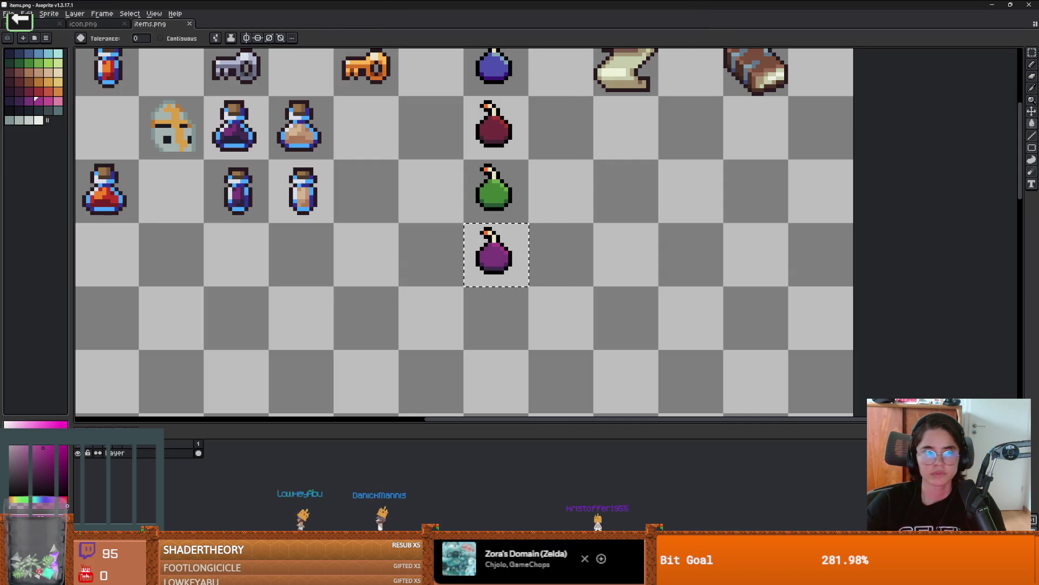
Open GuglielmoEmbriaco_sprite.aseprite from the recent files list
left_click(43, 24)
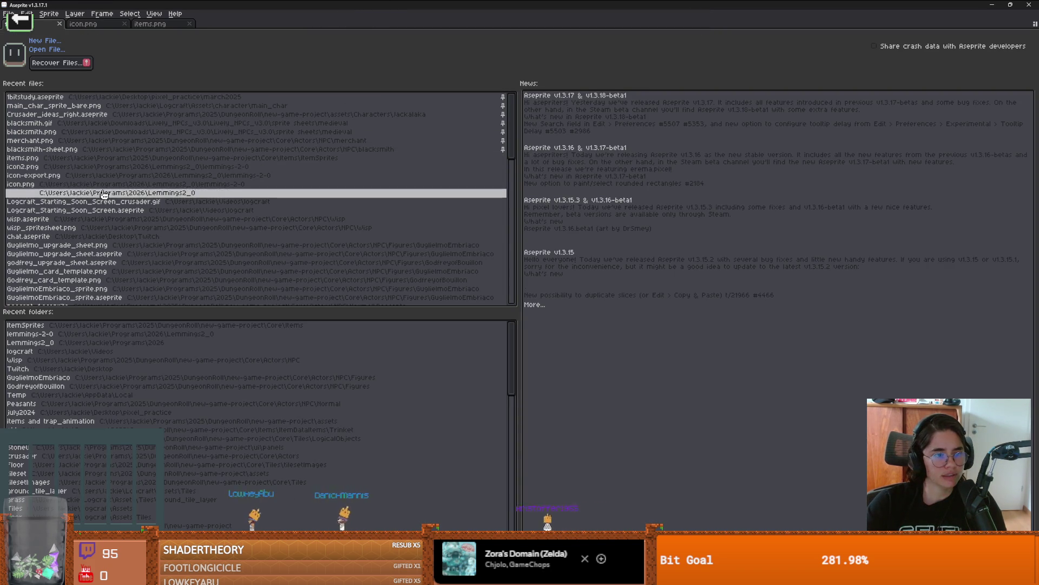
left_click(105, 250)
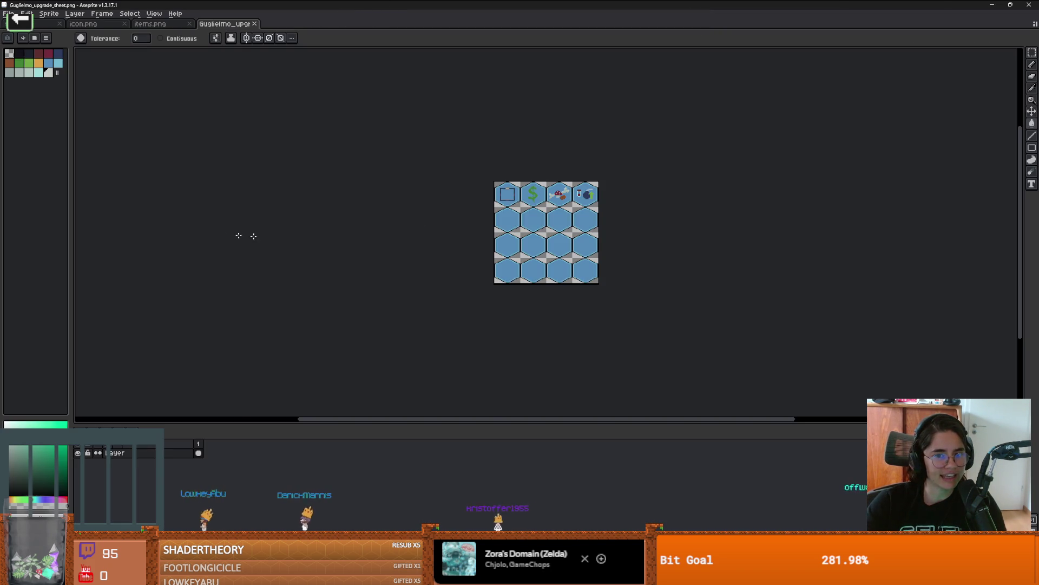
scroll(464, 193, "up", 2)
left_click(9, 14)
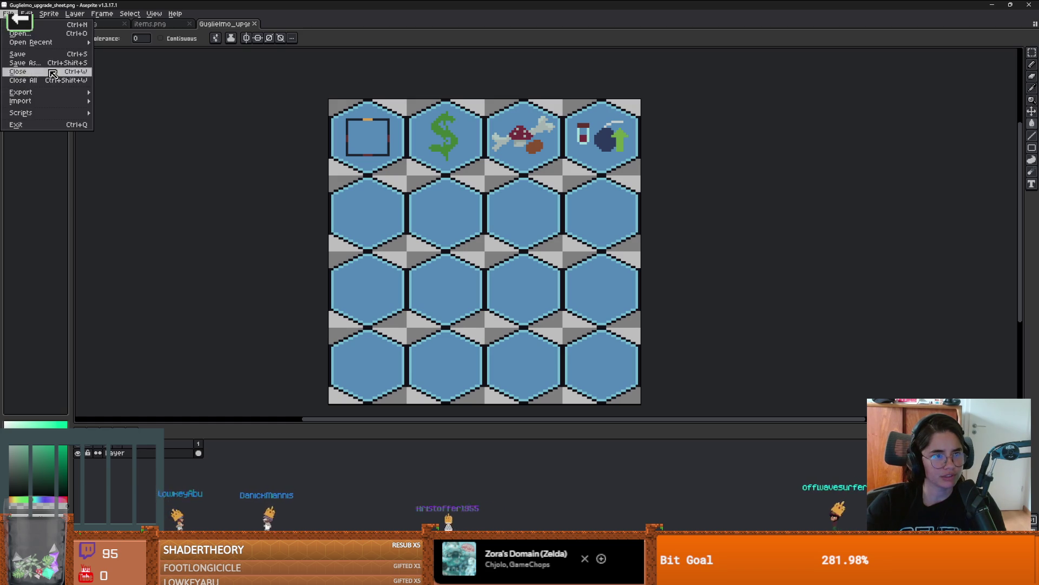
mouse_move(94, 93)
mouse_move(40, 44)
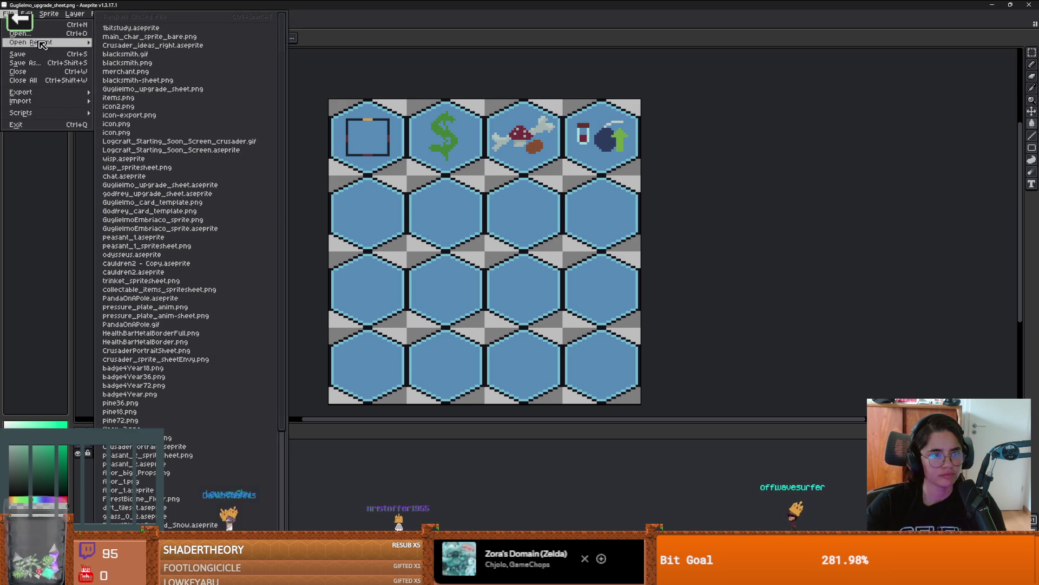
left_click(226, 229)
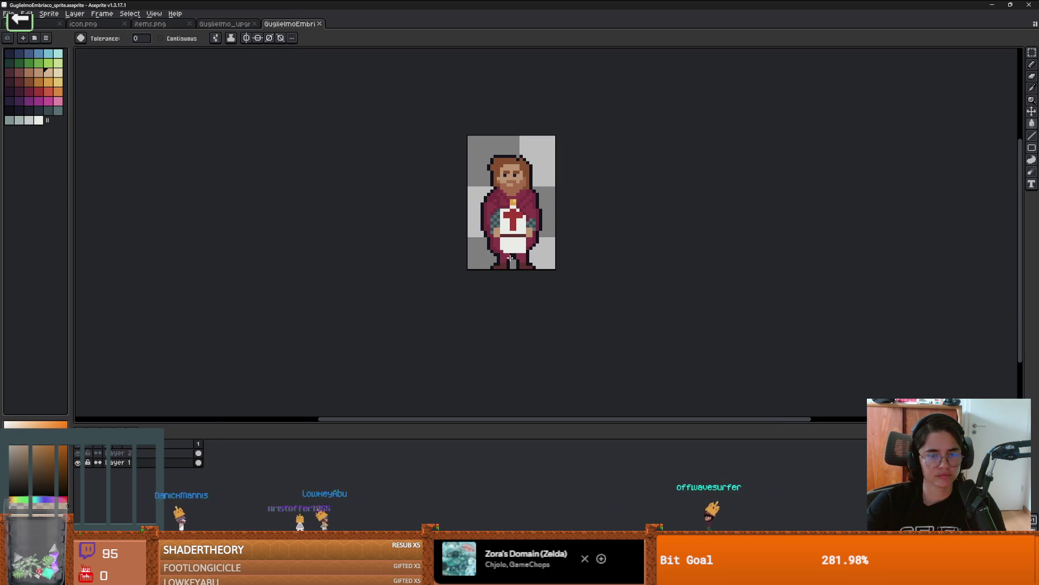
Check Layer 1 and Layer 2 visibility, merge them, copy the whole knight, then undo the merge
left_click(79, 462)
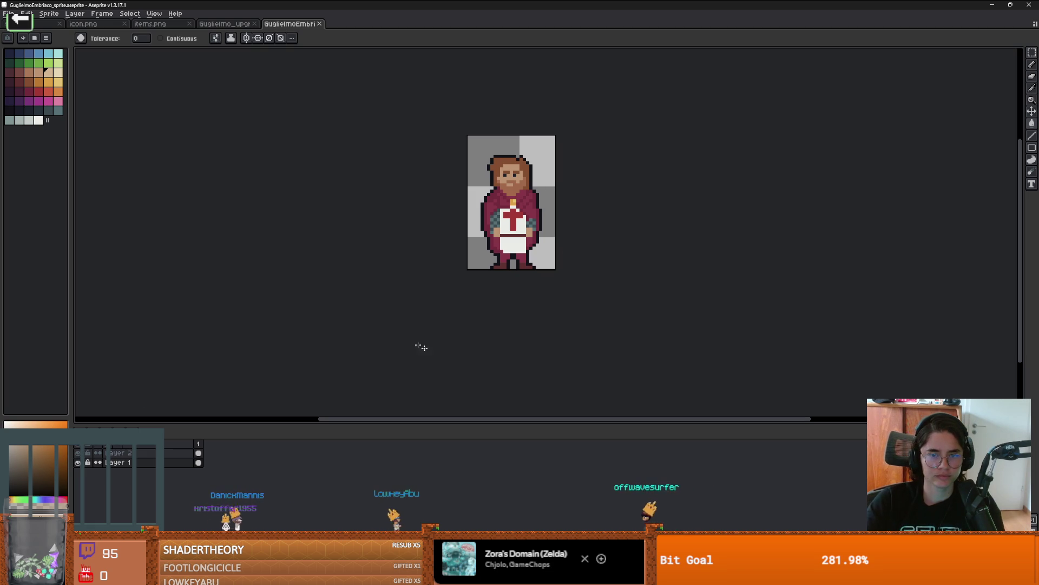
left_click(79, 462)
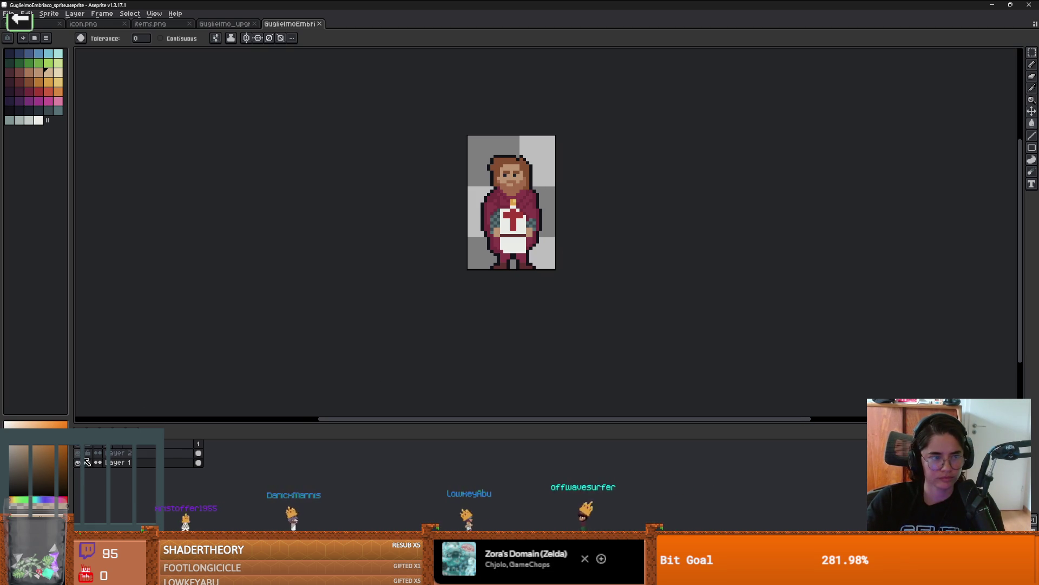
left_click(86, 455)
left_click(86, 454)
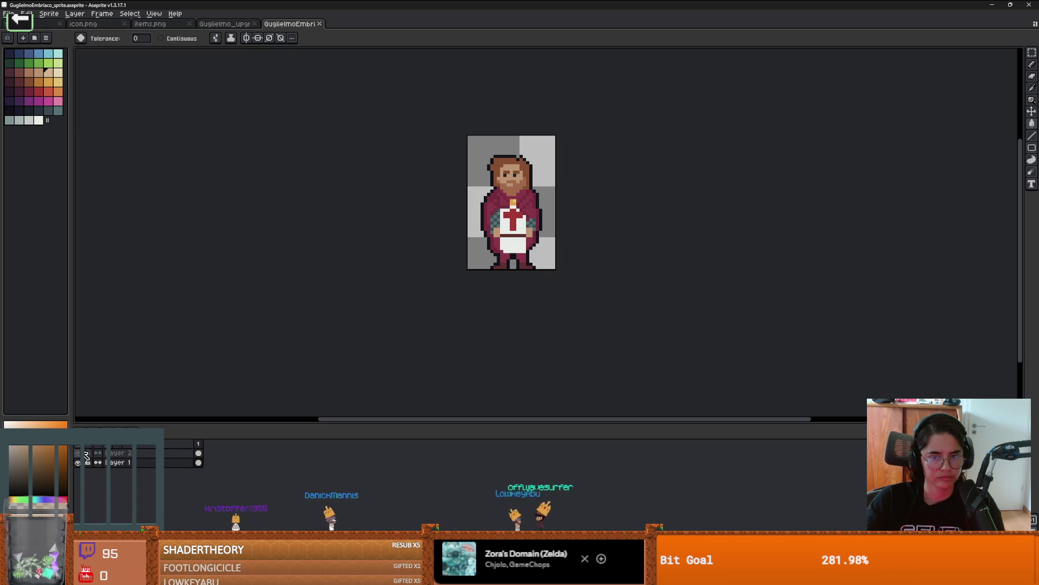
left_click_drag(129, 453, 165, 461)
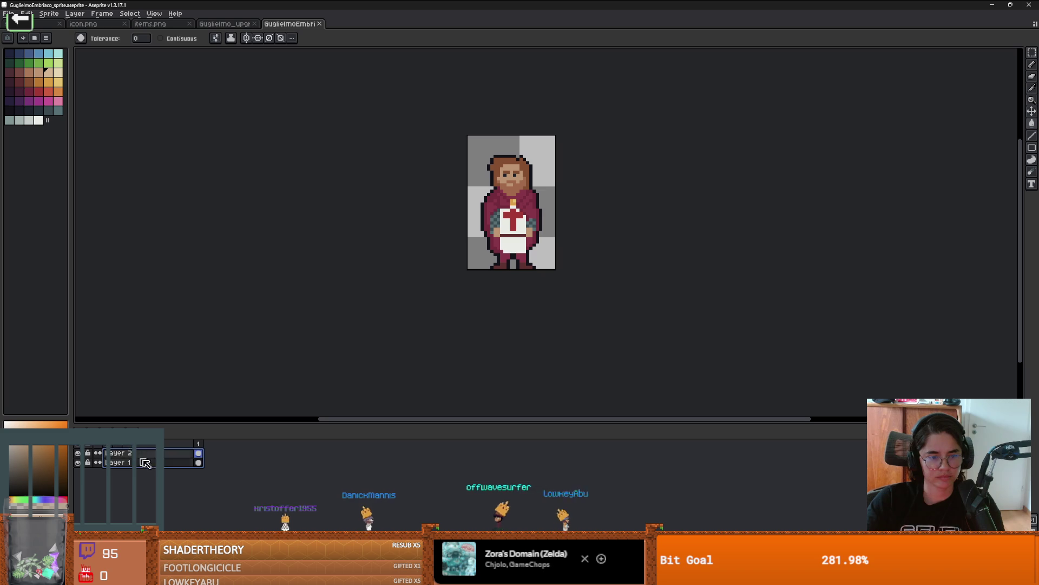
right_click(167, 461)
left_click(190, 513)
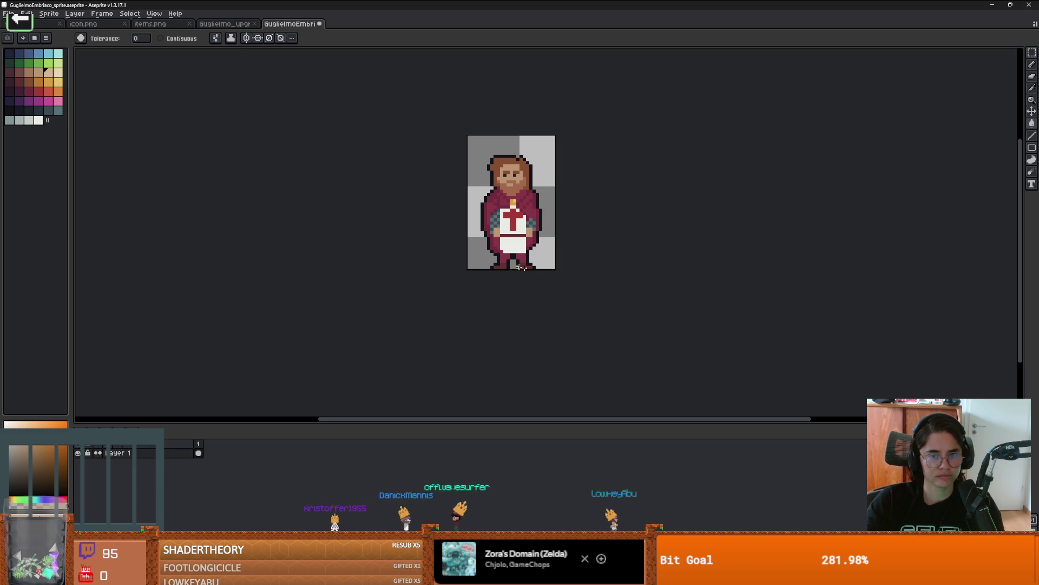
key("ctrl+z")
key("m")
key("ctrl+a")
key("ctrl+z")
key("ctrl+z")
Paste the knight into a new sprite and widen its canvas to 83 px on the right
left_click(8, 14)
left_click(19, 22)
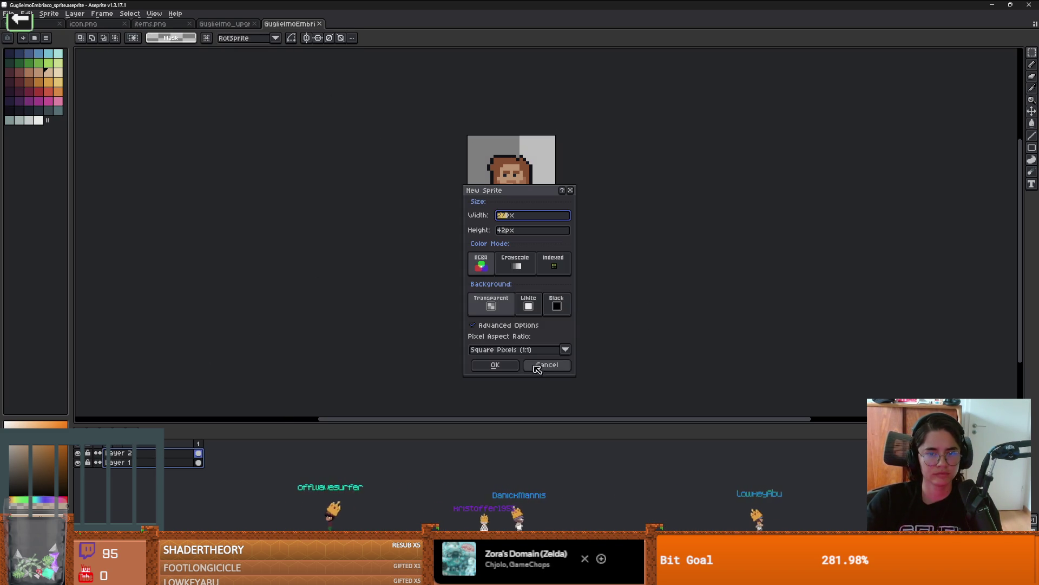
left_click(494, 364)
key("ctrl+v")
key("ctrl+alt+c")
left_click_drag(573, 232, 721, 230)
key("Return")
scroll(522, 220, "up", 1)
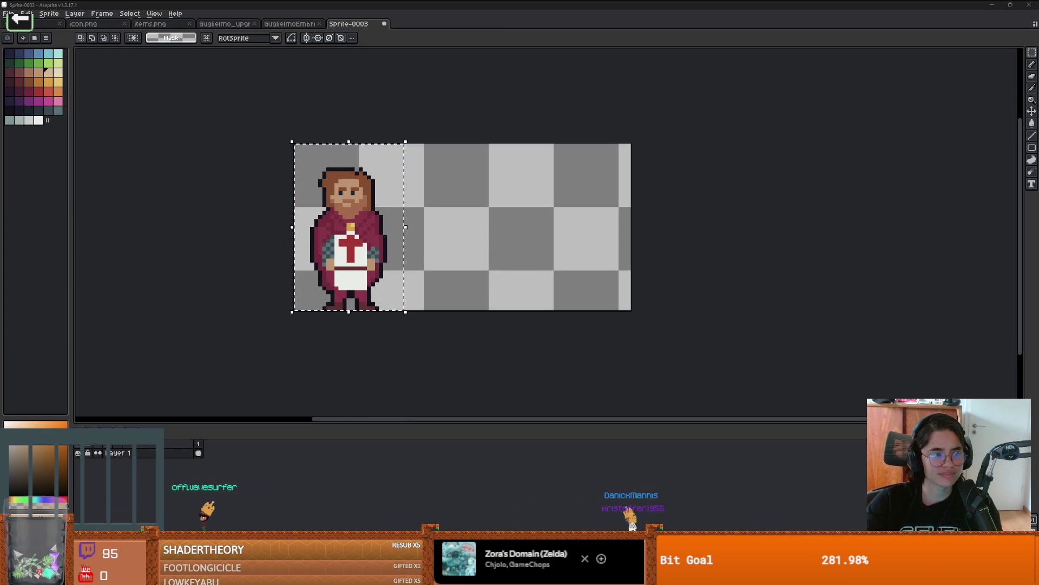
key("alt+Tab")
scroll(676, 282, "up", 8)
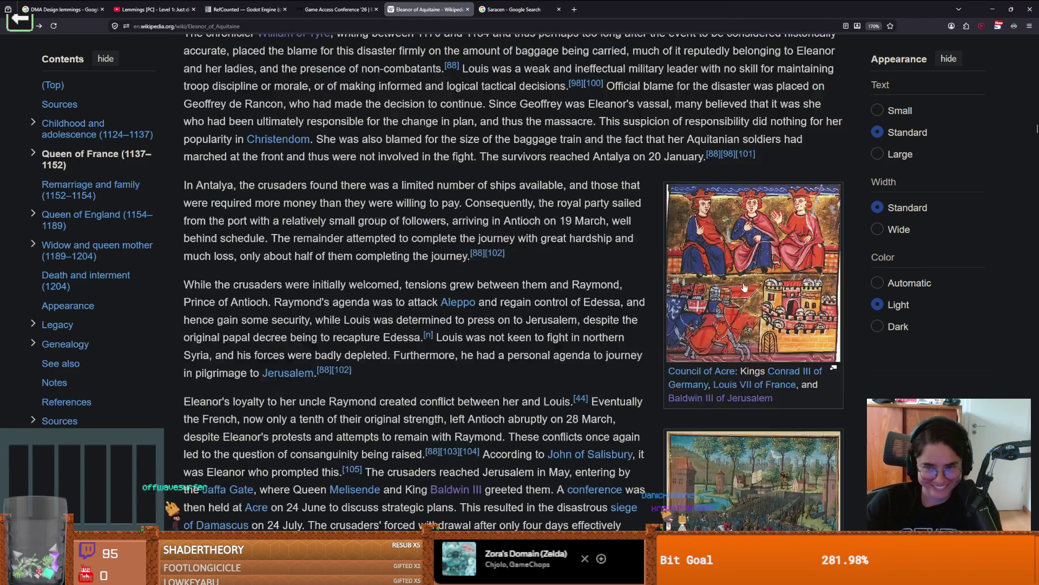
Browse the article's images from the Council of Acre forward to Eleanor's seal
left_click(810, 304)
left_click(1008, 250)
left_click(1009, 251)
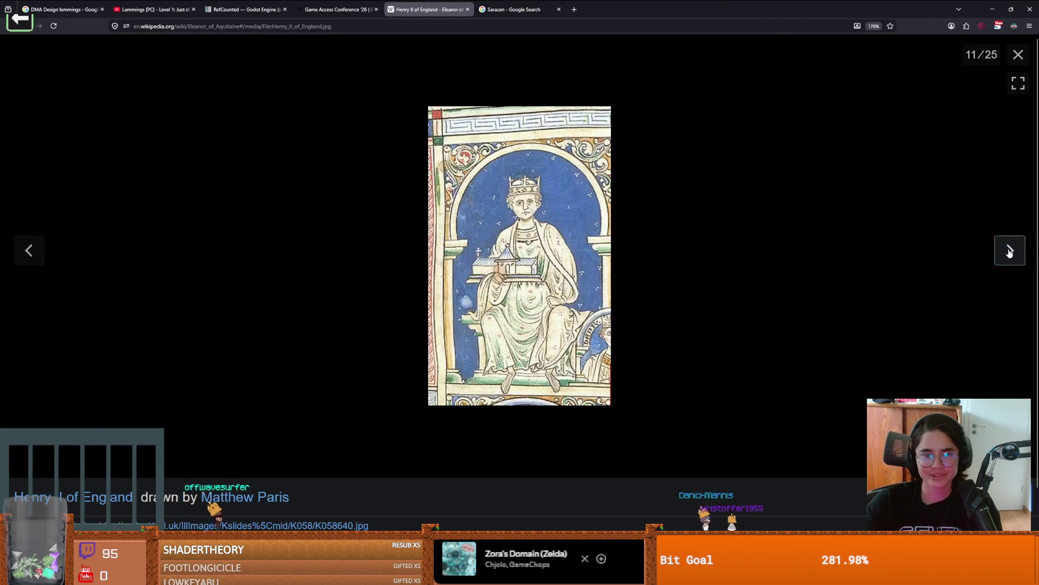
left_click(1008, 251)
left_click(1009, 252)
left_click(1010, 253)
left_click(1009, 252)
left_click(1010, 253)
left_click(1010, 253)
left_click(1010, 253)
left_click(1009, 252)
left_click(1010, 253)
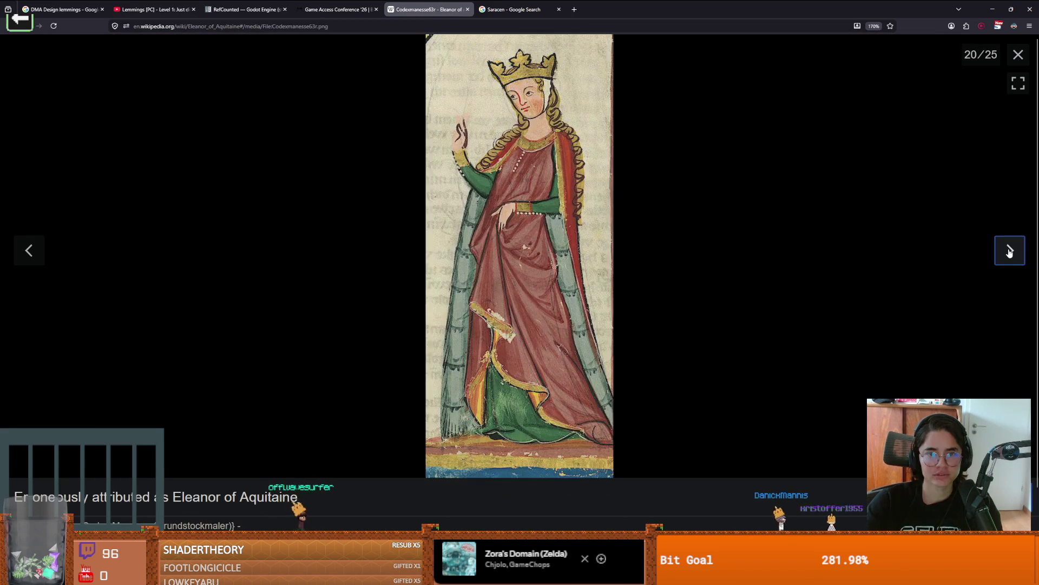
left_click(1009, 253)
left_click(1009, 252)
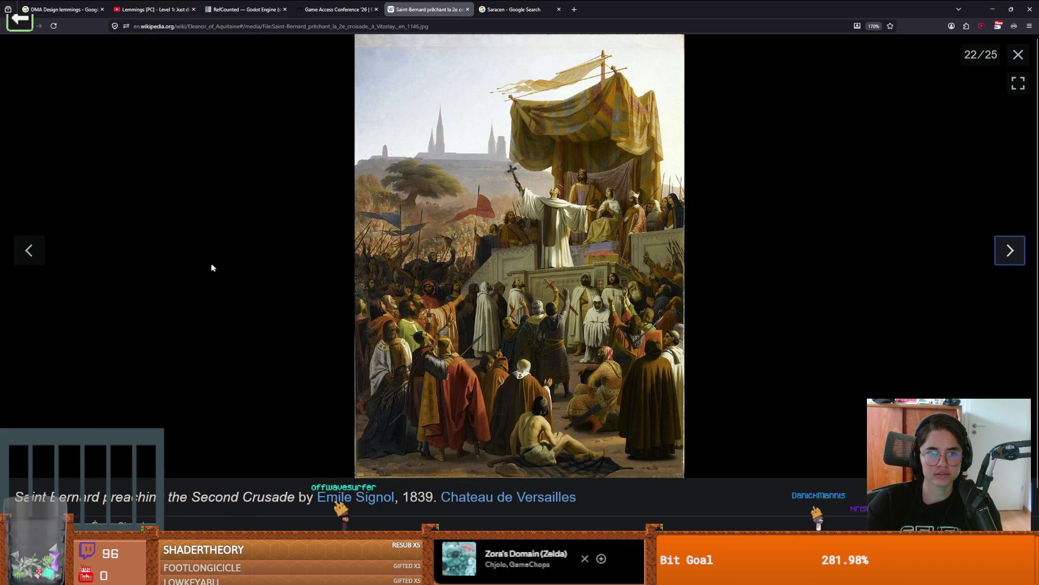
left_click(33, 250)
Bring the seal image EleanorAkvitanie1068.jpg into Aseprite as a reference beside the widened sprite
key("alt+Tab")
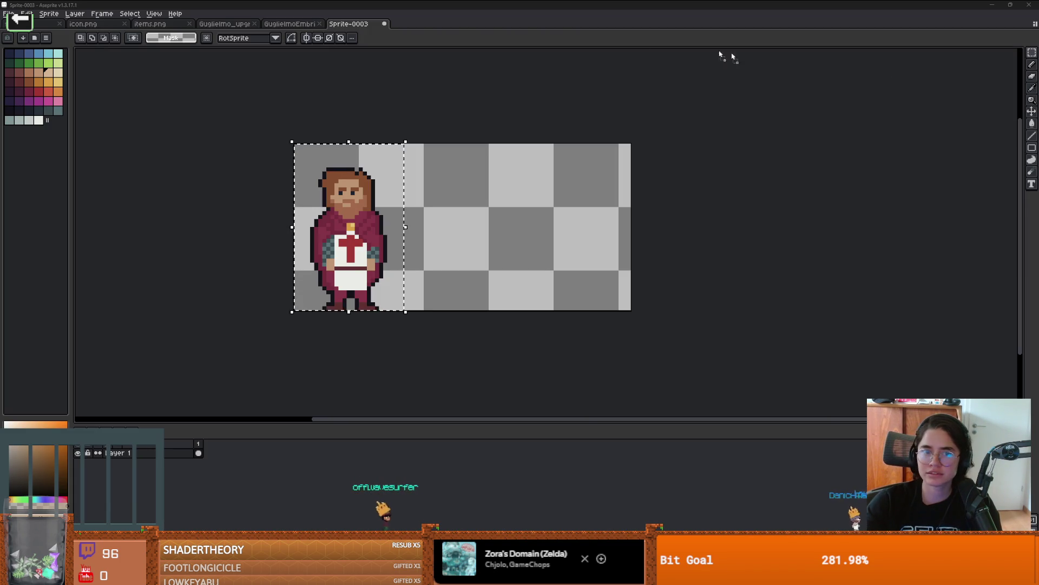
mouse_move(448, 27)
left_mouse_down()
mouse_move(444, 45)
mouse_move(476, 39)
mouse_move(1018, 211)
left_mouse_up()
scroll(888, 191, "down", 1)
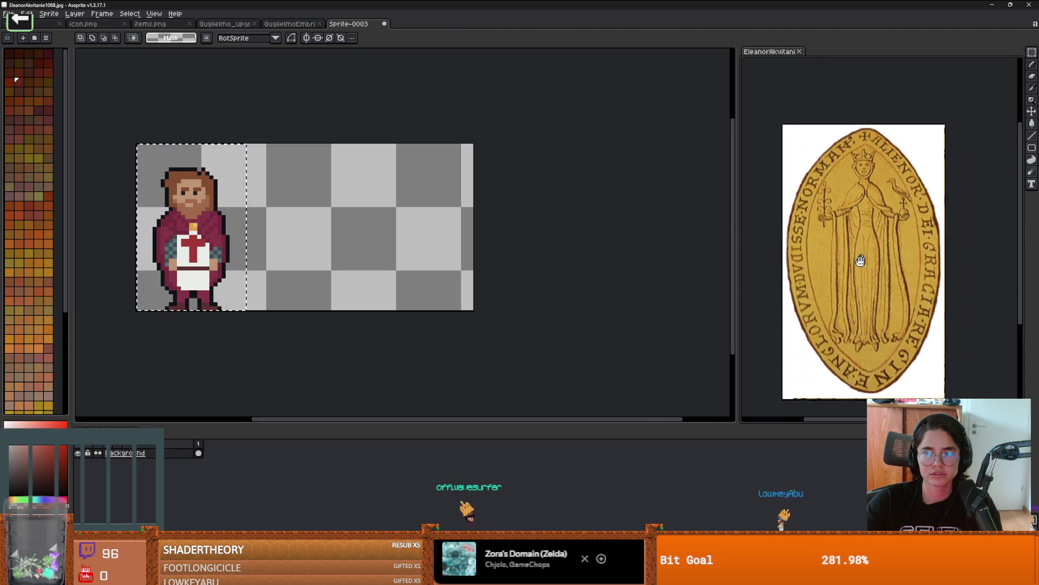
scroll(861, 253, "up", 1)
left_click(252, 224)
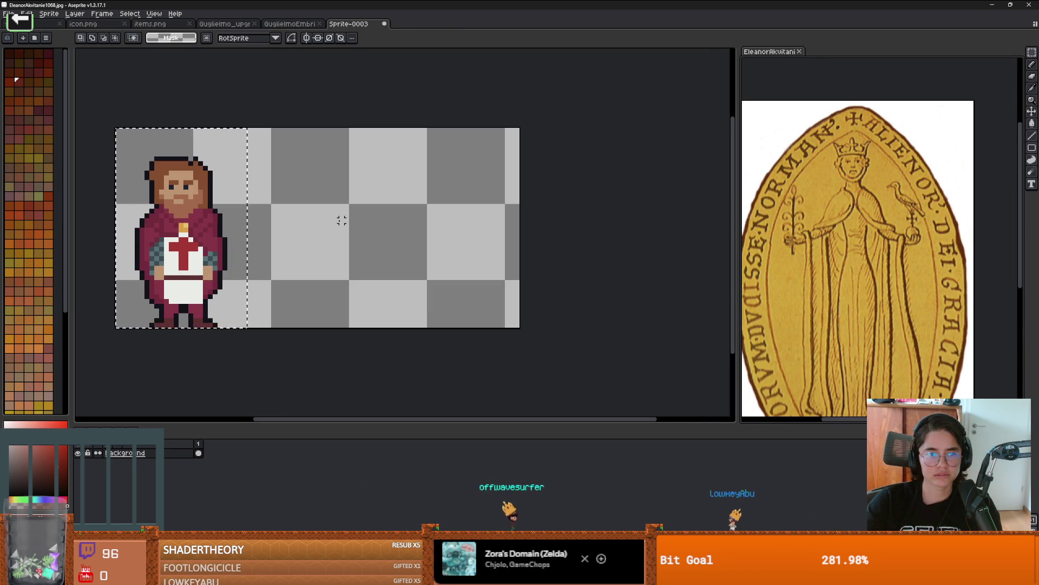
Sample the tan skin tone and paint a head blob with a 7 px pencil
scroll(276, 217, "up", 3)
key("alt")
scroll(468, 251, "down", 3)
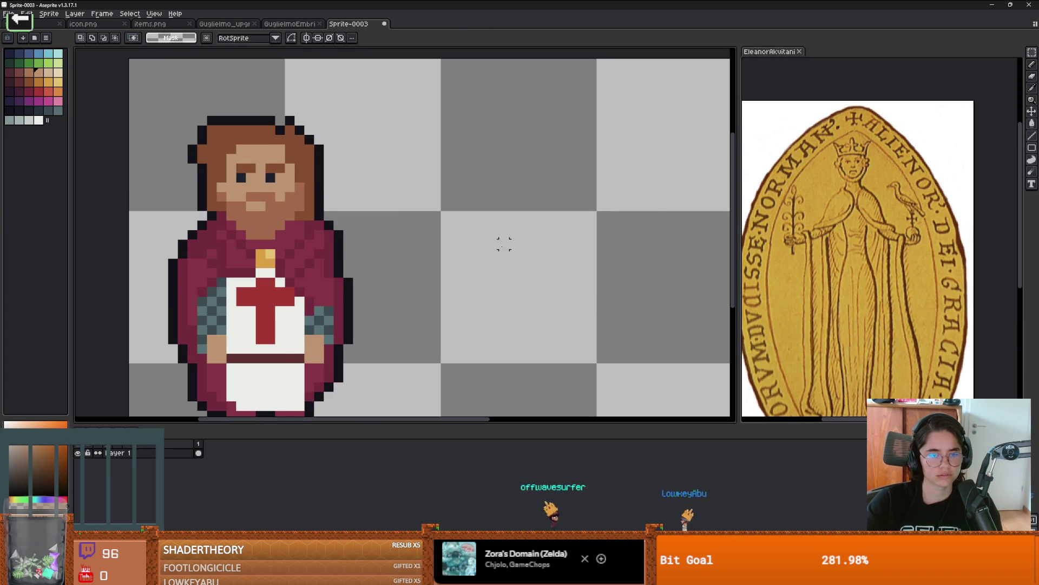
left_click(442, 246)
left_click_drag(442, 233, 455, 222)
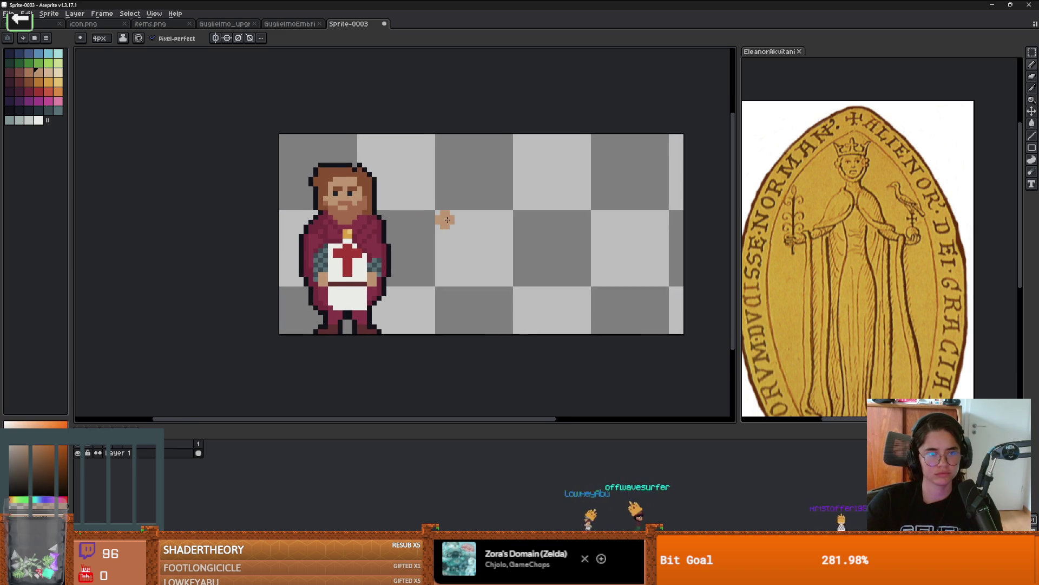
scroll(442, 219, "up", 1)
key("plus")
key("plus")
key("plus")
left_click_drag(531, 178, 540, 186)
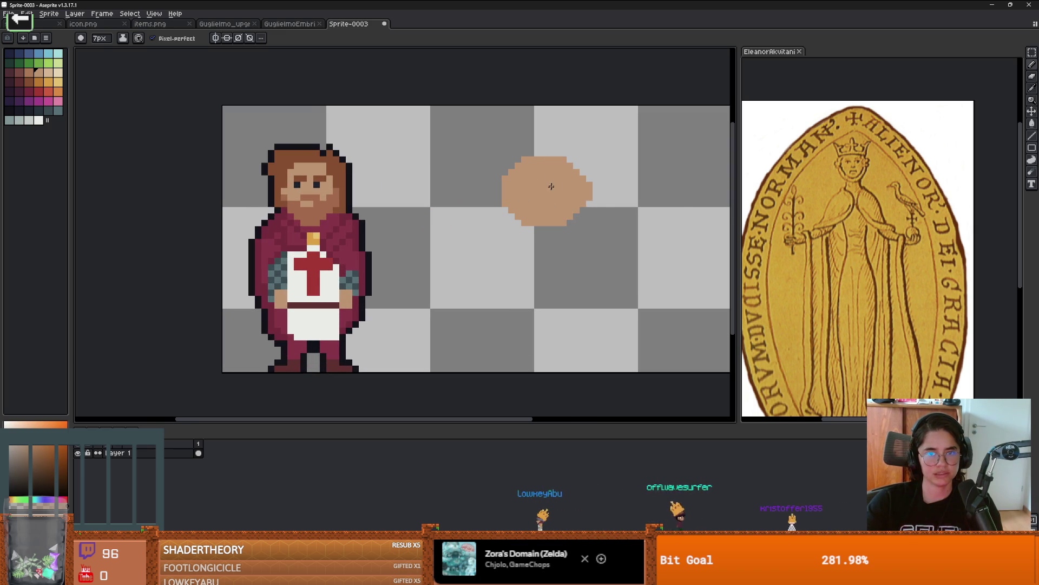
scroll(540, 186, "up", 1)
Round the blob's right edge and lower-right corner with a 1 px eraser
key("e")
left_click_drag(618, 116, 632, 209)
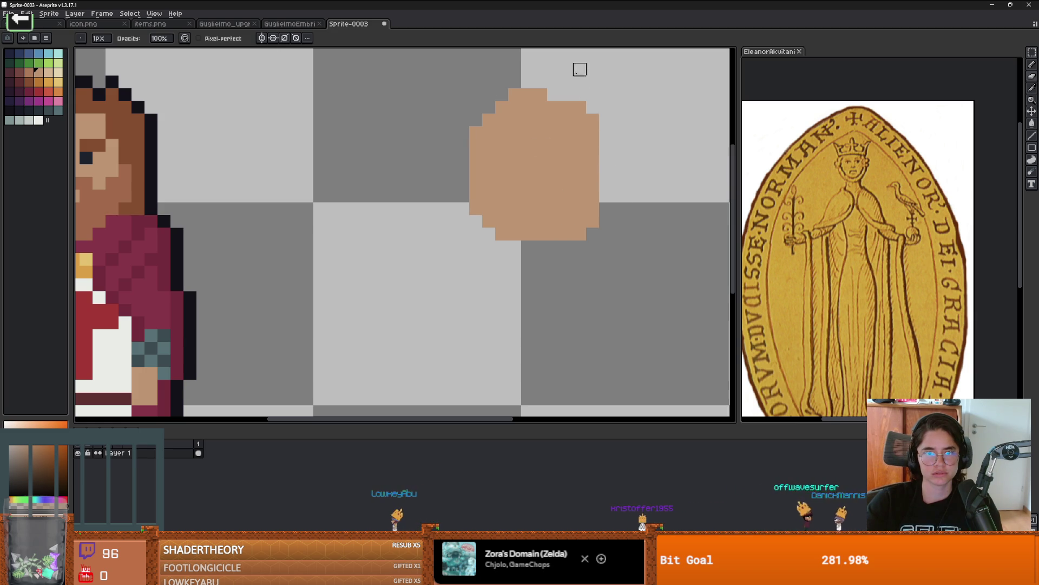
mouse_move(606, 171)
left_mouse_down()
mouse_move(552, 242)
mouse_move(606, 222)
left_mouse_up()
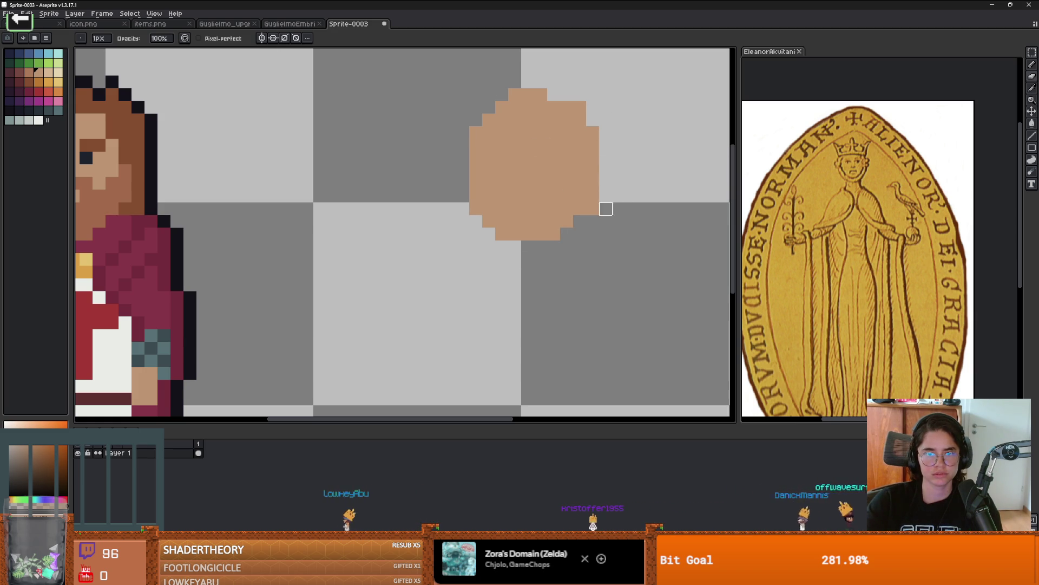
scroll(580, 104, "down", 2)
scroll(554, 162, "up", 2)
Switch to a 1 px orange pencil and place the first crown pixel on the head's top
key("b")
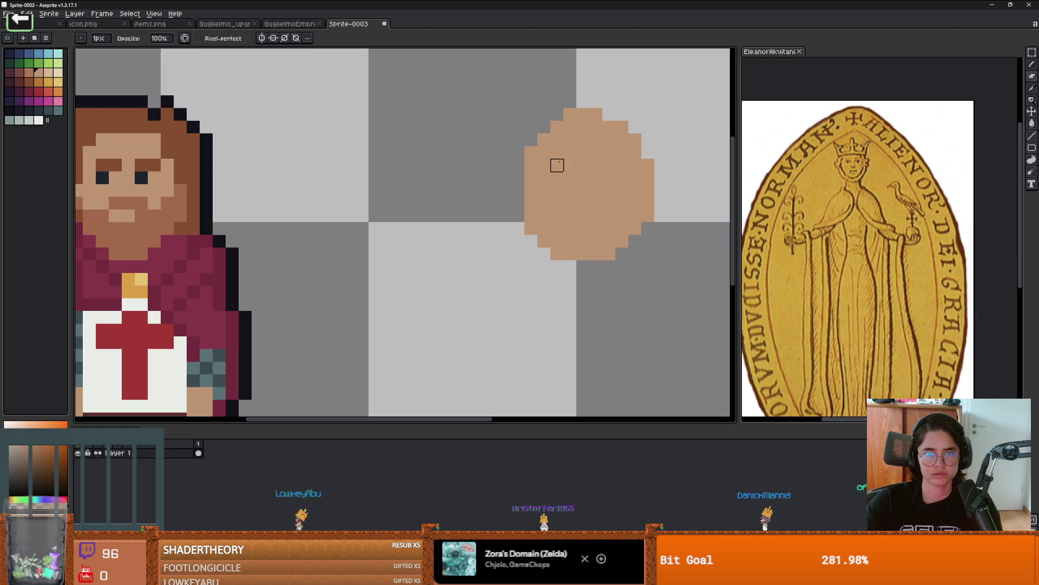
key("minus")
key("minus")
key("minus")
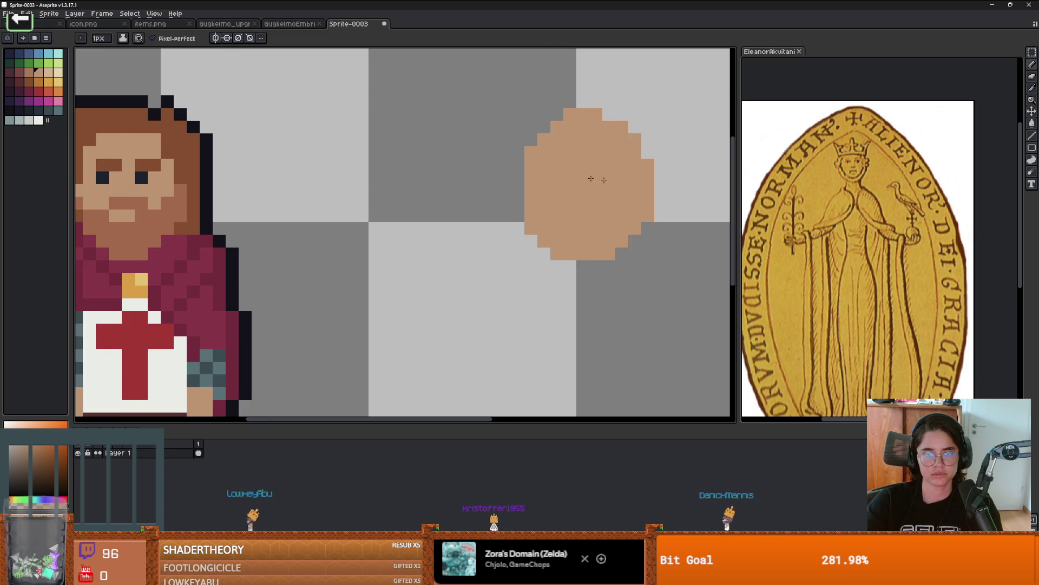
scroll(622, 181, "right", 2)
left_click(47, 84)
left_click(563, 139)
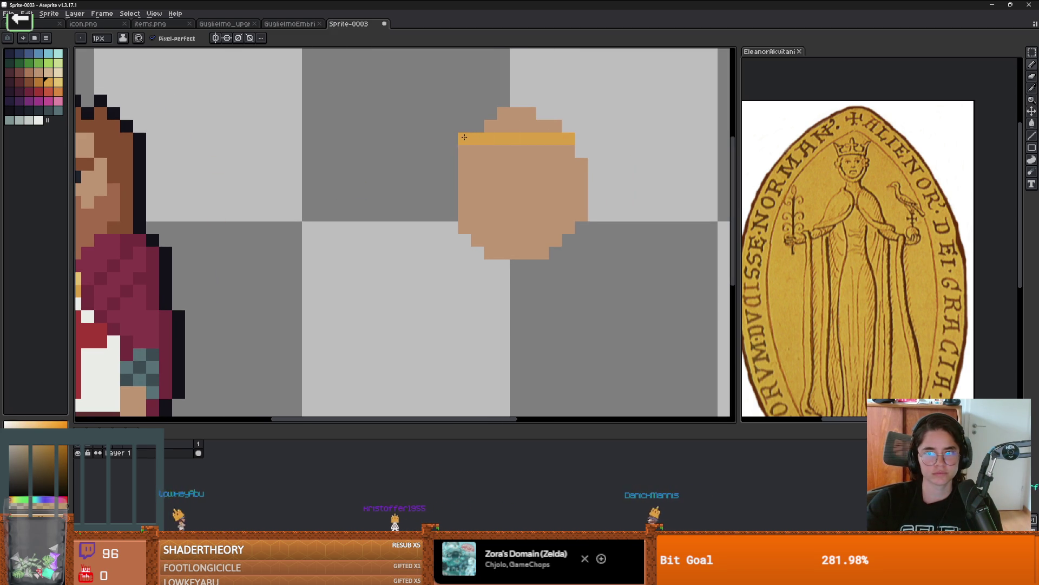
Draw the orange crown band across the head, re-picking the orange from the canvas
left_click_drag(464, 126, 448, 103)
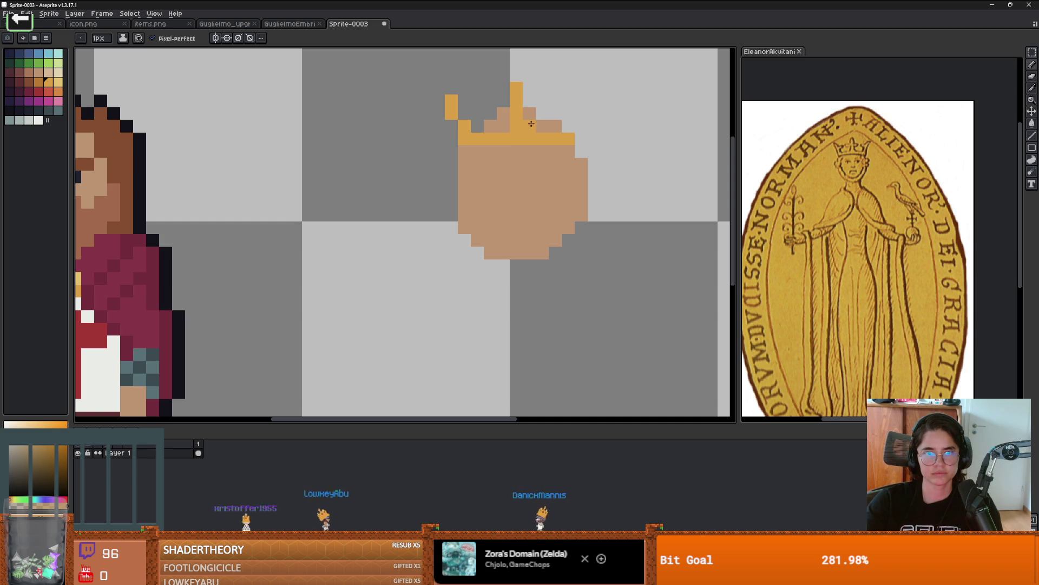
key("ctrl+z")
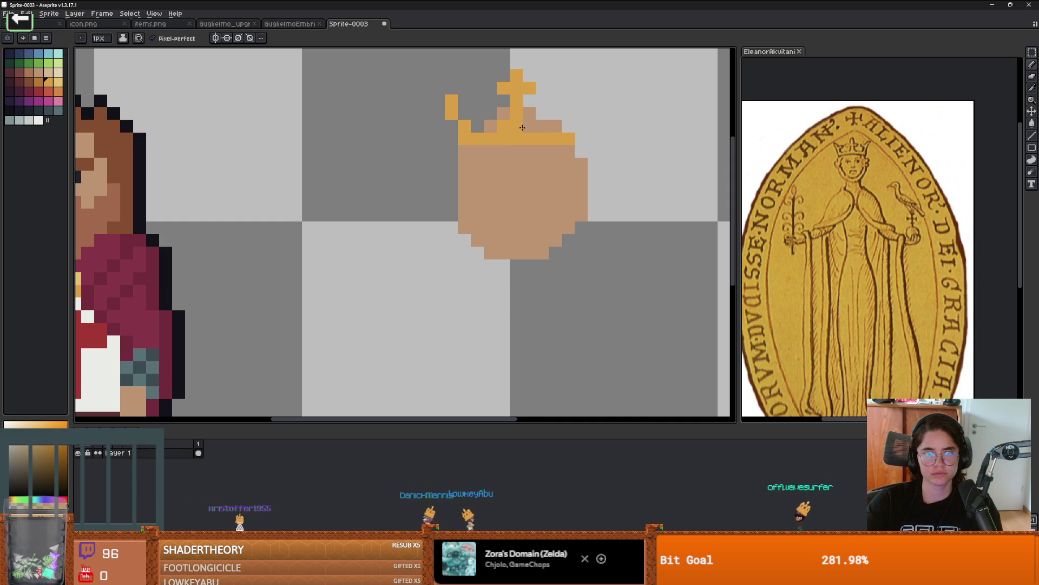
scroll(477, 130, "up", 2)
scroll(479, 146, "down", 3)
scroll(480, 162, "up", 3)
left_click(480, 161)
key("ctrl+z")
key("i")
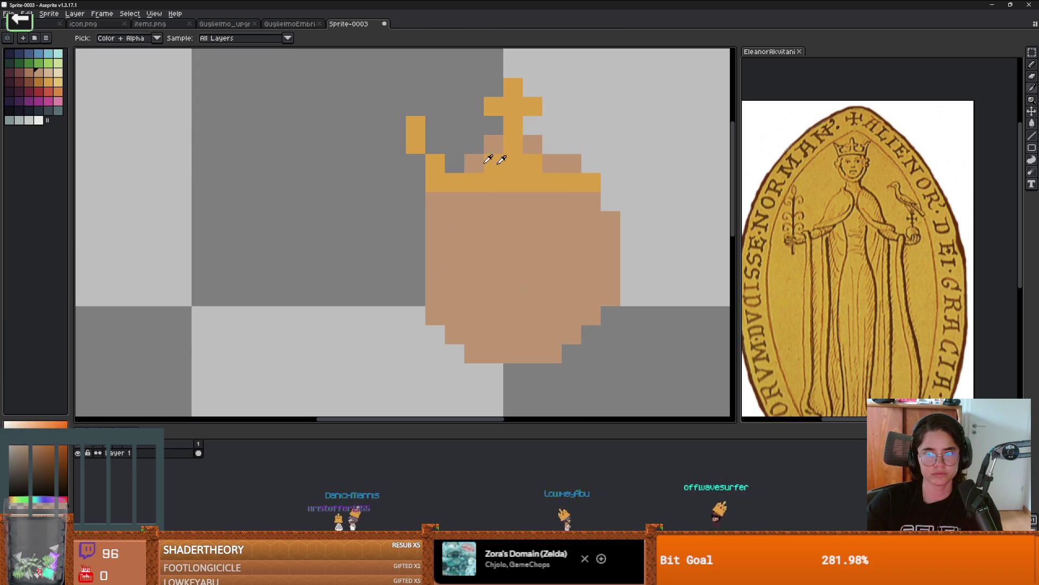
left_click(553, 170)
key("b")
left_click(594, 170)
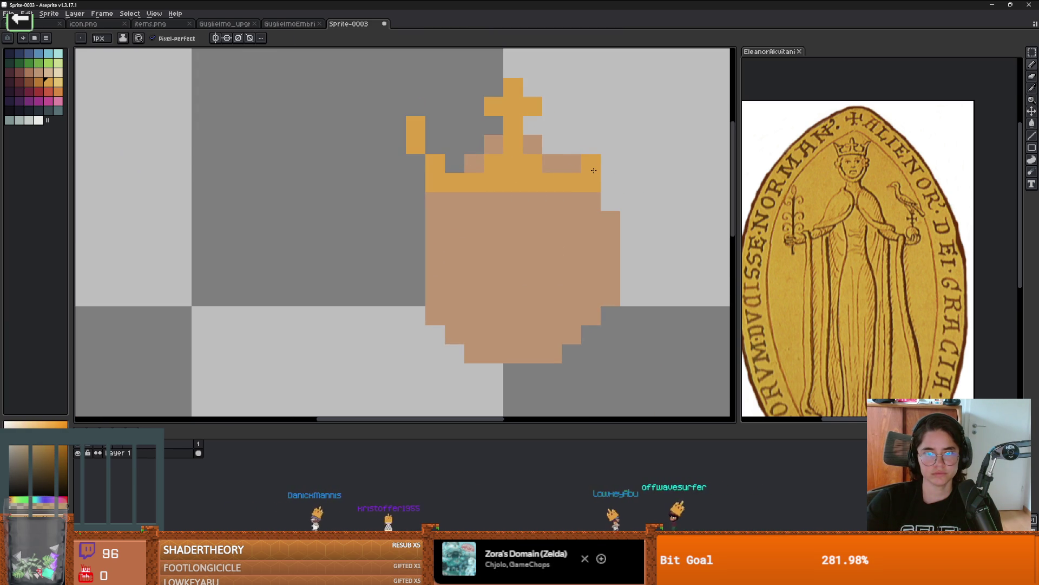
Draw the crown's right point rising upward in orange
left_click(605, 143)
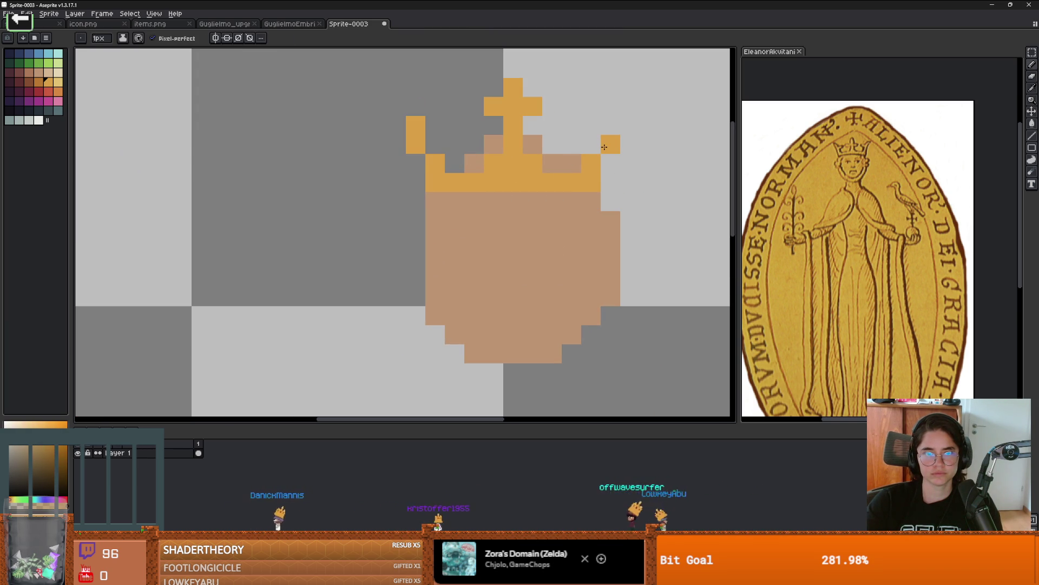
left_click(611, 125)
left_click(630, 106)
left_click(592, 106)
Build the crown's left point into a split tip, removing a stray lower-left pixel
left_click(435, 107)
left_click(416, 108)
key("ctrl+z")
left_click(398, 107)
scroll(404, 110, "down", 2)
scroll(428, 122, "down", 1)
scroll(453, 137, "up", 1)
scroll(451, 138, "up", 1)
scroll(444, 142, "down", 1)
scroll(433, 149, "up", 2)
left_click(433, 148)
key("ctrl+z")
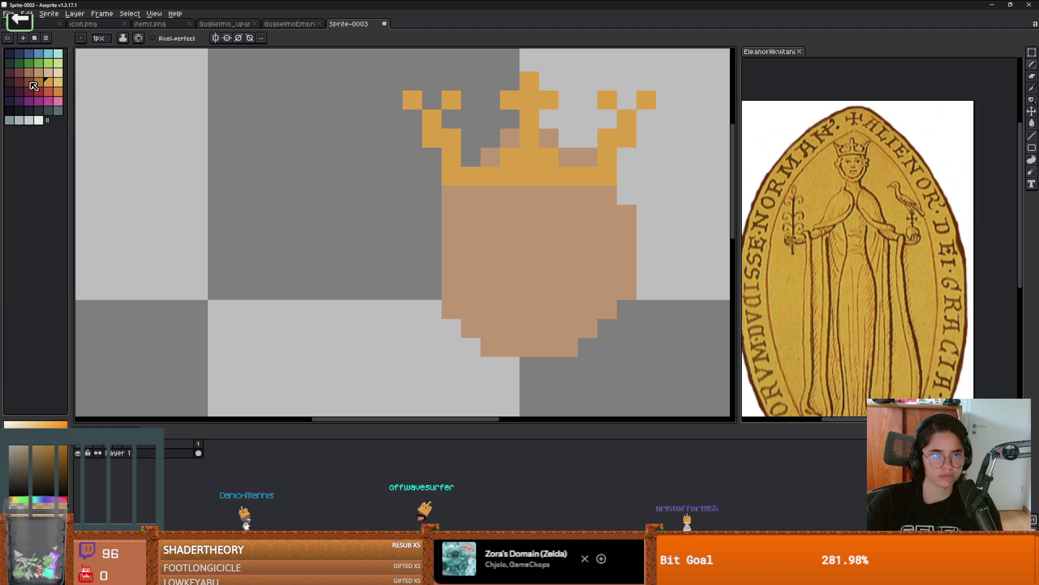
Outline the crown's band, cross and prongs in dark maroon
left_click(19, 82)
left_click(482, 155)
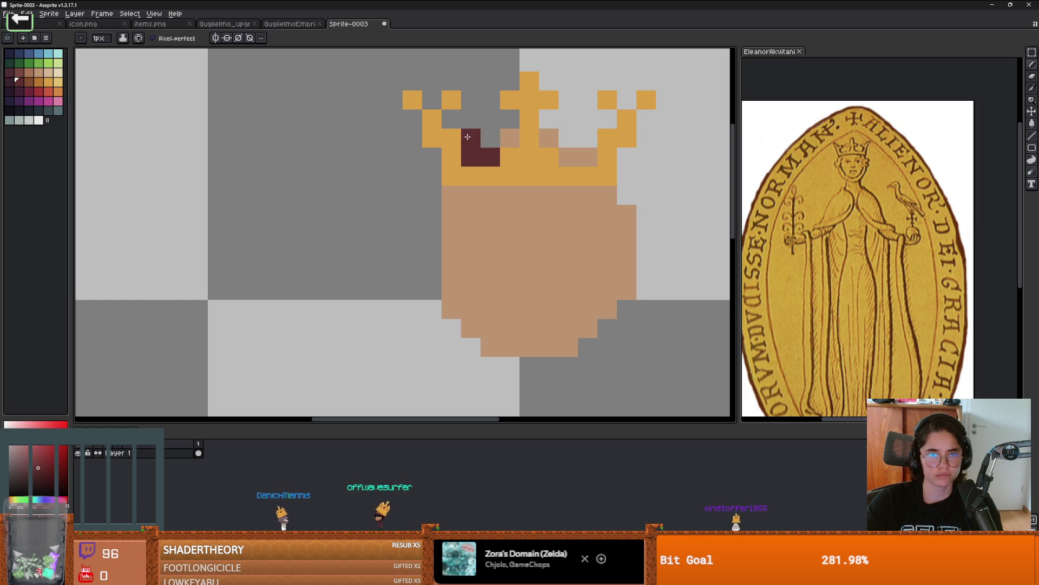
left_click(470, 100)
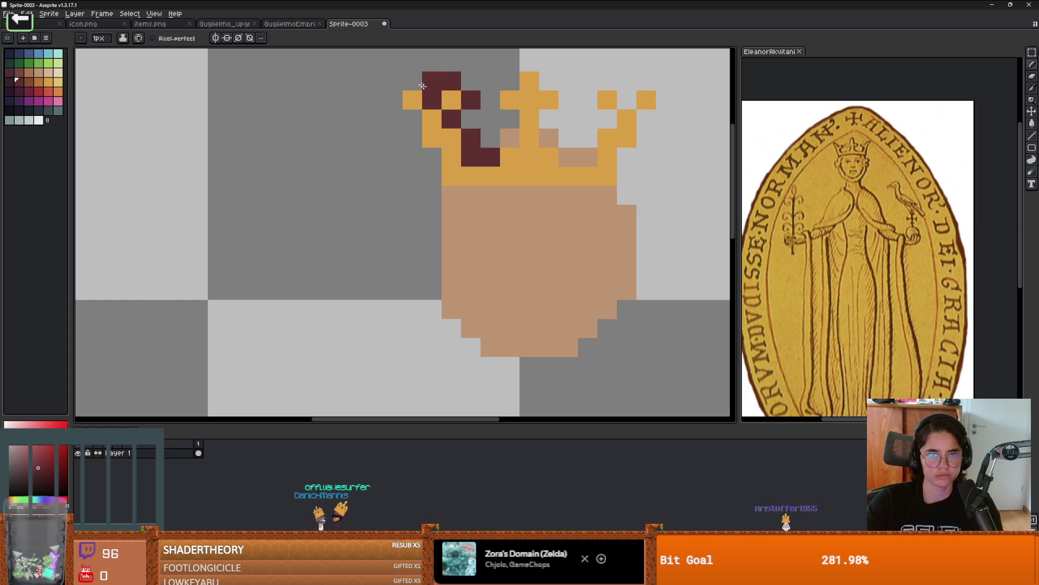
left_click_drag(414, 134, 433, 172)
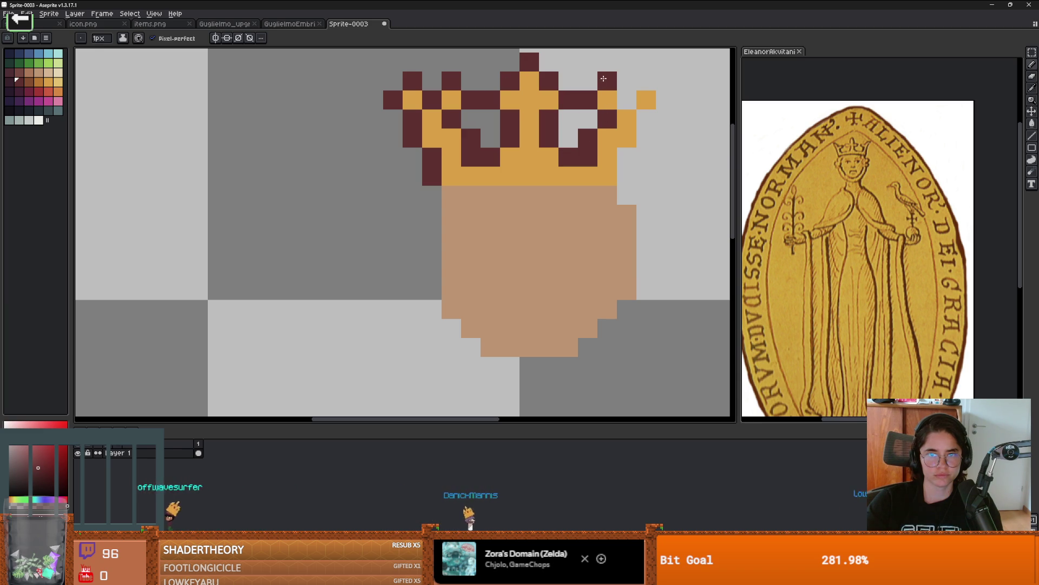
mouse_move(647, 135)
left_mouse_down()
mouse_move(626, 157)
mouse_move(628, 195)
left_mouse_up()
scroll(628, 195, "down", 3)
scroll(592, 192, "up", 4)
Erase the rightmost column of the face
key("e")
left_click_drag(590, 165, 584, 275)
scroll(584, 275, "down", 2)
scroll(513, 281, "up", 3)
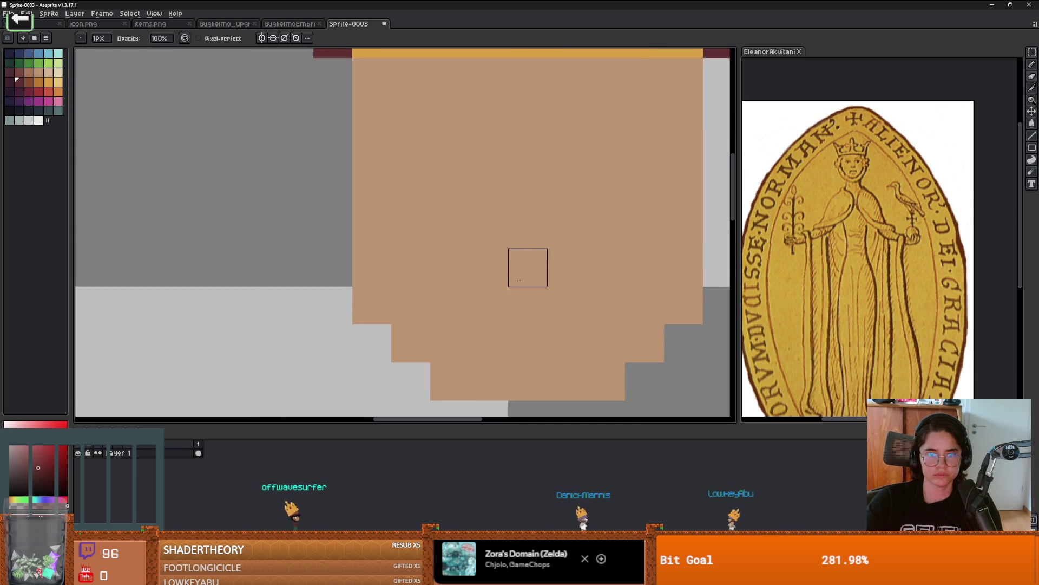
Paint pale grey-green veil pixels and a one-pixel strip along the face's left side
scroll(513, 280, "down", 2)
scroll(499, 243, "up", 1)
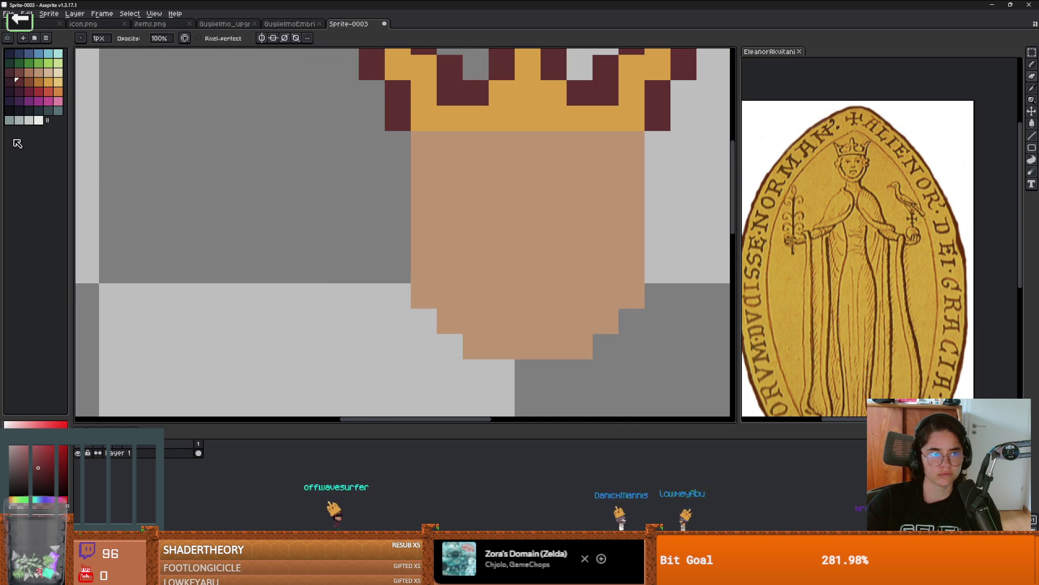
left_click(19, 120)
scroll(216, 168, "down", 1)
key("b")
left_click(390, 227)
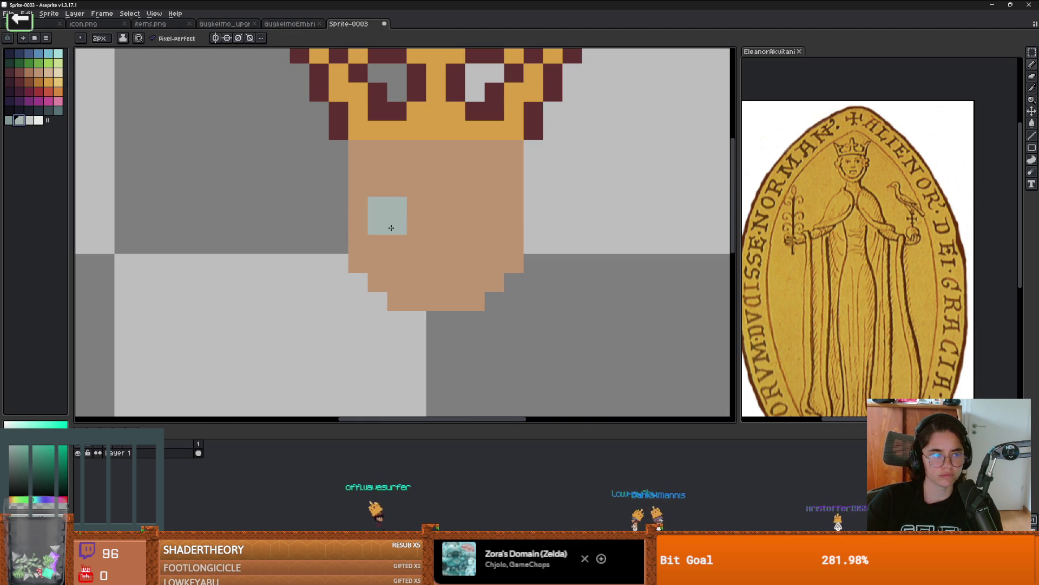
key("minus")
left_click_drag(338, 206, 340, 240)
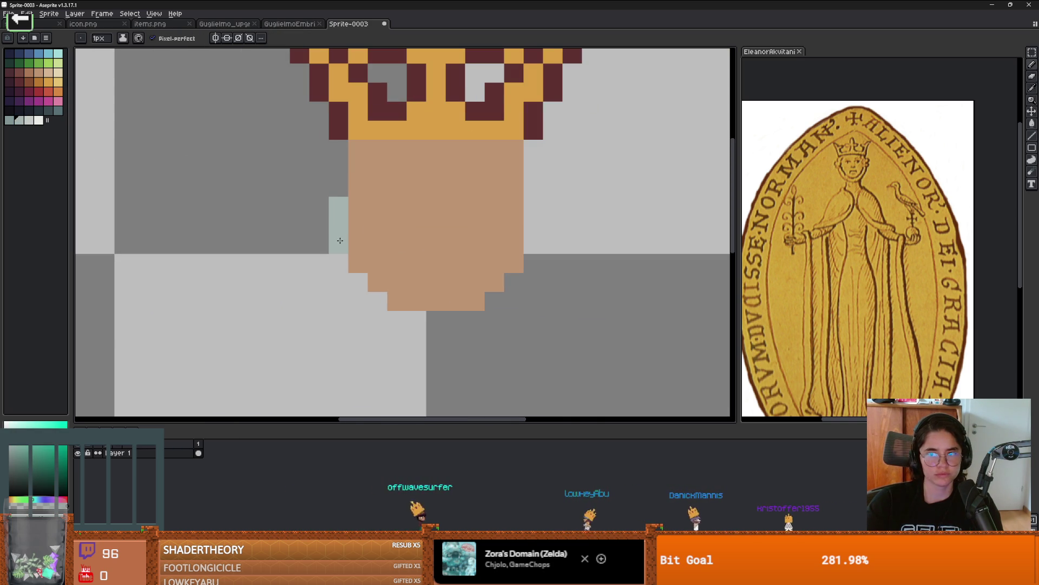
Paint orange hair tufts on both sides of the face with a 3-pixel brush
left_click(38, 82)
key("plus")
key("plus")
left_click_drag(338, 168, 357, 168)
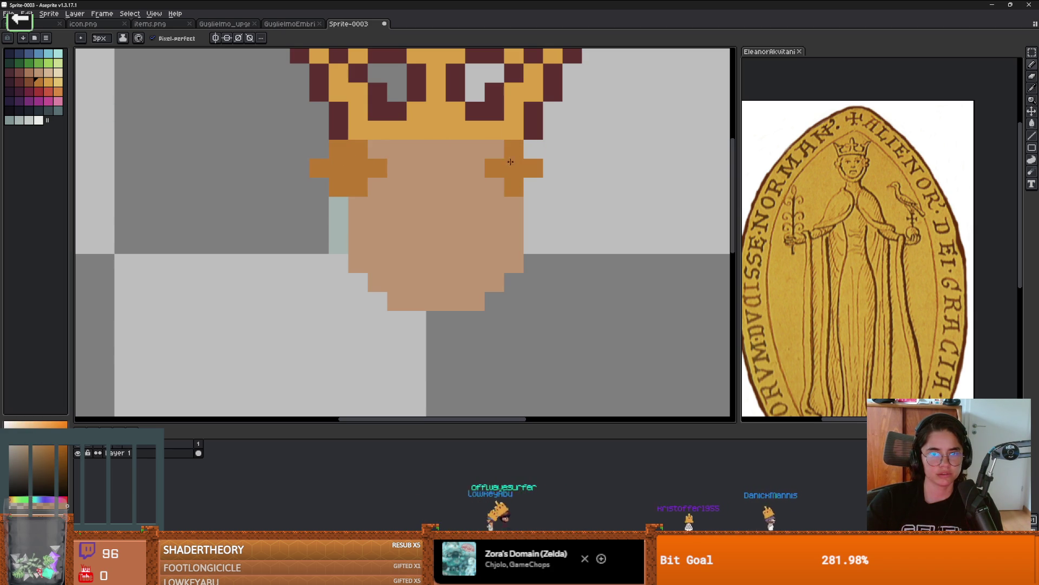
left_click_drag(511, 160, 491, 159)
key("minus")
key("minus")
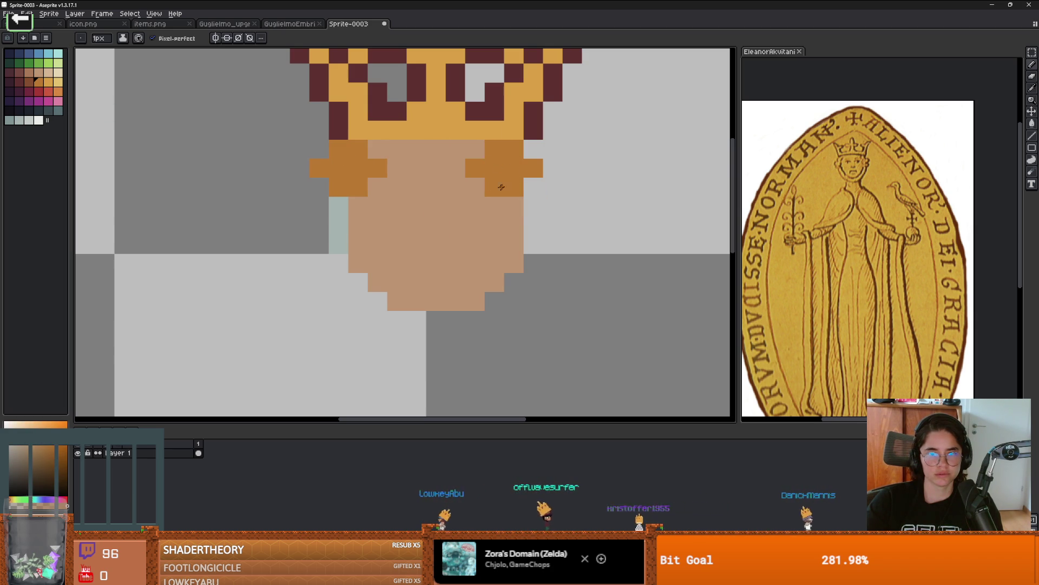
Add veil pixels beside both hair tufts and at the face edges, erasing one stray pixel
left_click(338, 221, "alt")
left_click(323, 189)
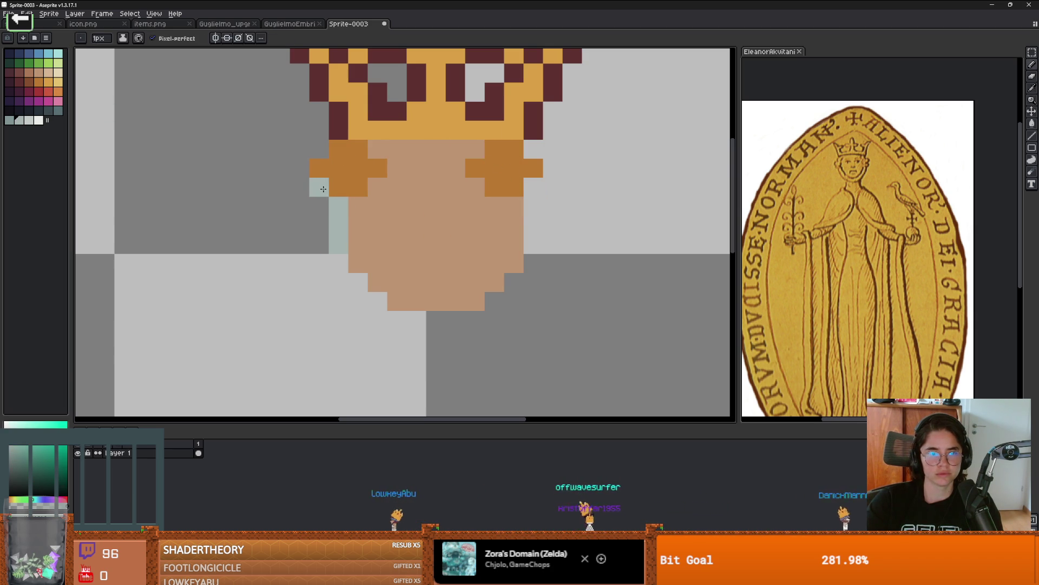
left_click_drag(377, 225, 351, 223)
left_click_drag(507, 184, 506, 201)
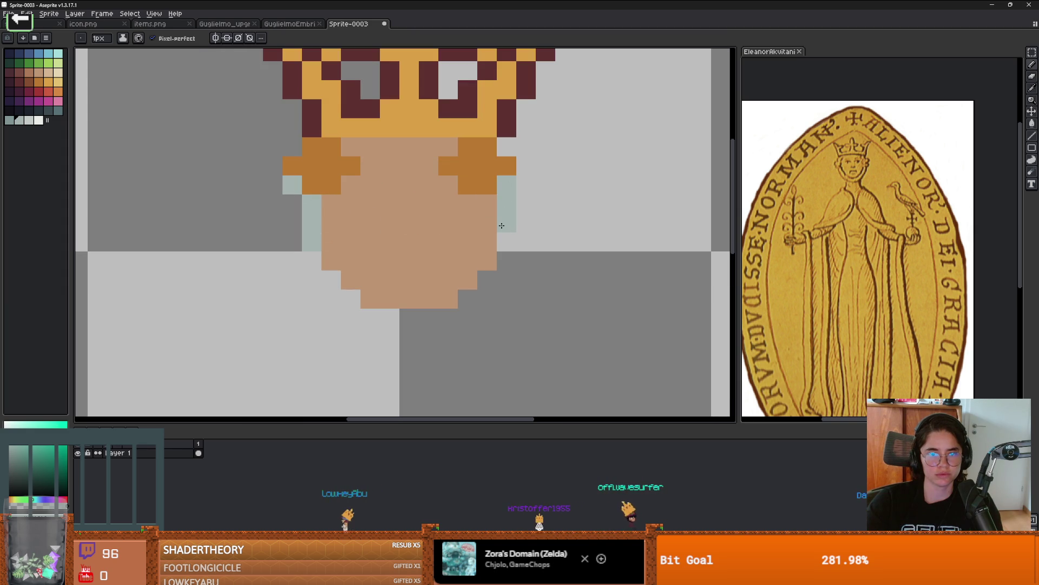
left_click(487, 204)
right_click(503, 222)
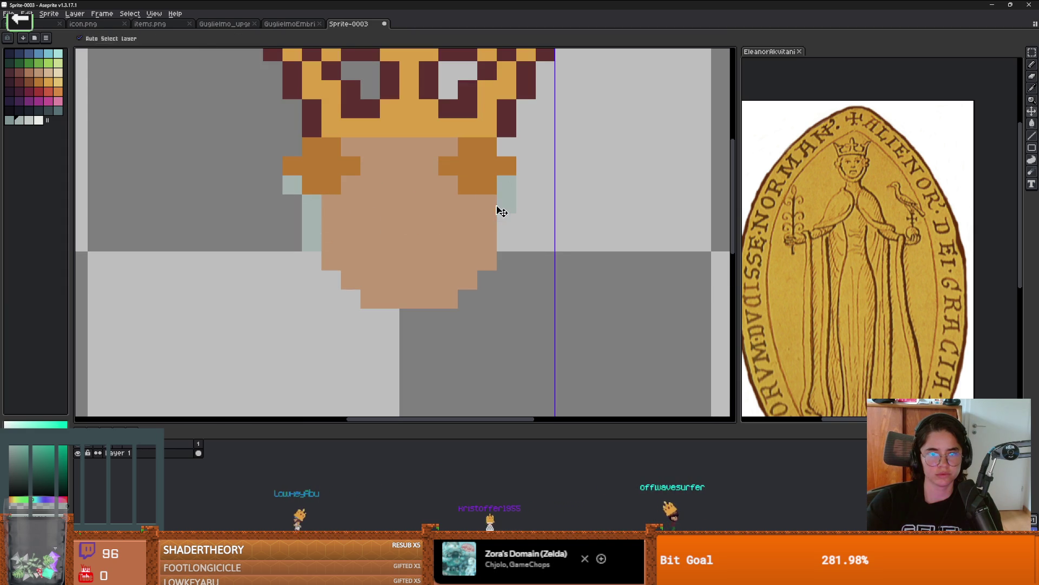
left_click(293, 203)
scroll(384, 216, "down", 3)
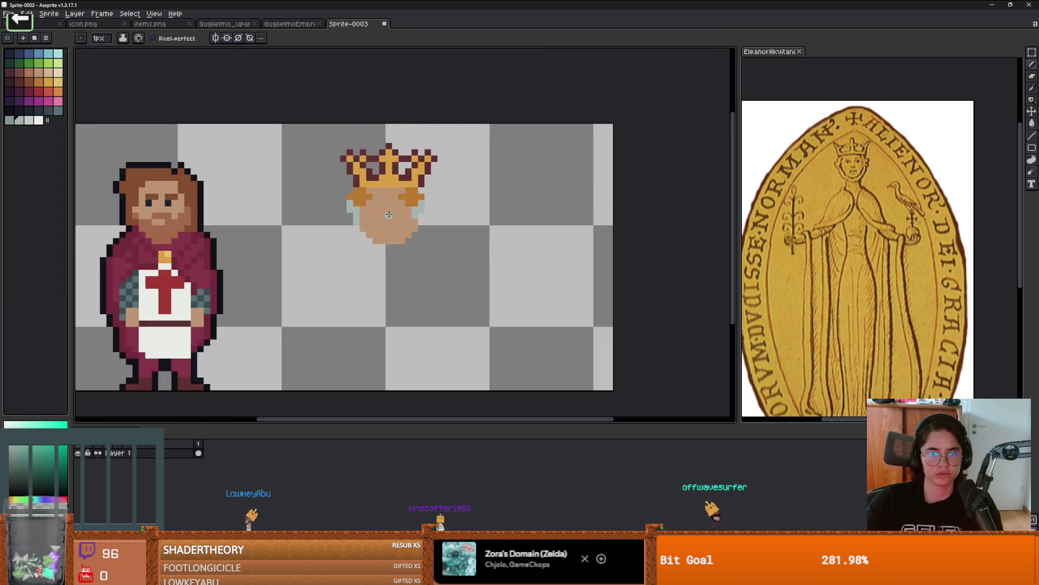
Undo a stray veil pixel and nudge the right hair tuft one pixel outward
scroll(394, 217, "up", 3)
left_click(468, 234)
key("ctrl+z")
key("v")
key("b")
scroll(441, 197, "down", 1)
scroll(480, 202, "up", 1)
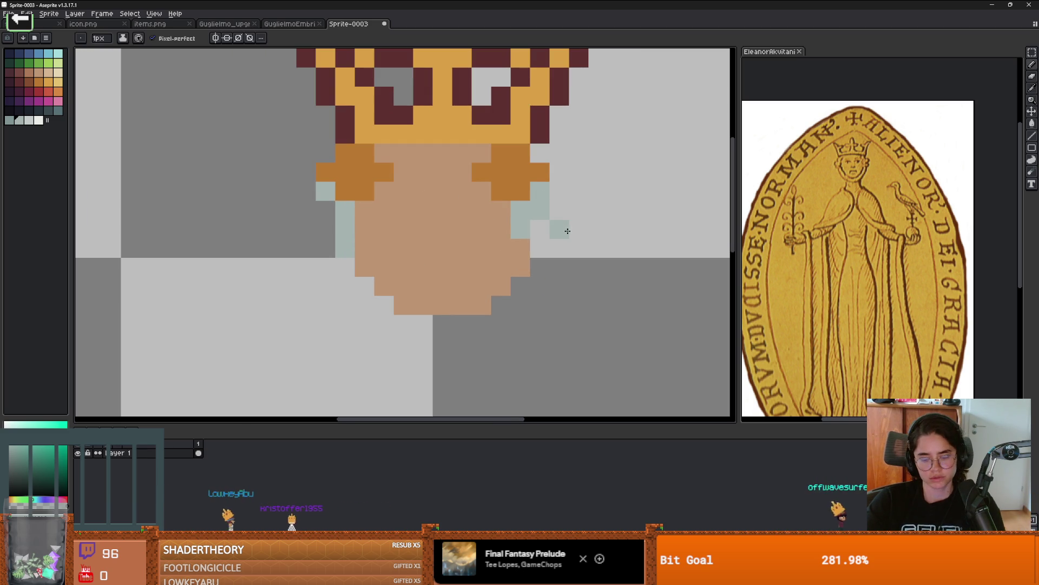
key("m")
mouse_move(547, 255)
left_mouse_down()
mouse_move(482, 153)
mouse_move(474, 246)
left_mouse_up()
key("Right")
key("b")
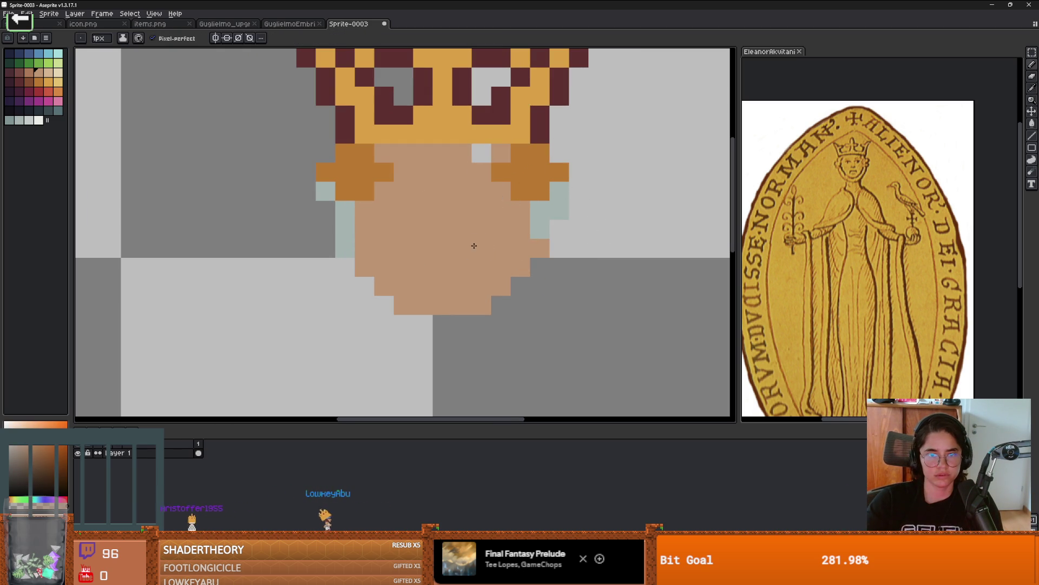
Fill the gap below the moved hair tuft with veil colour
left_click(548, 221, "alt")
left_click_drag(540, 228, 538, 246)
scroll(566, 250, "down", 1)
scroll(543, 233, "up", 2)
scroll(534, 254, "down", 1)
scroll(533, 254, "up", 1)
Restore a grey face pixel to skin tone and extend the hair by one pixel
left_click(497, 135, "alt")
left_click(481, 135)
scroll(540, 146, "down", 1)
scroll(539, 146, "up", 1)
left_click(517, 131)
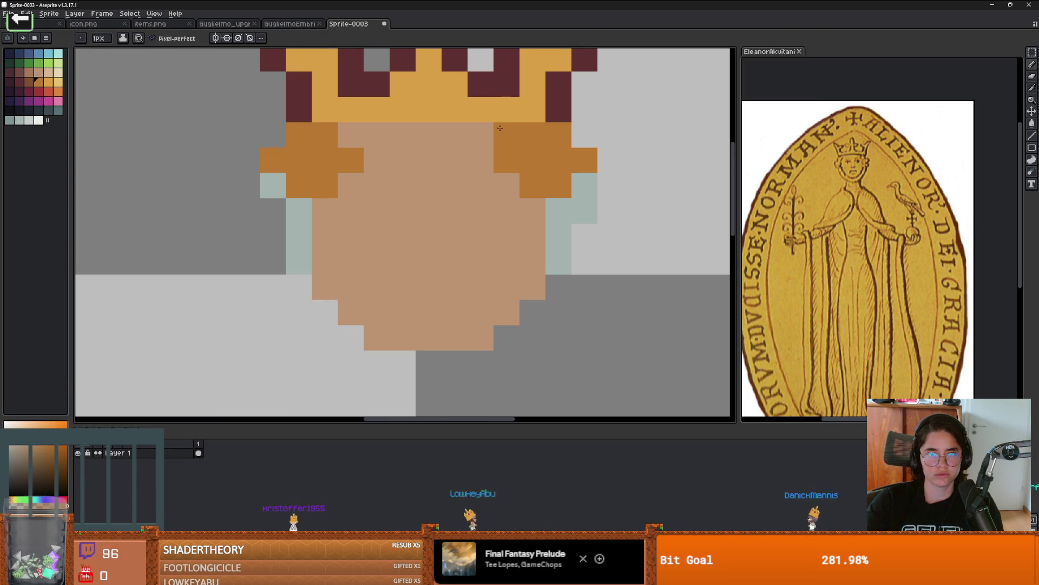
scroll(359, 129, "down", 2)
scroll(359, 130, "up", 2)
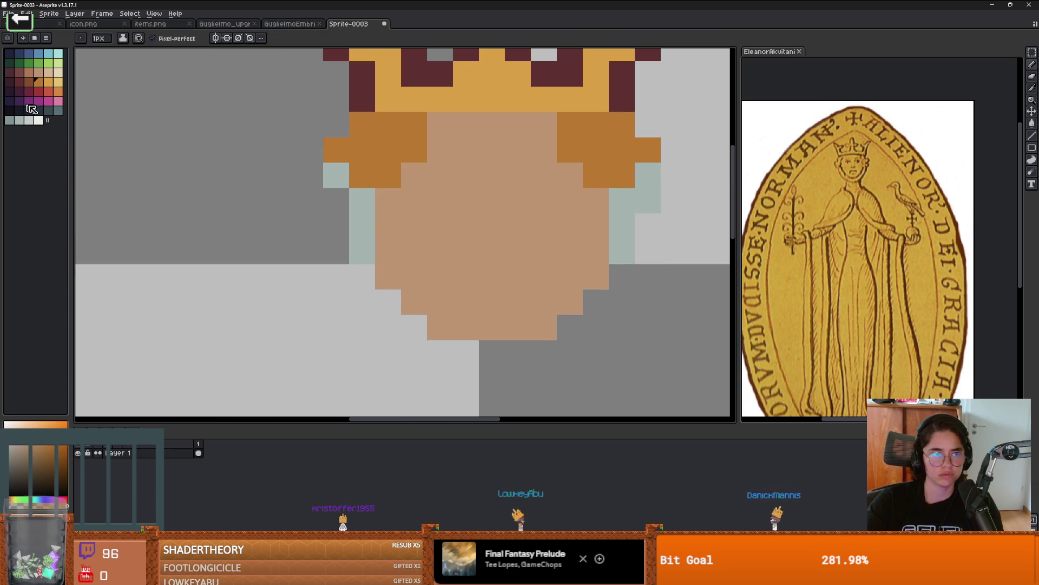
Place a single dark navy pixel as an eye, replacing an undone L-shaped stroke
left_click(28, 111)
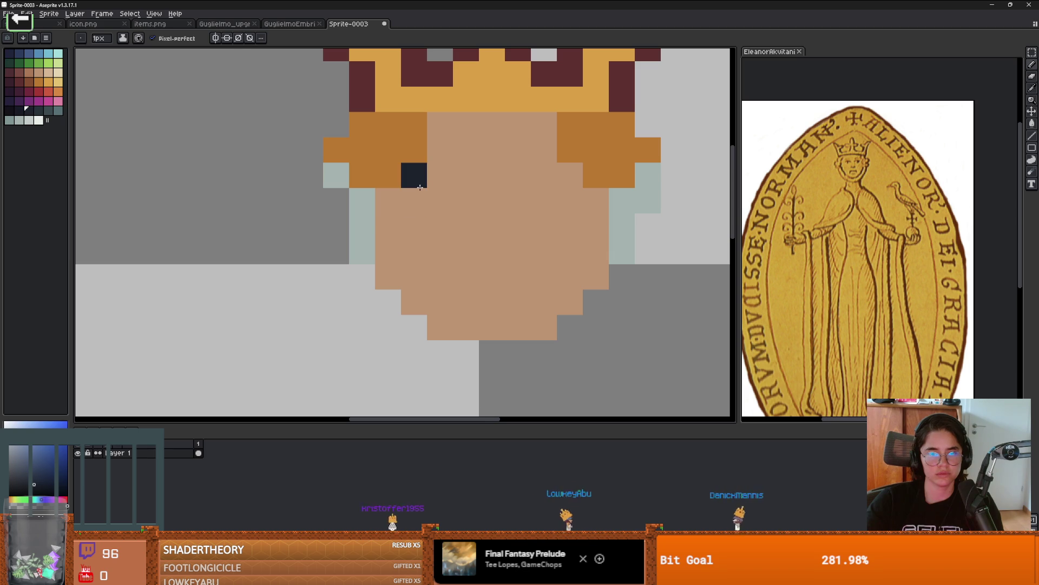
left_click_drag(414, 173, 444, 189)
key("ctrl+z")
key("ctrl+z")
key("ctrl+z")
left_click(440, 201)
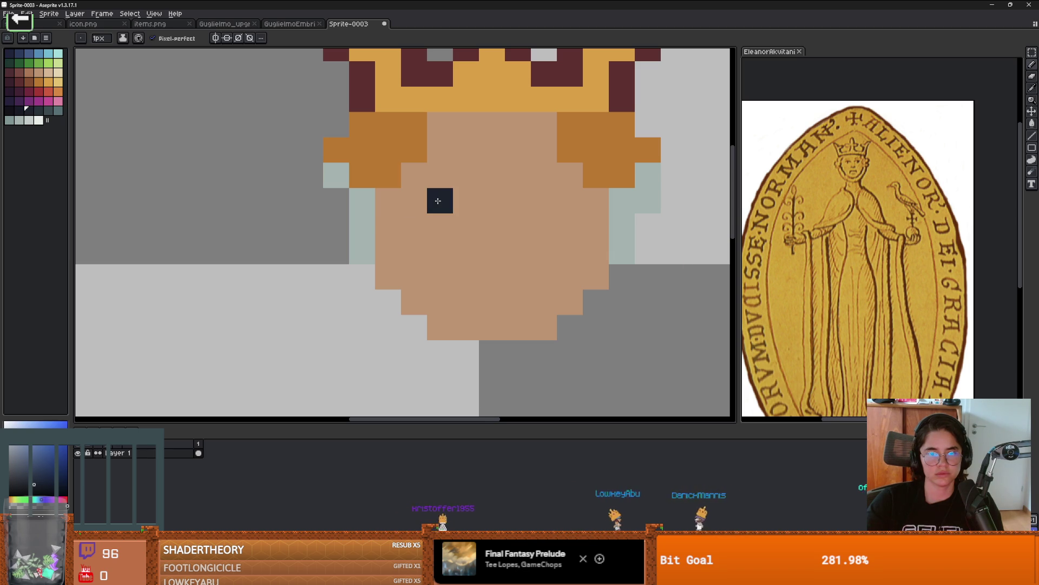
scroll(537, 204, "down", 2)
scroll(623, 230, "up", 2)
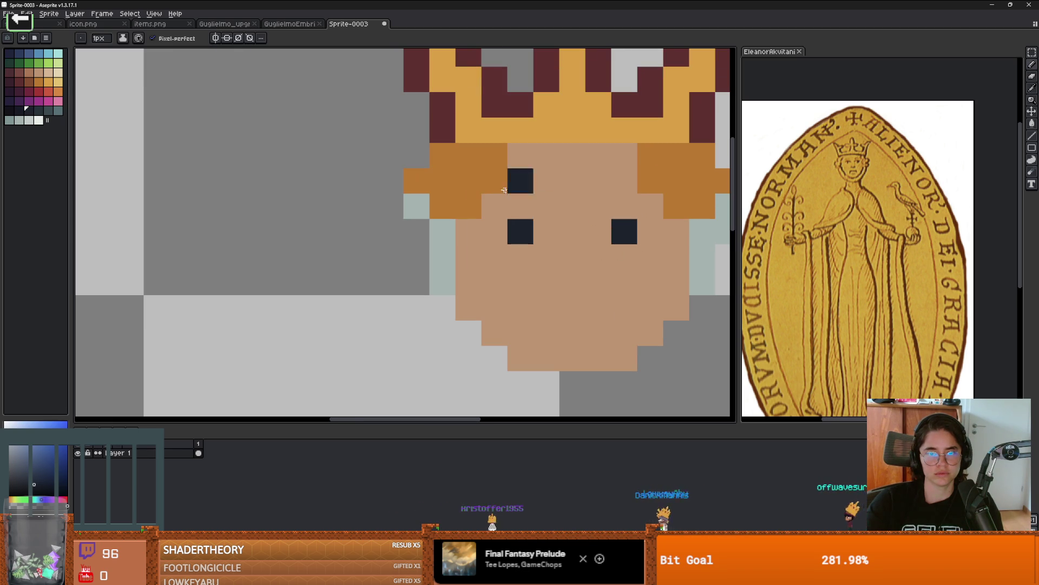
Add dark brown eyebrow pixels above the eyes
left_click(520, 206, "alt")
key("bracketleft")
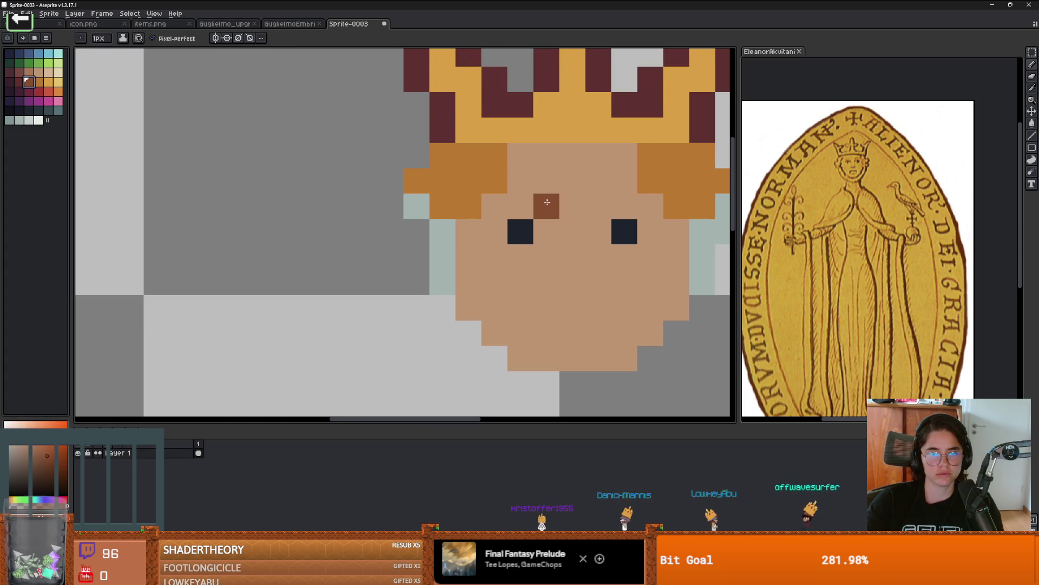
left_click_drag(547, 206, 493, 206)
key("ctrl+z")
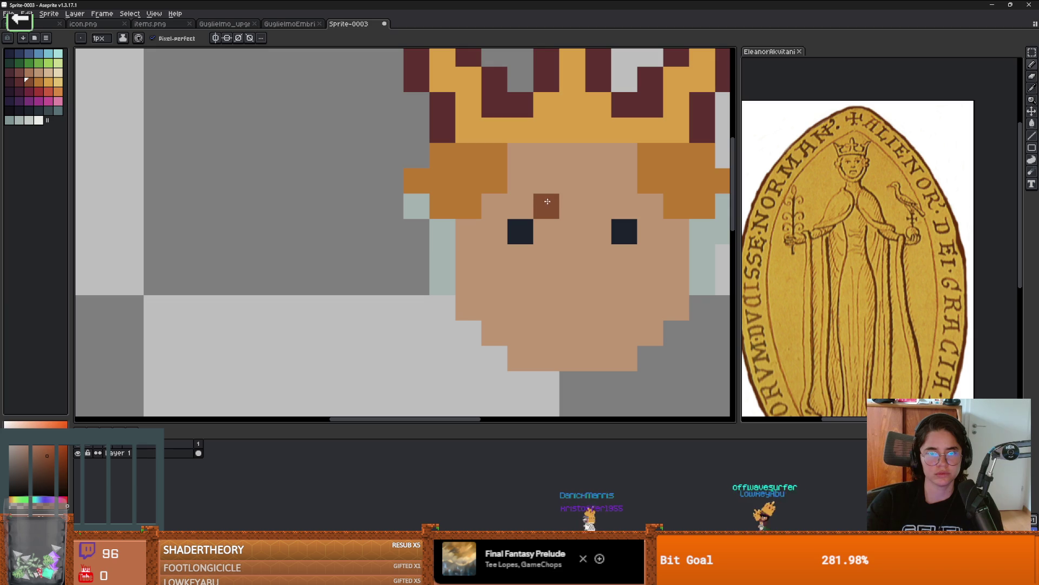
left_click(494, 205)
scroll(569, 211, "down", 2)
scroll(558, 216, "up", 2)
key("v")
key("b")
left_click(558, 215)
scroll(557, 215, "down", 3)
scroll(583, 215, "up", 2)
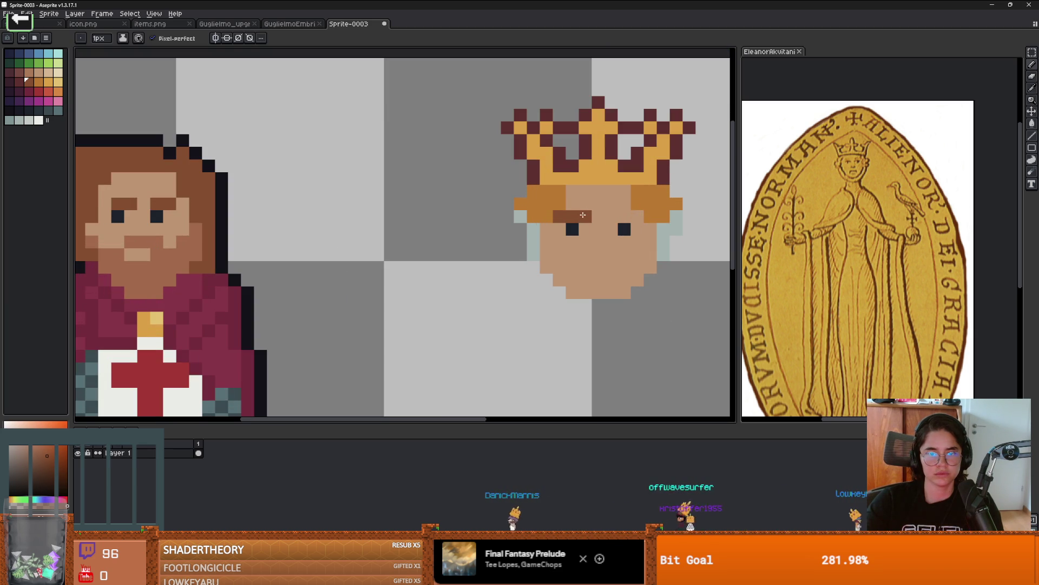
scroll(637, 219, "down", 2)
scroll(637, 218, "up", 2)
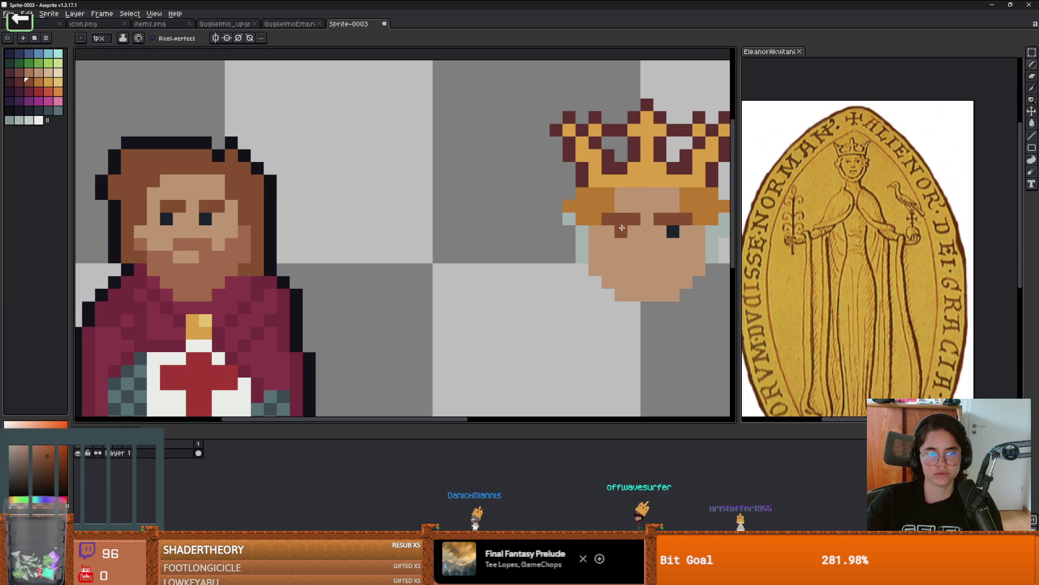
scroll(672, 245, "down", 2)
scroll(673, 246, "up", 2)
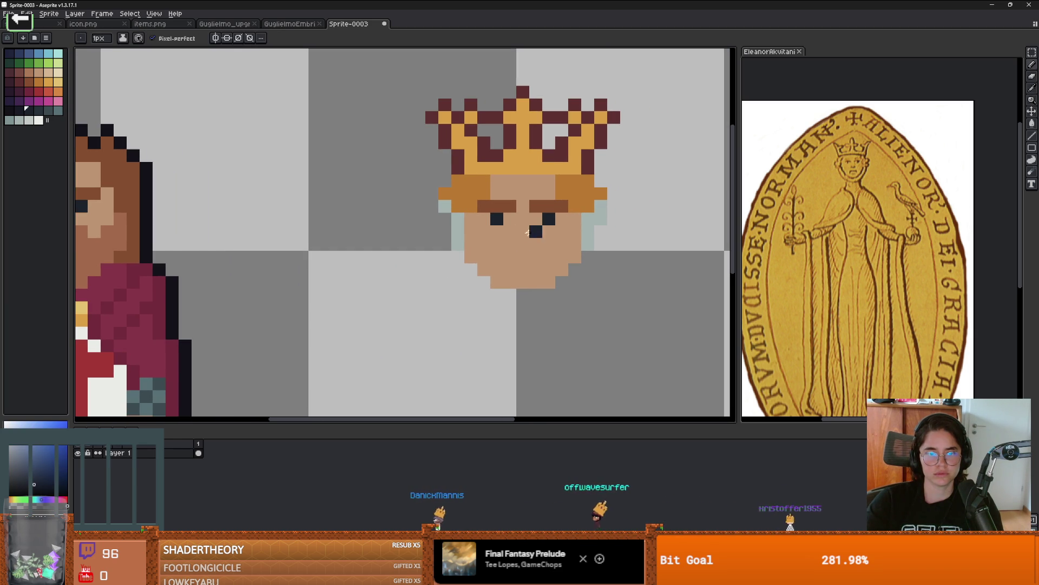
Try a brown nose pixel below the eyes
left_click(522, 243)
left_click(497, 237)
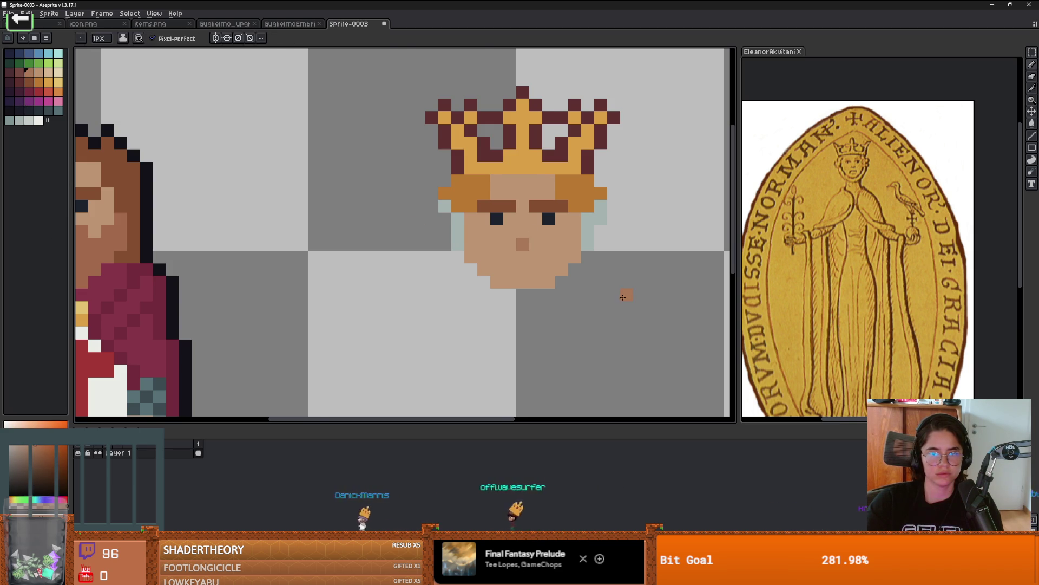
scroll(573, 273, "up", 2)
scroll(518, 241, "up", 2)
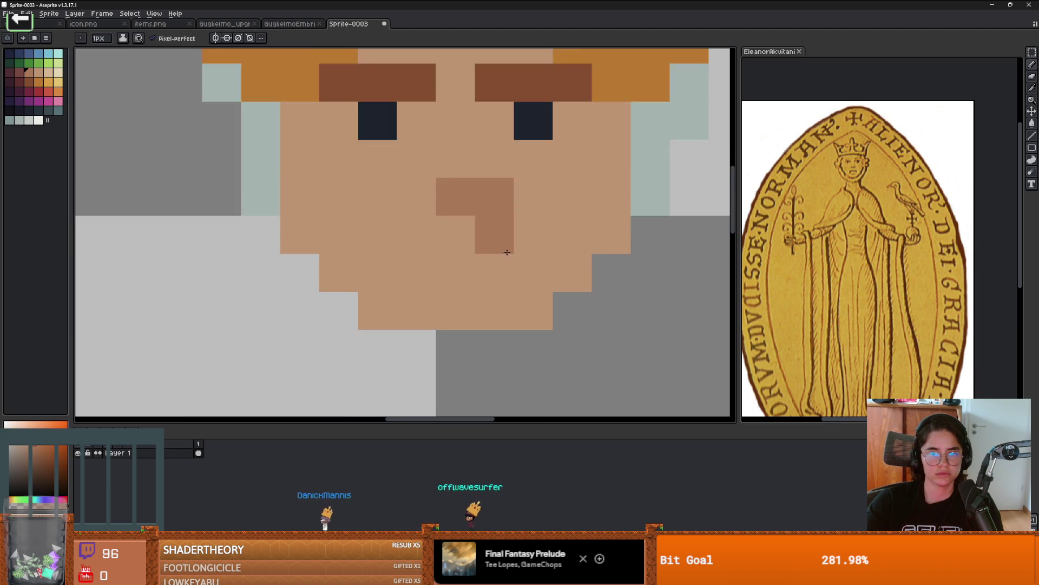
scroll(453, 243, "down", 1)
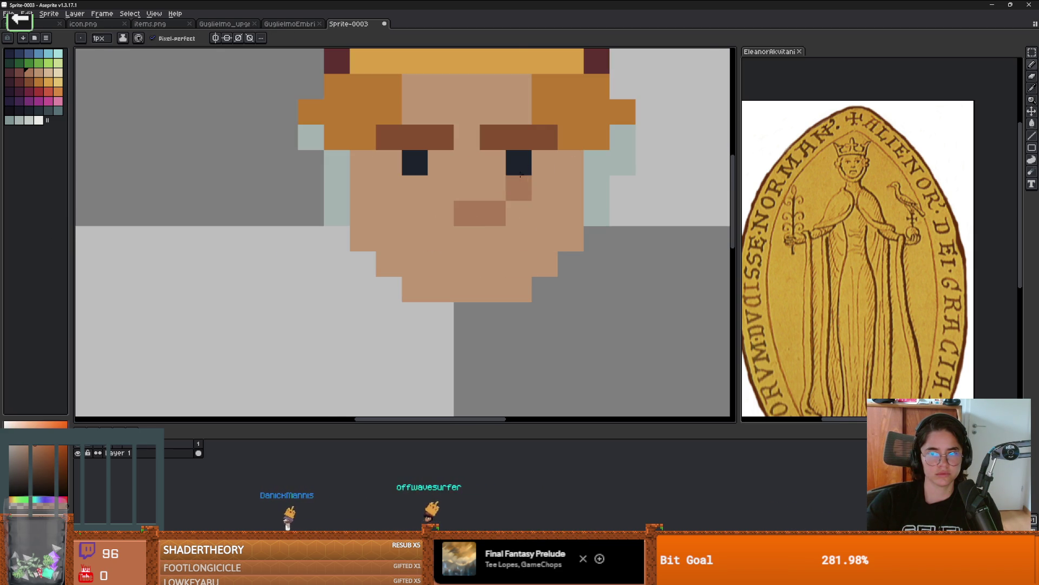
scroll(379, 255, "down", 3)
scroll(335, 260, "down", 2)
scroll(326, 262, "up", 1)
scroll(491, 255, "up", 3)
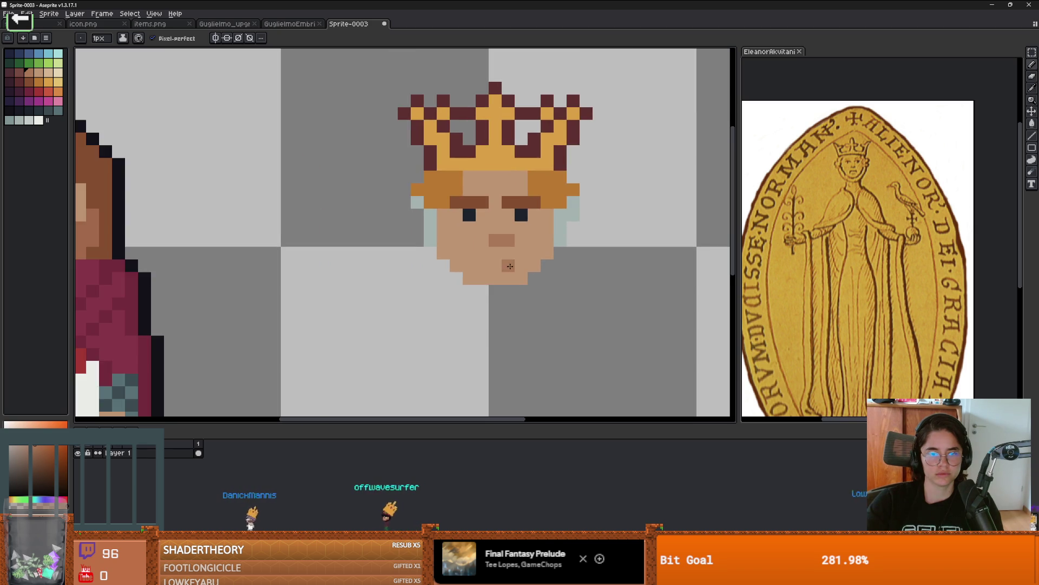
Undo the nose, test a horizontal mouth bar, and paint its pixels back to skin
key("ctrl+z")
mouse_move(508, 251)
left_mouse_down()
mouse_move(519, 249)
mouse_move(475, 249)
left_mouse_up()
scroll(474, 249, "down", 2)
scroll(504, 261, "up", 2)
key("ctrl+z")
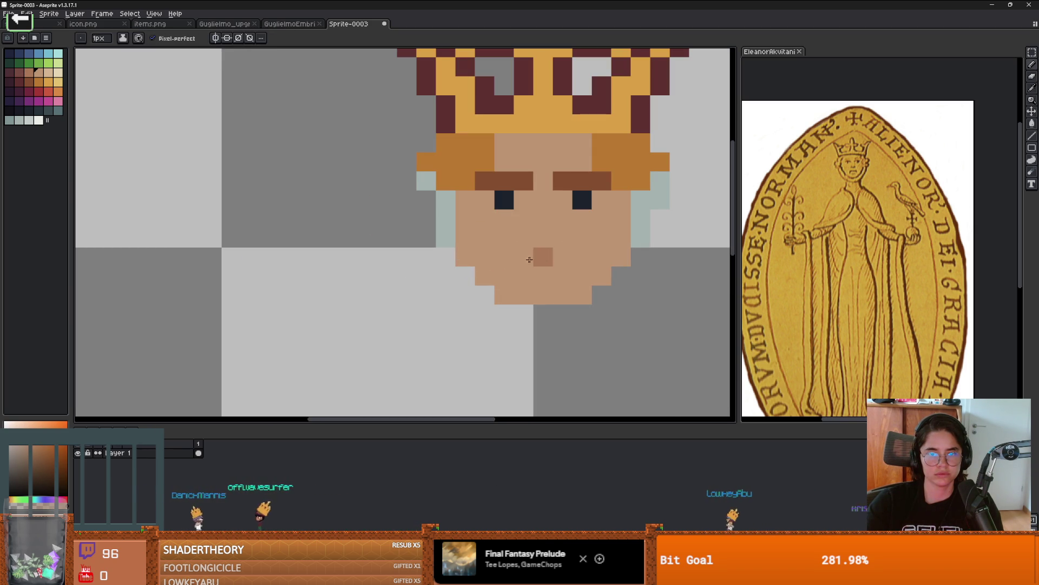
scroll(511, 254, "down", 2)
scroll(556, 252, "up", 1)
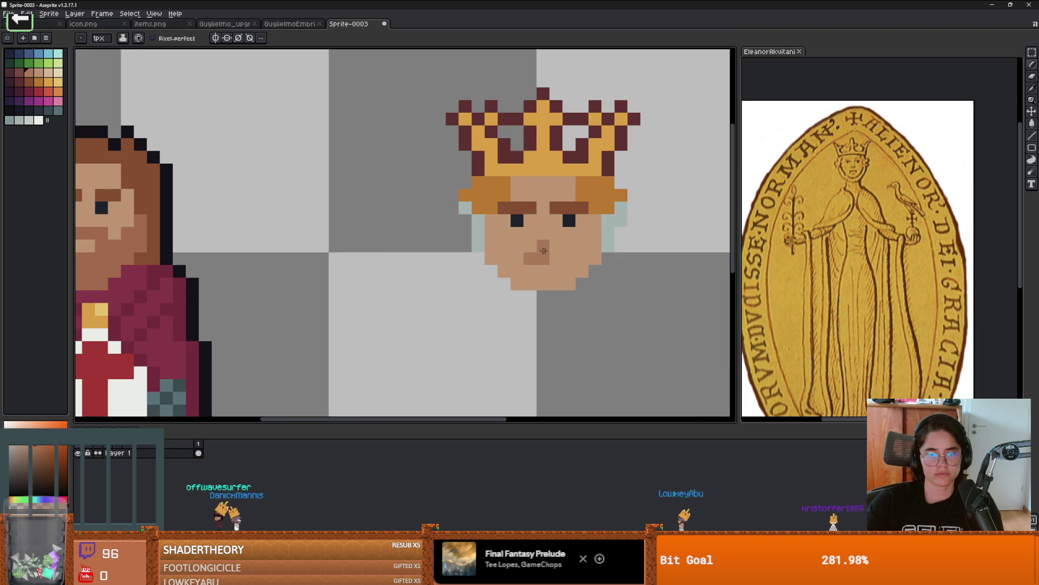
left_click(563, 263)
left_click(535, 256)
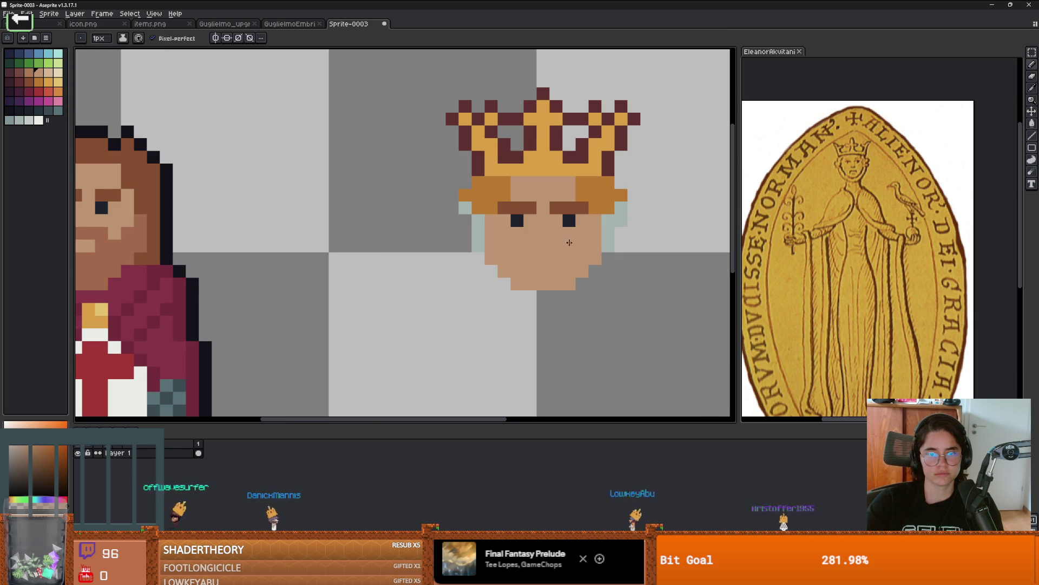
Paint the veil edge along the chin and bucket-fill the veil around the face lighter
left_click(30, 74)
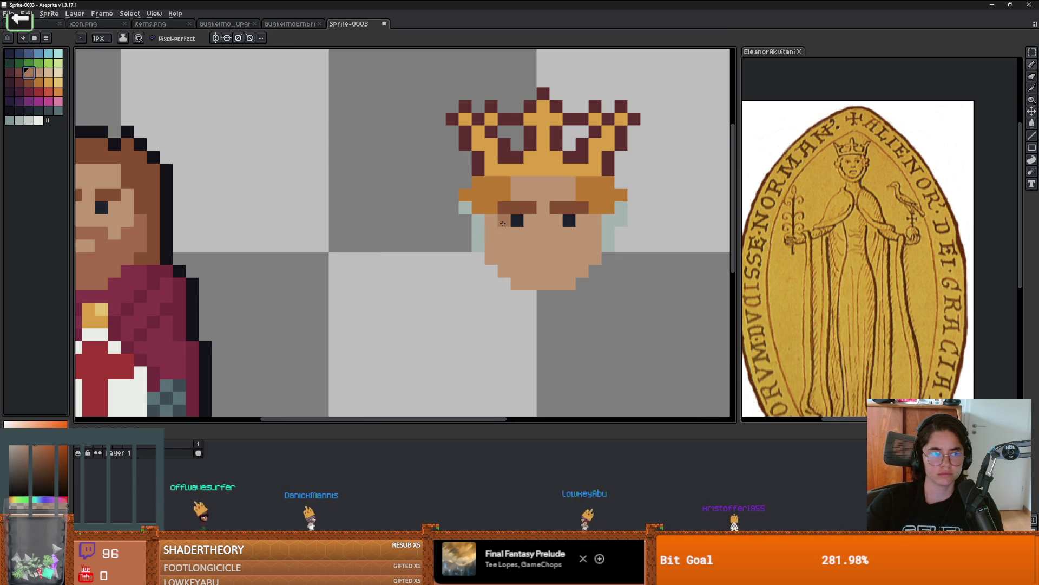
scroll(504, 223, "up", 1)
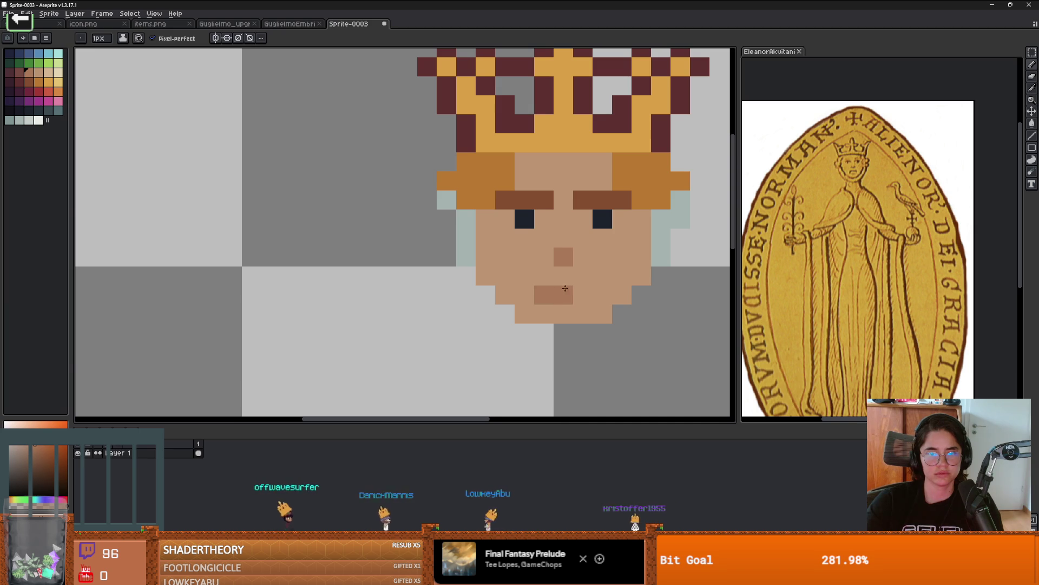
scroll(558, 288, "down", 2)
scroll(607, 311, "down", 3)
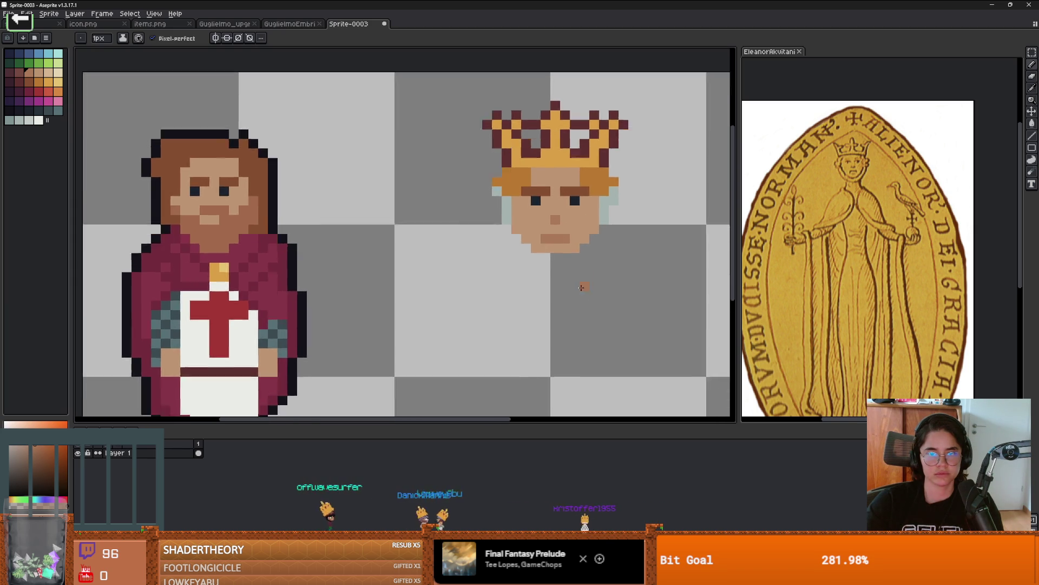
scroll(569, 265, "down", 2)
scroll(558, 245, "up", 3)
scroll(550, 261, "up", 1)
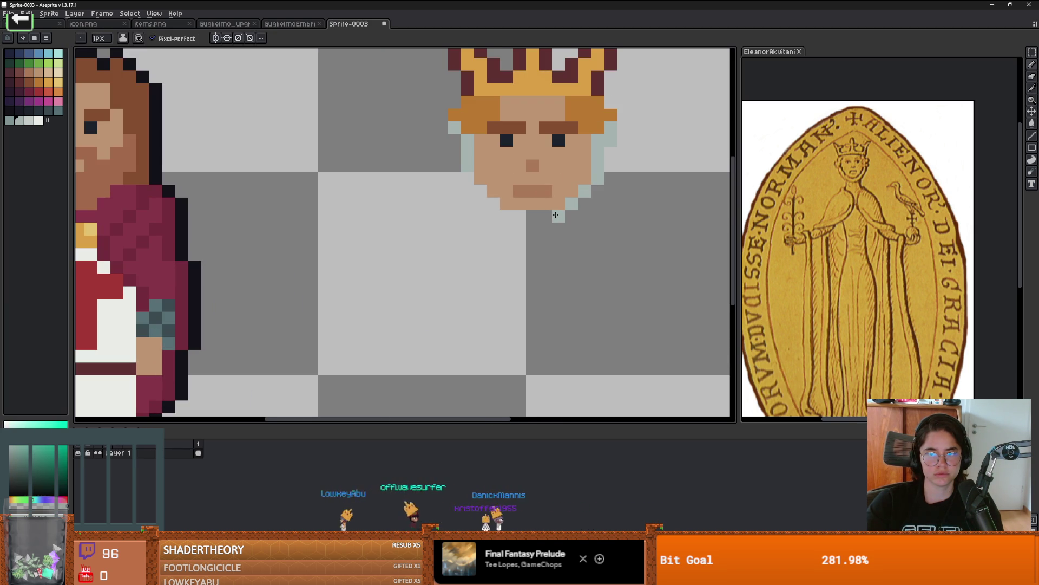
left_click_drag(540, 215, 504, 210)
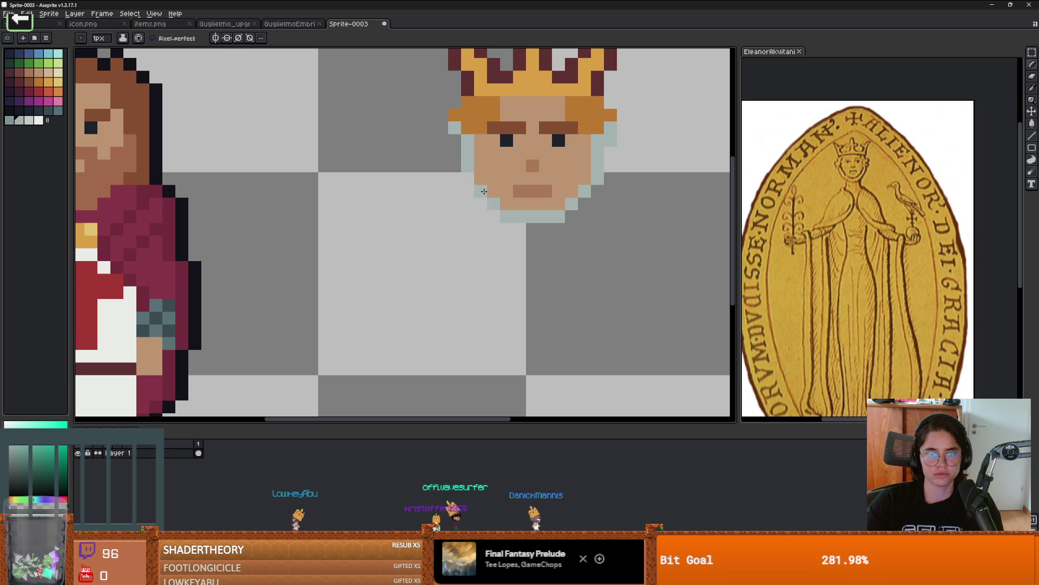
left_click(28, 120)
key("g")
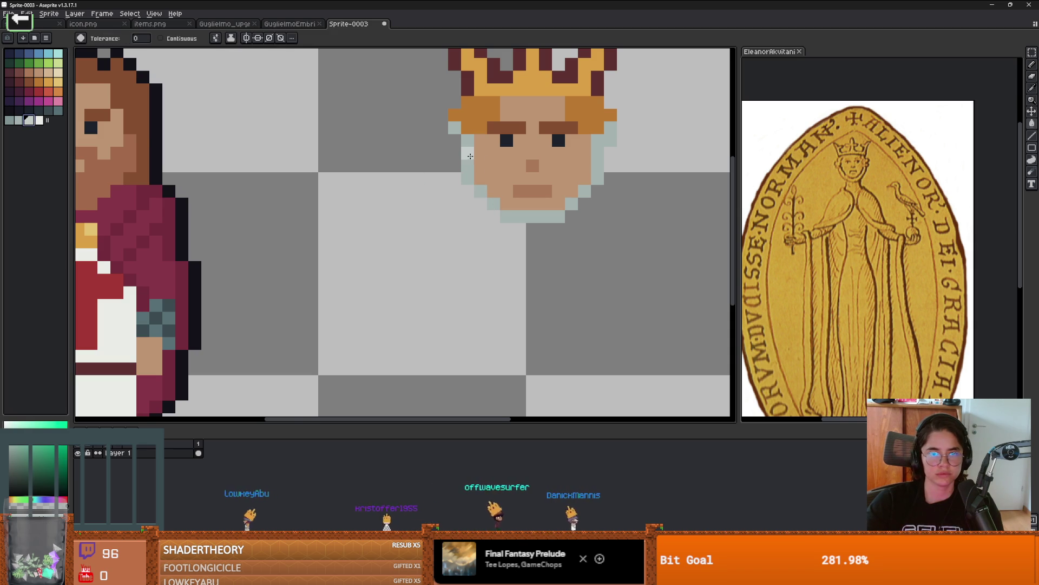
left_click(470, 156)
Repaint both eyebrows in the sampled orange hair colour
key("i")
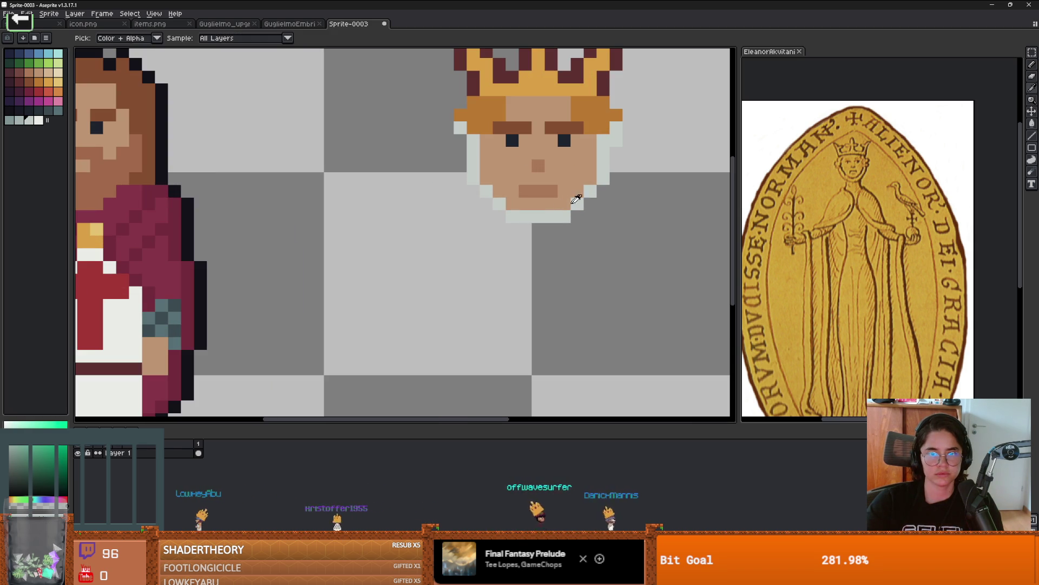
key("b")
left_click(585, 104, "alt")
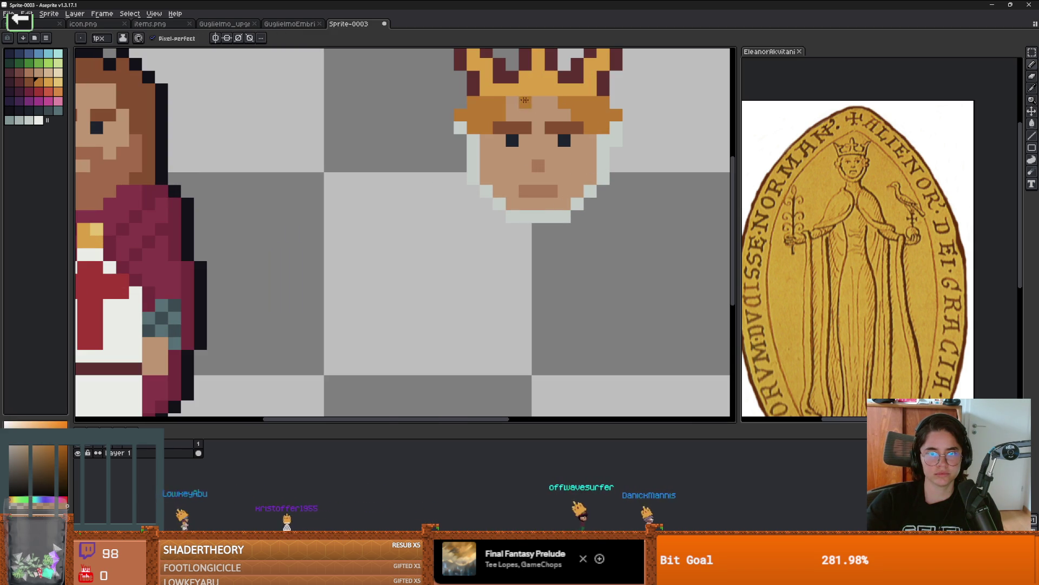
scroll(514, 105, "down", 4)
scroll(586, 169, "up", 4)
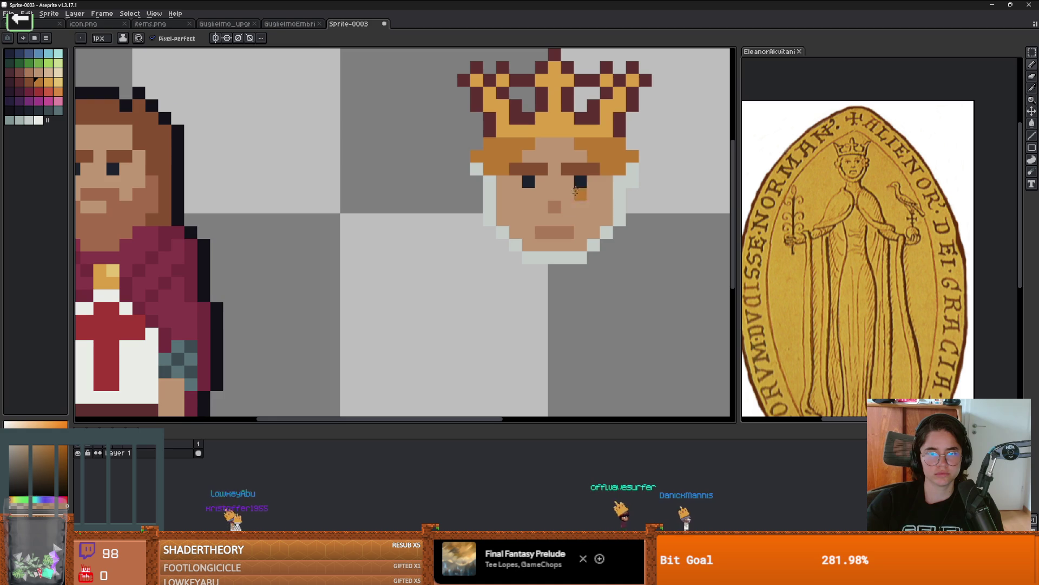
left_click_drag(586, 170, 511, 170)
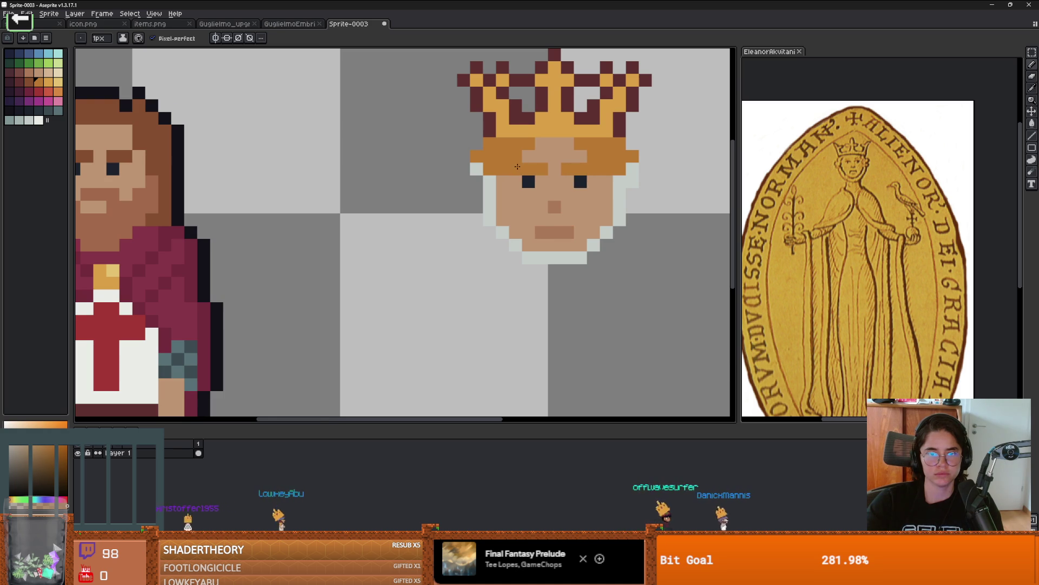
scroll(624, 216, "down", 2)
scroll(624, 217, "down", 1)
scroll(624, 217, "up", 1)
scroll(626, 217, "down", 1)
scroll(626, 217, "up", 1)
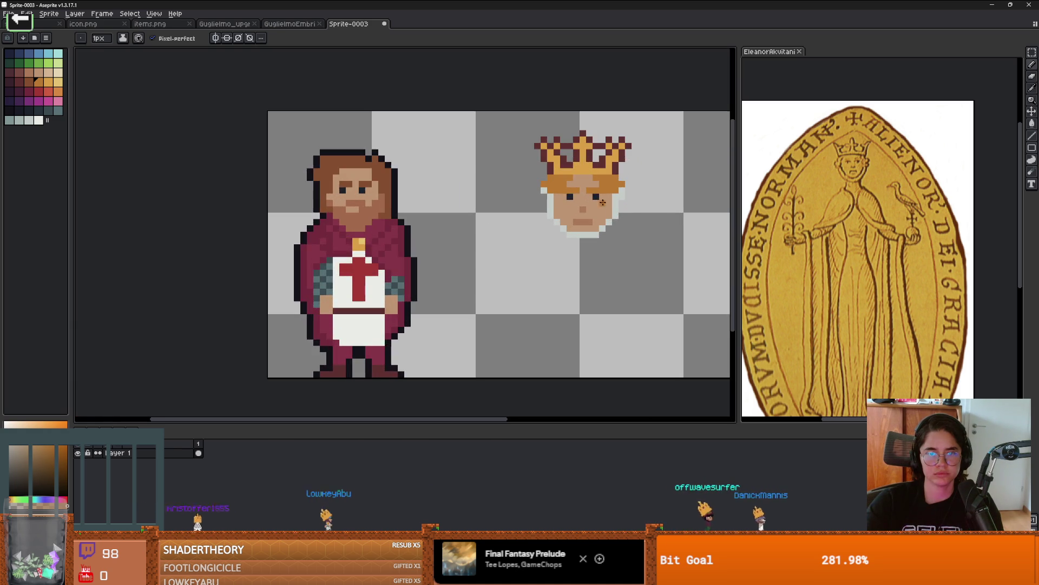
scroll(628, 218, "up", 3)
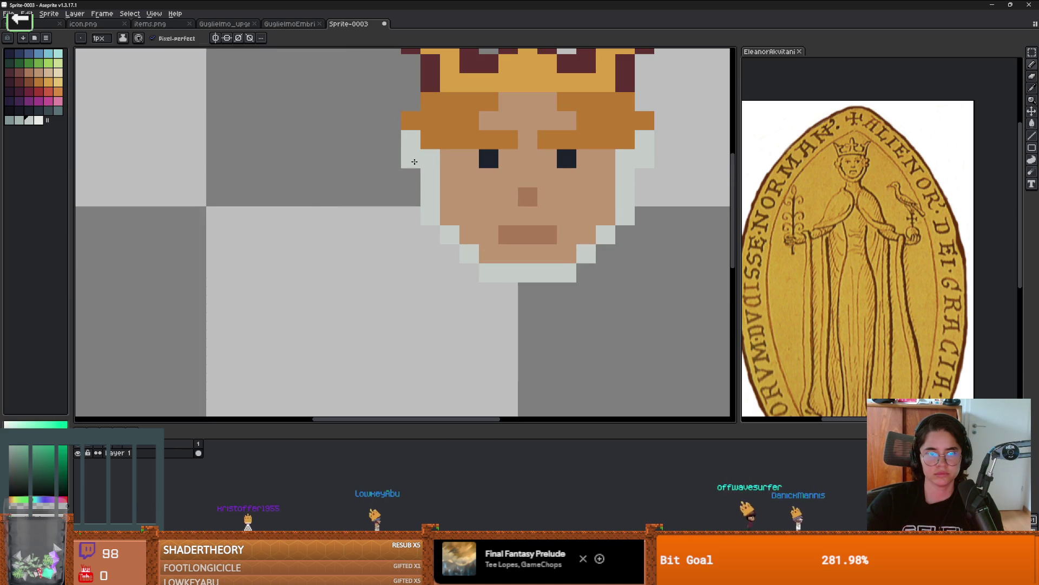
scroll(562, 217, "down", 2)
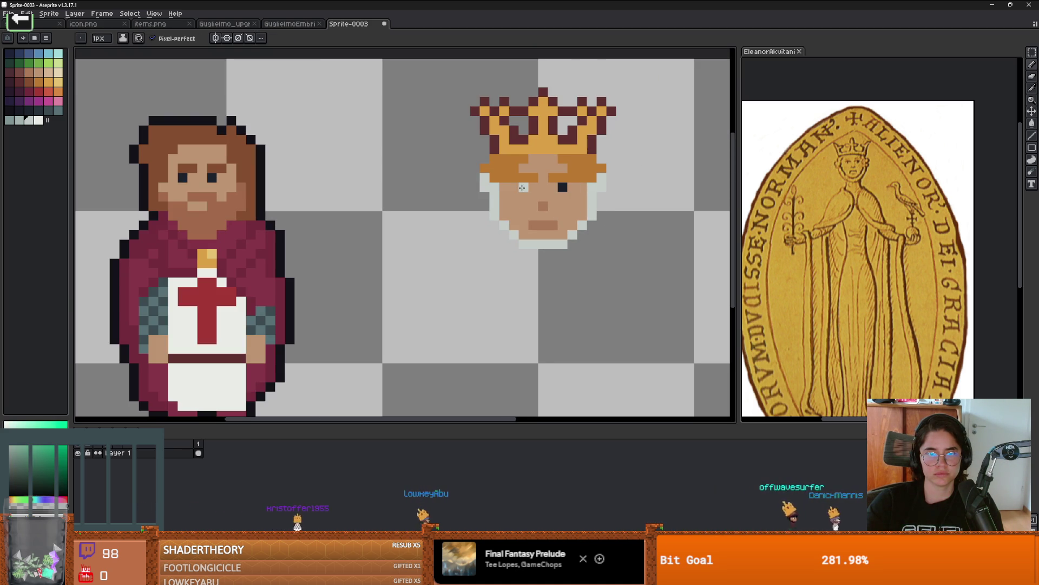
scroll(525, 217, "down", 1)
scroll(525, 217, "up", 1)
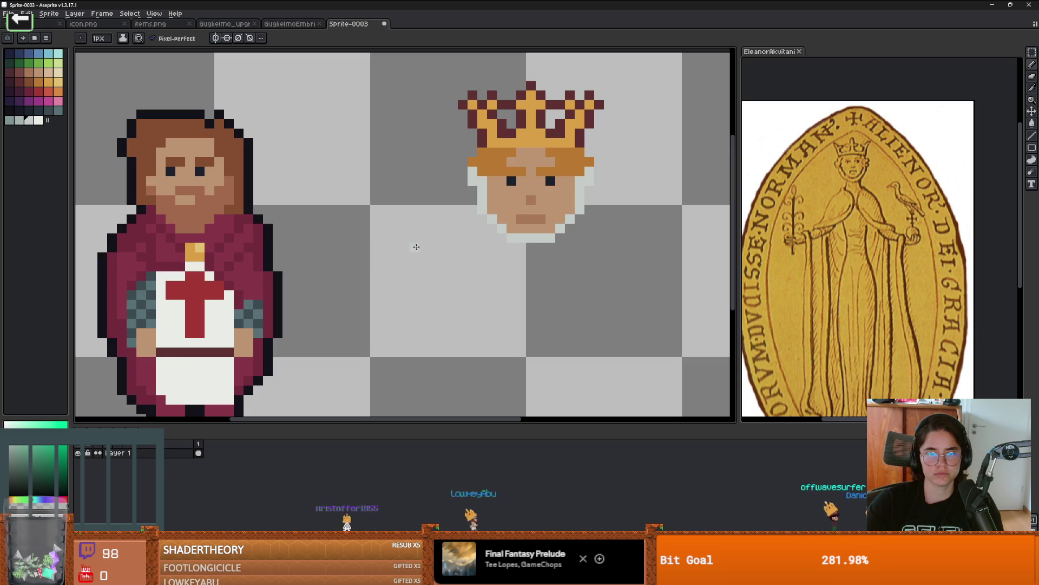
left_click(19, 119)
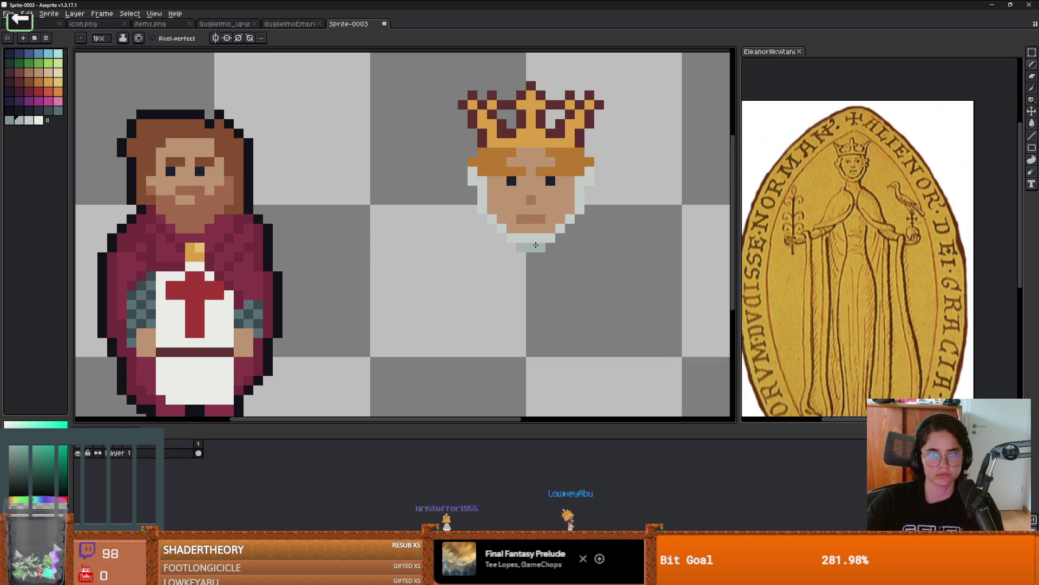
Select the crowned head, test-fit it over the bearded figure, then move it back right
scroll(542, 247, "down", 1)
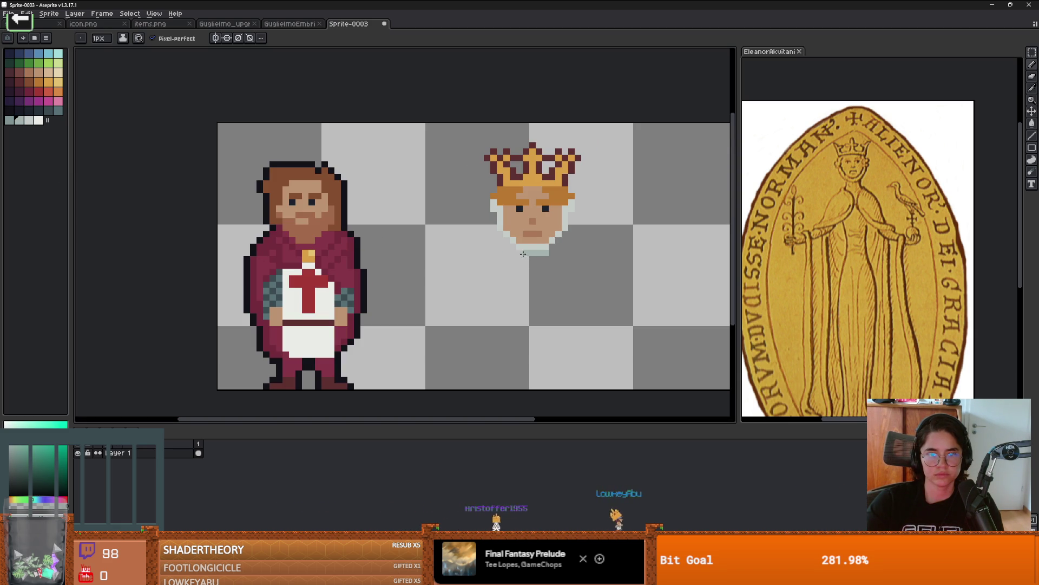
scroll(519, 253, "up", 2)
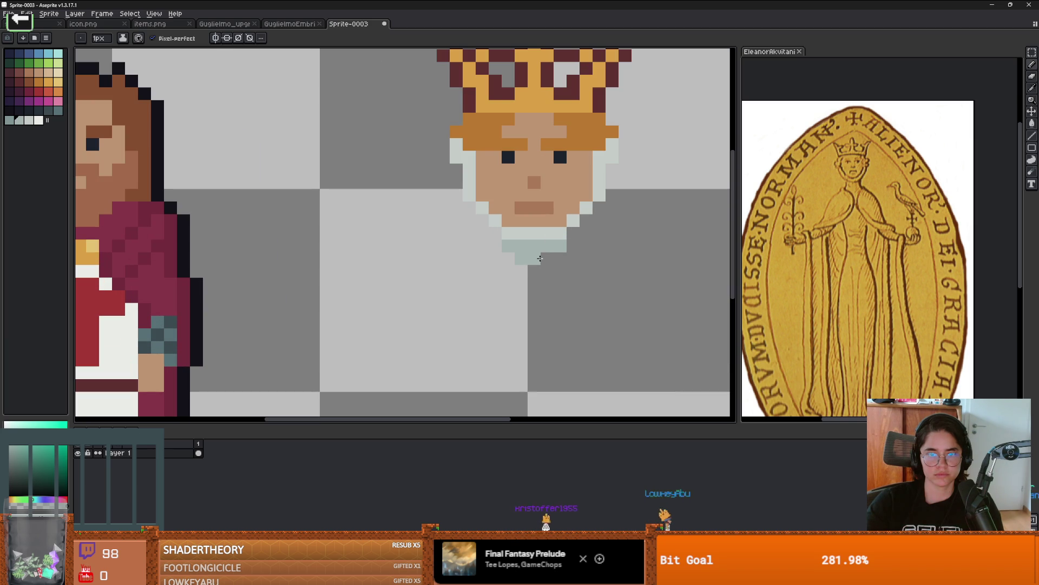
scroll(543, 269, "down", 2)
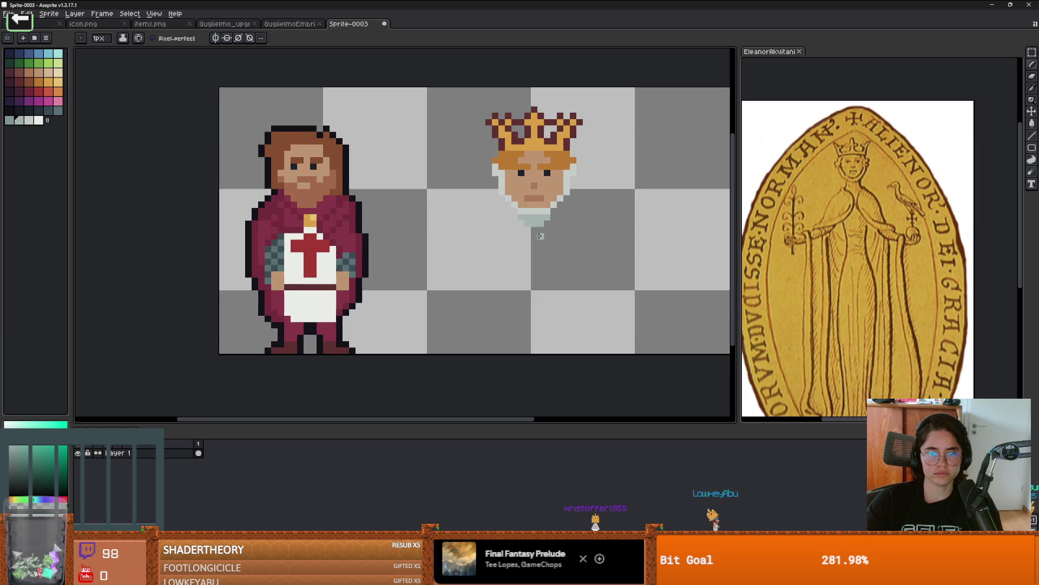
scroll(535, 243, "up", 1)
scroll(528, 268, "down", 1)
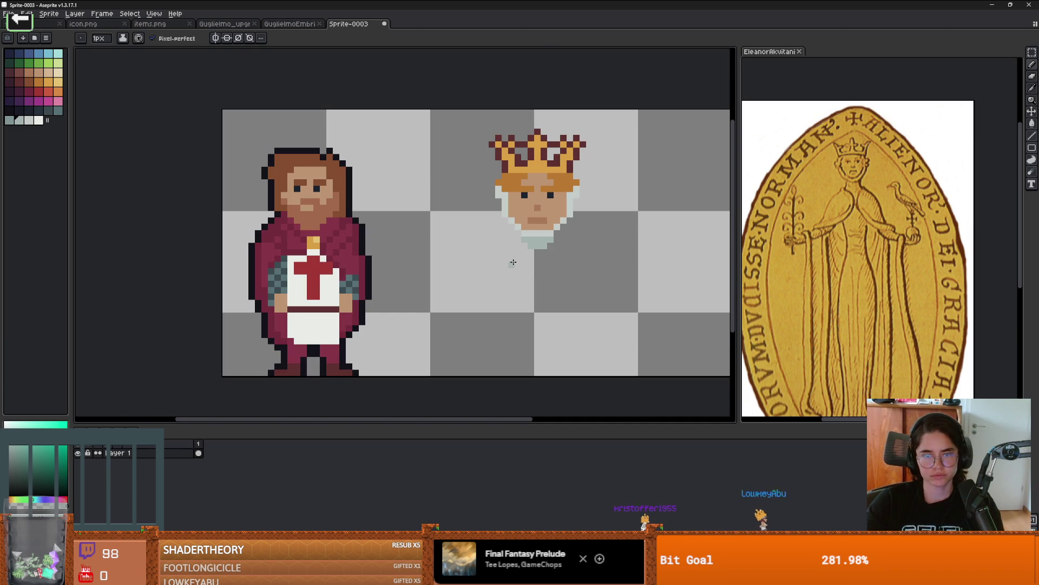
key("m")
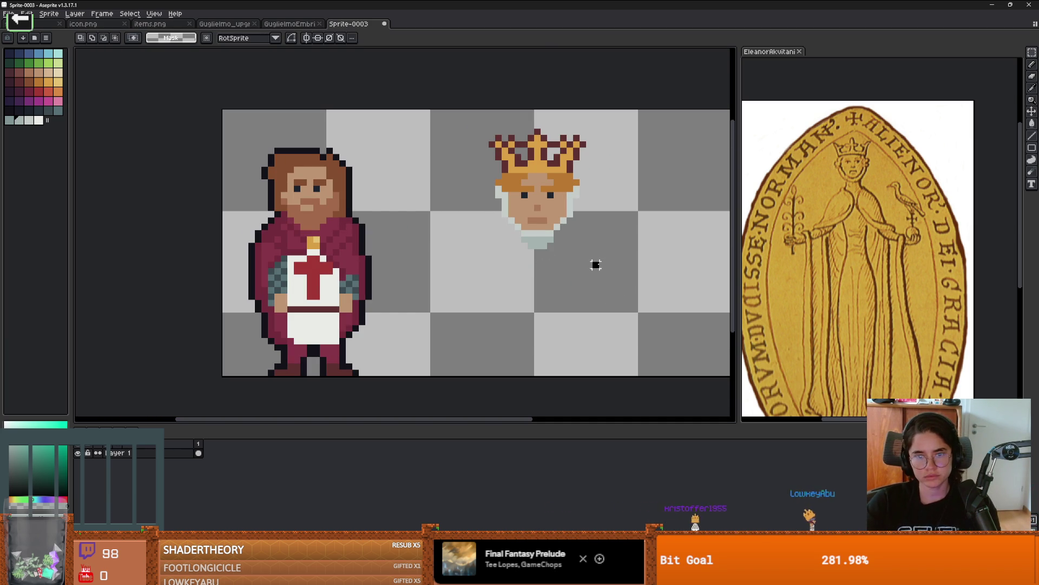
left_click_drag(601, 269, 460, 113)
mouse_move(544, 196)
left_mouse_down()
mouse_move(310, 178)
mouse_move(582, 199)
mouse_move(555, 183)
left_mouse_up()
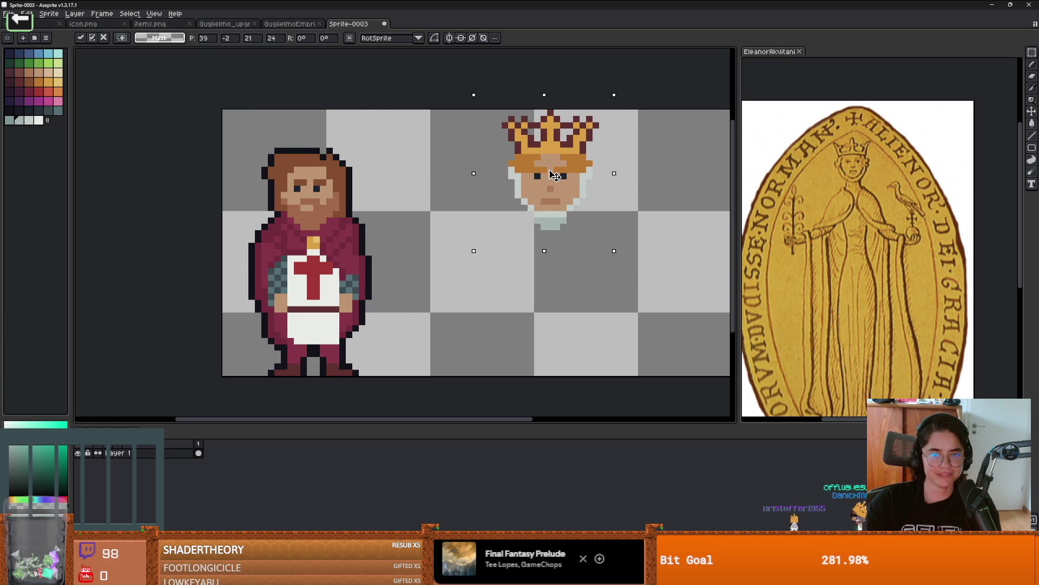
left_click(661, 201)
Place a first blue mantle pixel under the head
scroll(660, 202, "up", 1)
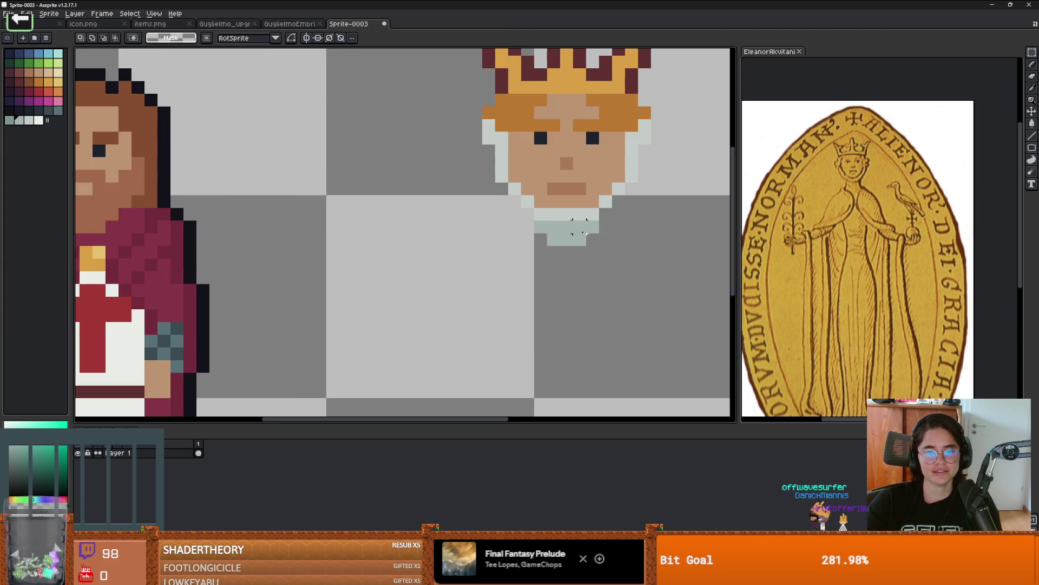
left_click_drag(620, 234, 621, 229)
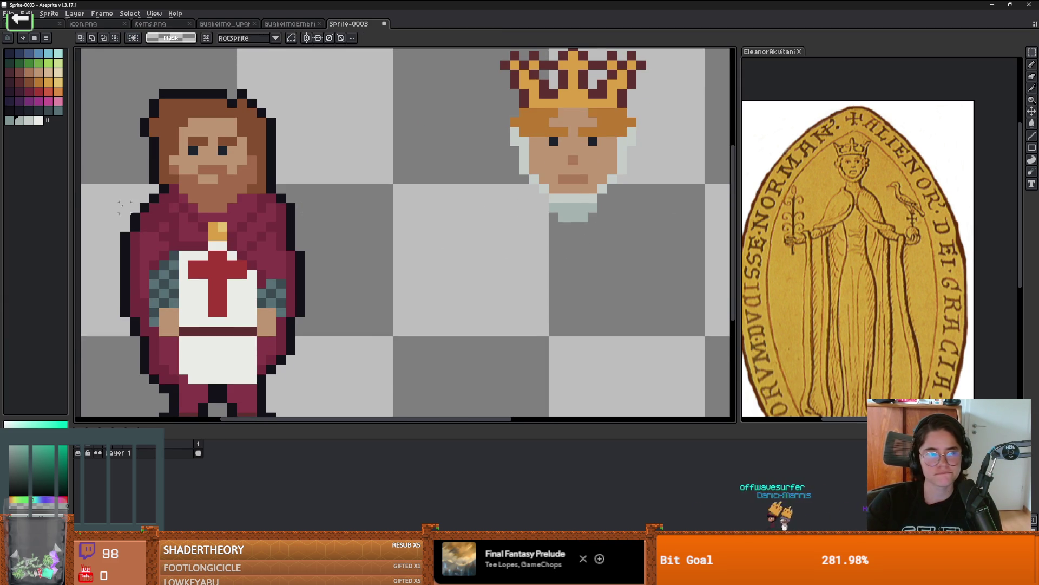
left_click(29, 53)
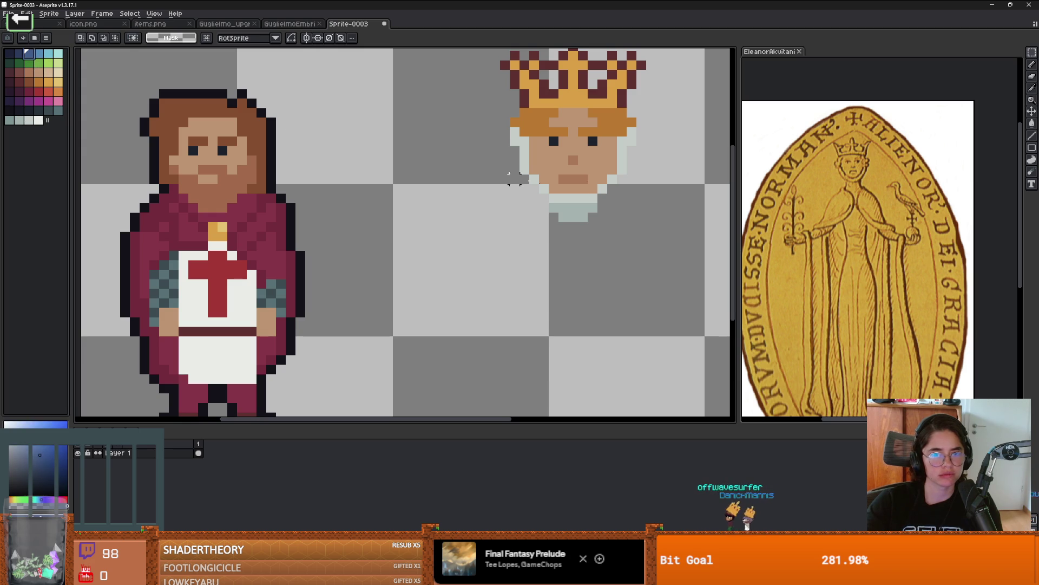
key("b")
left_click(574, 218)
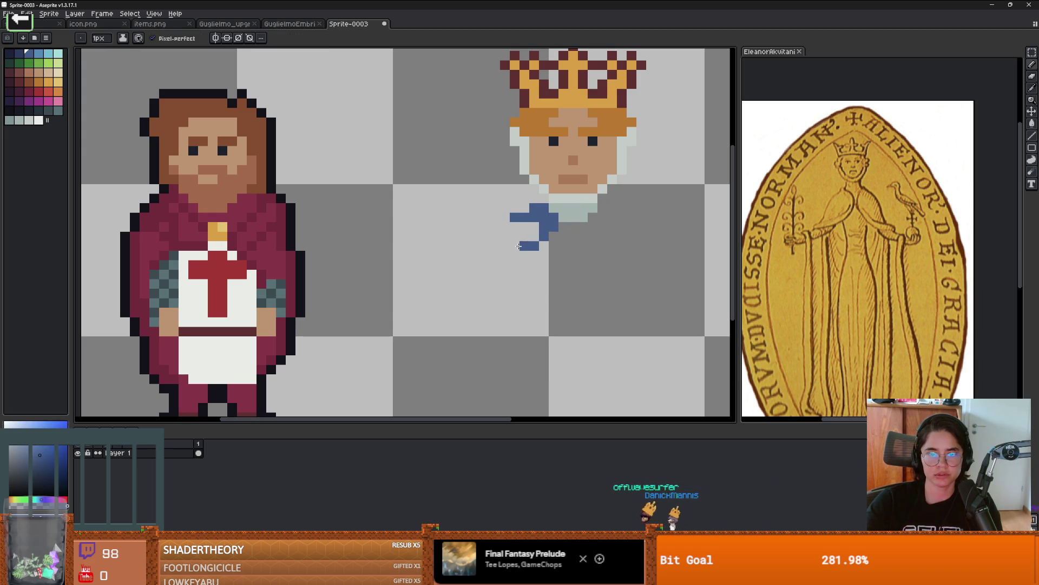
Undo the stray squiggle and pencil the mantle's blue edge down from the collar
key("ctrl+z")
left_click(560, 224)
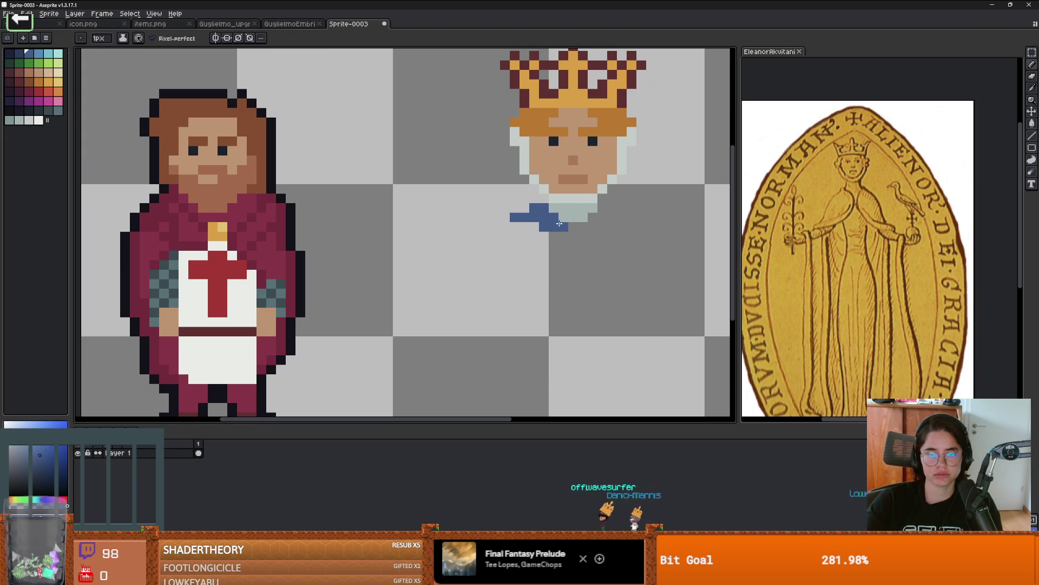
left_click_drag(550, 226, 554, 317)
left_click(601, 245)
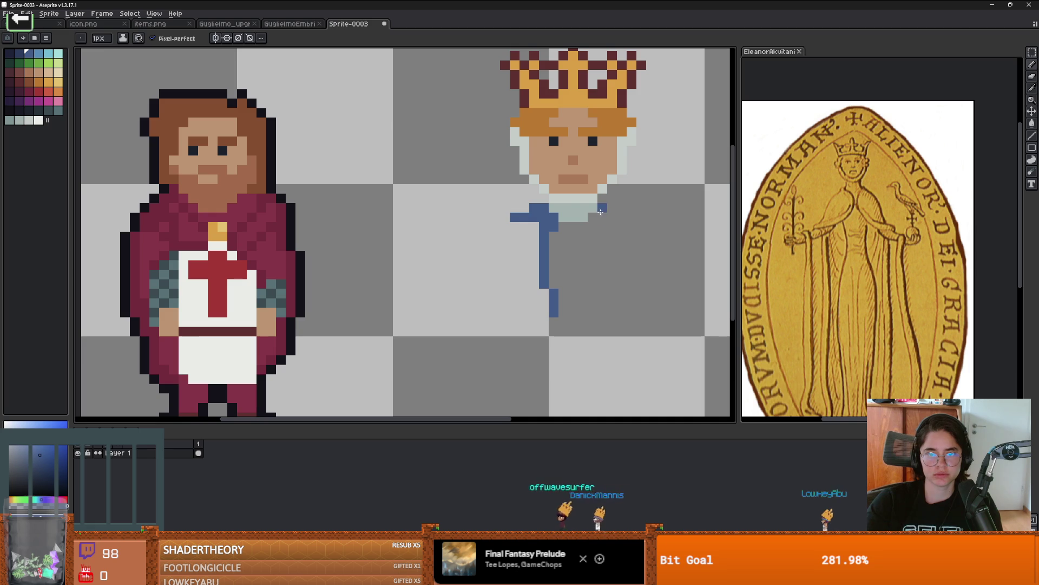
Erase the bearded red-robed figure with the Eraser
scroll(545, 231, "down", 2)
key("e")
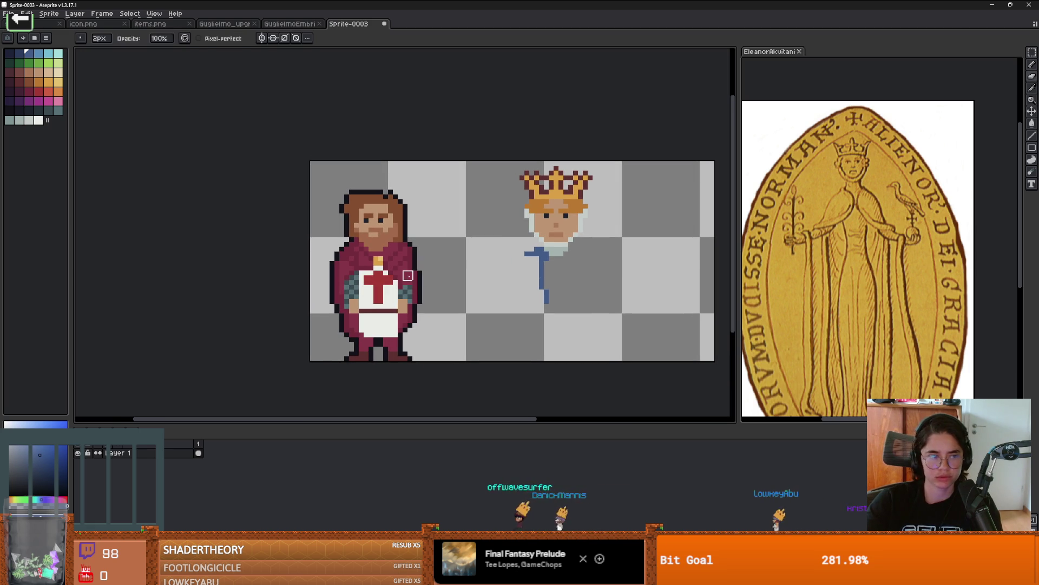
mouse_move(403, 280)
left_mouse_down()
mouse_move(378, 360)
mouse_move(390, 278)
left_mouse_up()
Crop the canvas to 21 px wide around the crowned head with Canvas Size
scroll(390, 279, "down", 1)
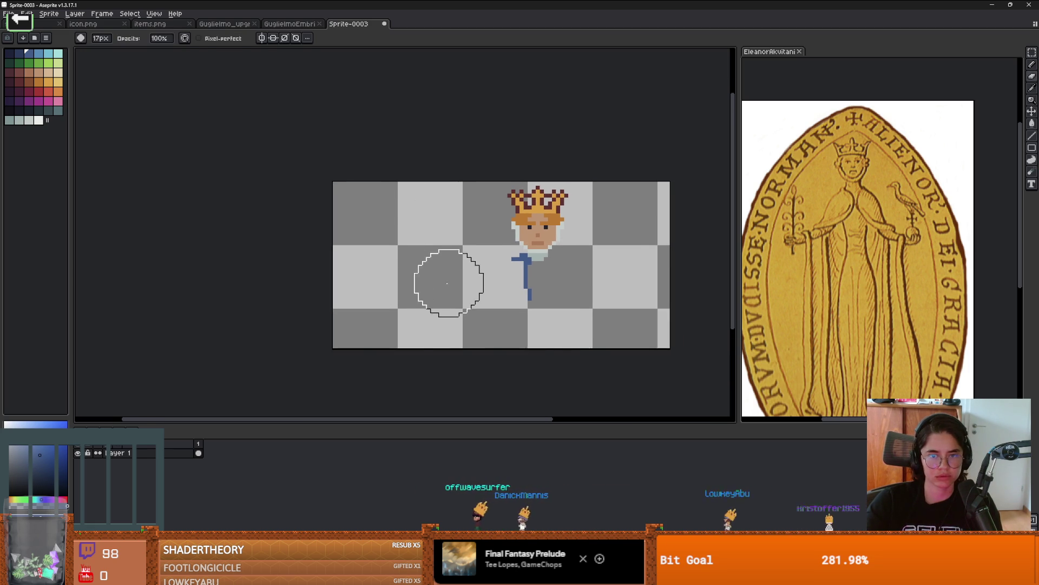
key("ctrl+alt+c")
left_click_drag(299, 244, 456, 248)
left_click_drag(633, 243, 540, 243)
key("Return")
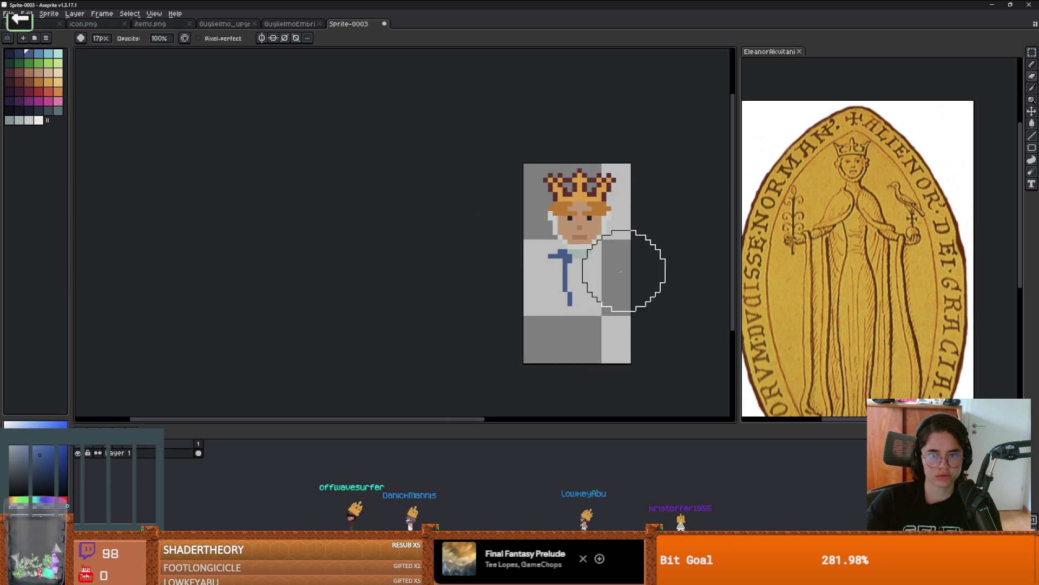
Draw a short blue stroke left of the face with the pencil
scroll(622, 271, "up", 1)
key("b")
scroll(563, 265, "up", 1)
left_click_drag(525, 199, 484, 199)
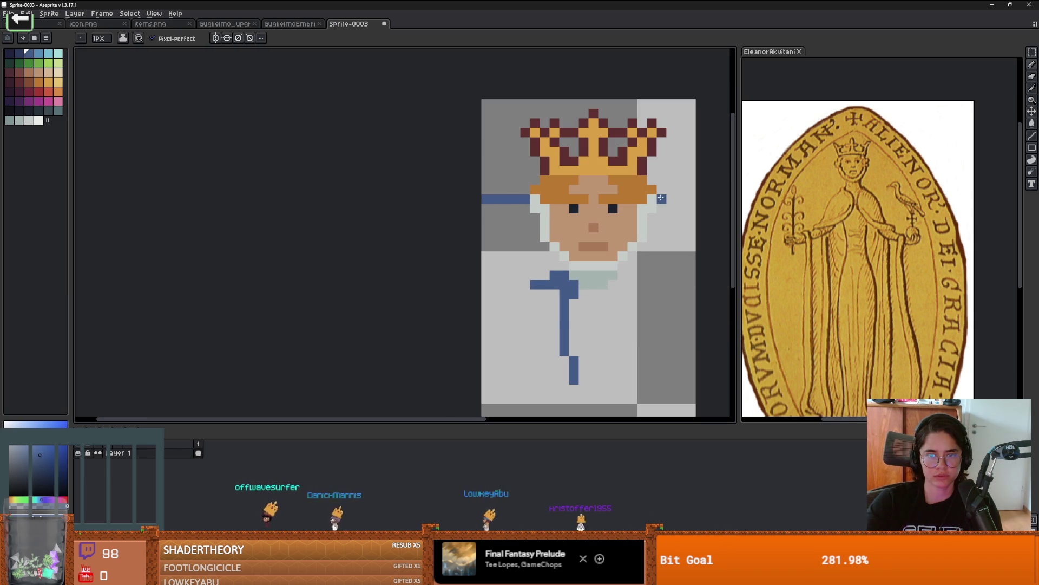
Remove the stray blue guide line and trim one pixel off the canvas's left edge
key("ctrl+z")
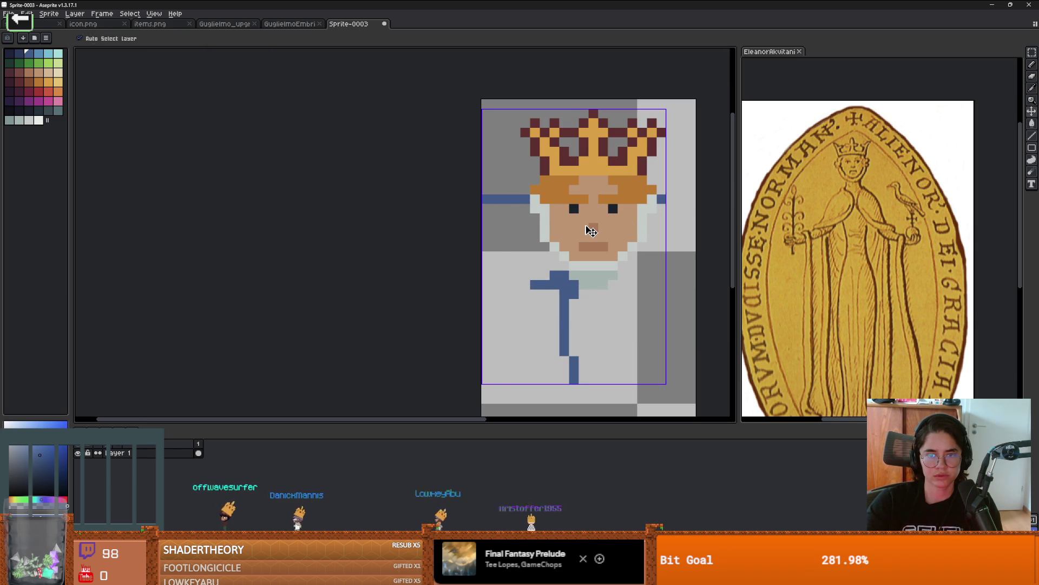
key("ctrl+z")
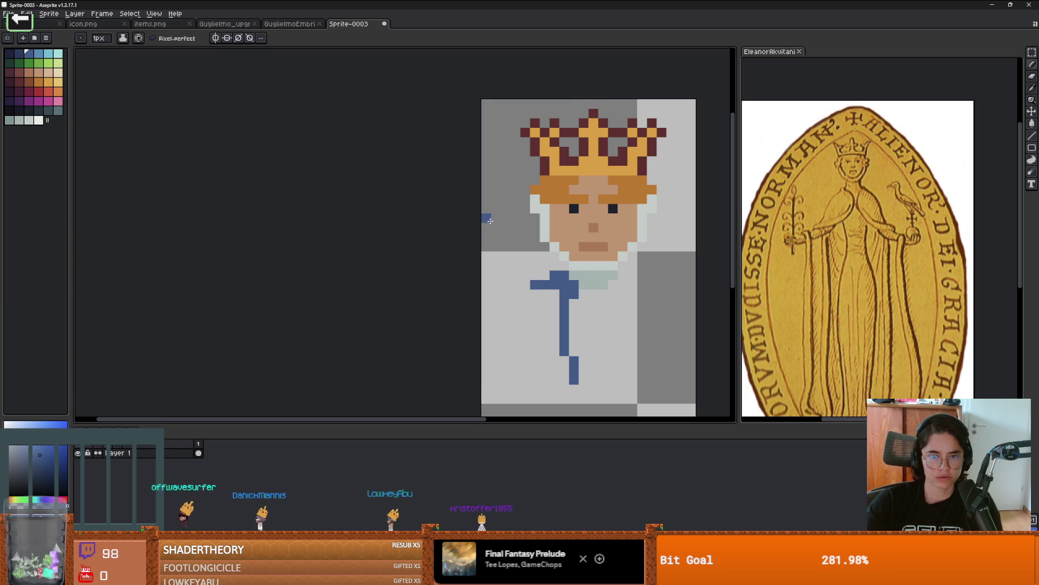
key("ctrl+alt+c")
left_click_drag(482, 233, 491, 233)
key("Return")
Paint the blue mantle over the chest with the 1px pencil
scroll(536, 260, "down", 2)
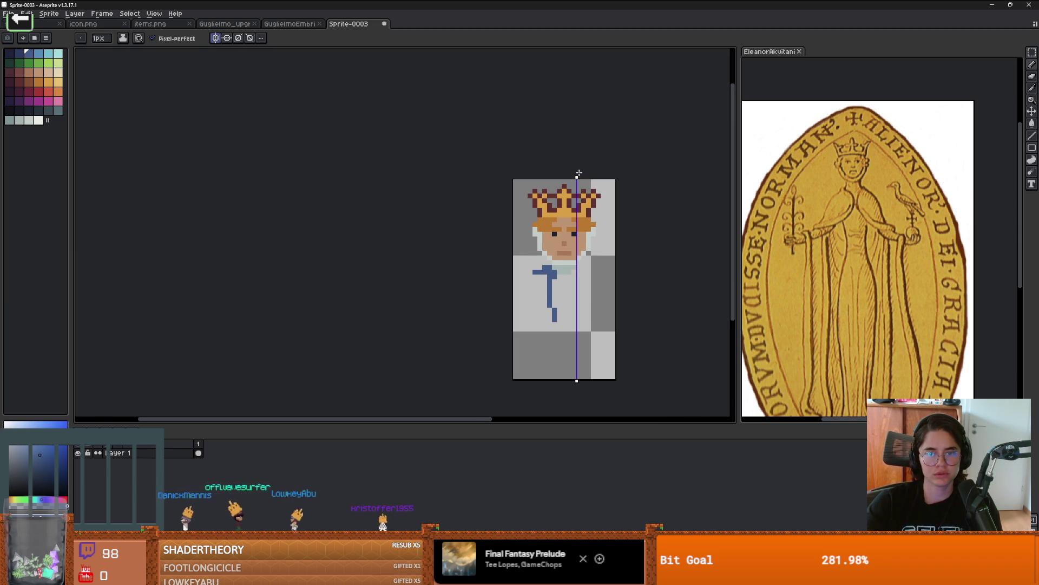
scroll(593, 240, "up", 2)
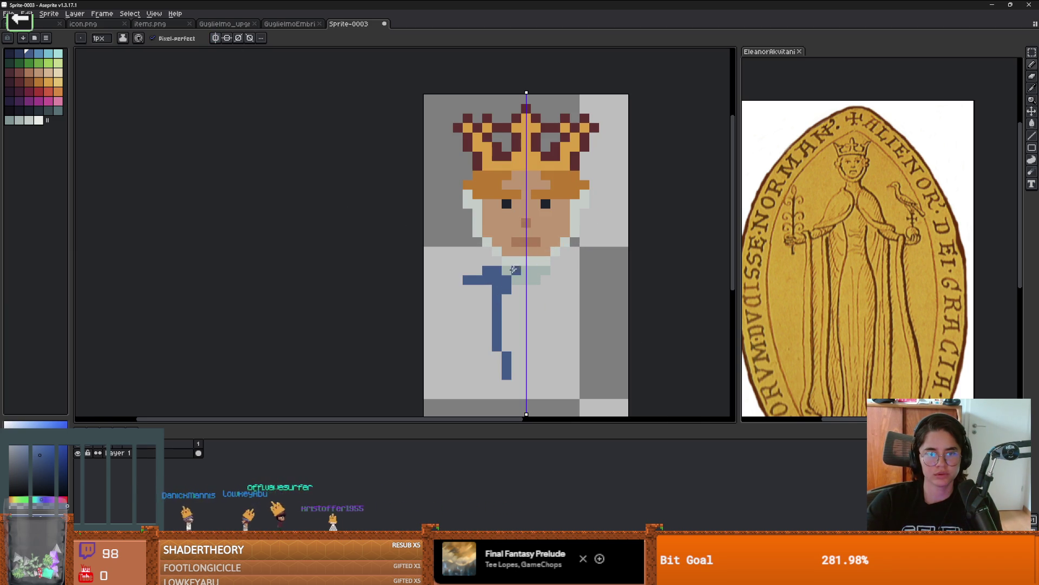
scroll(521, 217, "down", 1)
scroll(577, 212, "up", 1)
left_click(574, 214)
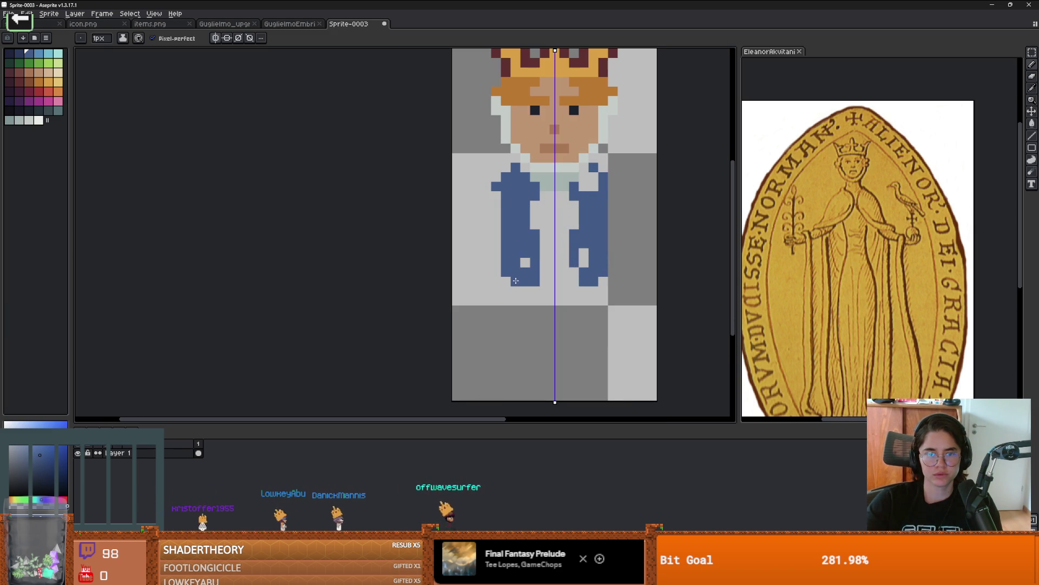
scroll(580, 172, "down", 1)
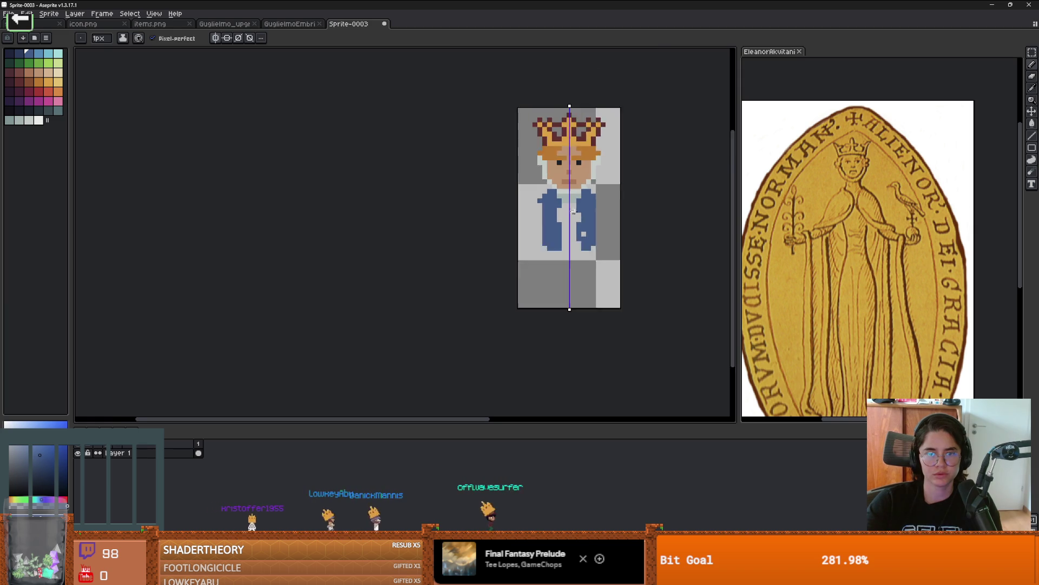
scroll(517, 182, "up", 1)
key("e")
key("b")
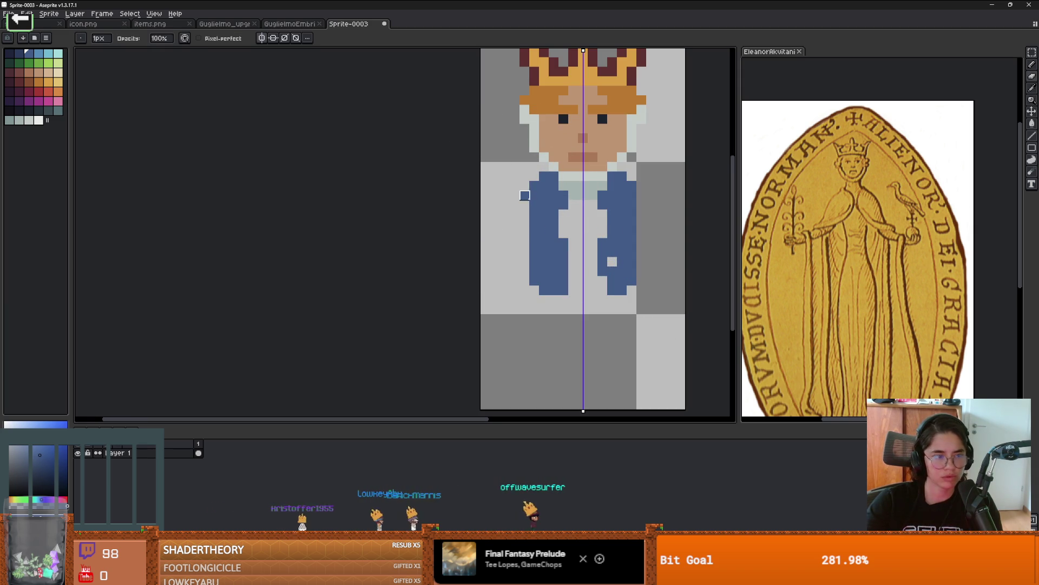
scroll(547, 230, "down", 1)
scroll(595, 247, "up", 1)
Sample the crown's dark red and draw a dark-red block and stroke down the chest
key("i")
left_click(548, 66)
key("b")
left_click(568, 210)
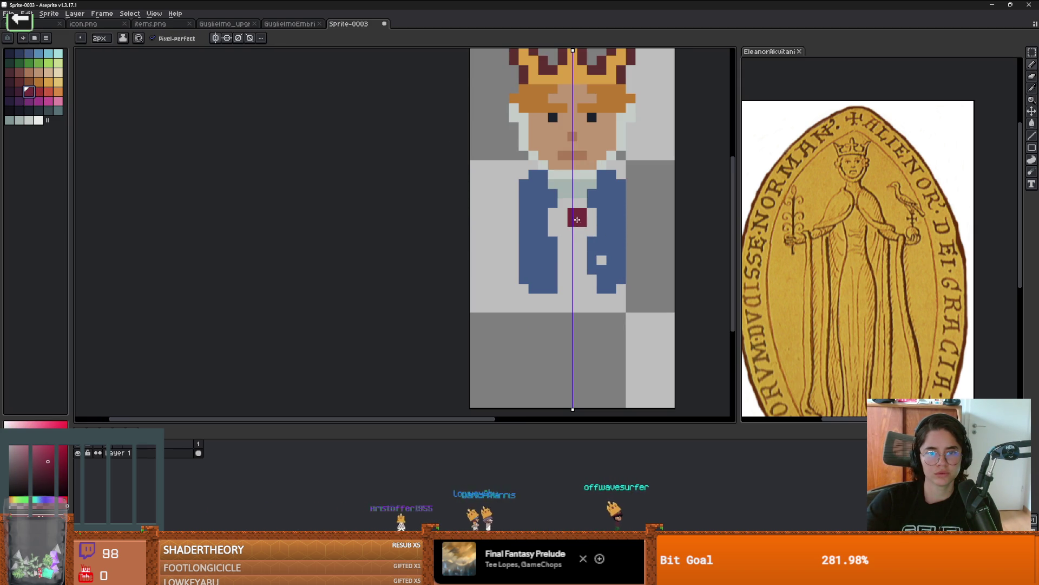
left_click_drag(572, 210, 573, 287)
Draw mirrored 1px dark-red leg lines to the canvas bottom and join them
scroll(593, 287, "down", 2)
left_click(564, 198)
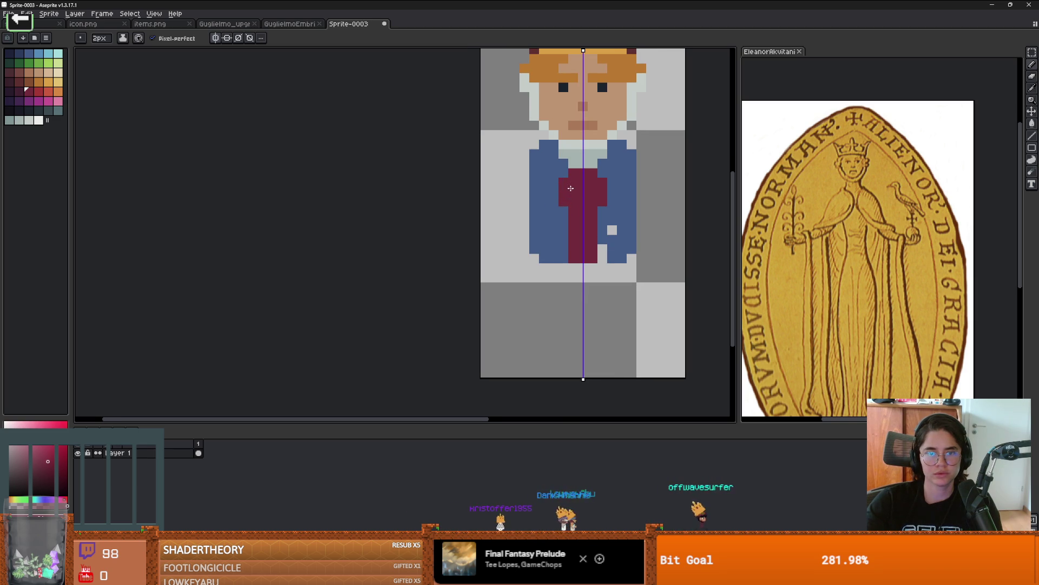
scroll(571, 188, "down", 2)
scroll(581, 247, "up", 1)
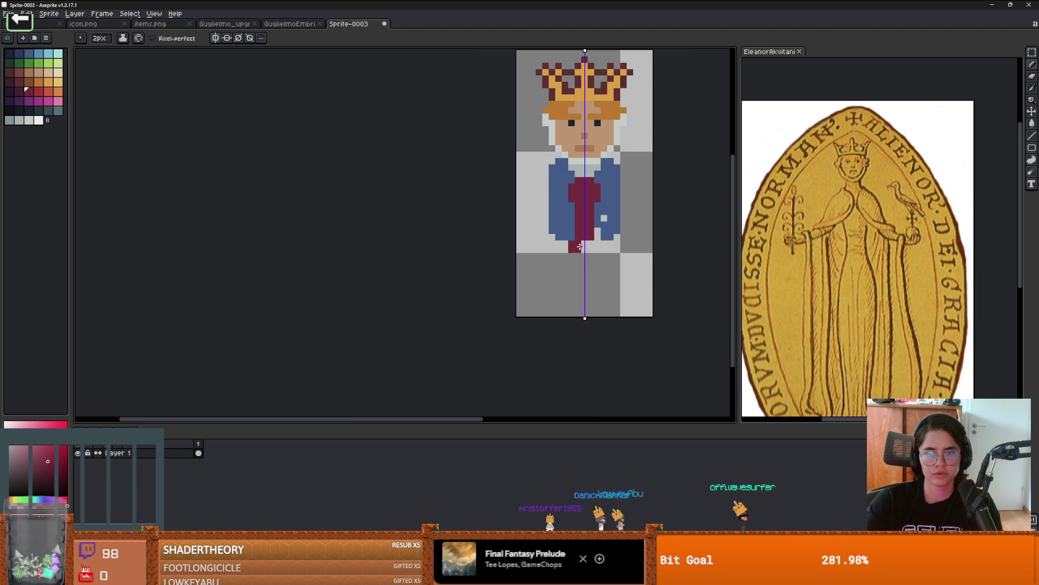
key("minus")
left_click_drag(575, 241, 563, 315)
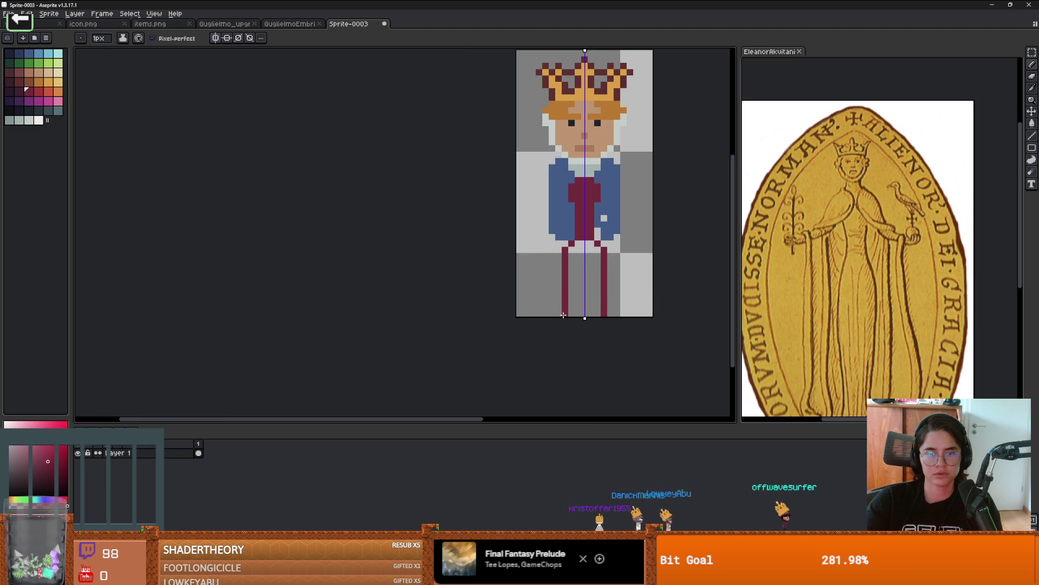
scroll(858, 260, "down", 2)
scroll(668, 297, "up", 2)
left_click(544, 322)
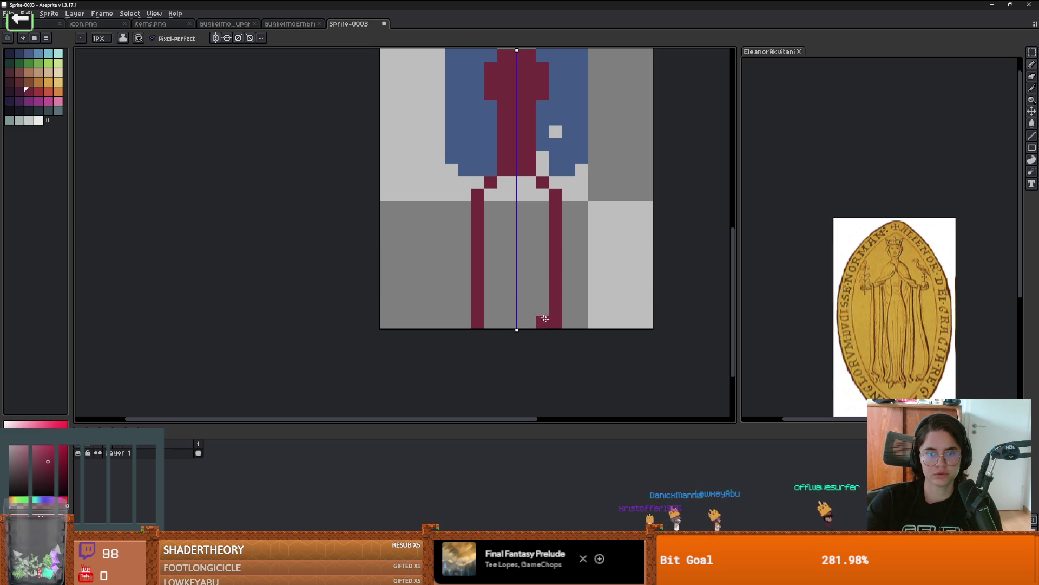
left_click_drag(543, 309, 523, 322)
Fill the gap between the legs dark red with Contiguous filling on
key("g")
left_click(520, 276)
key("ctrl+z")
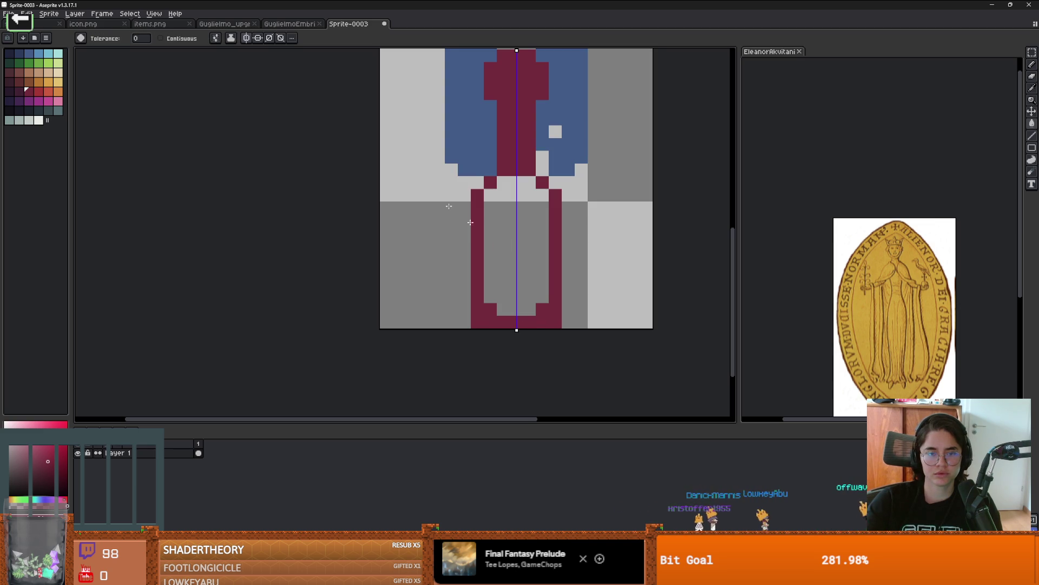
left_click(181, 44)
left_click(514, 227)
scroll(542, 163, "down", 3)
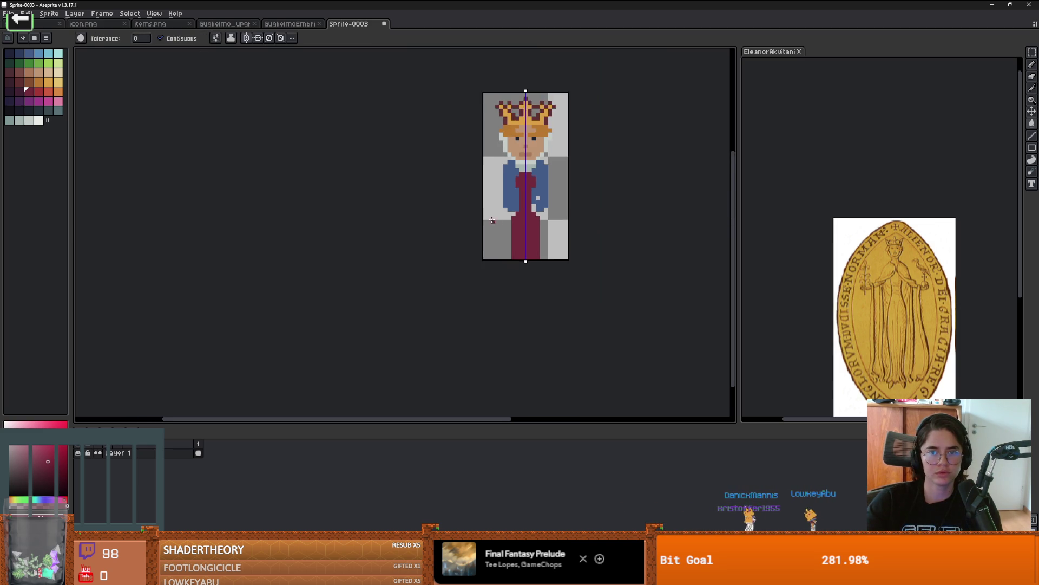
scroll(542, 163, "up", 1)
Add a mirrored mantle-blue pixel beside the gown
key("b")
scroll(523, 206, "up", 1)
left_click(508, 206, "alt")
left_click(522, 218)
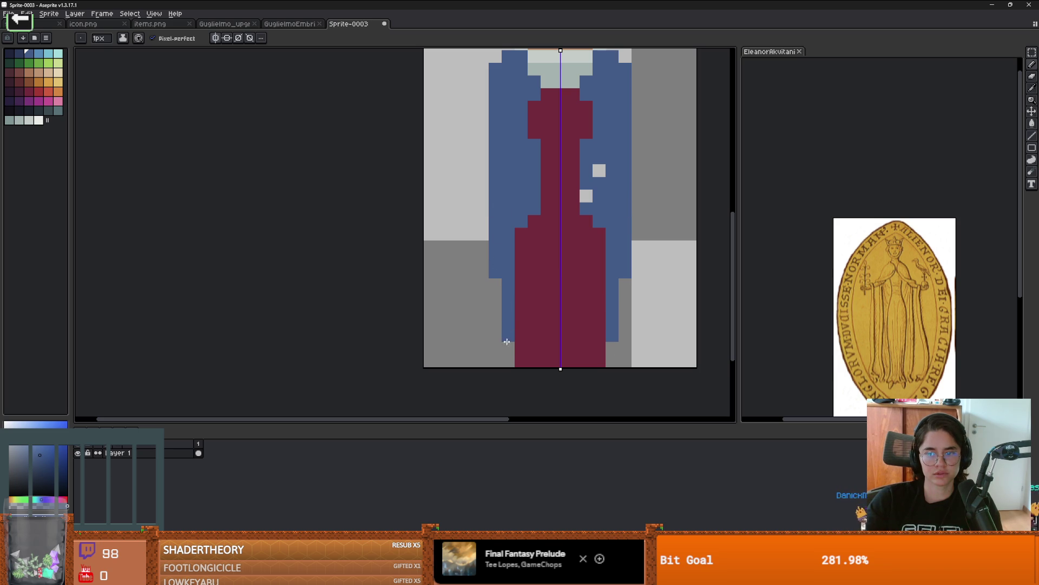
Paint the white gap right of centre blue
scroll(513, 158, "down", 1)
left_click(580, 214)
scroll(574, 225, "down", 1)
scroll(528, 170, "up", 2)
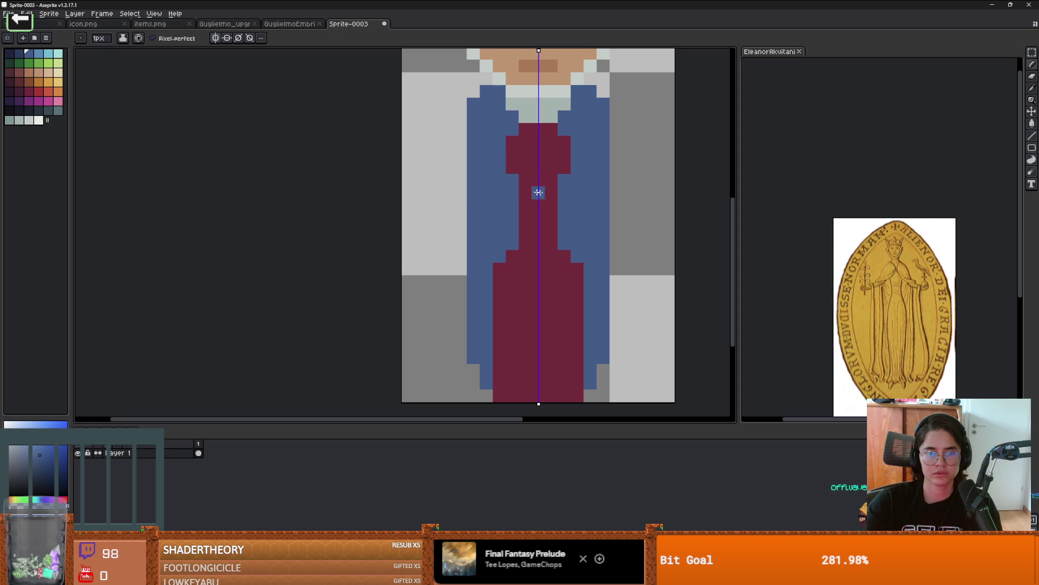
Shade the skirt's edges with darker maroon
left_click(544, 206, "alt")
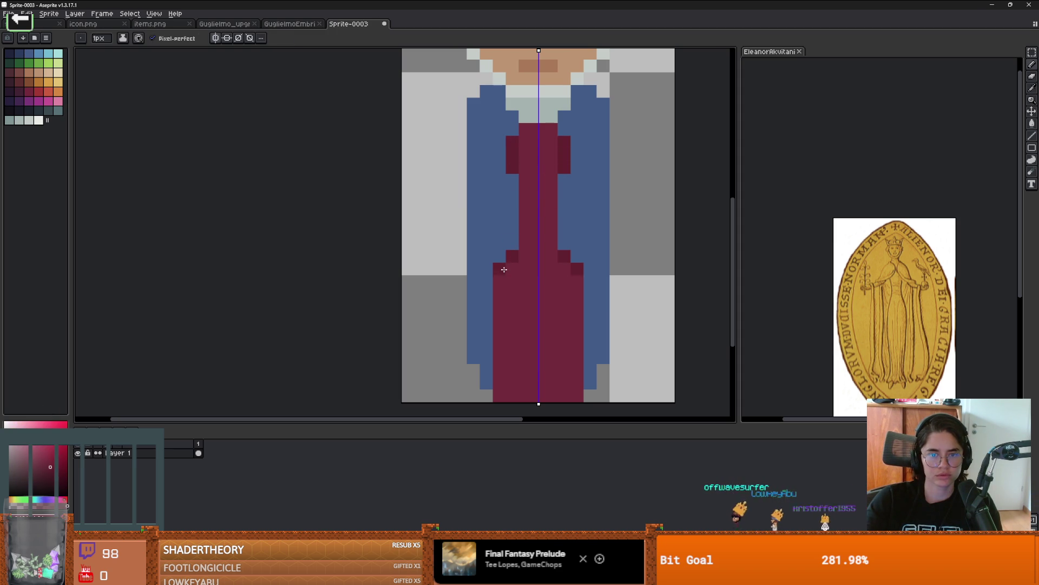
left_click_drag(498, 270, 495, 376)
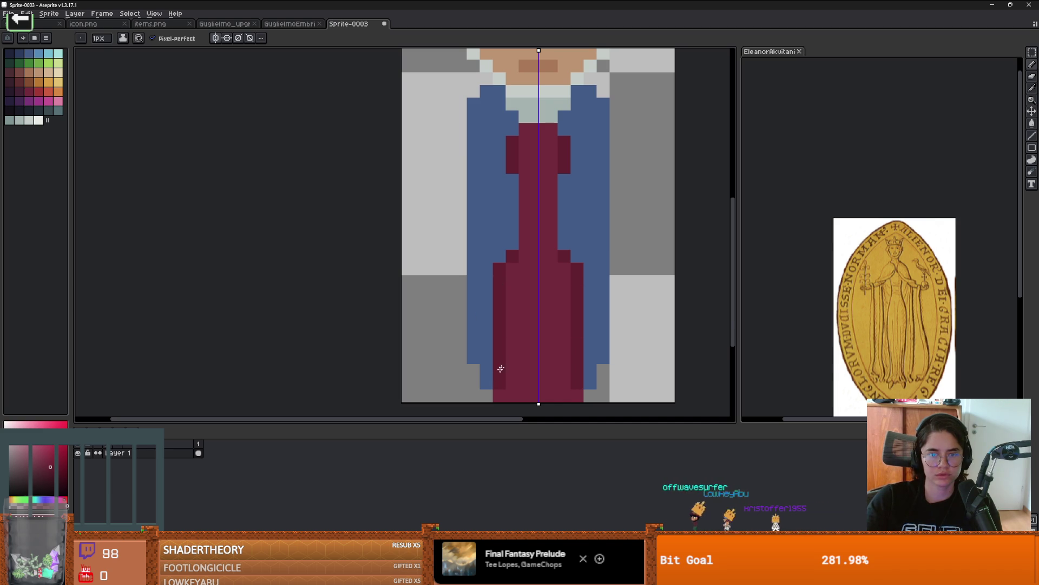
scroll(496, 376, "down", 3)
scroll(518, 280, "up", 2)
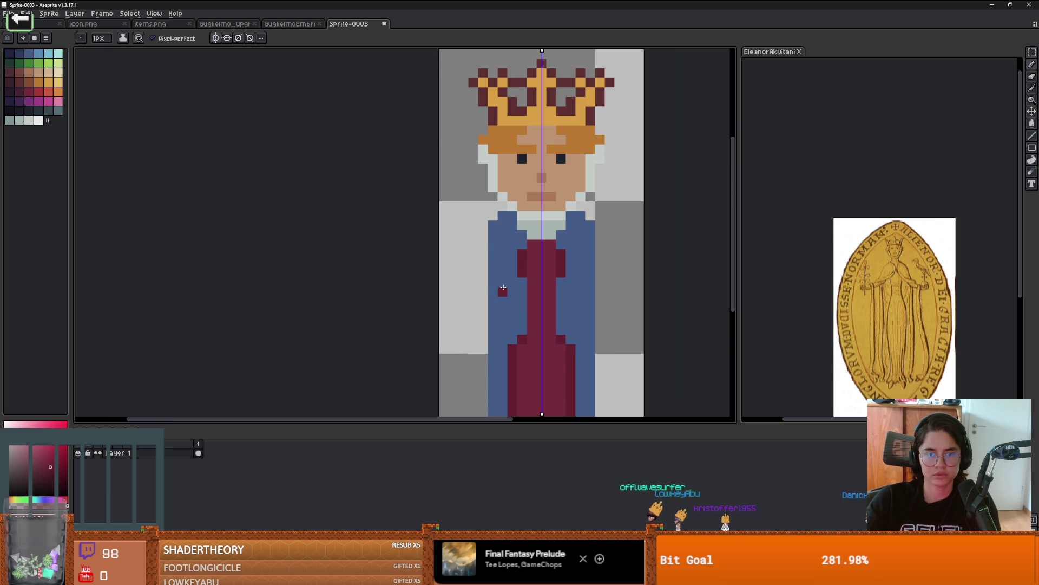
Paint lighter blue sleeves down both sides with a 2px brush
left_click(506, 281, "alt")
key("plus")
left_click_drag(487, 234, 487, 338)
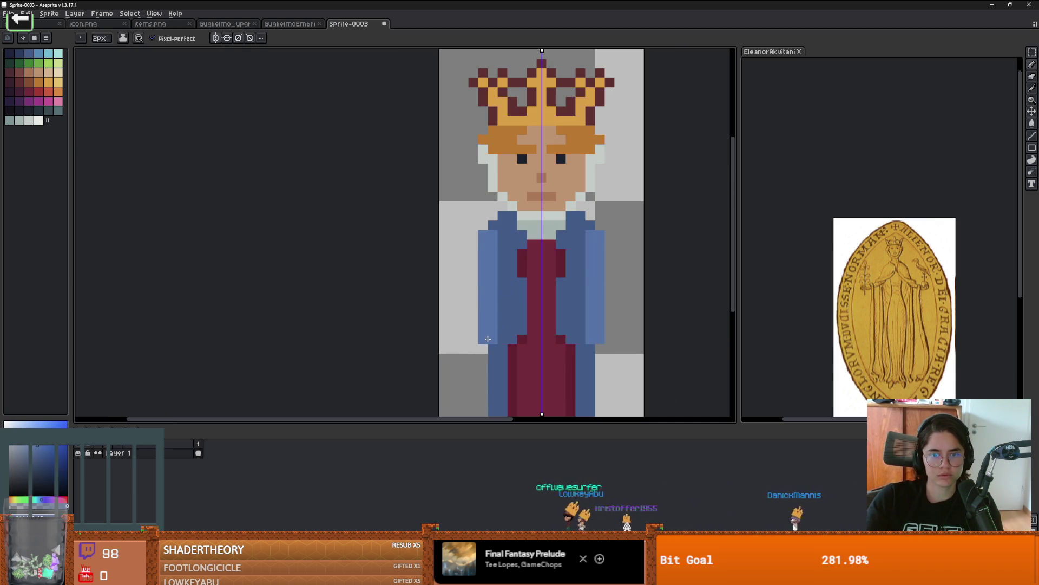
Draw a darker blue fold down the robe
scroll(487, 338, "down", 2)
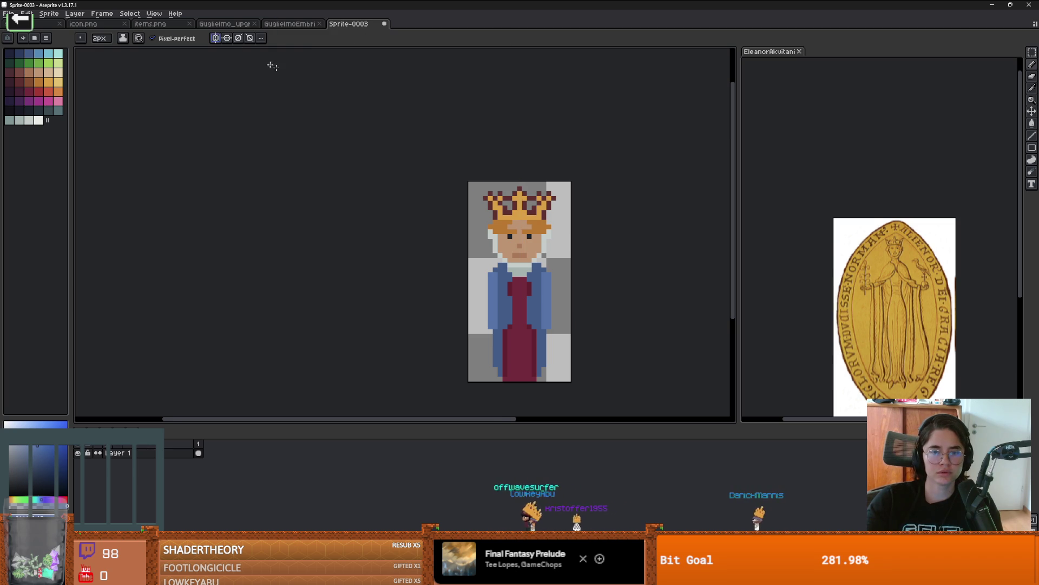
scroll(541, 222, "down", 2)
scroll(544, 259, "up", 4)
scroll(566, 249, "down", 1)
scroll(565, 249, "up", 1)
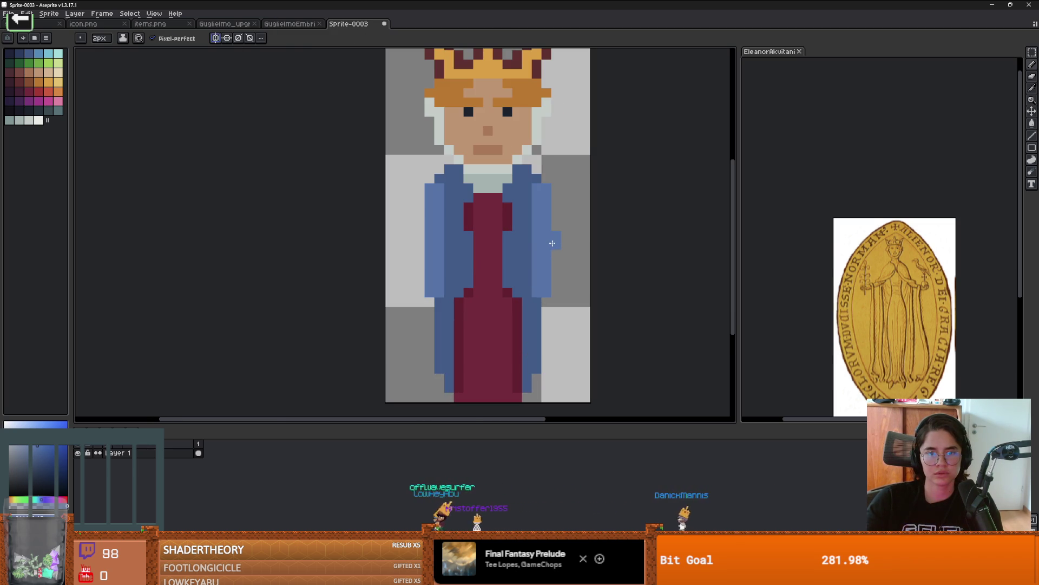
scroll(433, 258, "up", 1)
key("alt")
left_click(459, 196)
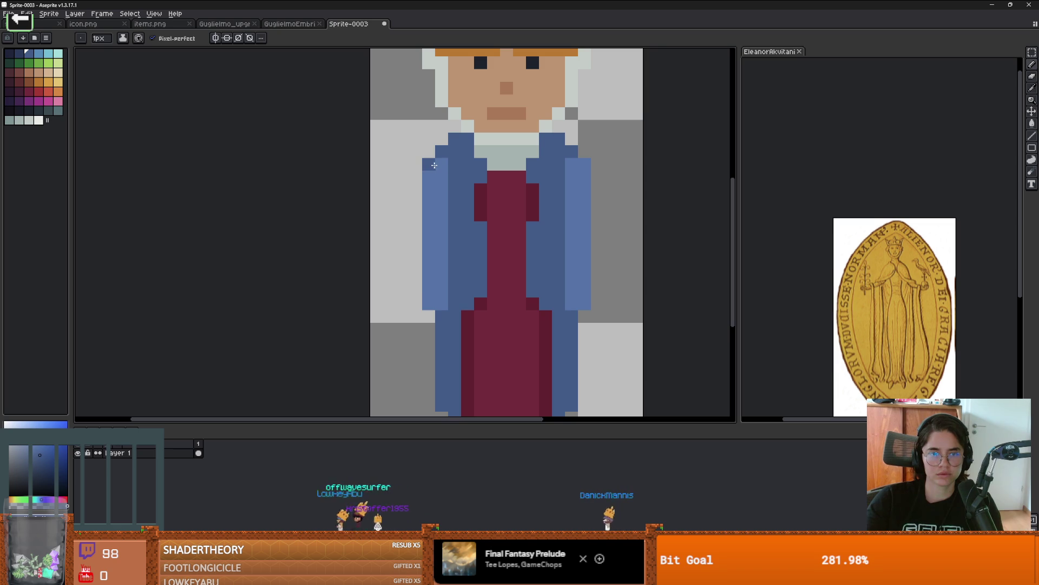
key("alt")
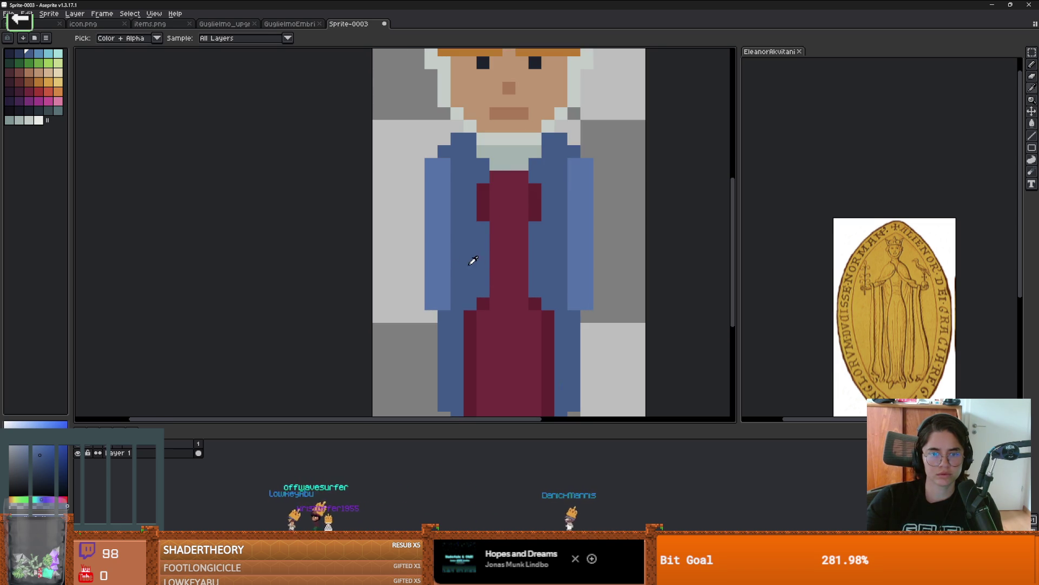
left_click(36, 460)
left_click_drag(457, 162, 455, 226)
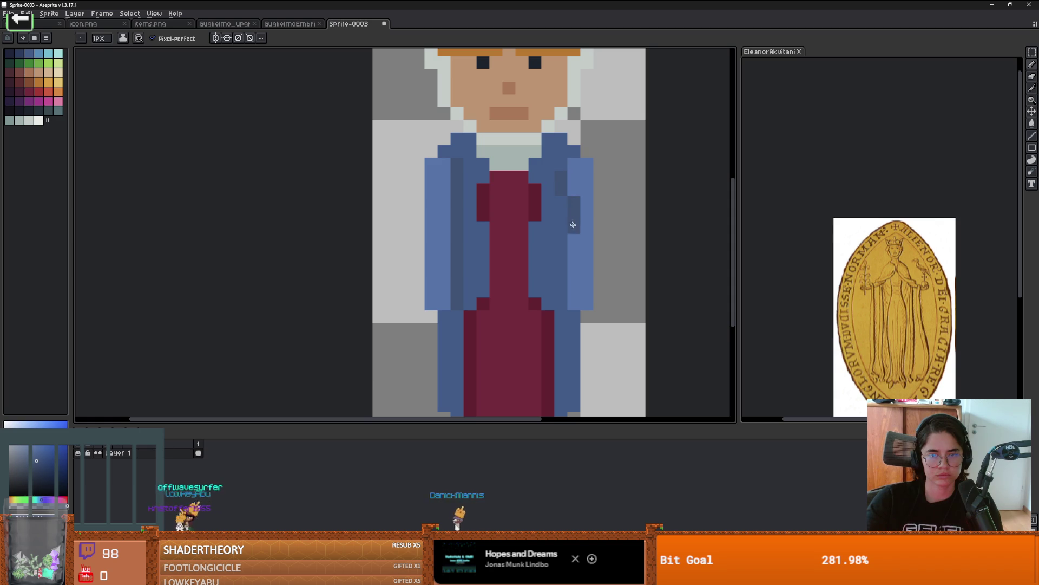
Widen the right sleeve outward and recolour it dark blue with the Paint Bucket
left_click(587, 227, "alt")
left_click_drag(599, 215, 574, 308)
left_click(573, 233, "alt")
key("g")
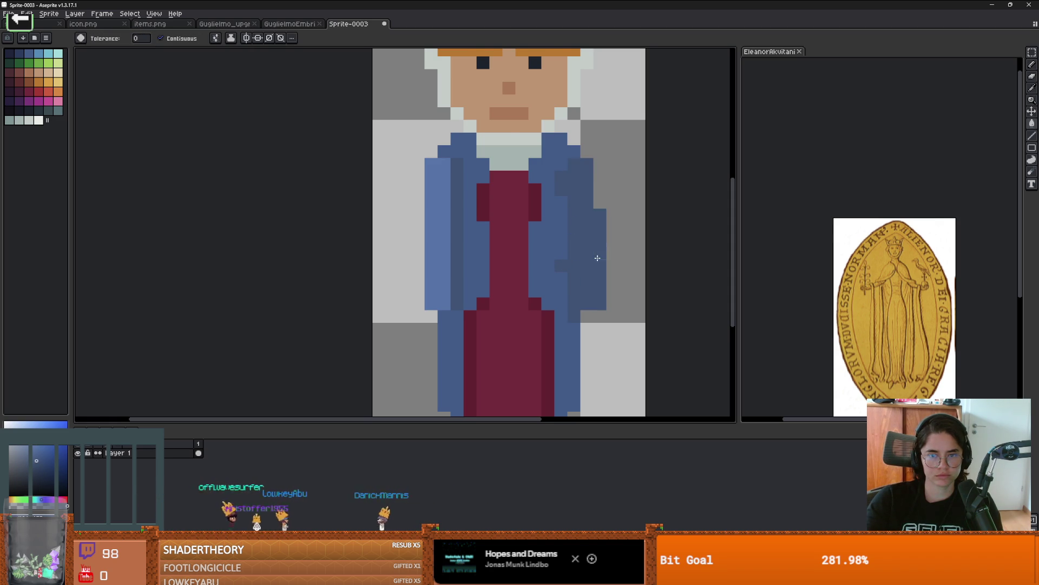
left_click(596, 259)
Fill the right sleeve's outer part and darker stripe with the mantle's main blue
scroll(596, 259, "down", 1)
left_click(566, 238, "alt")
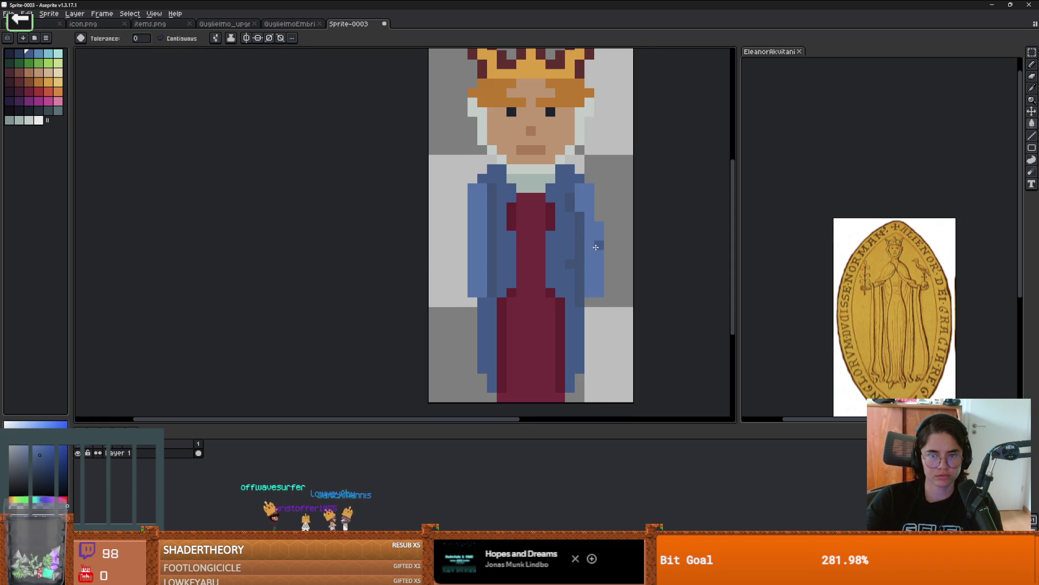
left_click(590, 249)
scroll(567, 252, "up", 2)
left_click(567, 244, "alt")
left_click(568, 276)
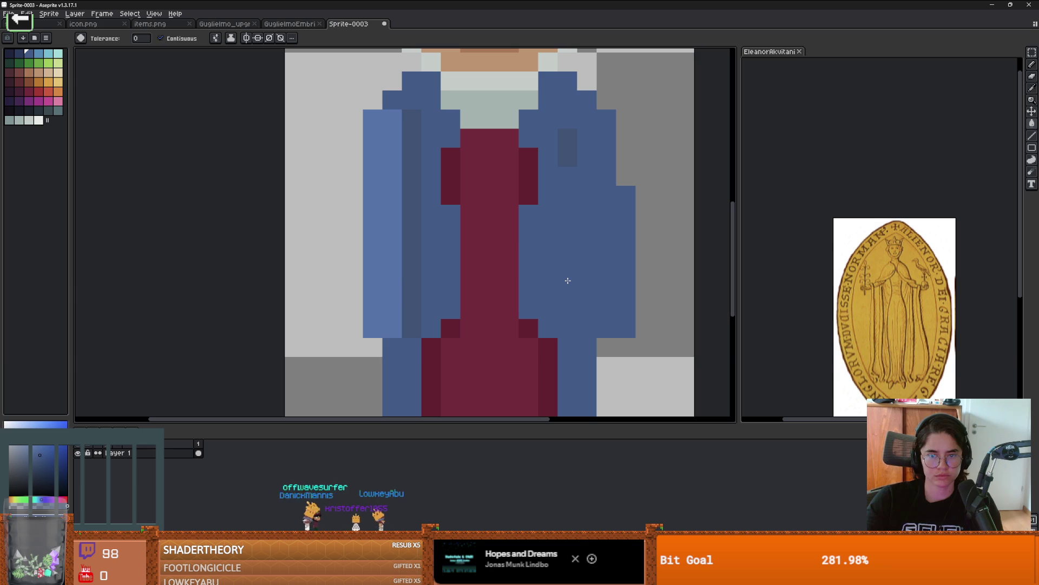
Recolour the left sleeve's light strip and dark stripe to body blue
key("b")
scroll(563, 286, "down", 3)
scroll(536, 270, "up", 3)
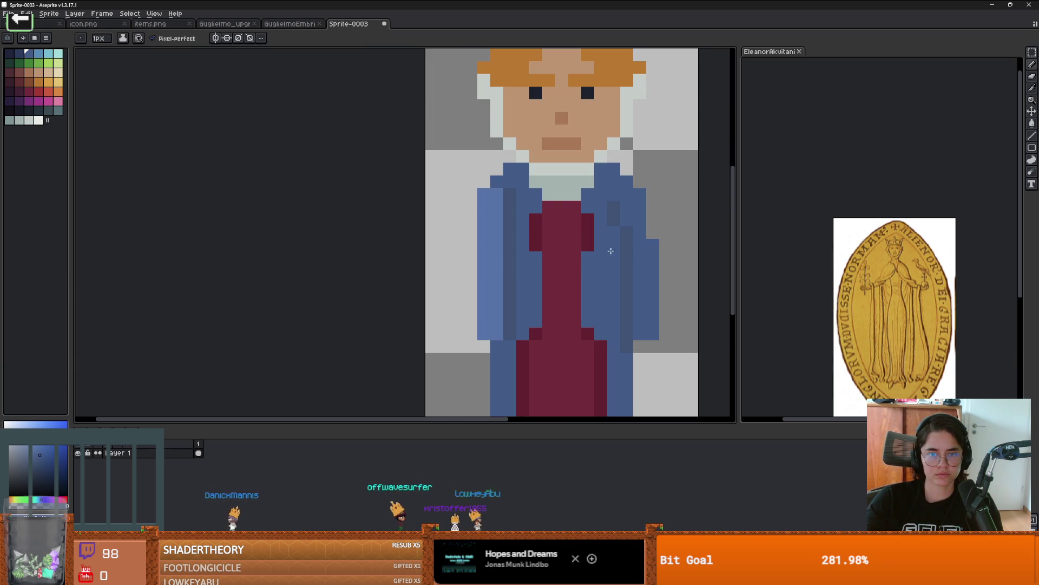
left_click(513, 252)
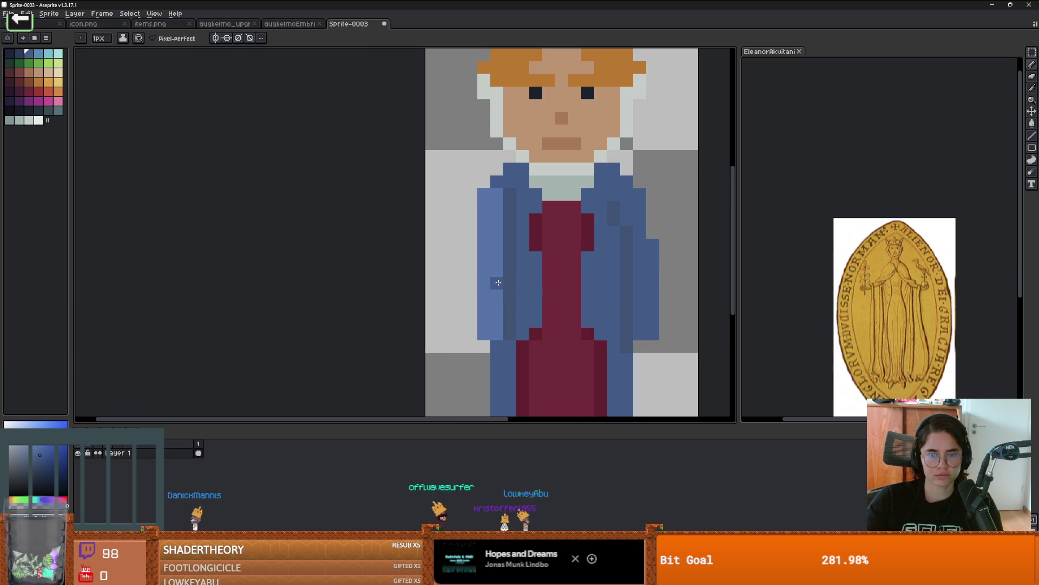
key("g")
left_click(499, 262)
left_click(514, 263)
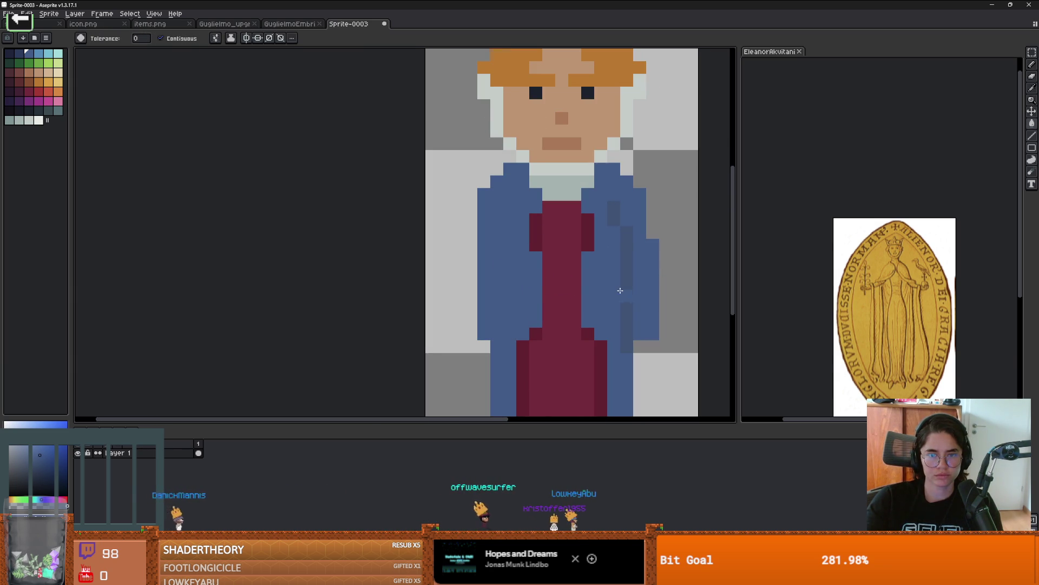
scroll(614, 290, "down", 3)
key("m")
scroll(649, 297, "up", 2)
Fill the right sleeve with mantle blue and move the sleeve shading onto the left sleeve
left_click_drag(646, 333, 593, 206)
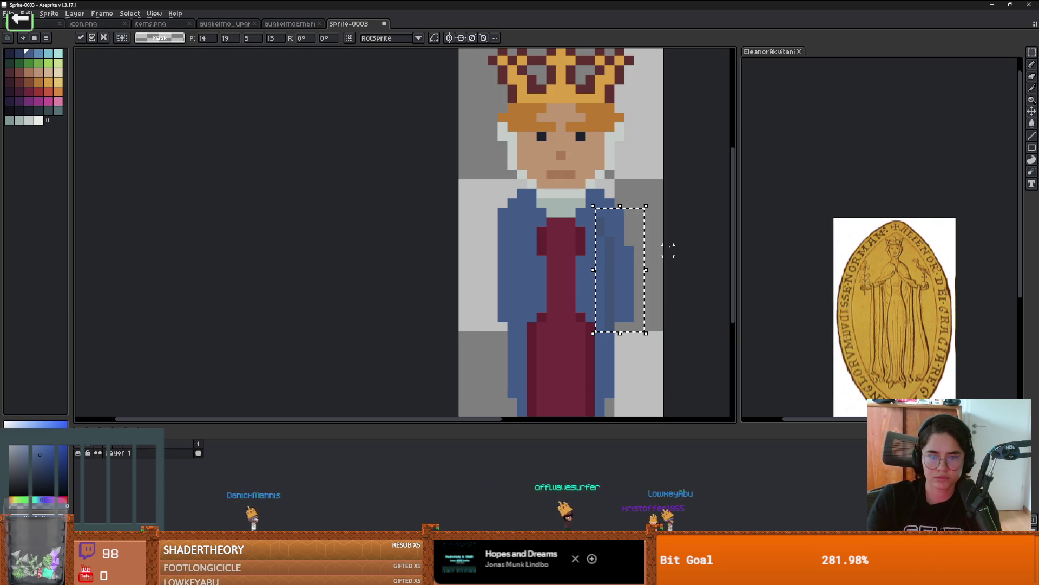
key("f")
left_click_drag(459, 208, 508, 332)
mouse_move(517, 264)
left_mouse_down()
mouse_move(622, 269)
mouse_move(503, 267)
mouse_move(627, 292)
left_mouse_up()
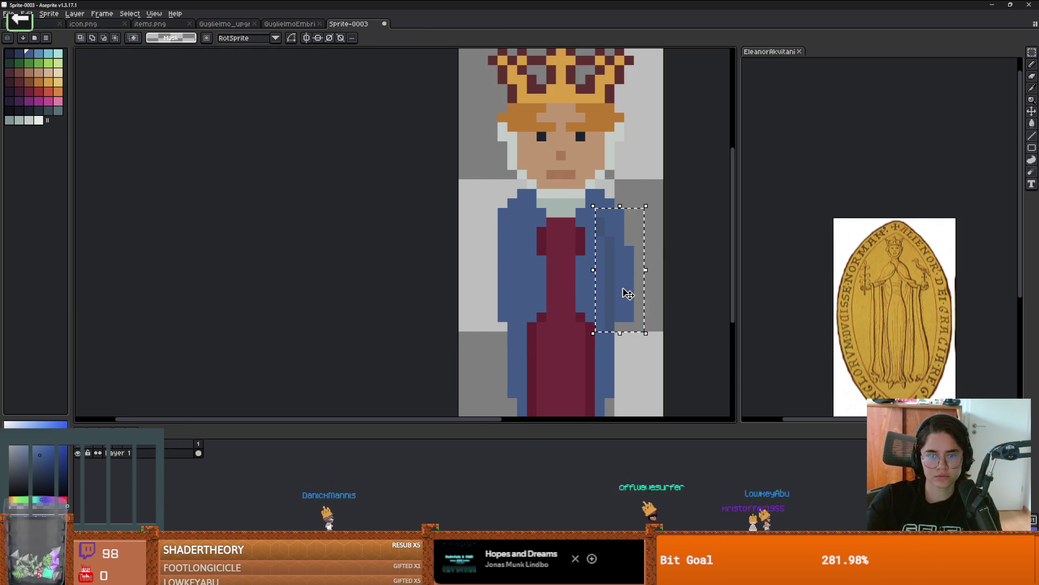
left_click(627, 293)
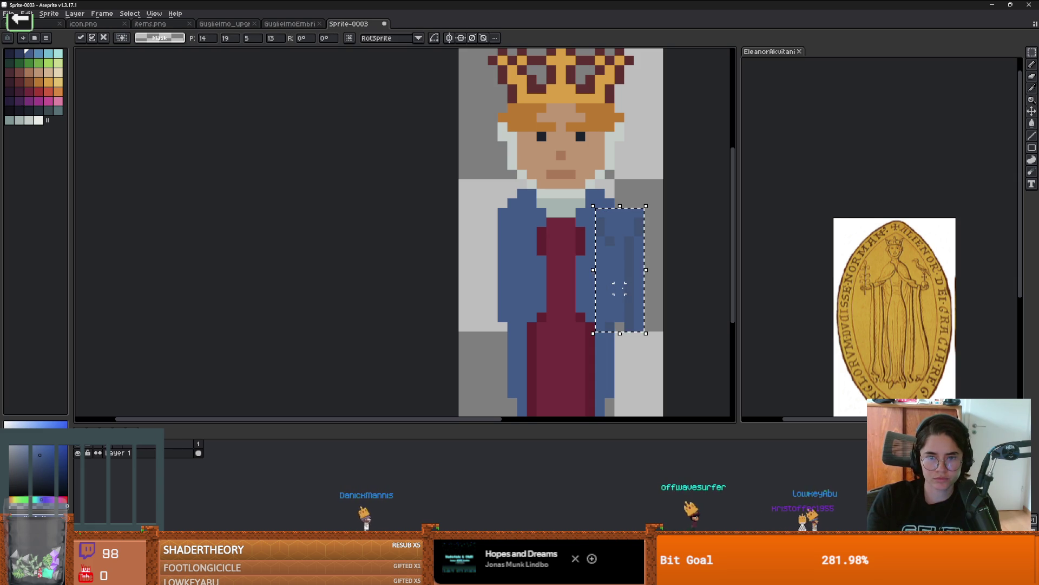
left_click_drag(624, 292, 491, 296)
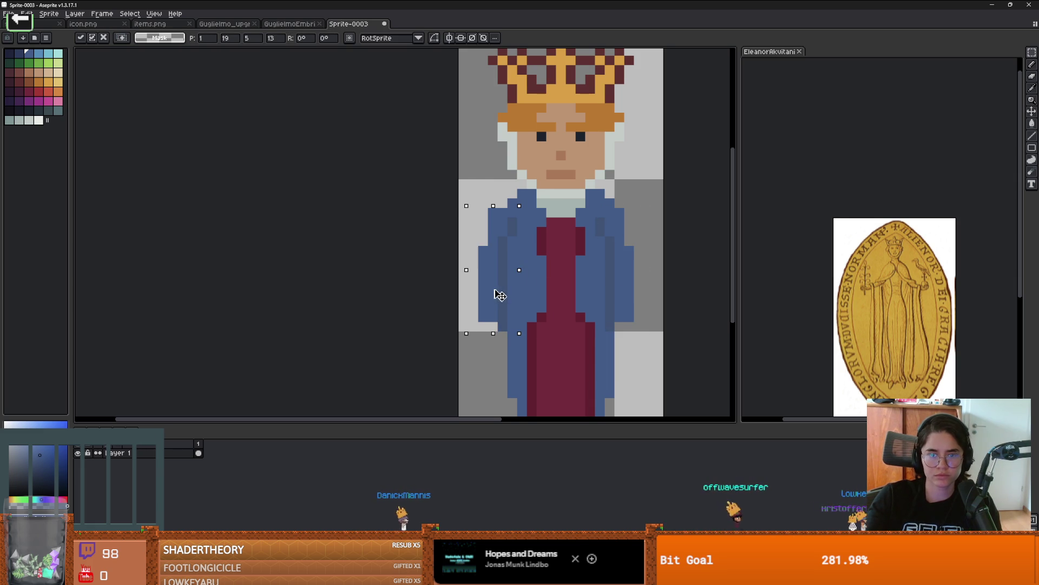
left_click(657, 294)
Paint a skin-tone hand pixel at the end of the left sleeve
scroll(644, 313, "down", 3)
scroll(644, 313, "up", 1)
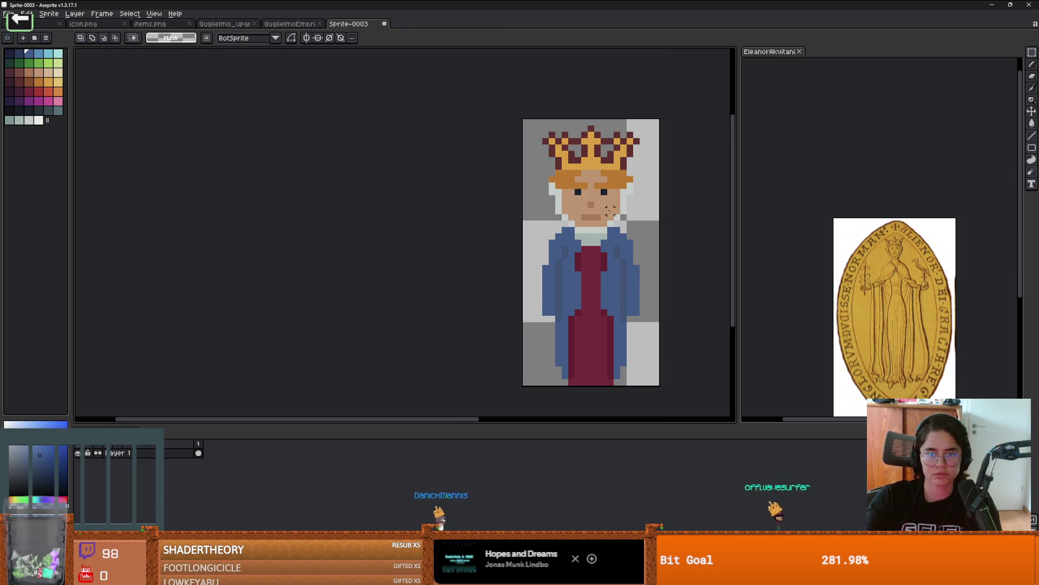
key("b")
left_click(543, 257)
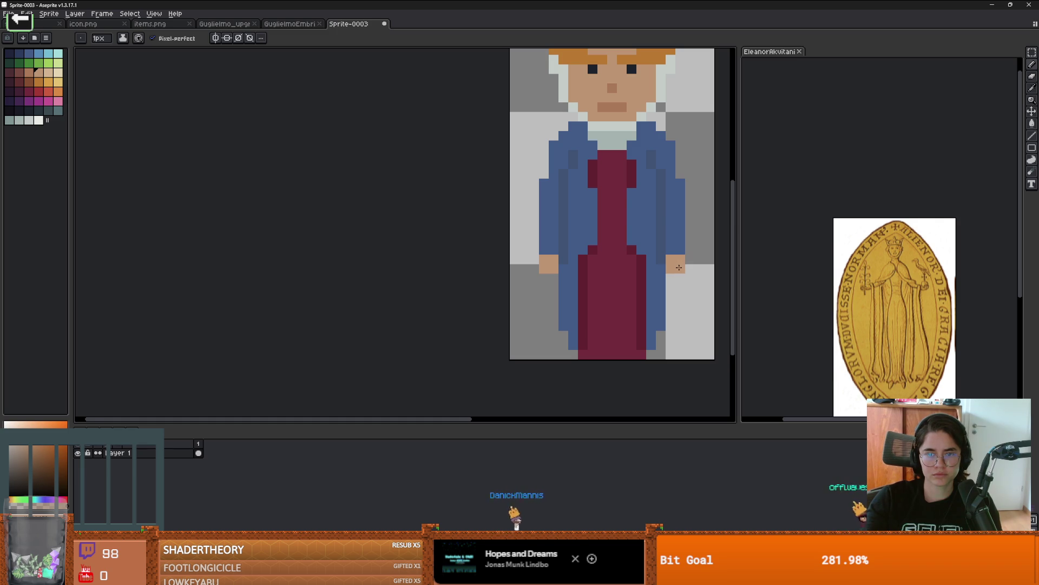
scroll(679, 267, "down", 1)
scroll(649, 230, "up", 1)
Pick the dress's dark red and pan to show the whole crowned figure
left_click(640, 212, "alt")
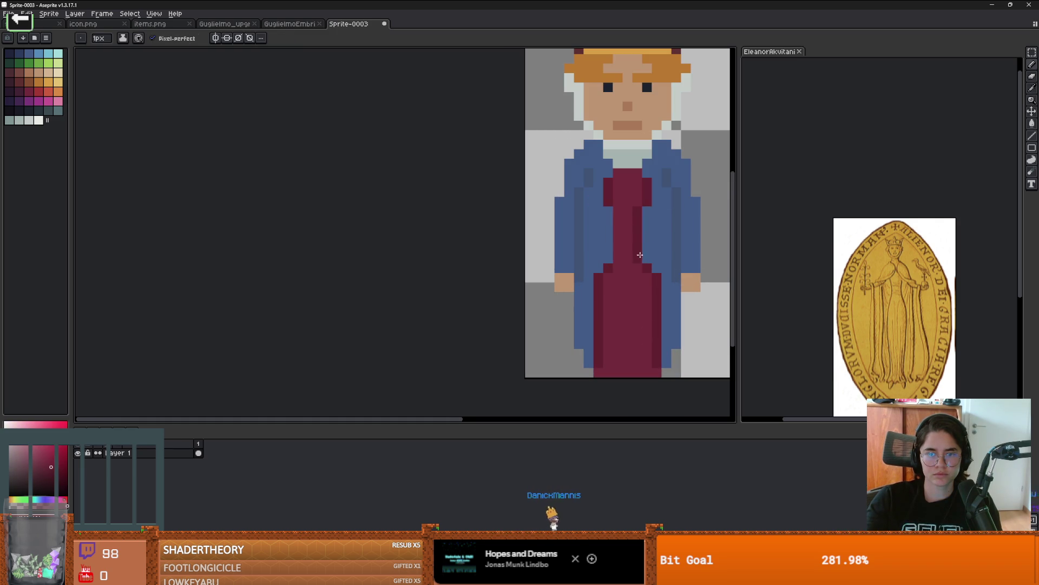
scroll(648, 269, "down", 3)
scroll(671, 278, "down", 2)
scroll(659, 276, "up", 3)
left_click_drag(649, 273, 559, 285)
scroll(559, 286, "up", 4)
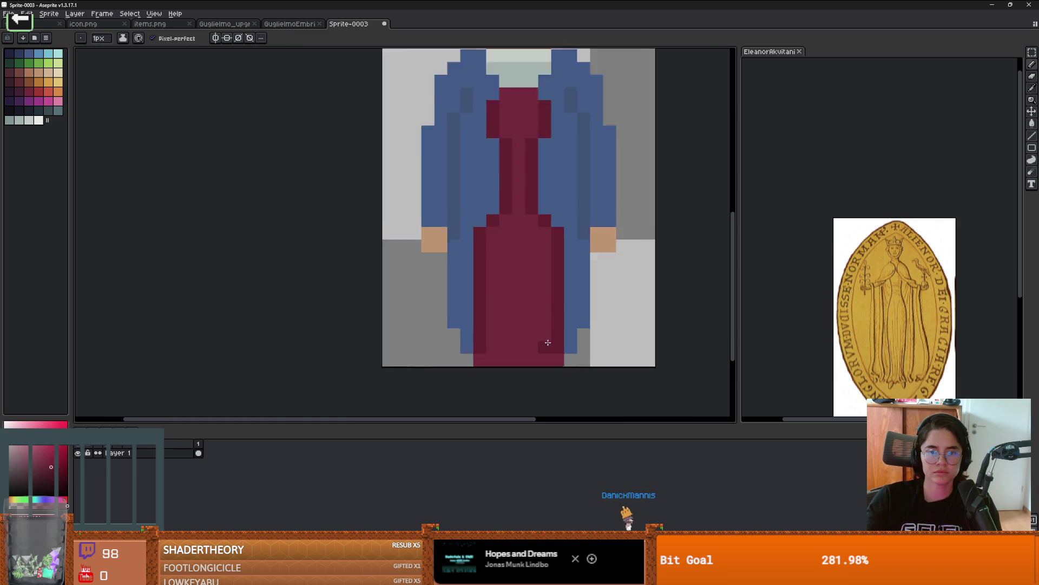
scroll(562, 351, "down", 1)
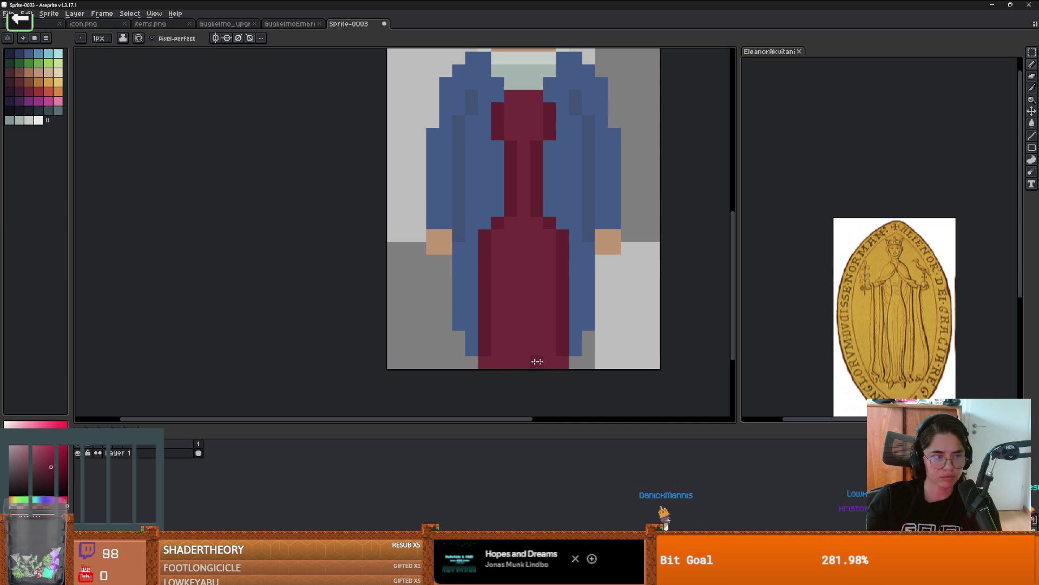
Paint a blue pixel below the coat's left edge, undoing a stray one beside the mouth
left_click(472, 352, "alt")
left_click(471, 356)
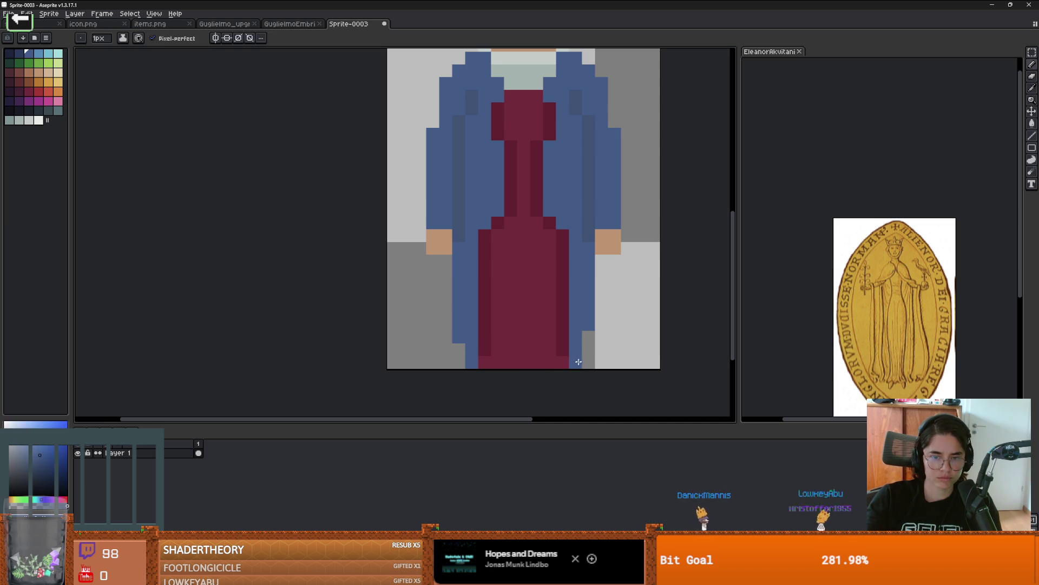
scroll(596, 345, "down", 4)
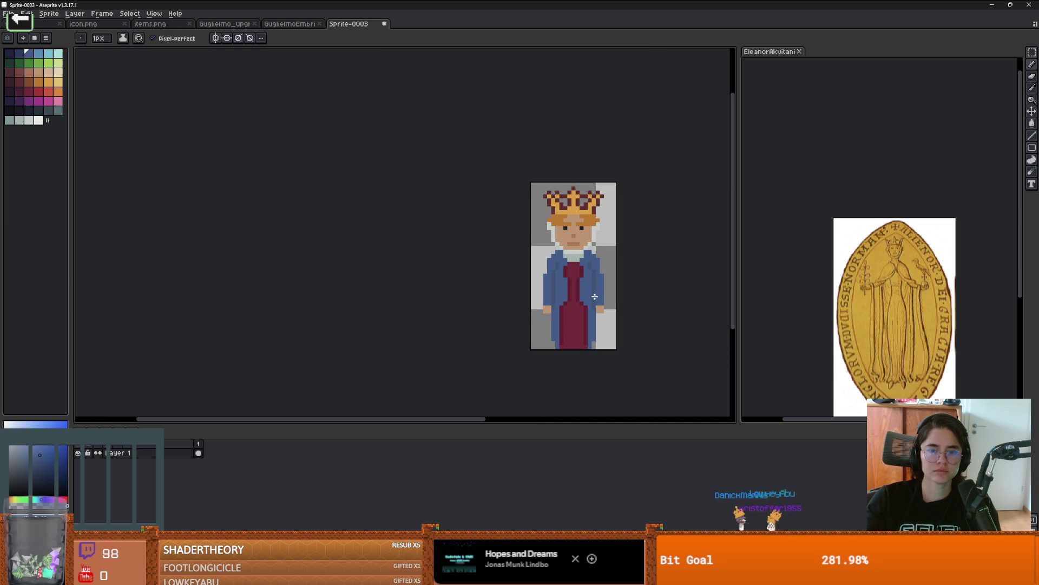
scroll(523, 238, "up", 5)
left_click(524, 236)
scroll(523, 238, "up", 1)
key("ctrl+z")
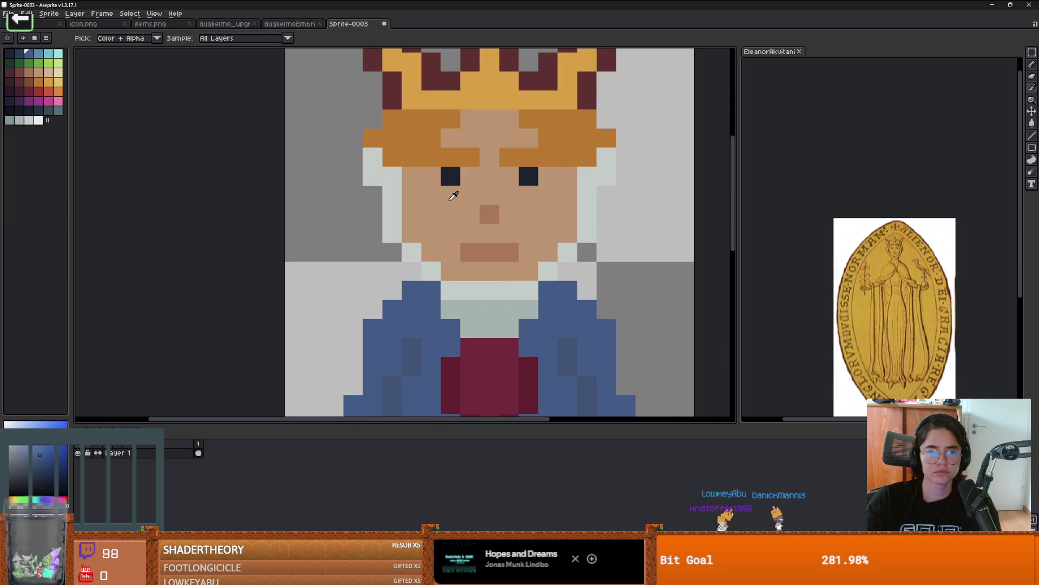
Retouch the crown's left tip, turning its maroon pixel gold with the crown colour
left_click(454, 196, "alt")
scroll(528, 274, "down", 4)
scroll(529, 274, "up", 1)
left_click_drag(528, 273, 610, 346)
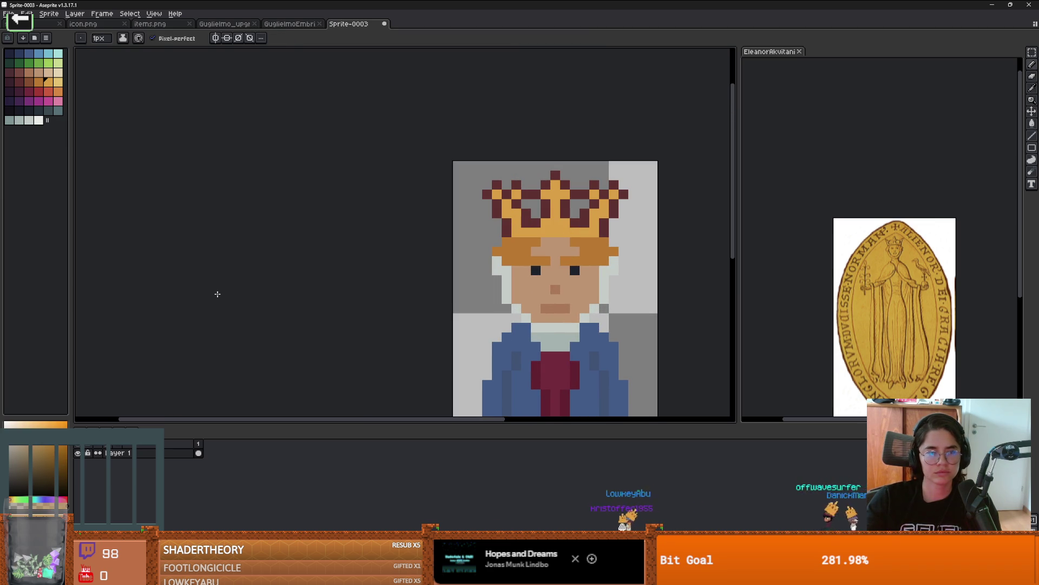
scroll(421, 199, "up", 1)
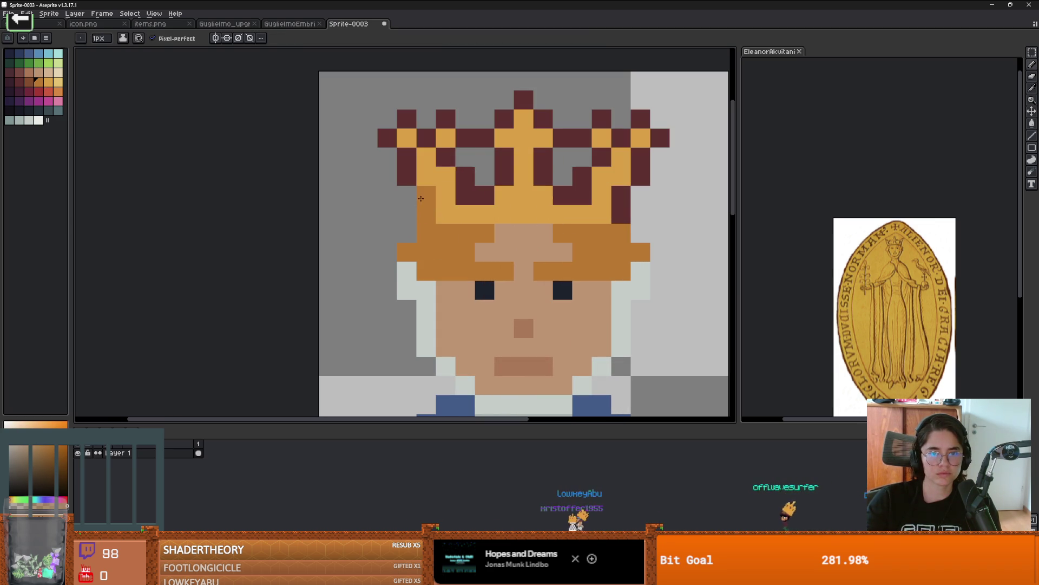
left_click_drag(426, 214, 426, 195)
left_click(445, 211, "alt")
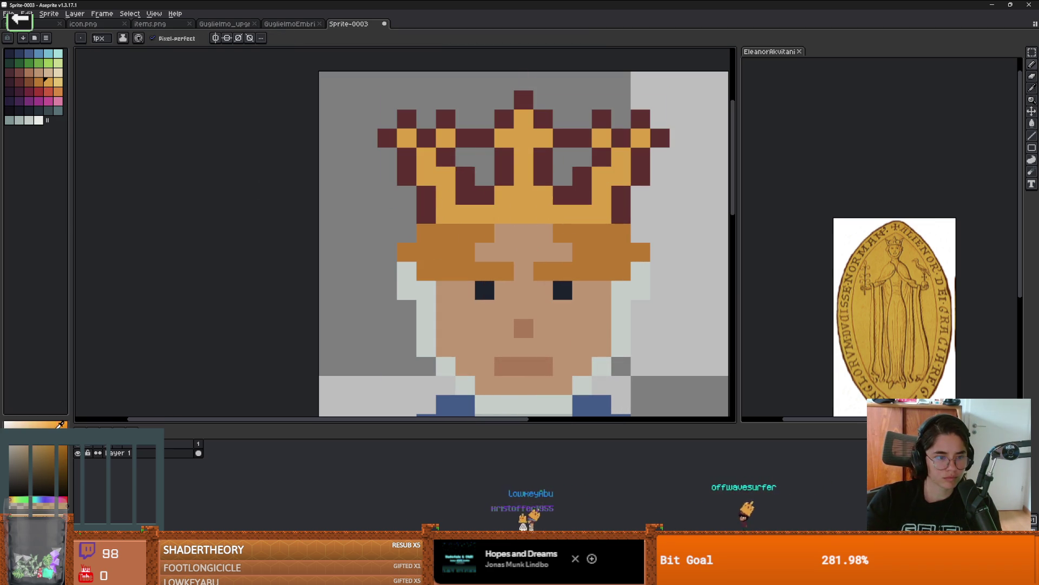
left_click(426, 215)
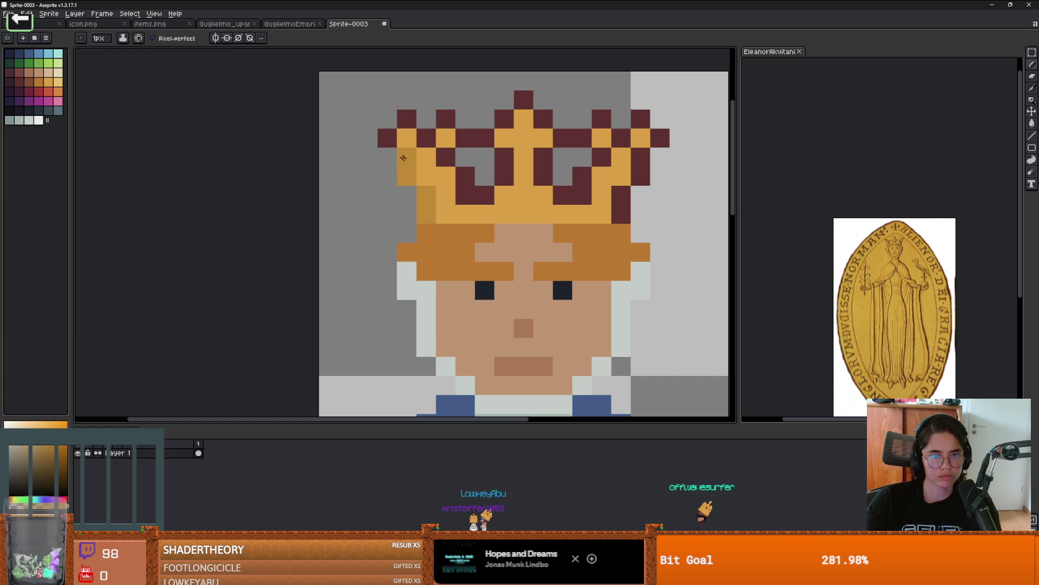
Make another crown pixel gold and flood-fill the remaining maroon crown pixels with gold
left_click(407, 119)
key("g")
left_click(476, 146)
scroll(476, 146, "down", 4)
scroll(520, 173, "up", 3)
scroll(540, 180, "down", 2)
key("m")
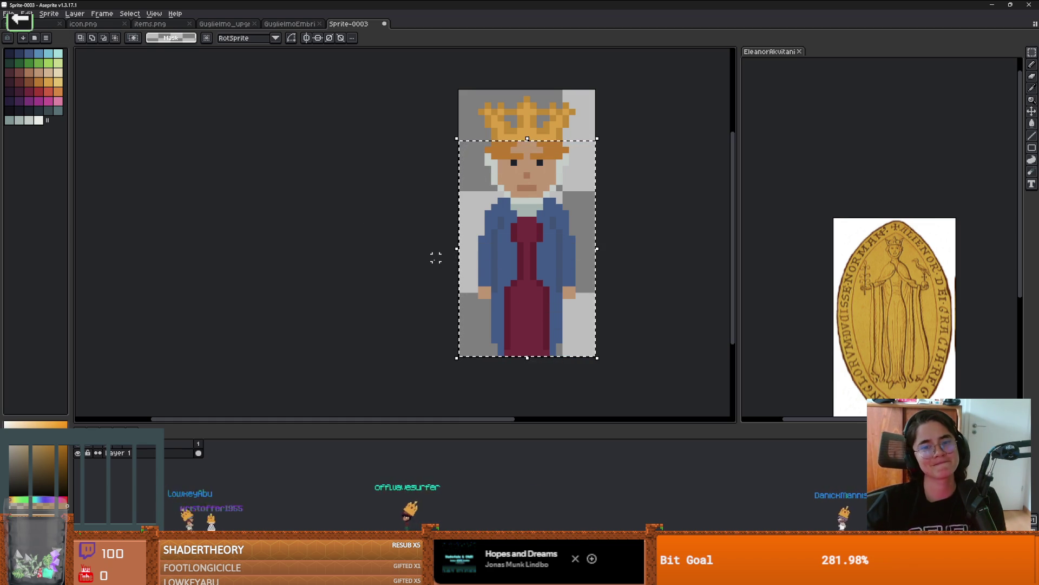
Apply the Edit > FX > Outline effect in black around the sprite, then deselect
left_click(48, 14)
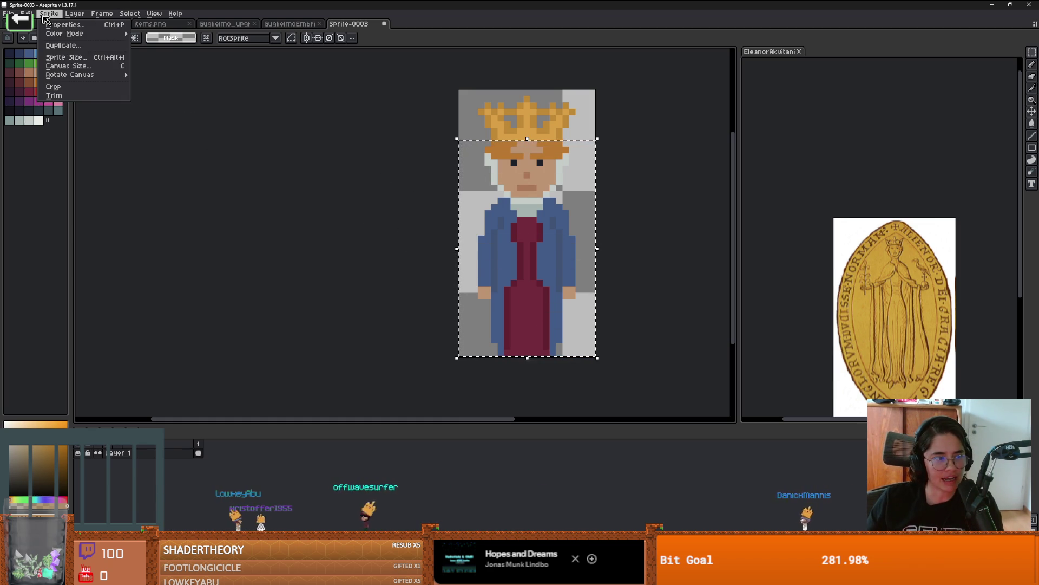
mouse_move(112, 224)
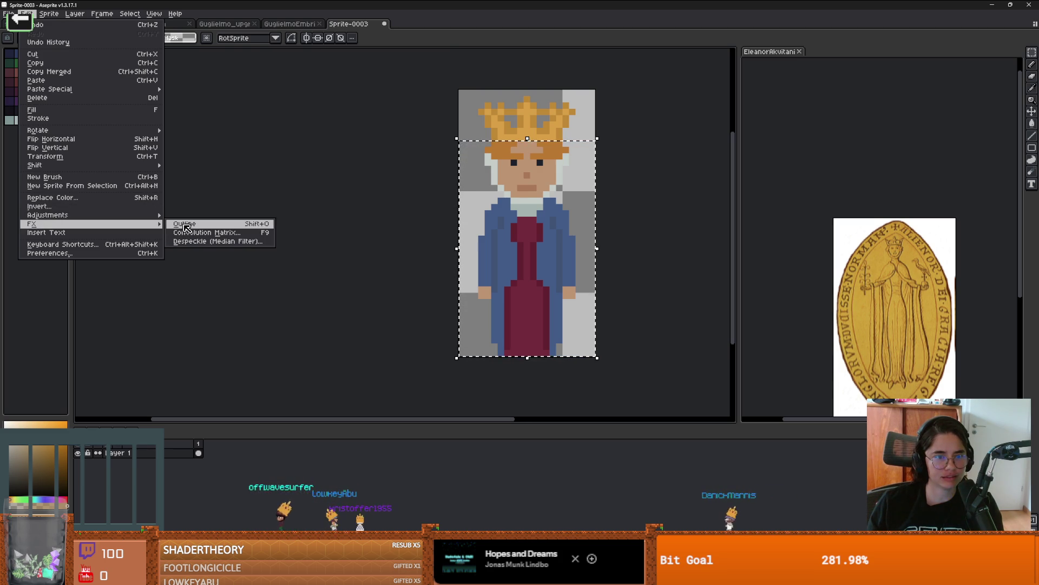
left_click(192, 224)
left_click_drag(843, 223, 10, 111)
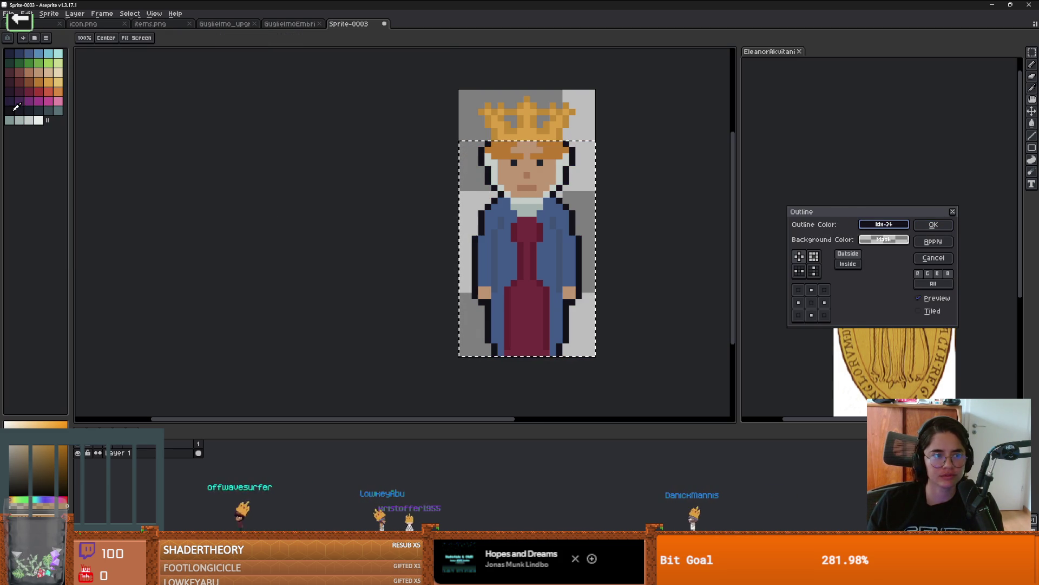
left_click(933, 224)
scroll(574, 211, "down", 2)
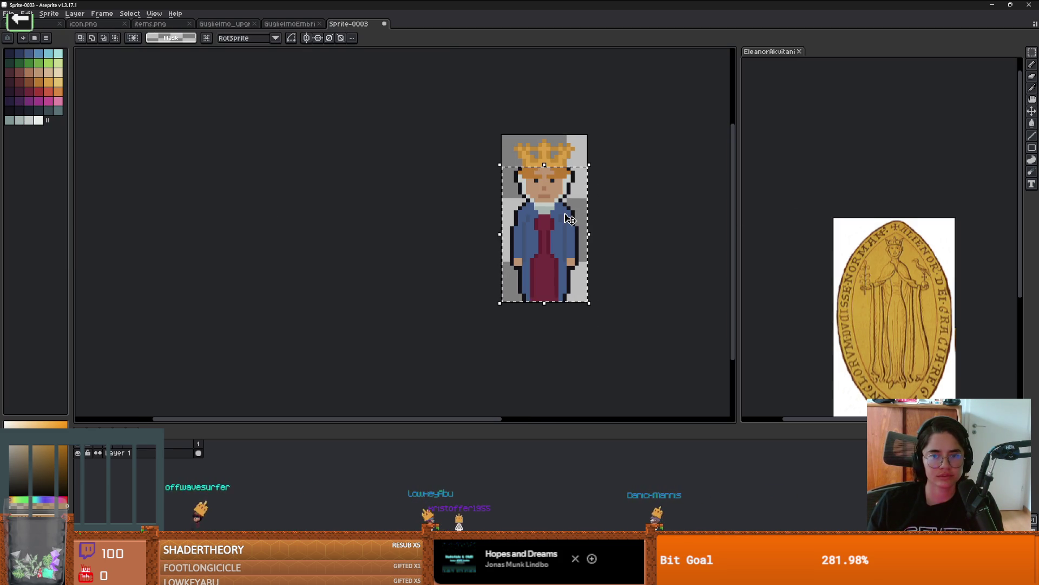
left_click(670, 239)
Eyedrop the mantle's blue and dark blue shades from the sprite for fold shading
scroll(563, 211, "down", 3)
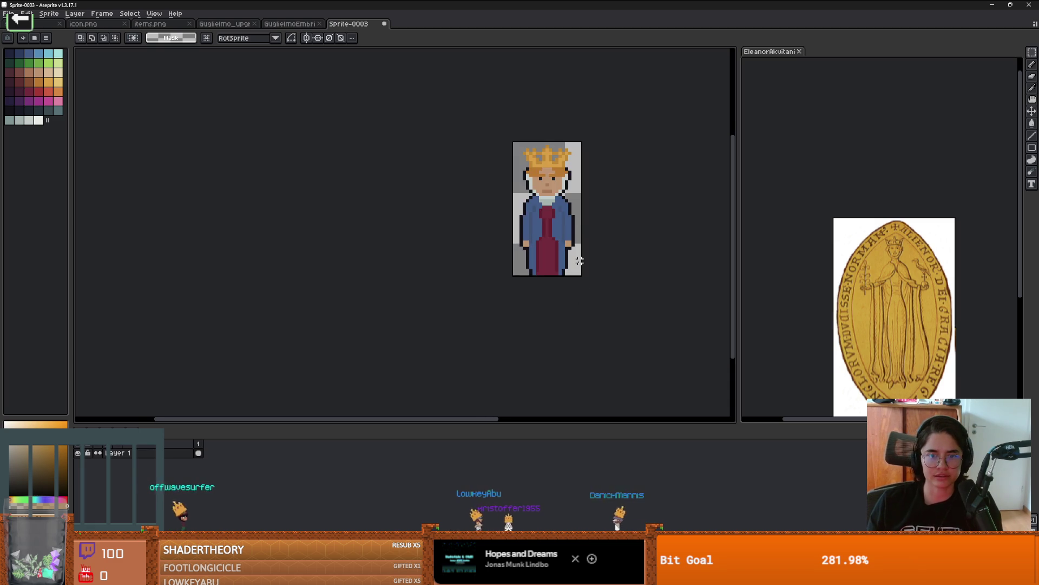
scroll(563, 211, "up", 3)
scroll(563, 210, "up", 1)
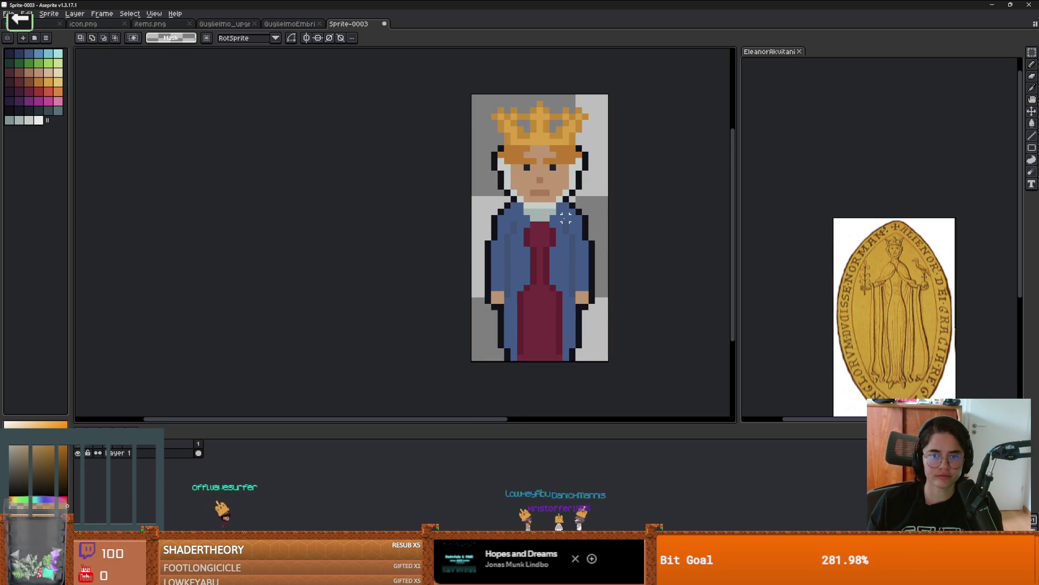
scroll(588, 179, "up", 1)
scroll(596, 200, "down", 1)
scroll(597, 251, "down", 1)
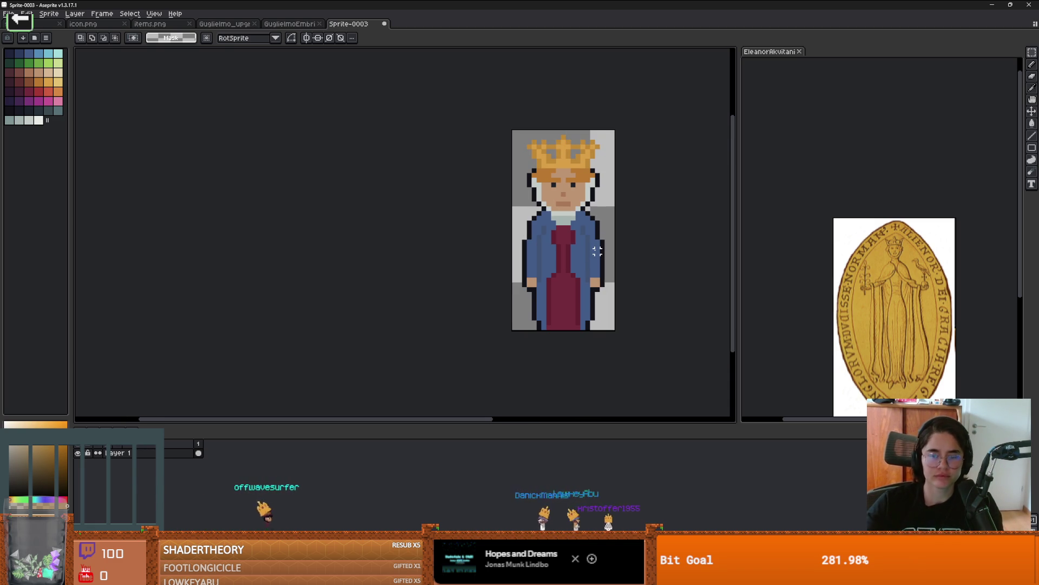
scroll(597, 251, "up", 1)
key("i")
left_click(547, 238)
key("b")
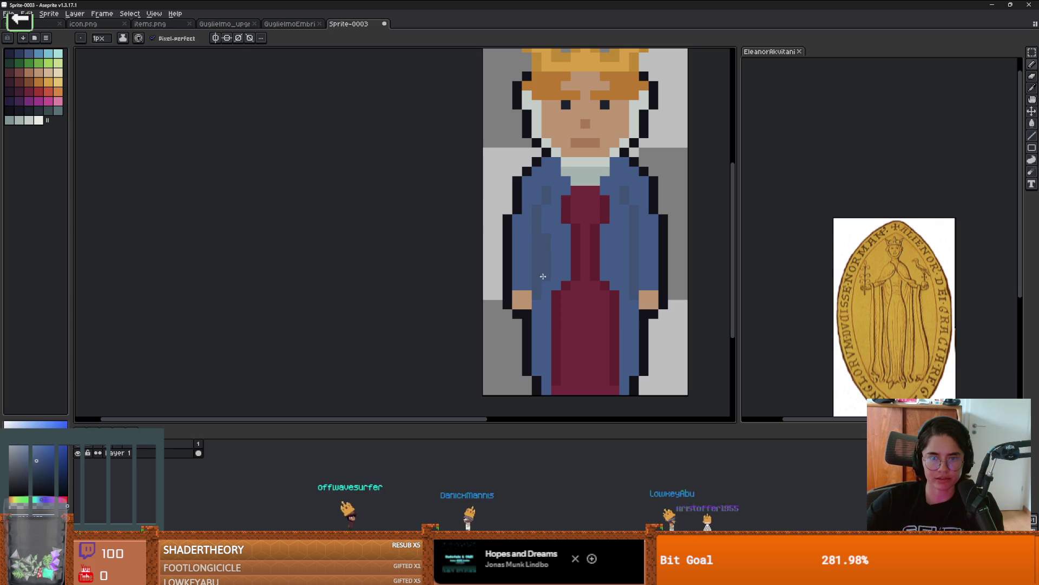
key("i")
left_click(528, 231)
key("b")
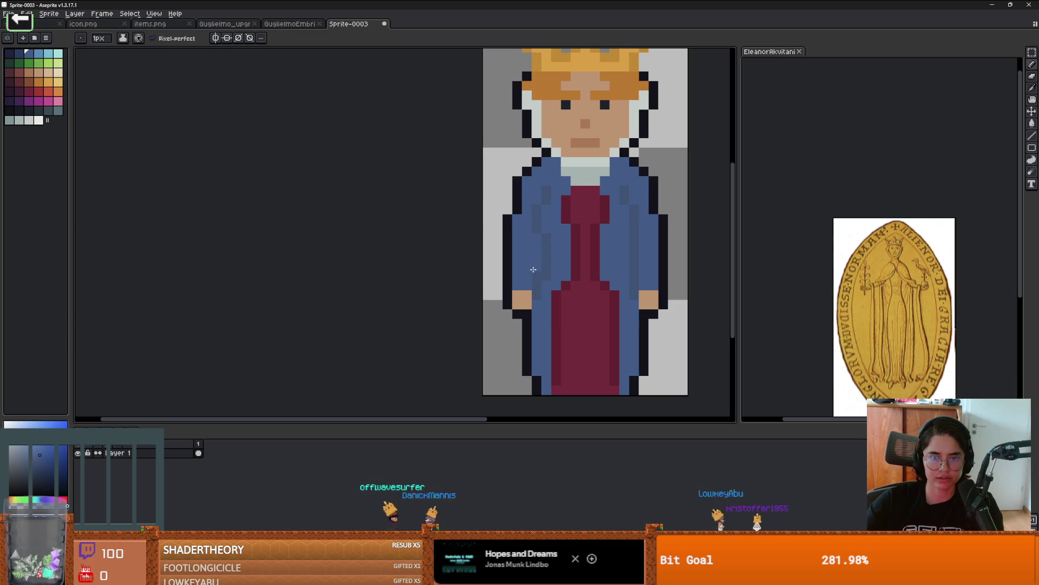
scroll(601, 279, "down", 1)
scroll(601, 278, "up", 1)
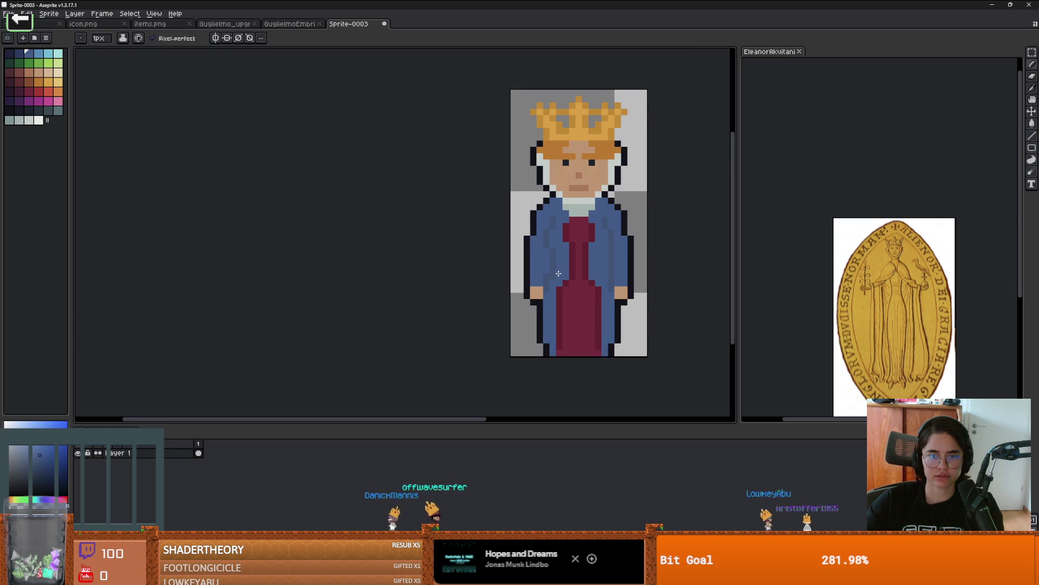
scroll(547, 232, "up", 1)
key("i")
key("b")
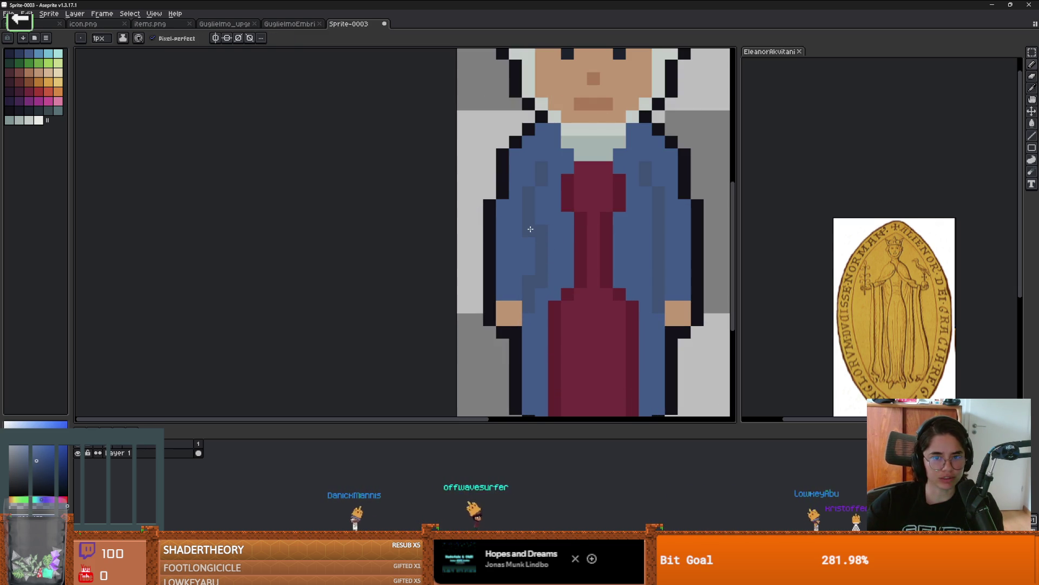
scroll(530, 229, "down", 2)
scroll(596, 241, "up", 1)
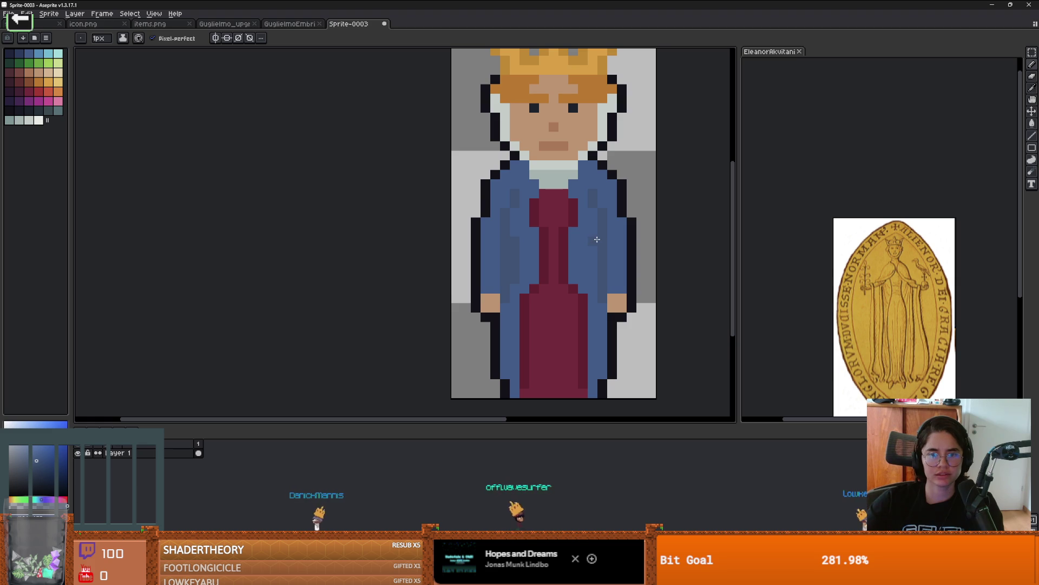
scroll(595, 275, "down", 1)
scroll(595, 277, "down", 1)
scroll(592, 278, "up", 1)
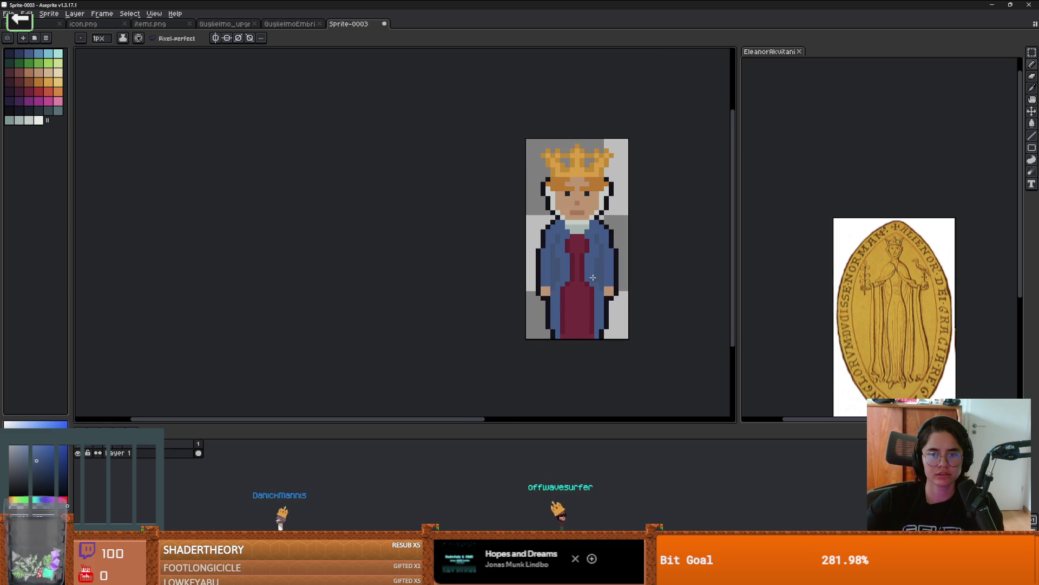
Sample a colour from the sprite's gown as the current drawing colour
scroll(591, 273, "up", 1)
scroll(579, 279, "down", 2)
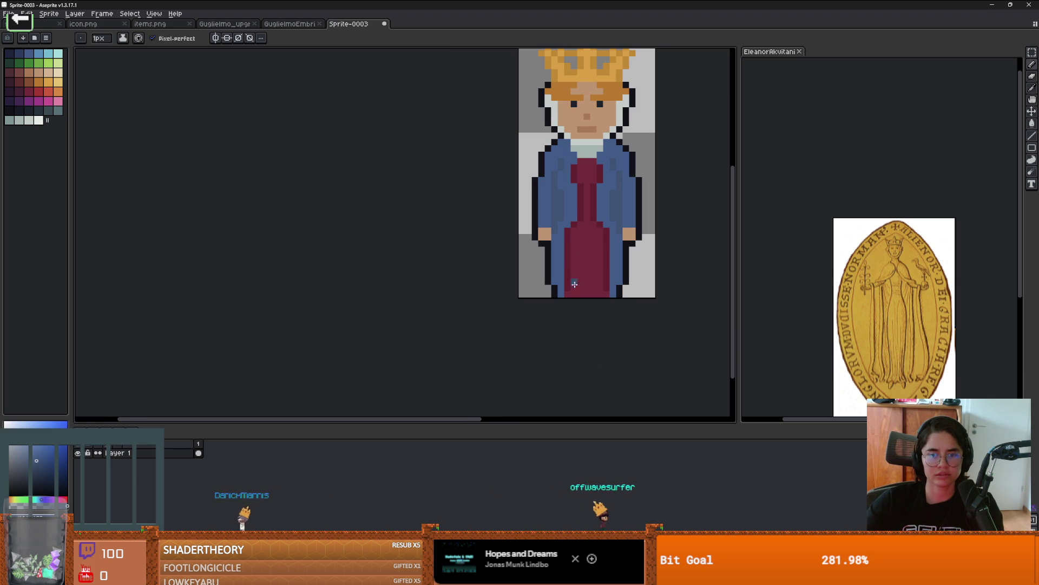
left_click(569, 287, "alt")
scroll(603, 291, "down", 2)
scroll(598, 293, "up", 3)
scroll(593, 295, "down", 2)
scroll(590, 297, "up", 1)
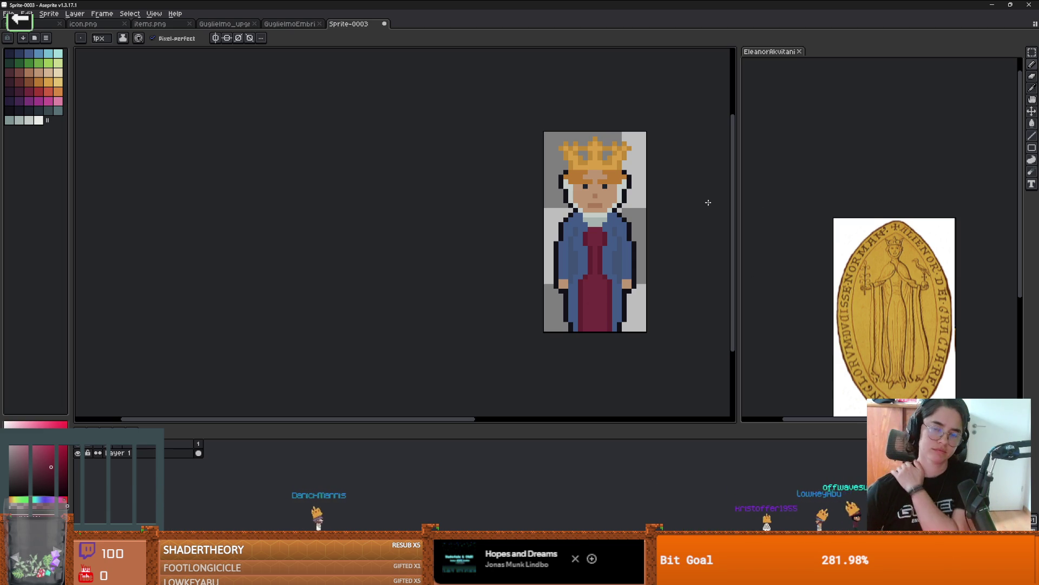
scroll(597, 157, "up", 3)
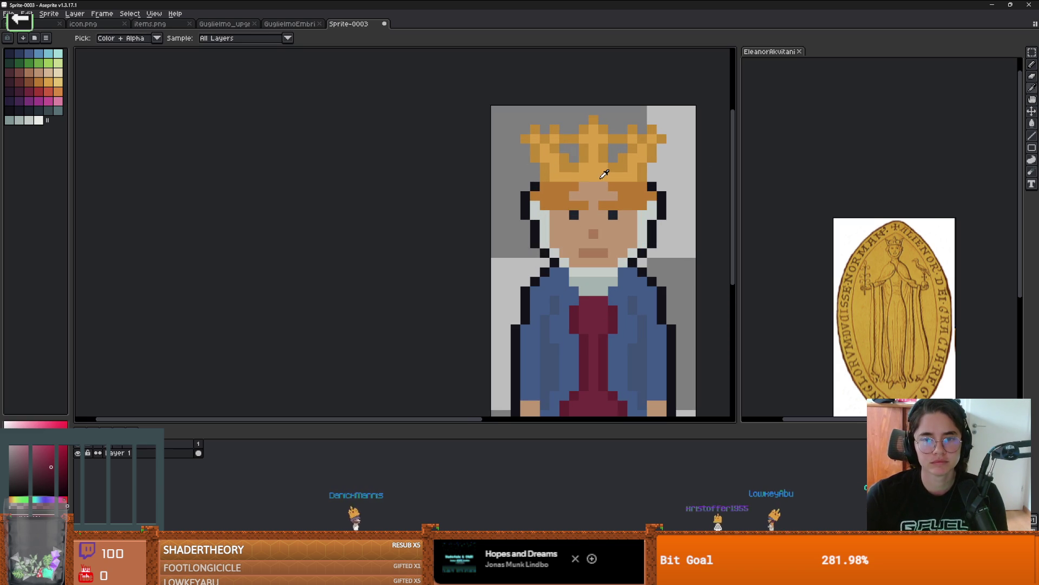
Sample the face's skin tone and pencil a skin-toned forehead strip under the crown
left_click(590, 196, "alt")
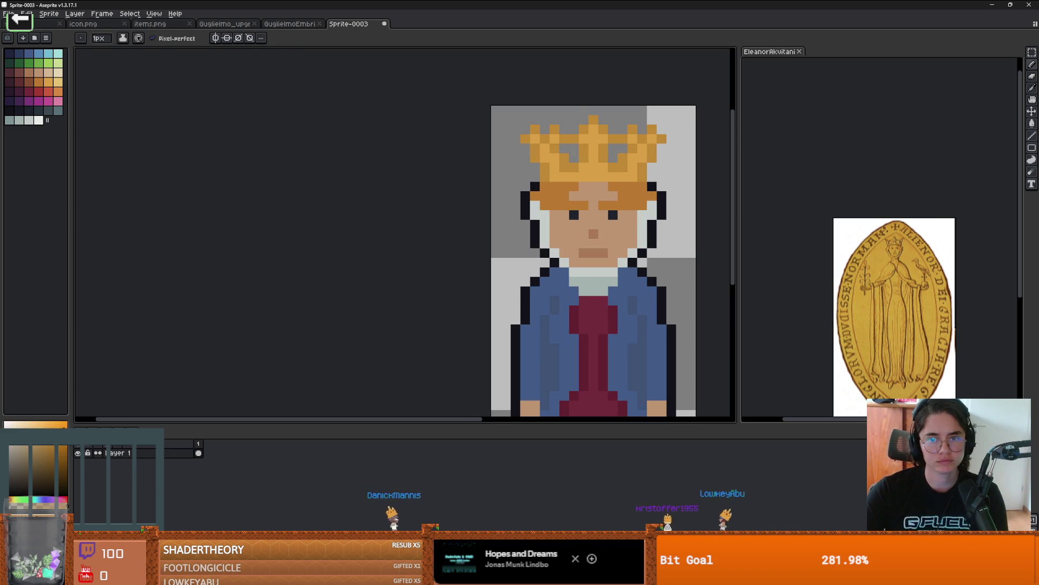
scroll(580, 143, "up", 2)
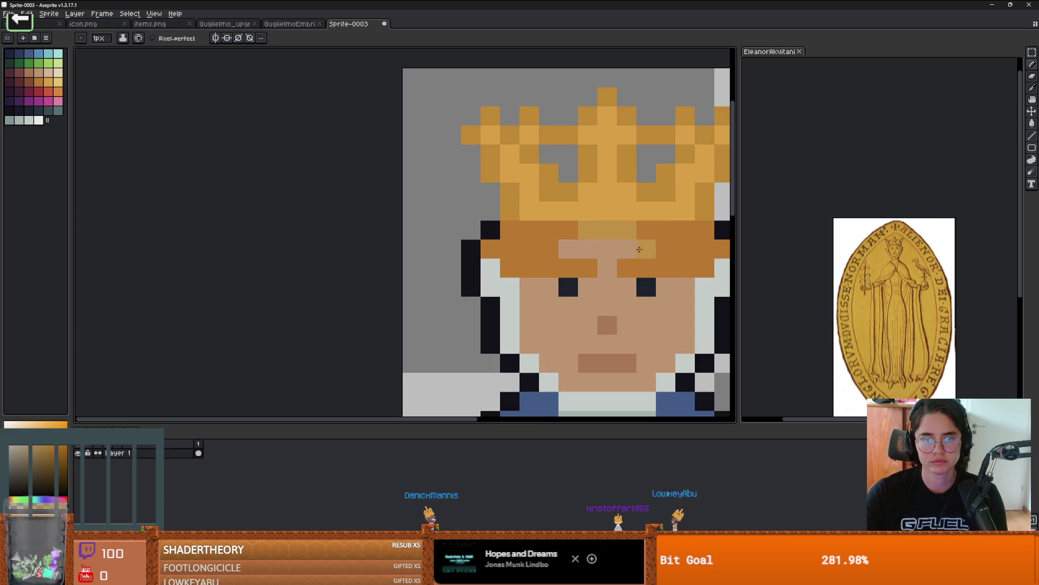
left_click(609, 245, "alt")
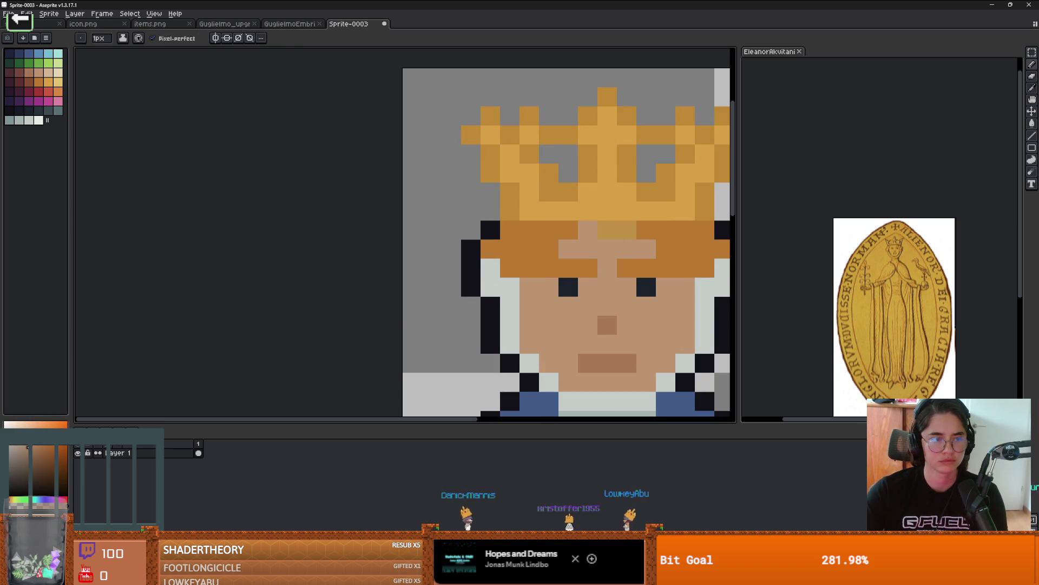
scroll(601, 229, "down", 2)
scroll(596, 249, "up", 1)
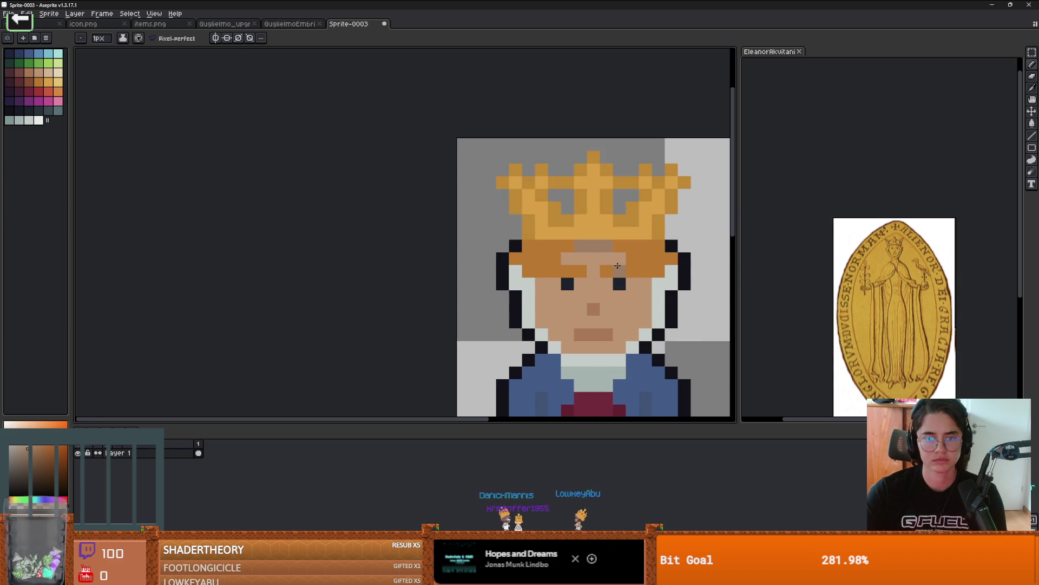
key("b")
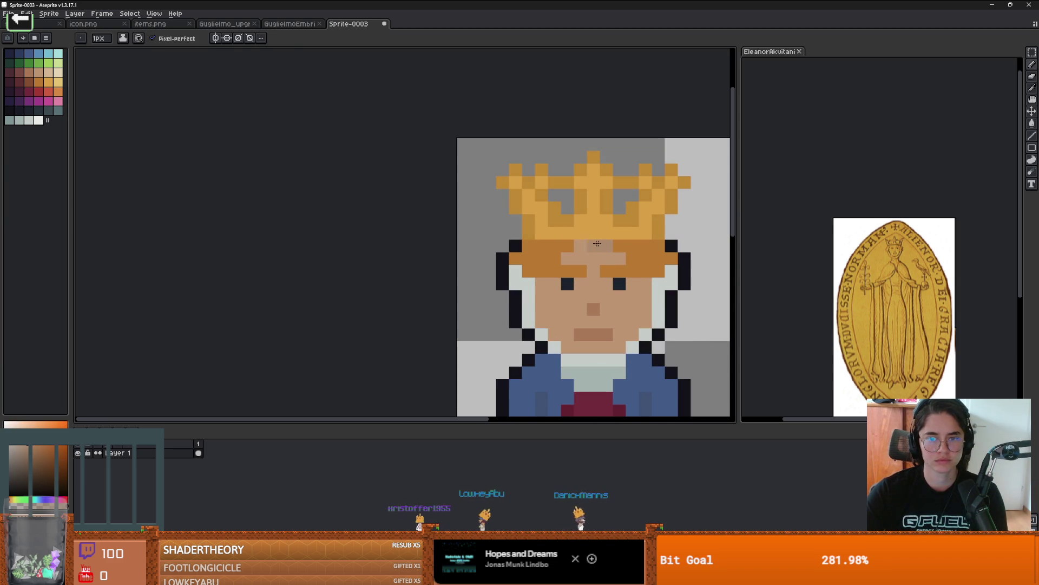
scroll(641, 316, "down", 1)
scroll(651, 326, "up", 1)
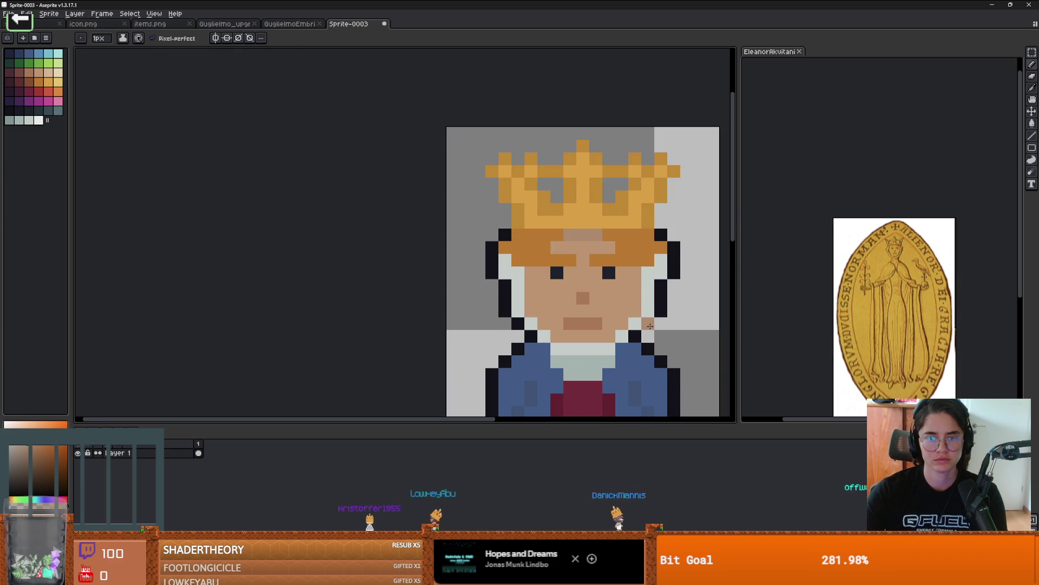
Sample the crown gold and add two lighter gold highlight pixels to the crown
left_click(593, 216, "alt")
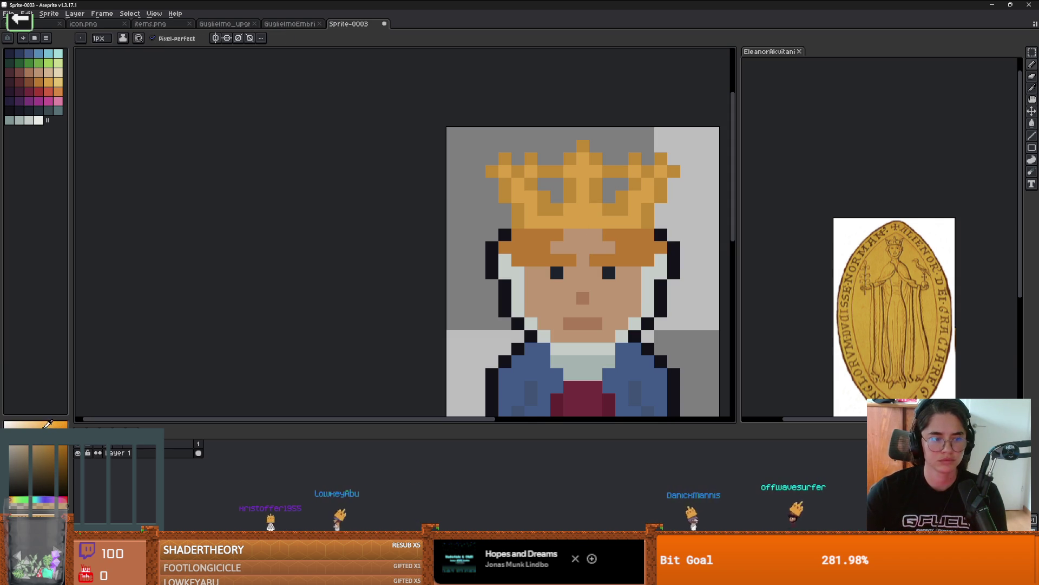
left_click(501, 173)
left_click(583, 160)
scroll(596, 228, "down", 2)
Place single green jewel pixels at the crown's centre, left side and right side
scroll(608, 257, "up", 2)
scroll(608, 258, "up", 2)
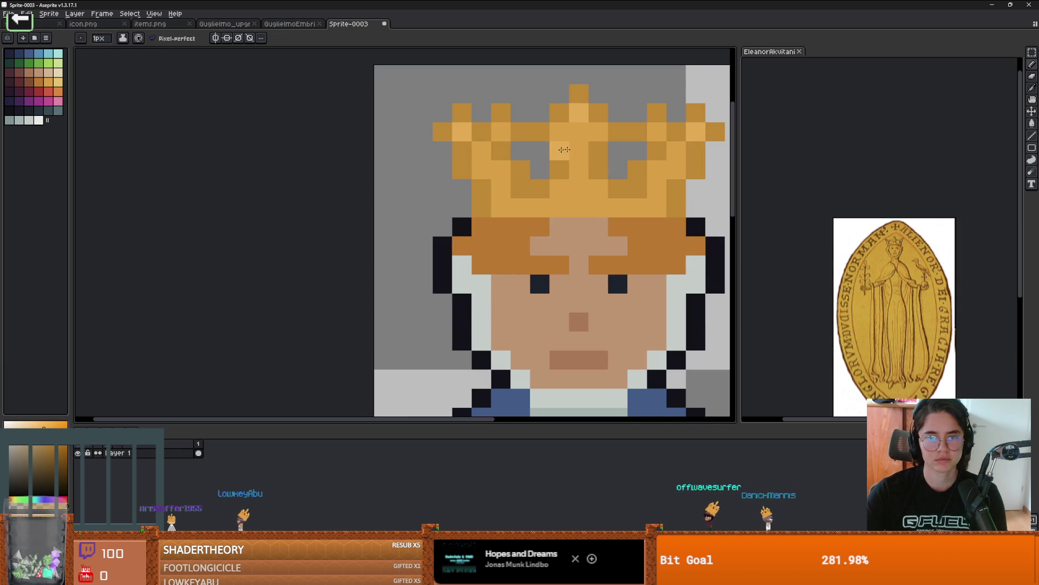
left_click(39, 63)
left_click(579, 151)
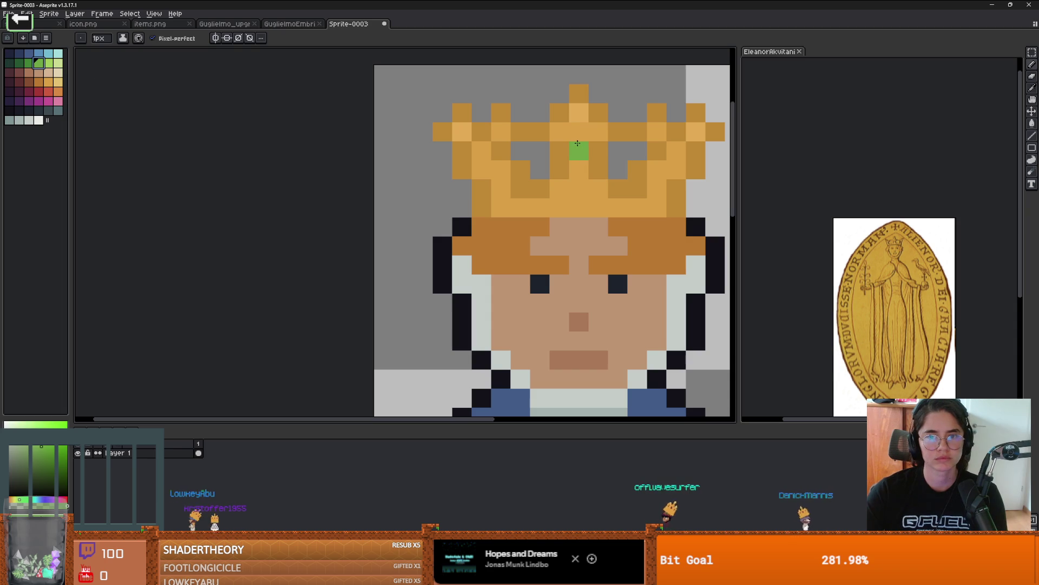
left_click(481, 169)
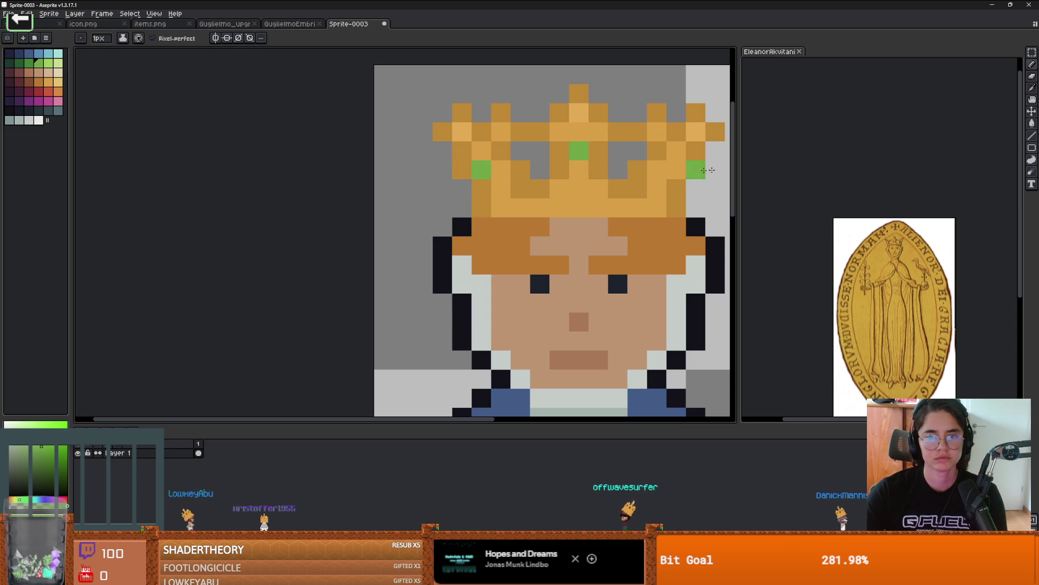
left_click(679, 170)
scroll(679, 170, "down", 3)
scroll(511, 219, "up", 2)
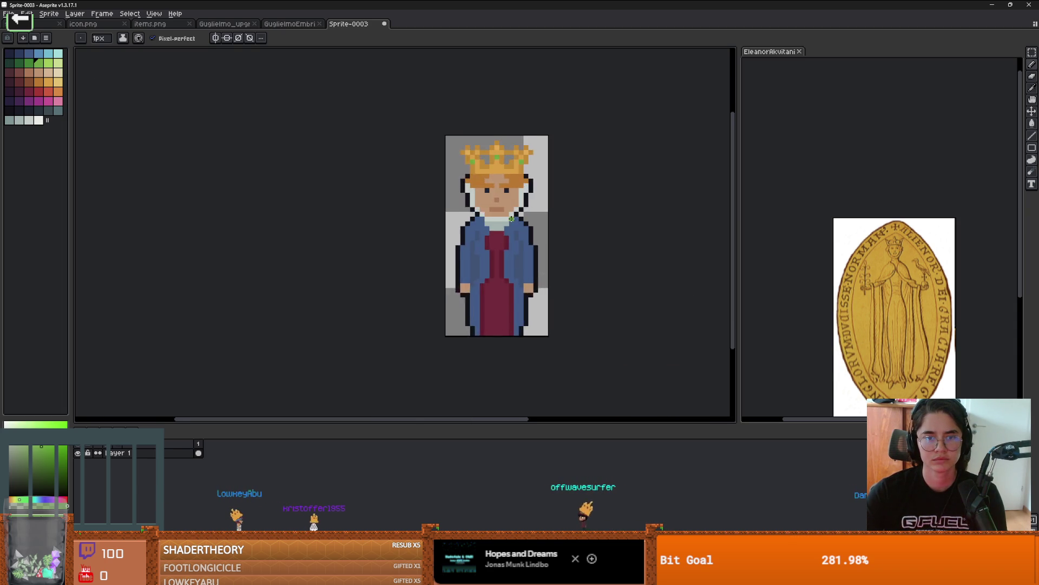
scroll(481, 172, "down", 2)
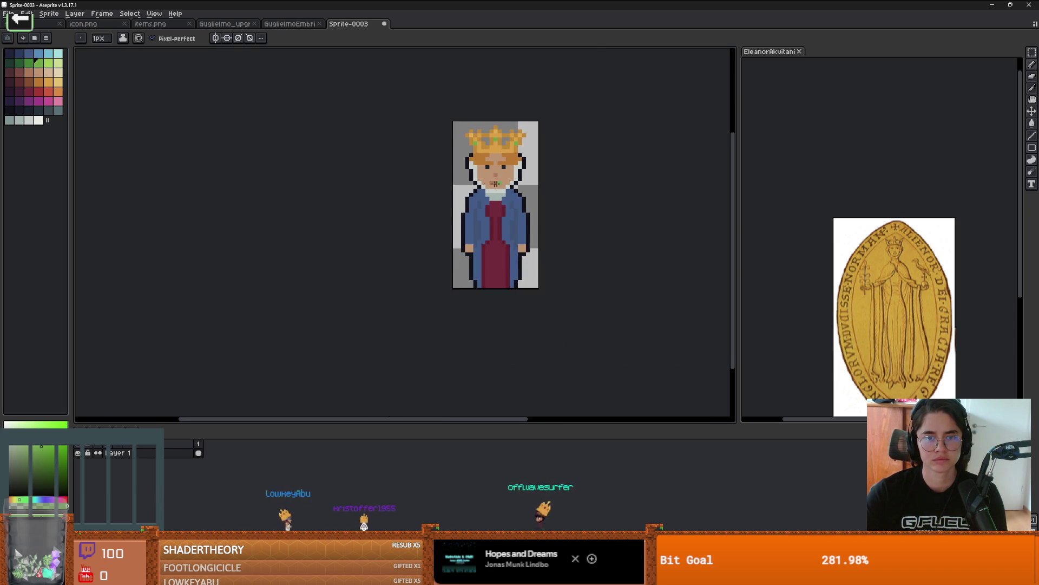
scroll(509, 181, "up", 2)
scroll(538, 195, "down", 2)
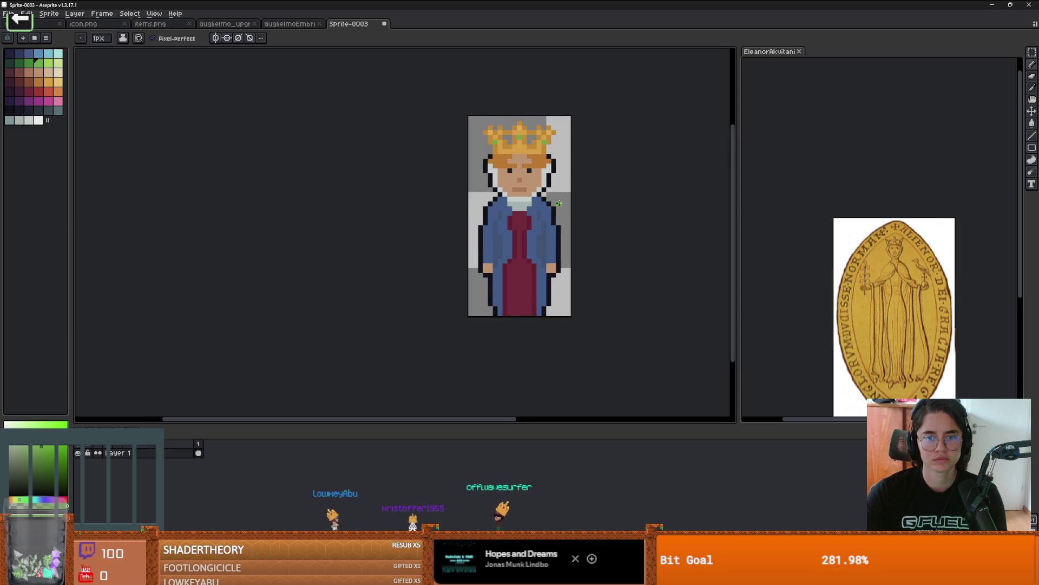
scroll(527, 205, "up", 1)
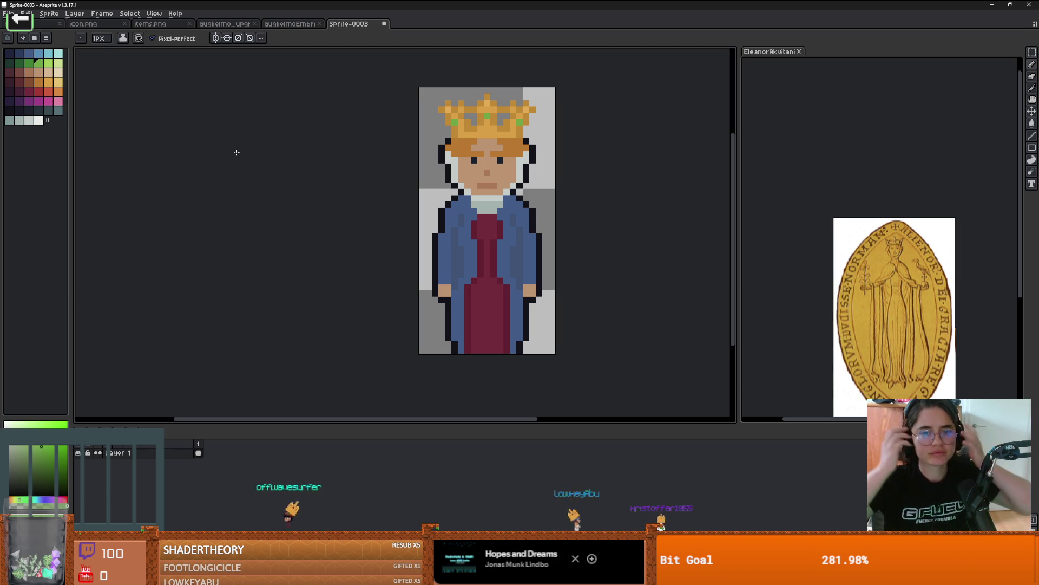
Darken two hair pixels on the left and two matching pixels on the right
scroll(488, 162, "up", 3)
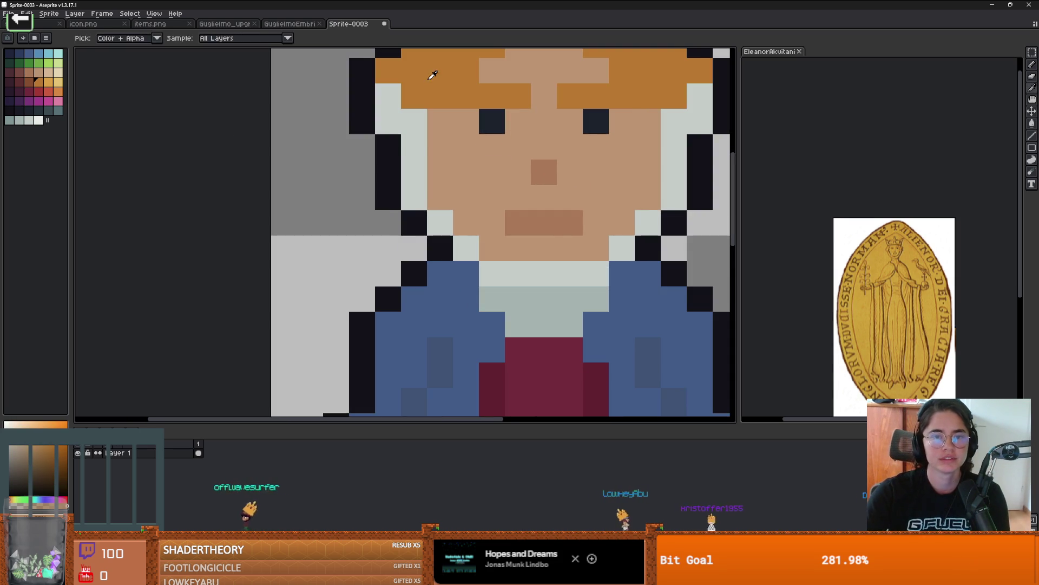
scroll(431, 74, "down", 1)
left_click(421, 149)
left_click(395, 122)
left_click(629, 149)
left_click(655, 123)
scroll(658, 169, "down", 2)
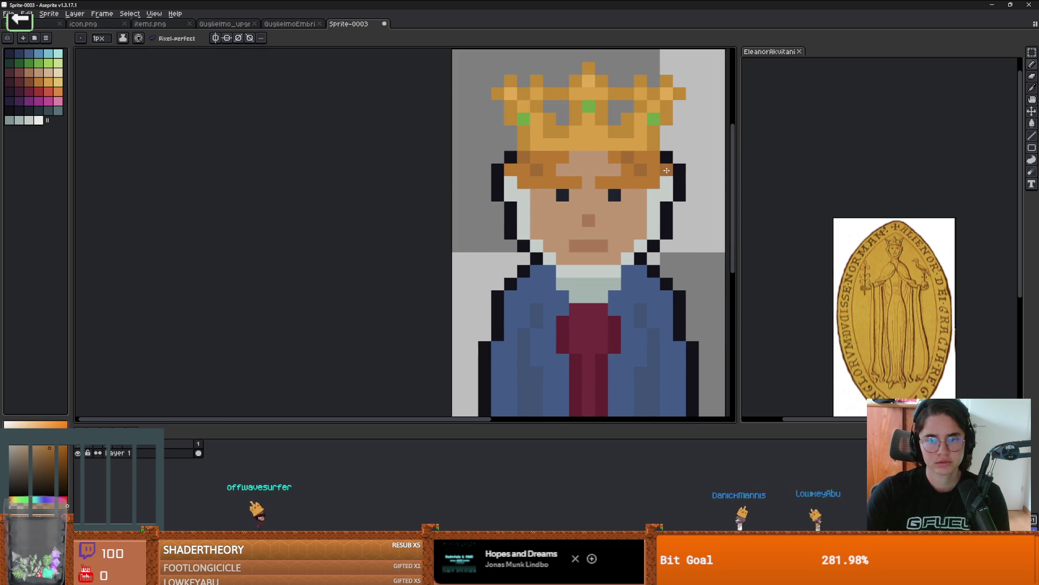
scroll(664, 174, "down", 3)
scroll(614, 184, "up", 2)
scroll(579, 191, "down", 3)
scroll(605, 189, "up", 3)
scroll(605, 189, "down", 1)
scroll(605, 189, "up", 1)
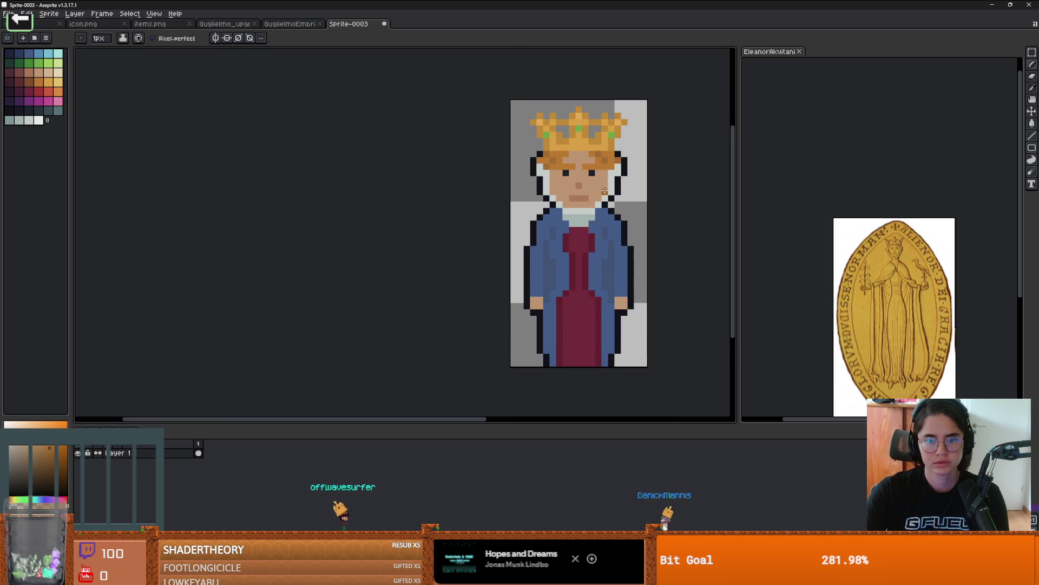
scroll(574, 217, "up", 1)
scroll(550, 247, "down", 1)
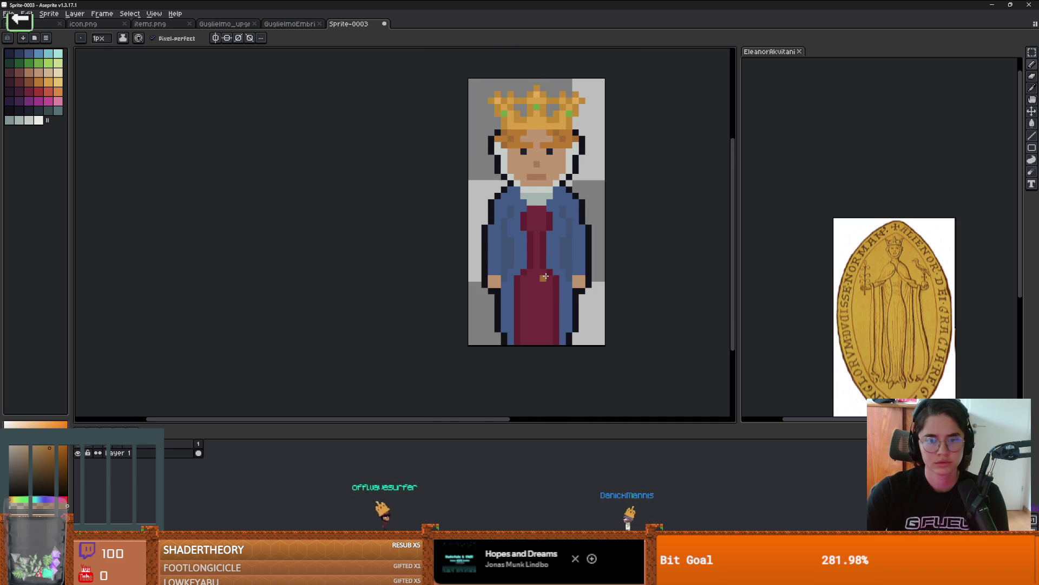
scroll(546, 276, "down", 1)
scroll(550, 268, "up", 1)
Sample colours from the gown and hair, then add blush pixels beside both eyes
left_click(549, 264, "alt")
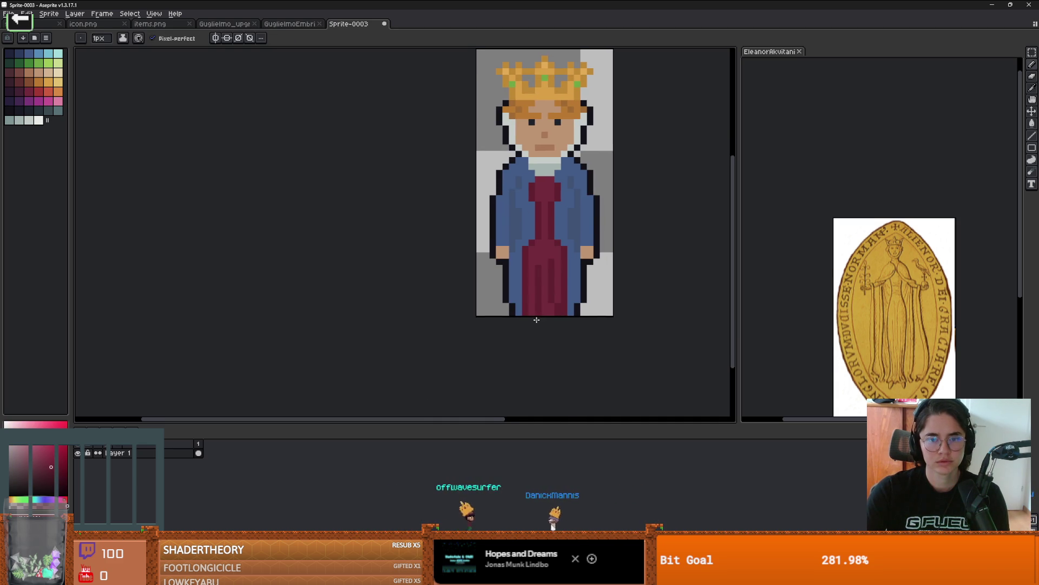
scroll(536, 320, "down", 3)
scroll(585, 290, "up", 1)
scroll(610, 301, "up", 1)
scroll(553, 199, "up", 1)
scroll(554, 198, "up", 1)
left_click(577, 155, "alt")
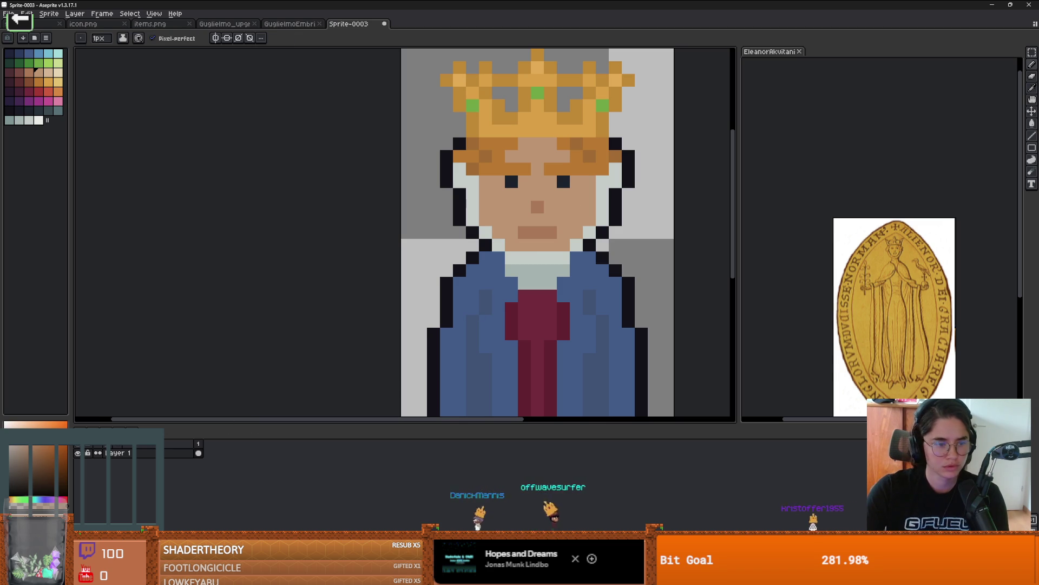
left_click(590, 182)
left_click(485, 182)
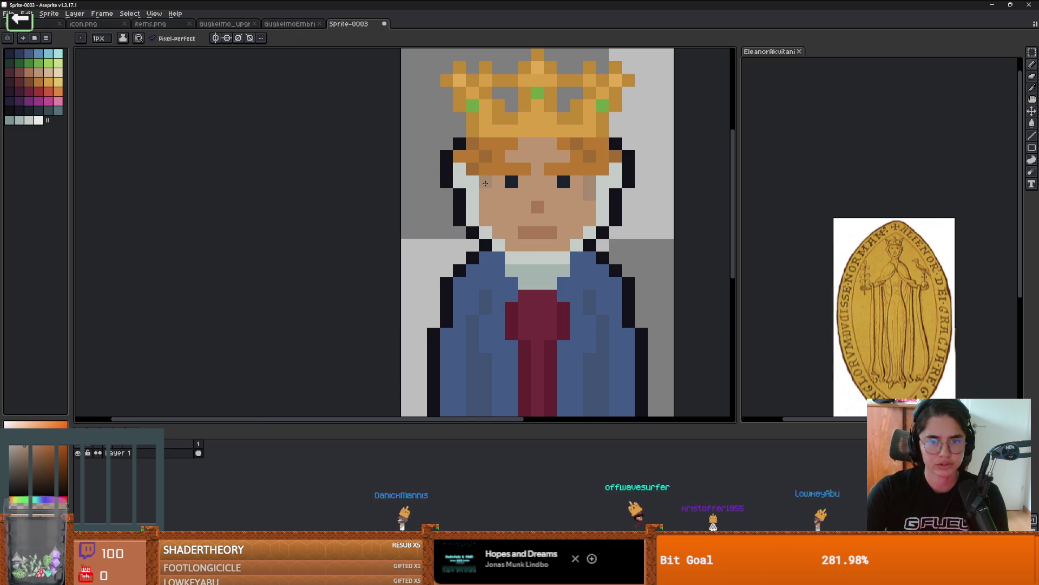
scroll(567, 225, "down", 3)
scroll(550, 219, "up", 2)
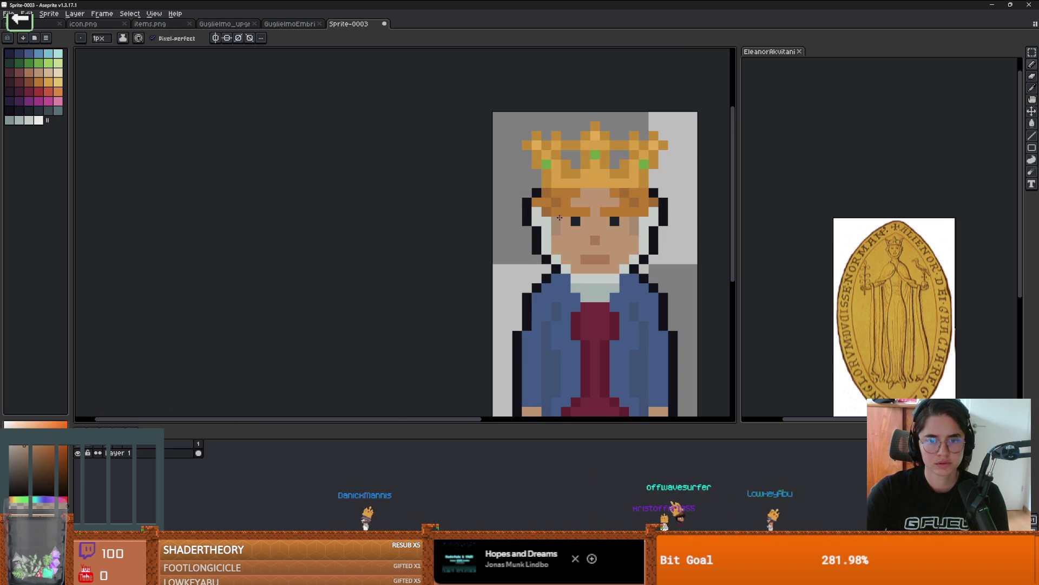
scroll(579, 235, "down", 1)
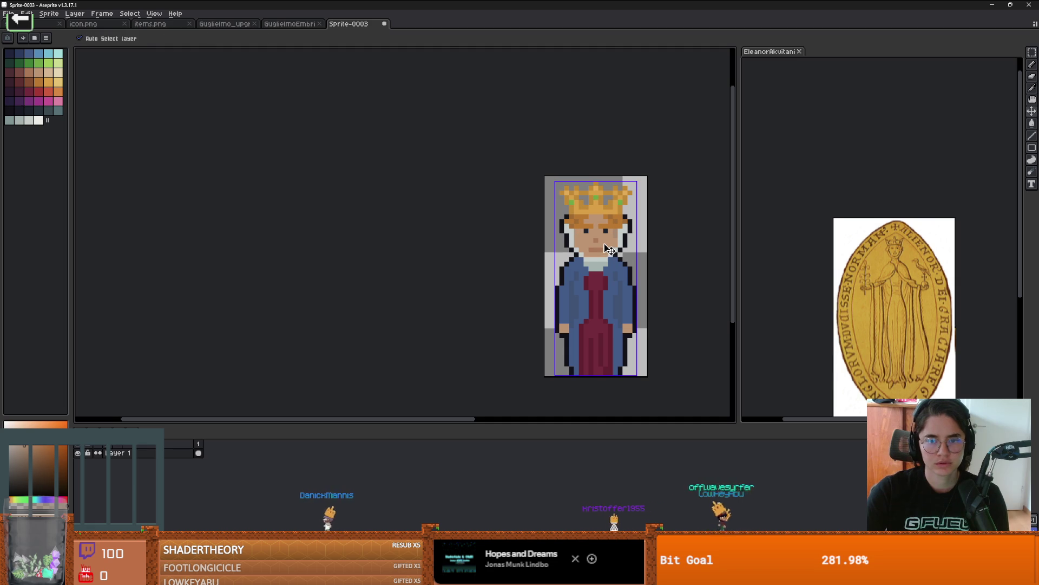
Recolour both eye pixels with the dark blue colour, then swap back to green
key("ctrl")
scroll(608, 250, "up", 1)
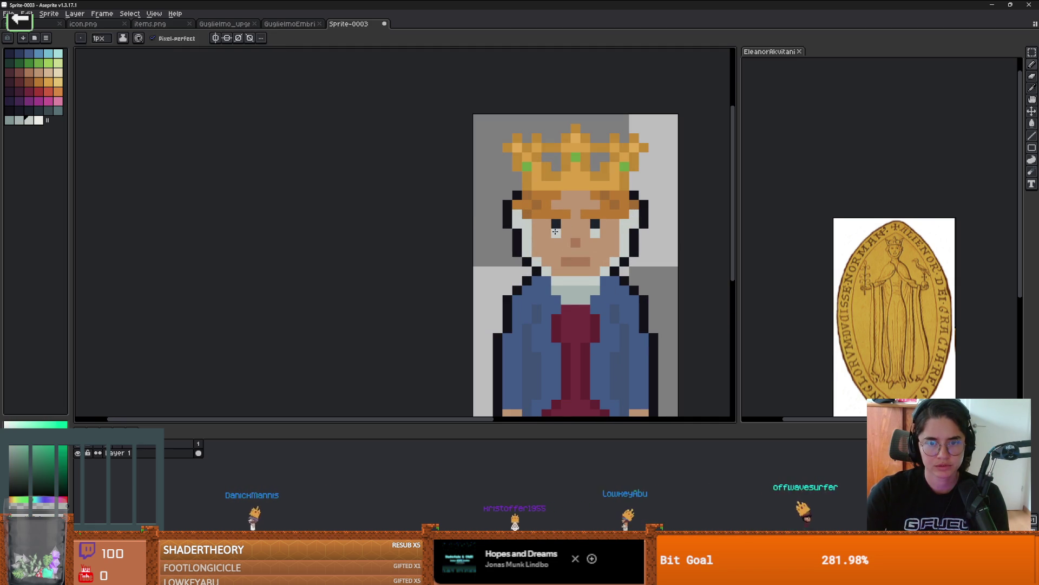
scroll(594, 229, "down", 1)
scroll(580, 230, "up", 1)
key("ctrl")
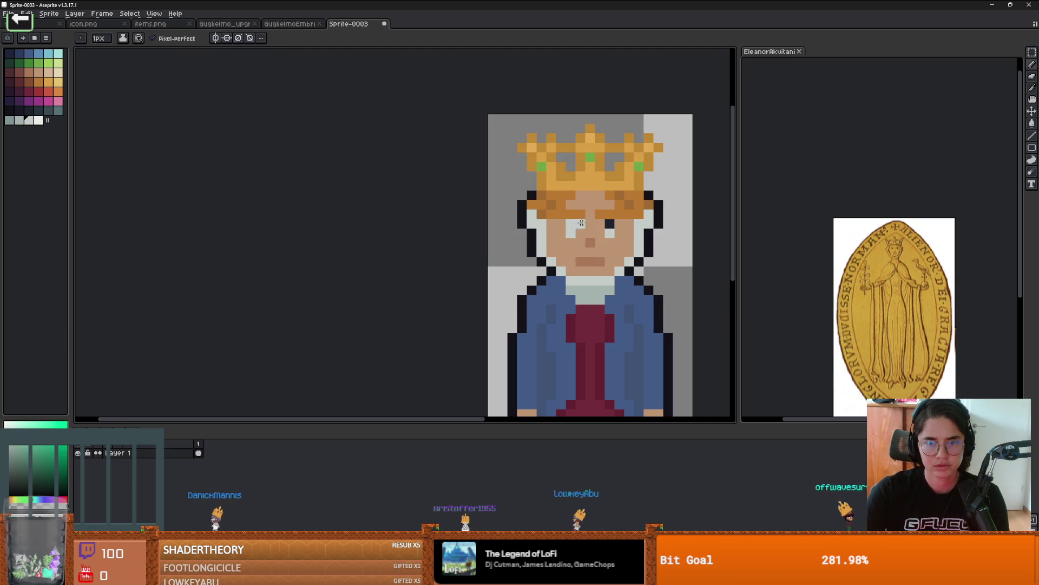
key("x")
left_click(612, 223)
left_click(571, 231)
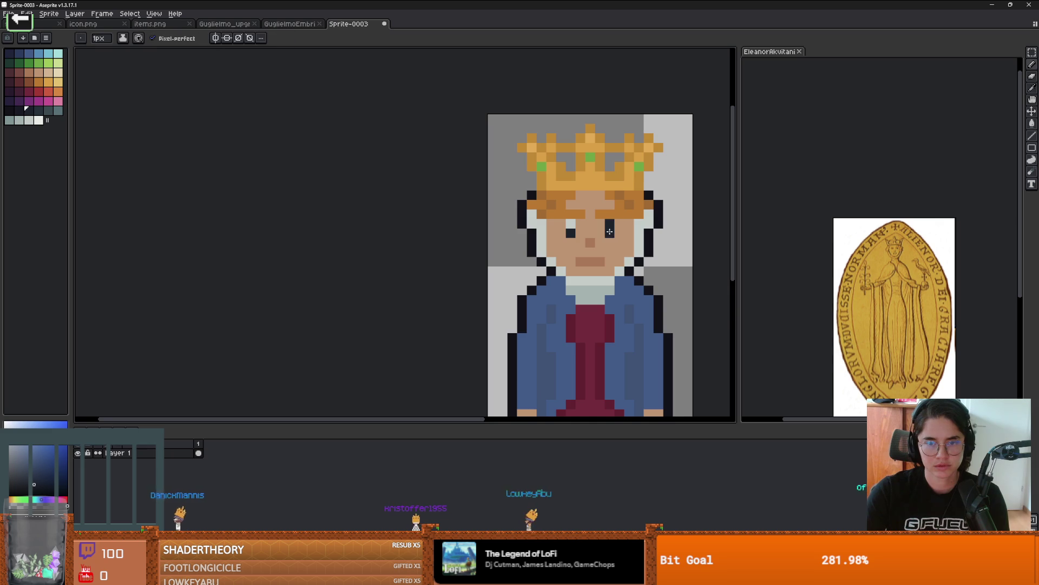
scroll(622, 230, "down", 1)
scroll(636, 238, "up", 1)
key("x")
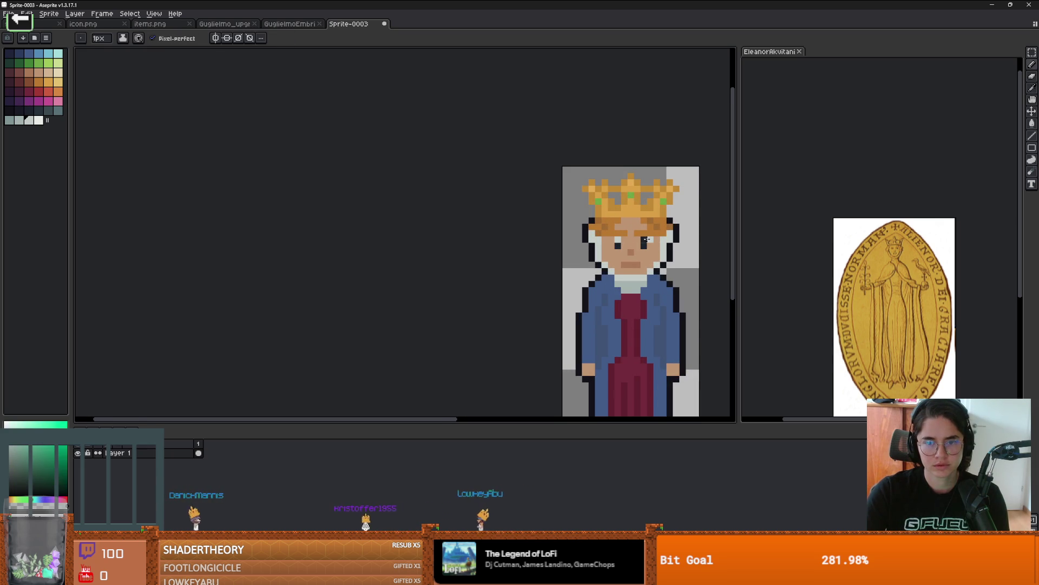
scroll(644, 242, "down", 3)
scroll(623, 242, "up", 6)
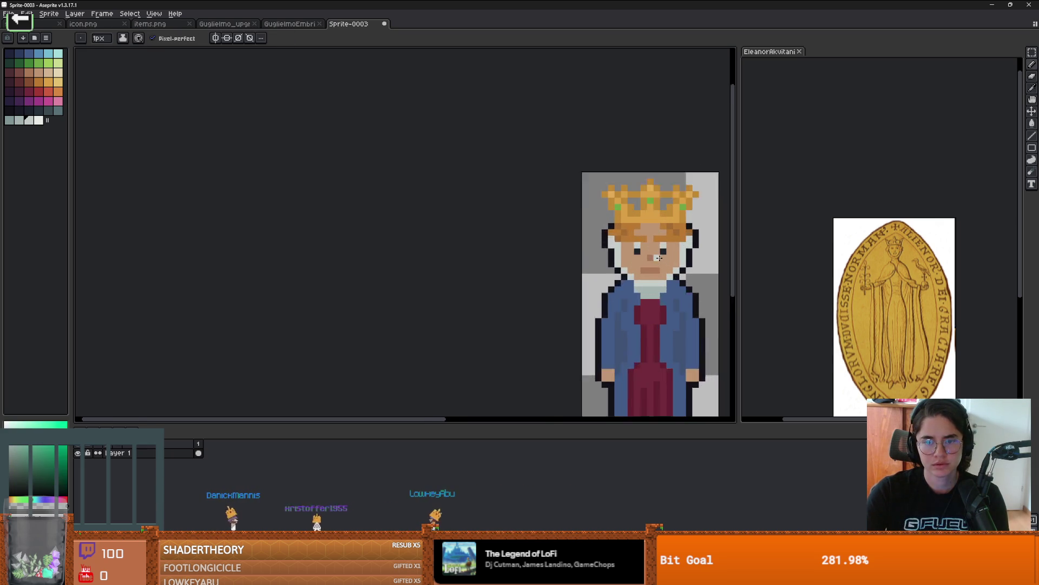
Sample the face's skin tone and paint over the two lower eye pixels
key("alt")
left_click(590, 242)
left_click(620, 245)
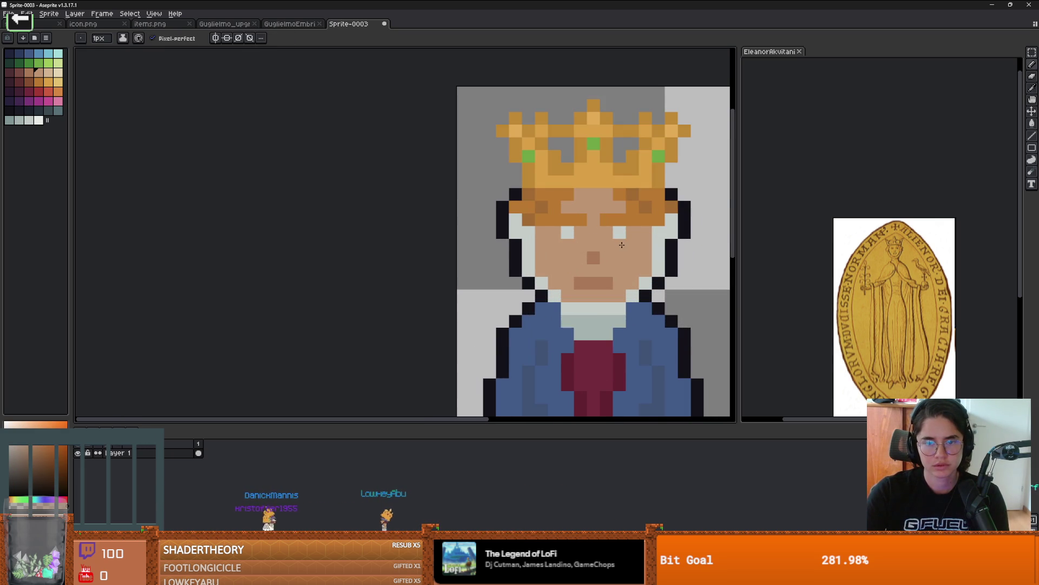
left_click(567, 245)
scroll(562, 236, "up", 2)
Paint a dark pupil pixel and light-grey eye-white pixels beside the eyes
left_click(23, 108)
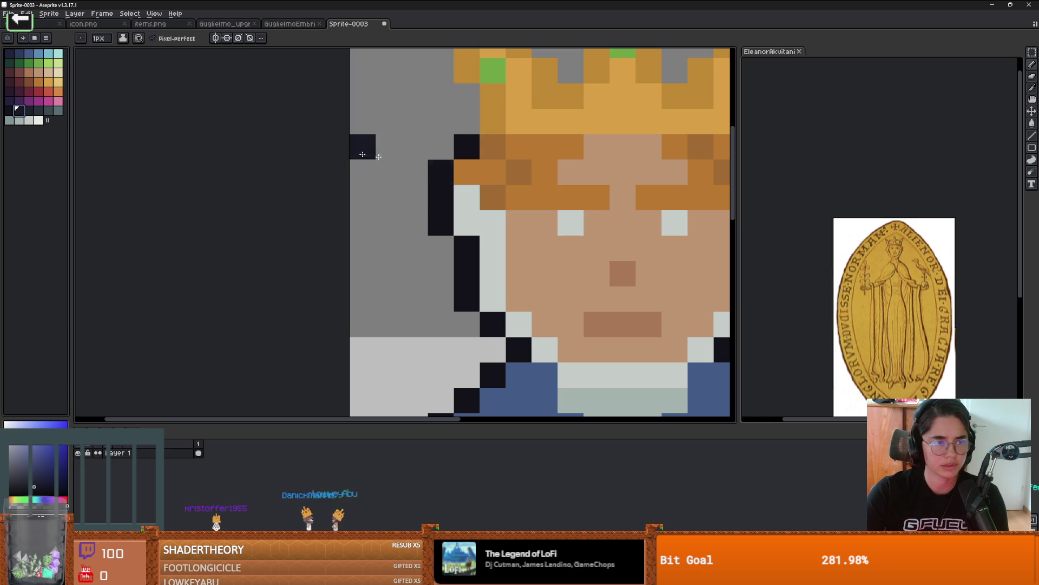
left_click(588, 223)
scroll(664, 225, "down", 2)
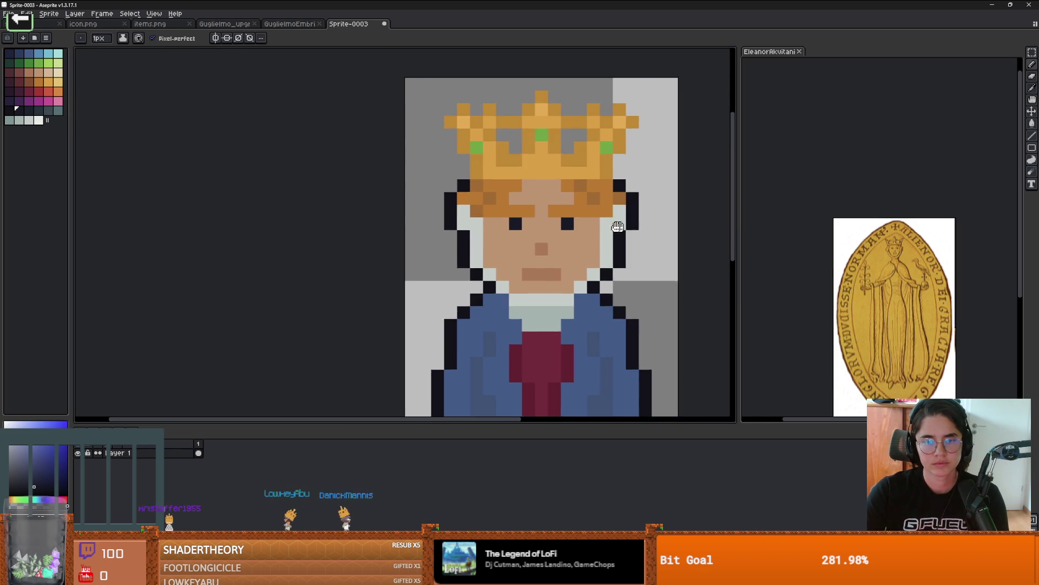
scroll(337, 195, "up", 2)
left_click(346, 219, "alt")
left_click(449, 221)
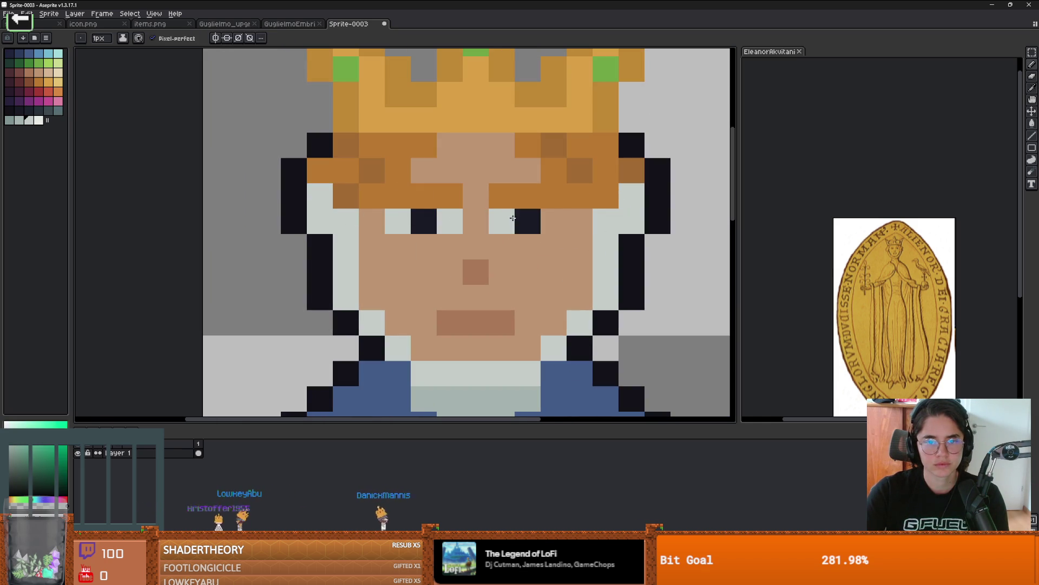
scroll(549, 216, "down", 4)
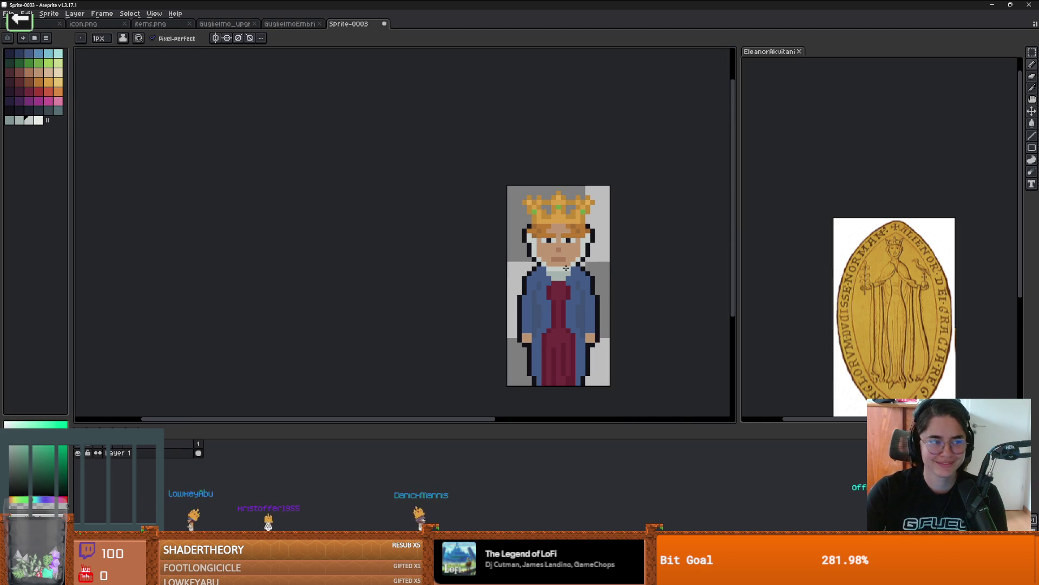
Repaint the eye-white pixels beside both eyes with the sampled skin tone
scroll(567, 267, "up", 3)
scroll(550, 244, "up", 1)
scroll(547, 230, "down", 1)
scroll(553, 232, "up", 1)
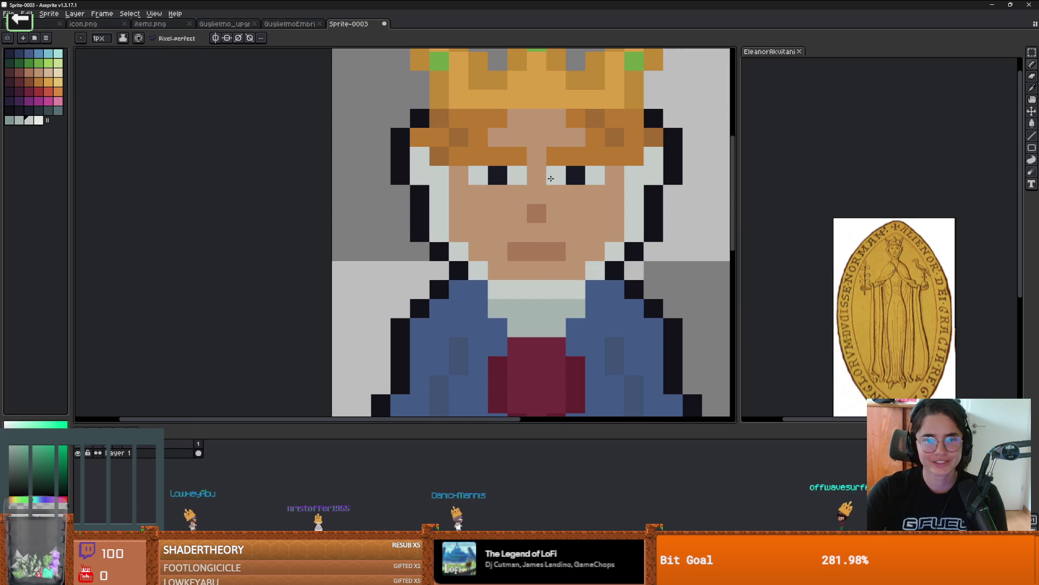
left_click(529, 171, "alt")
left_click(555, 176)
scroll(596, 213, "down", 3)
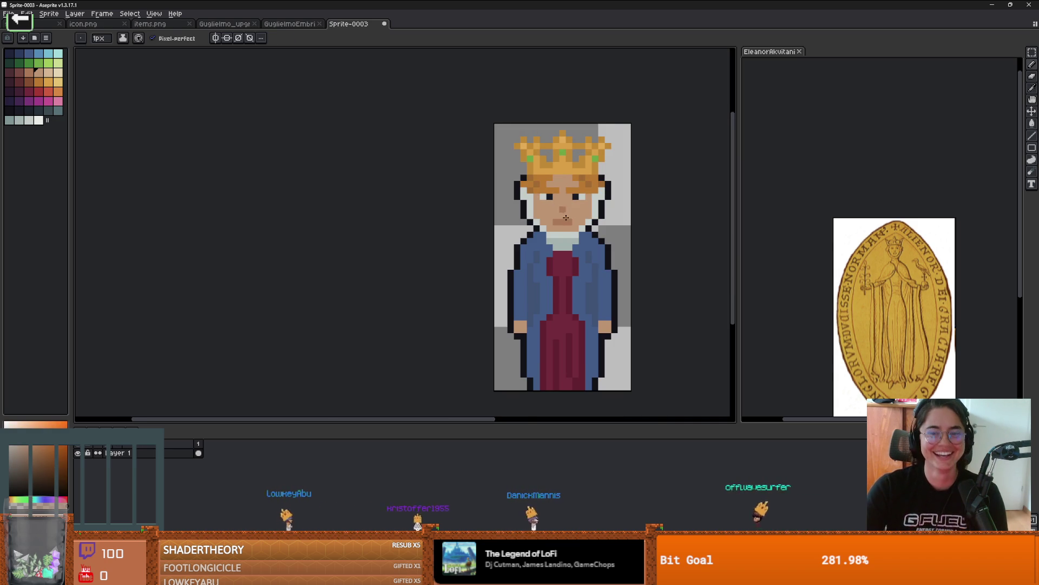
scroll(567, 216, "up", 3)
scroll(569, 220, "down", 1)
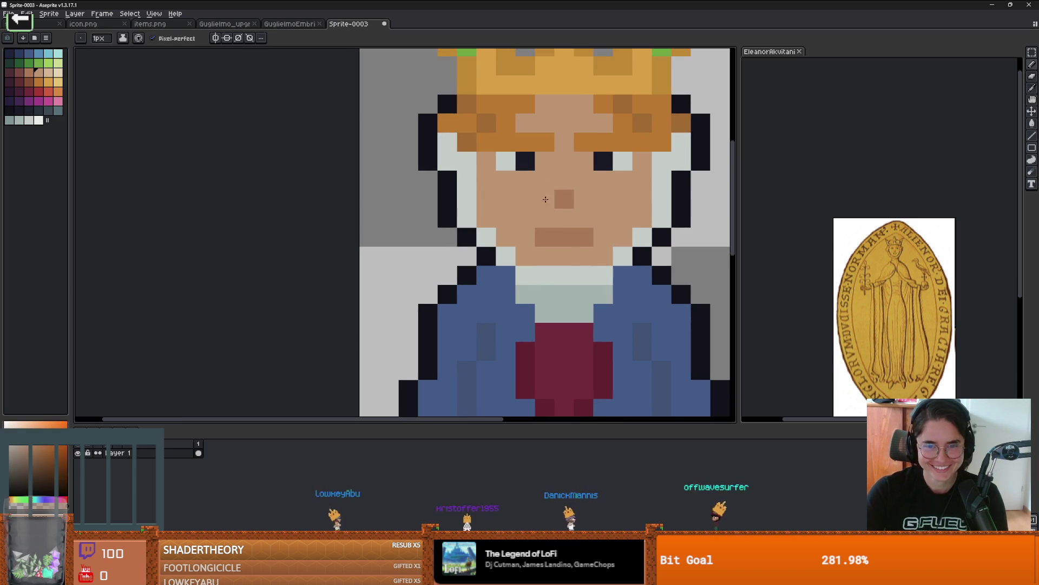
left_click(505, 161)
left_click(628, 163)
Extend the light-grey whites under both eyes and lengthen each dark pupil down one pixel
scroll(633, 164, "down", 1)
scroll(634, 164, "up", 1)
key("i")
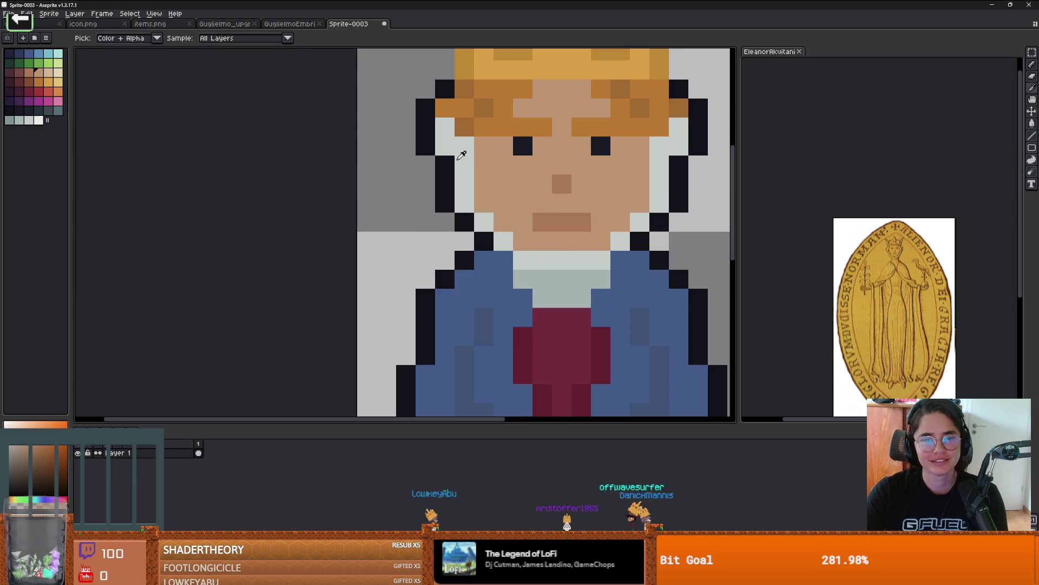
left_click(460, 156)
key("b")
left_click_drag(541, 162, 503, 146)
left_click_drag(582, 146, 589, 159)
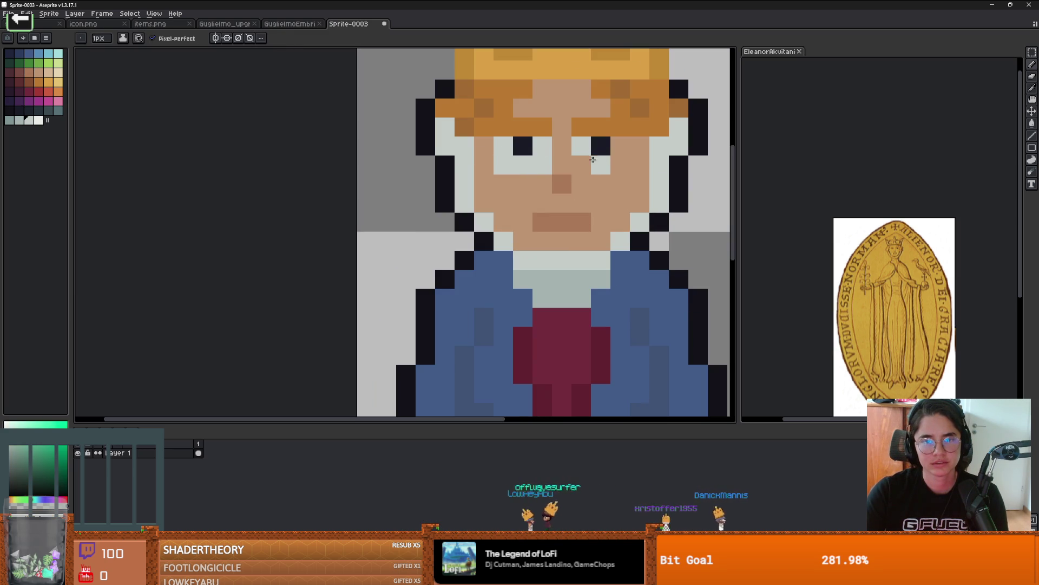
left_click(600, 146, "alt")
left_click(601, 157)
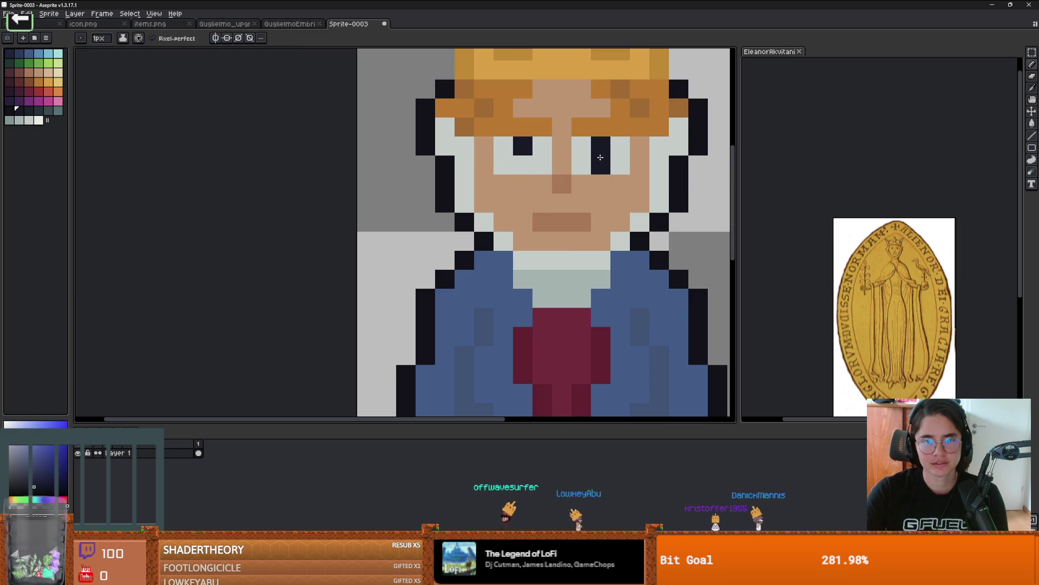
left_click(523, 165)
scroll(523, 165, "down", 3)
scroll(575, 182, "up", 4)
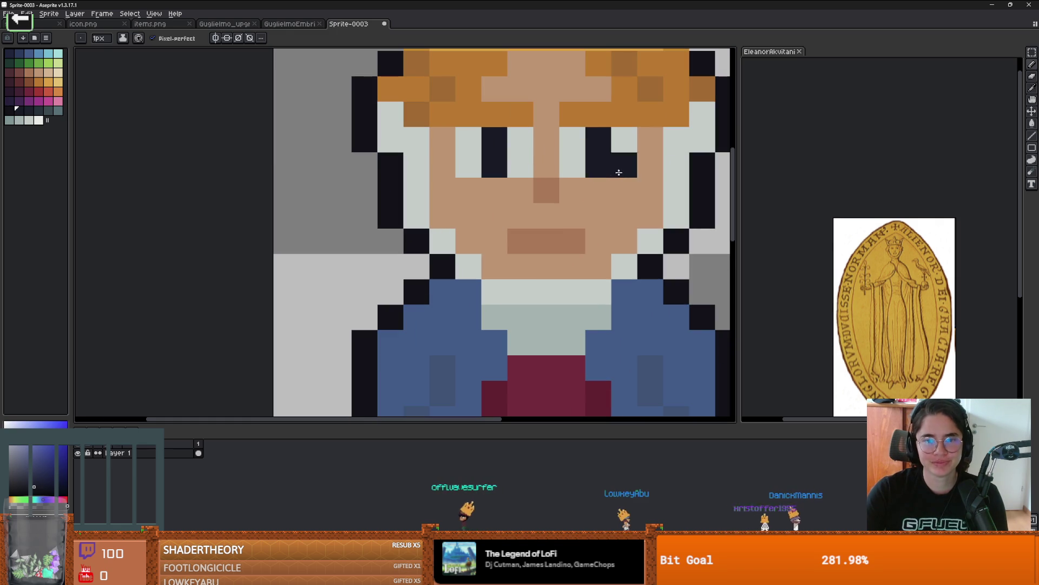
Paint the four lower eye-white pixels back to skin tone
key("i")
left_click(575, 182)
key("b")
left_click(573, 165)
left_click(624, 165)
left_click(520, 165)
left_click(468, 165)
Make the lower left pupil pixel eye-white and the pixel below the right eye dark
scroll(469, 165, "down", 3)
scroll(548, 195, "up", 2)
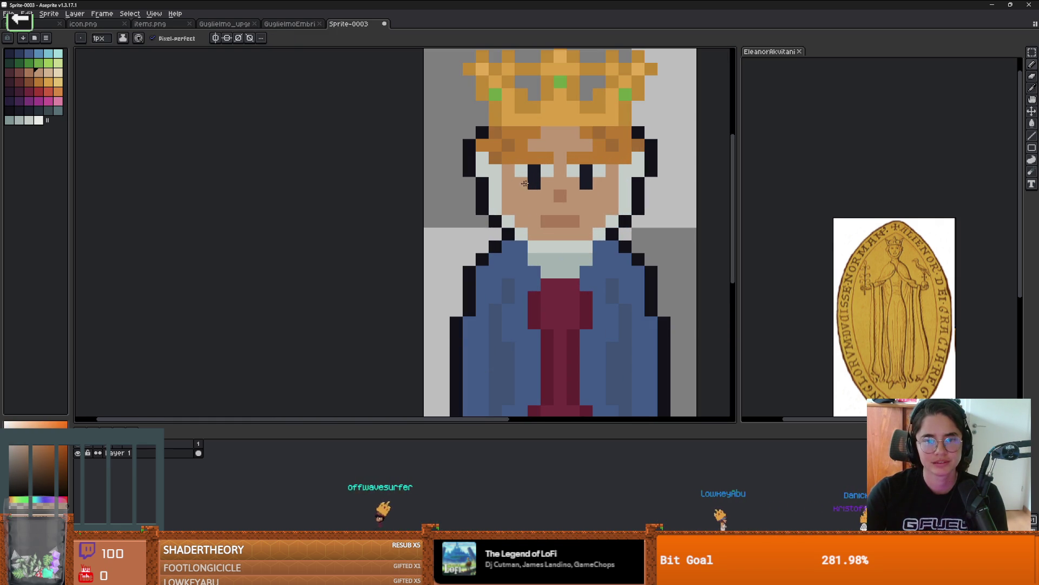
left_click(521, 171, "alt")
left_click(534, 182)
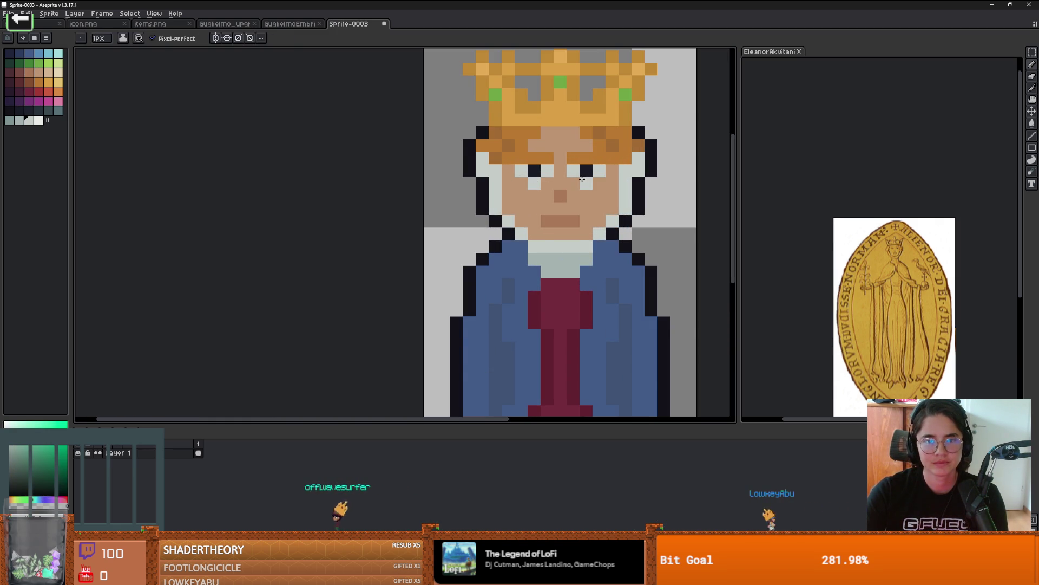
scroll(582, 178, "down", 3)
scroll(648, 203, "up", 2)
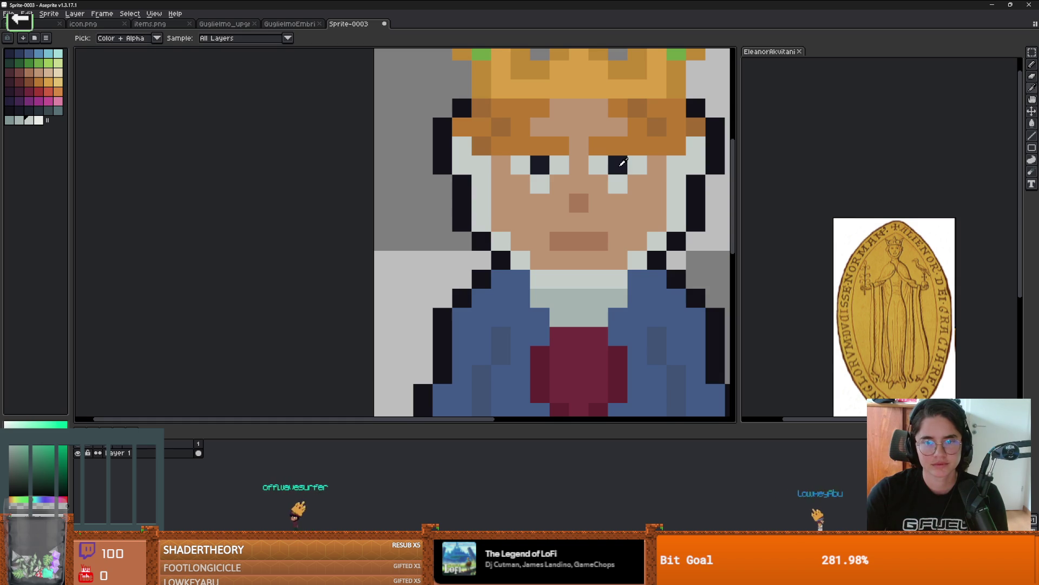
left_click(618, 165, "alt")
left_click(618, 178)
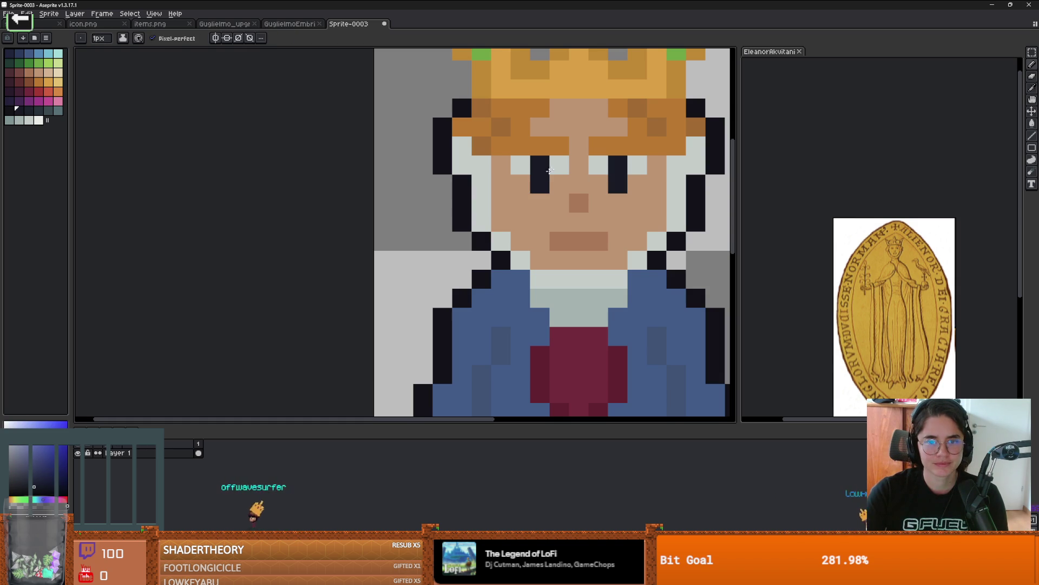
Undo the experiments so each eye returns to a single dark pupil
scroll(685, 204, "down", 4)
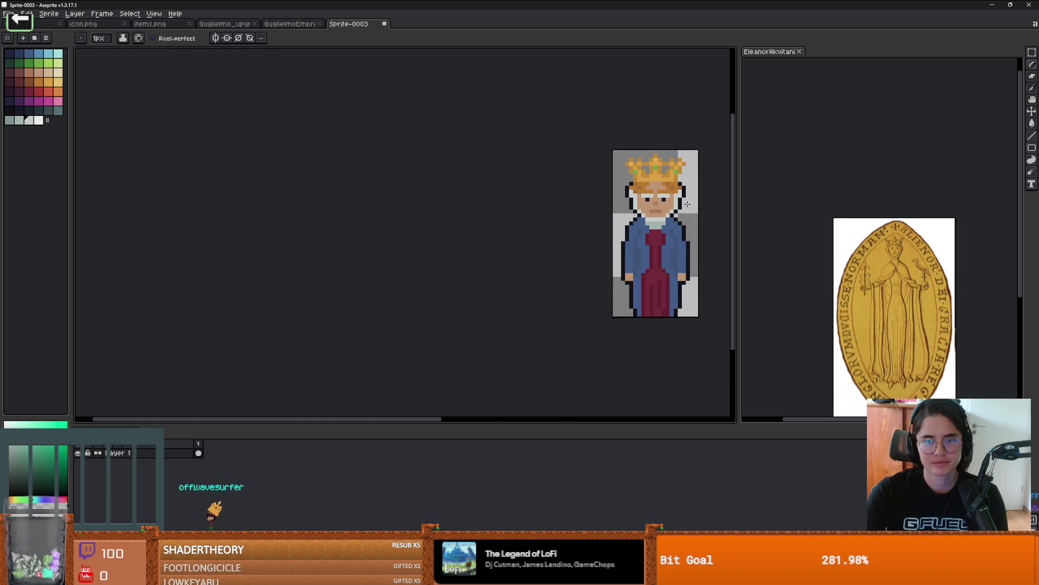
scroll(687, 204, "up", 3)
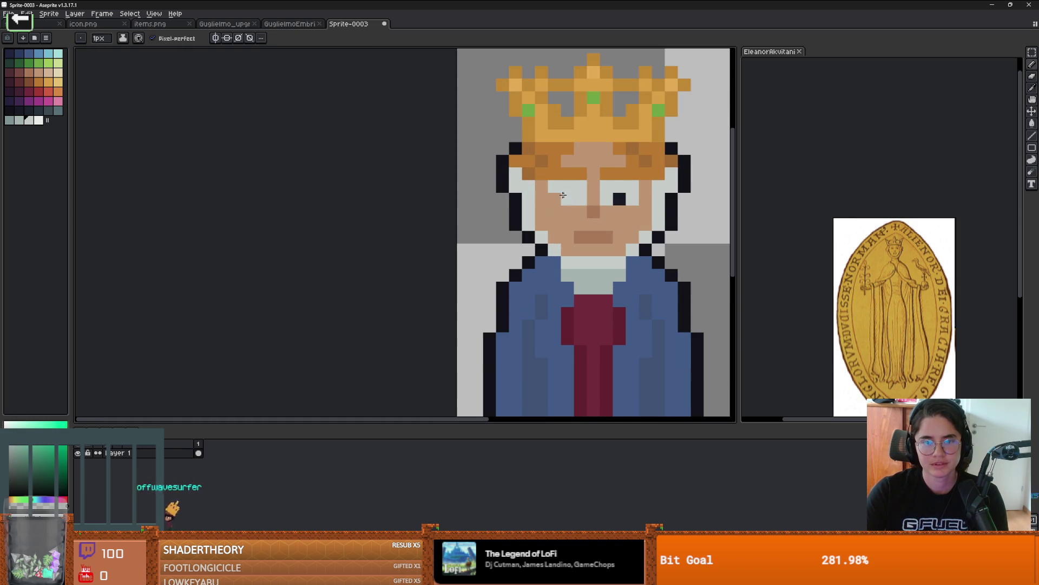
scroll(573, 195, "down", 3)
scroll(604, 186, "up", 2)
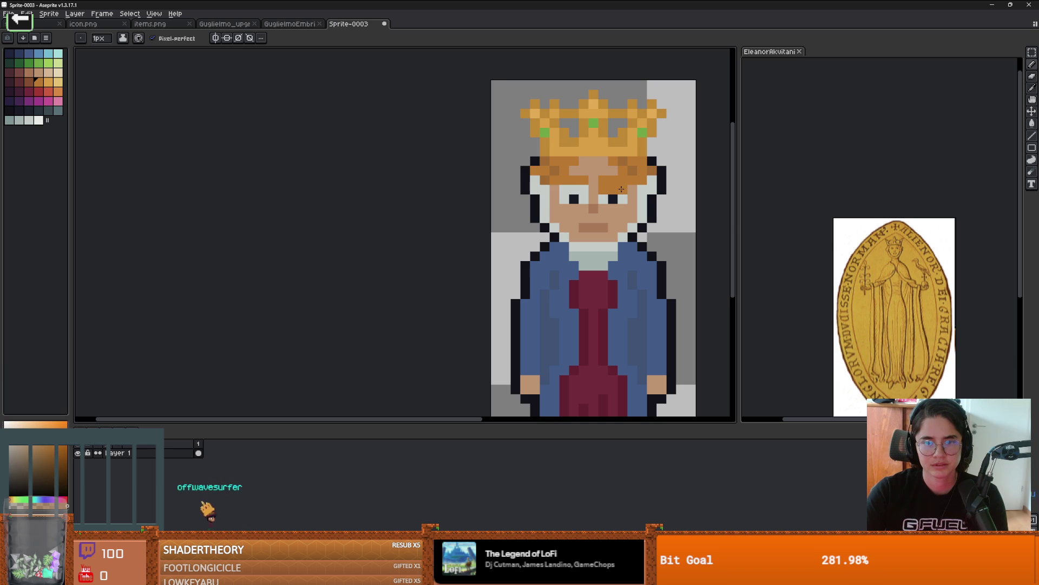
key("ctrl")
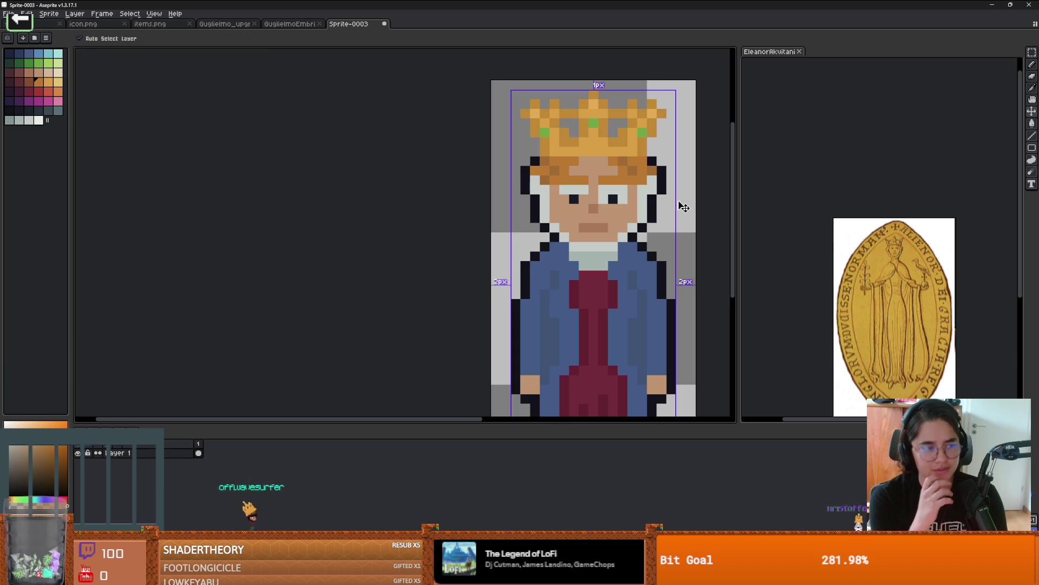
key("ctrl")
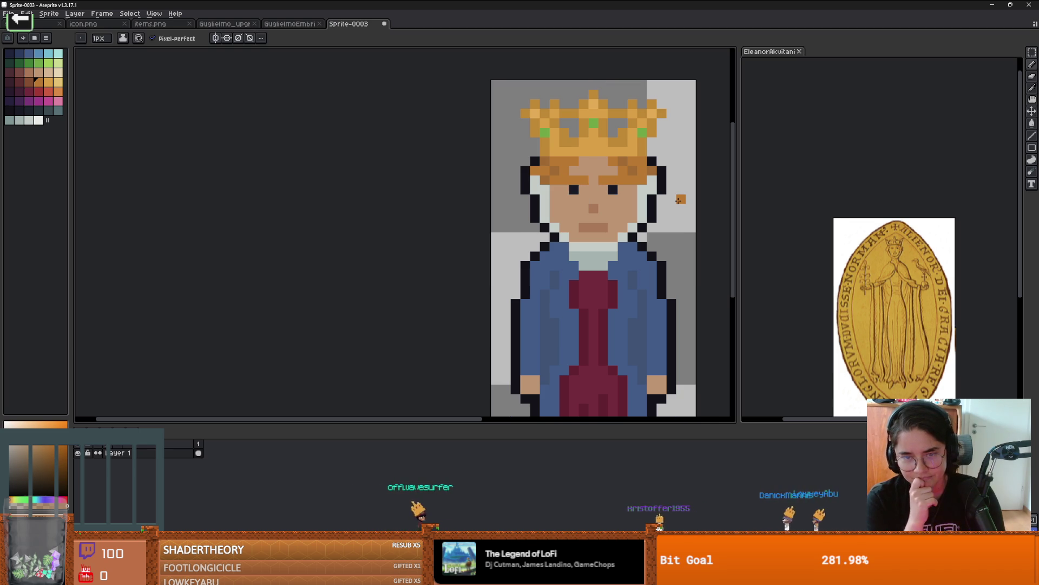
scroll(587, 202, "up", 1)
scroll(579, 202, "up", 1)
Paint both eyes blue from the palette, undoing the right eye's extra pixel
key("i")
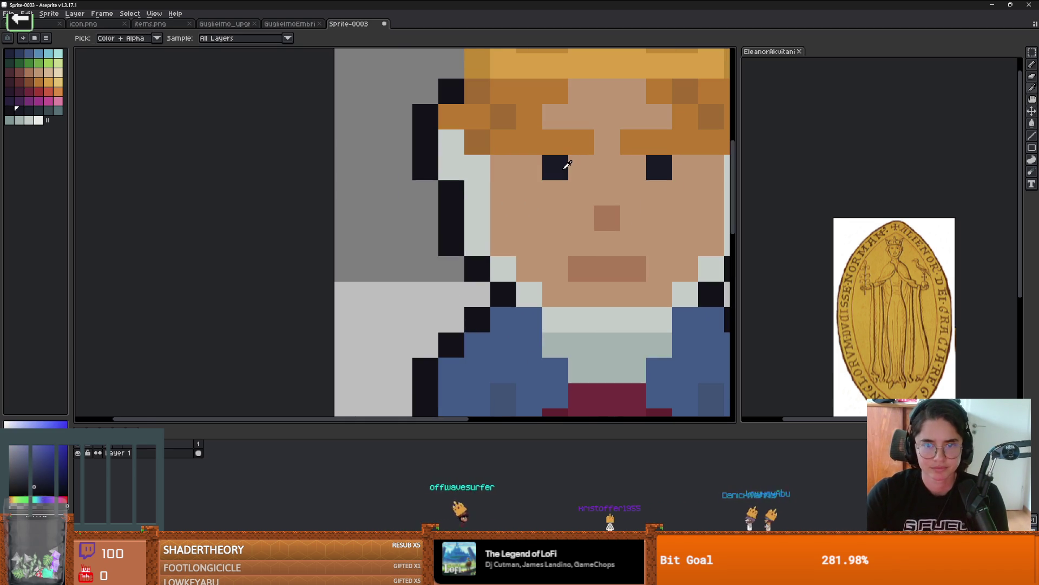
left_click(48, 58)
key("b")
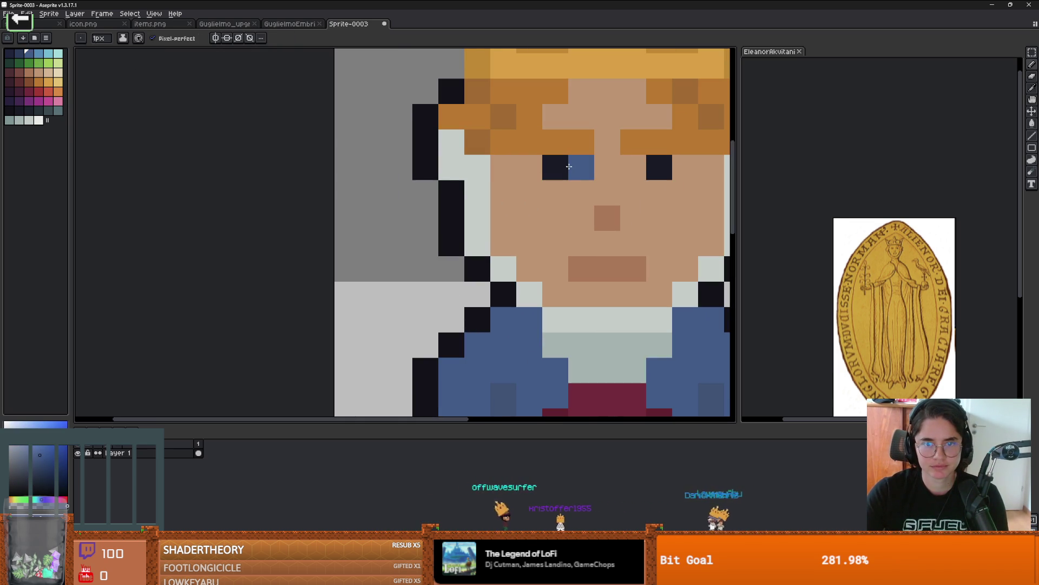
left_click(555, 168)
left_click_drag(660, 167, 665, 189)
key("ctrl+z")
scroll(665, 189, "down", 1)
Add dark pupil pixels to both eyes, placing the left pupil on the eye's right side
key("i")
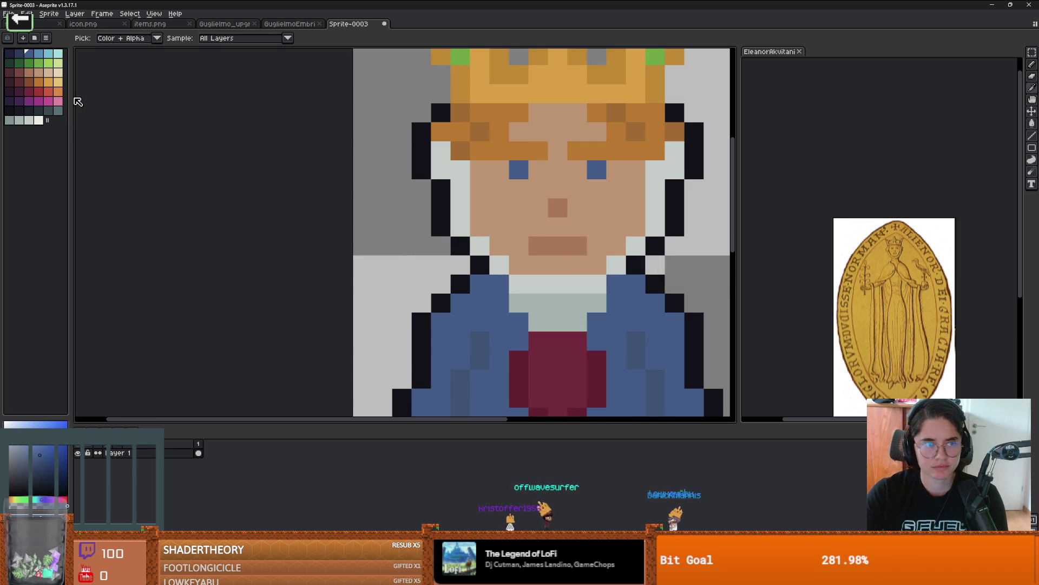
left_click(28, 110)
key("b")
left_click(506, 163)
left_click(538, 170)
left_click(577, 169)
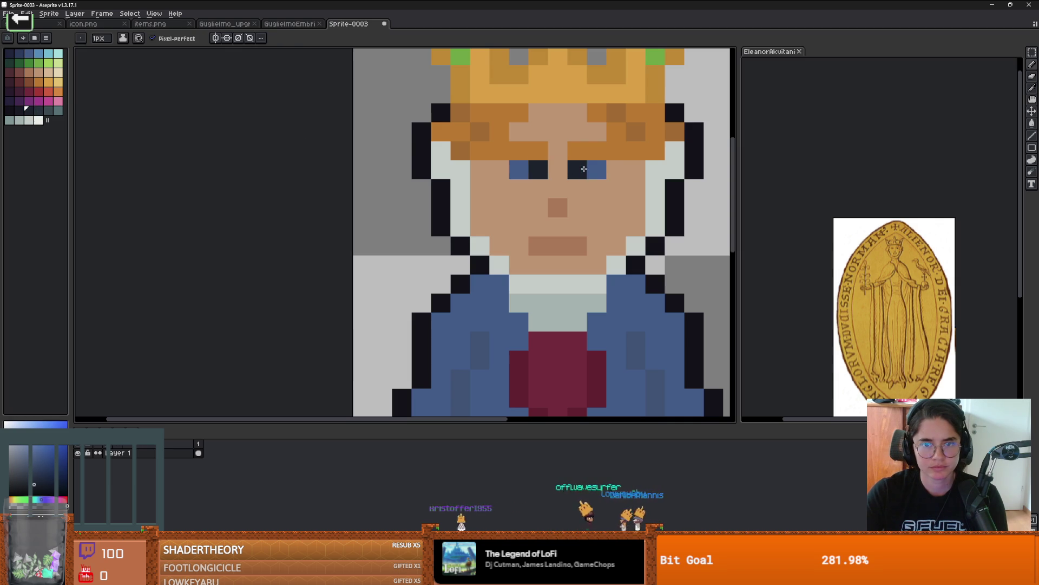
Repaint the right eye's white and pupil in light grey, adding grey below the pupil
key("i")
key("b")
left_click(616, 169)
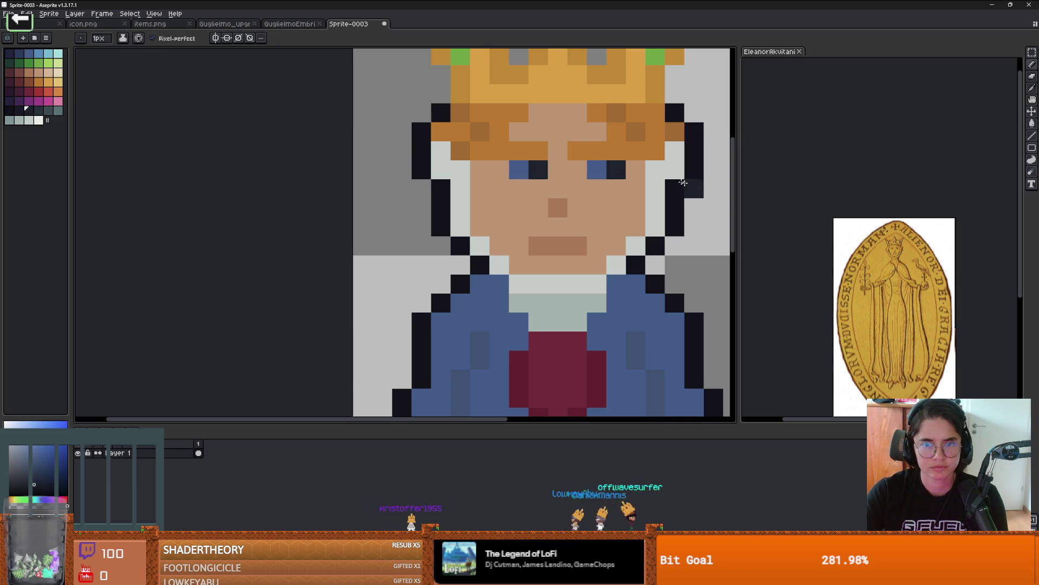
left_click(691, 190, "alt")
left_click(577, 170)
left_click(599, 180)
left_click(616, 188)
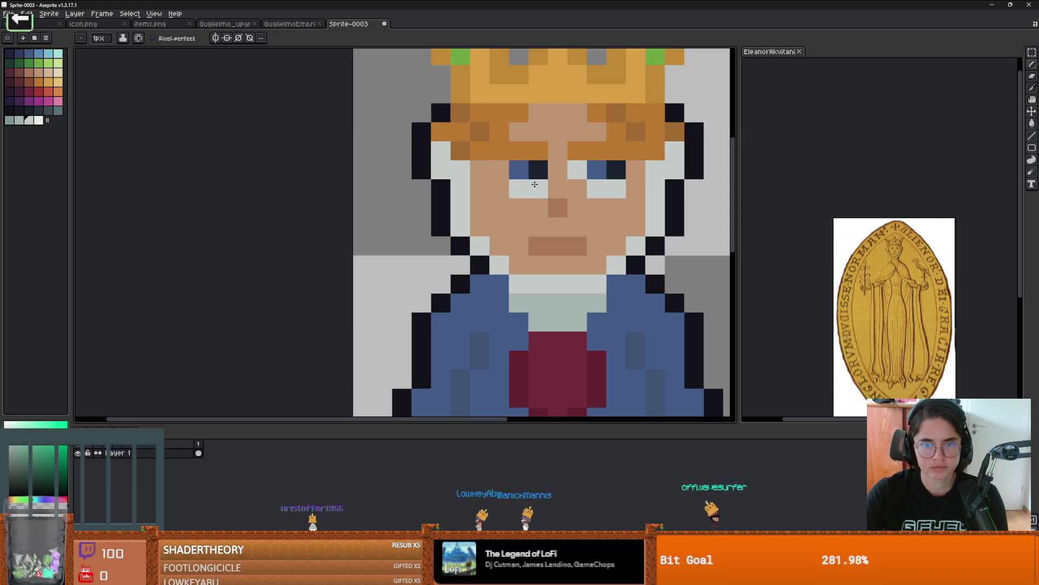
scroll(589, 189, "down", 4)
scroll(643, 195, "up", 5)
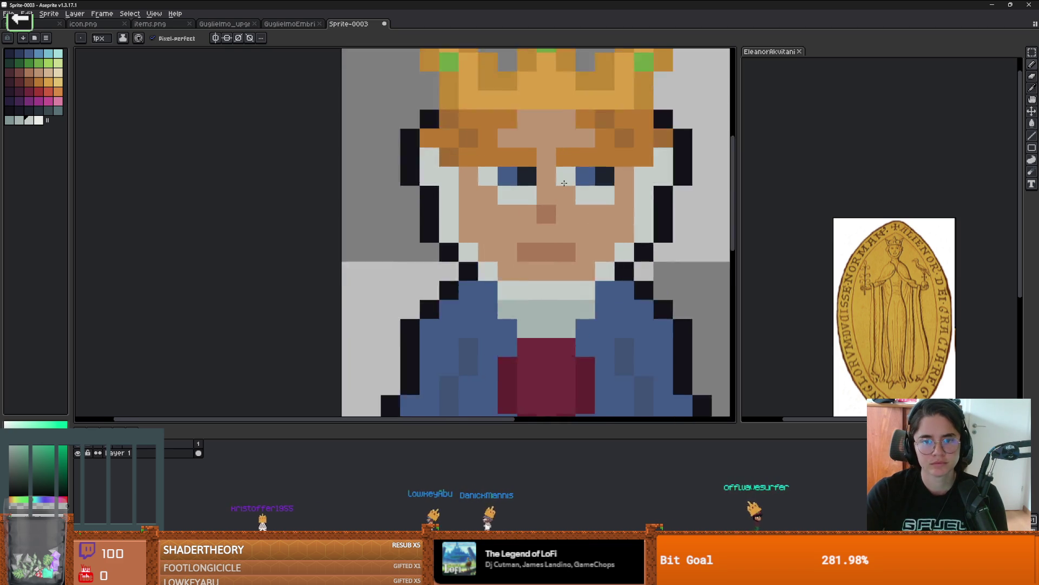
Darken the pupil beside the right iris and paint the grey under the eye back to skin
left_click(607, 185)
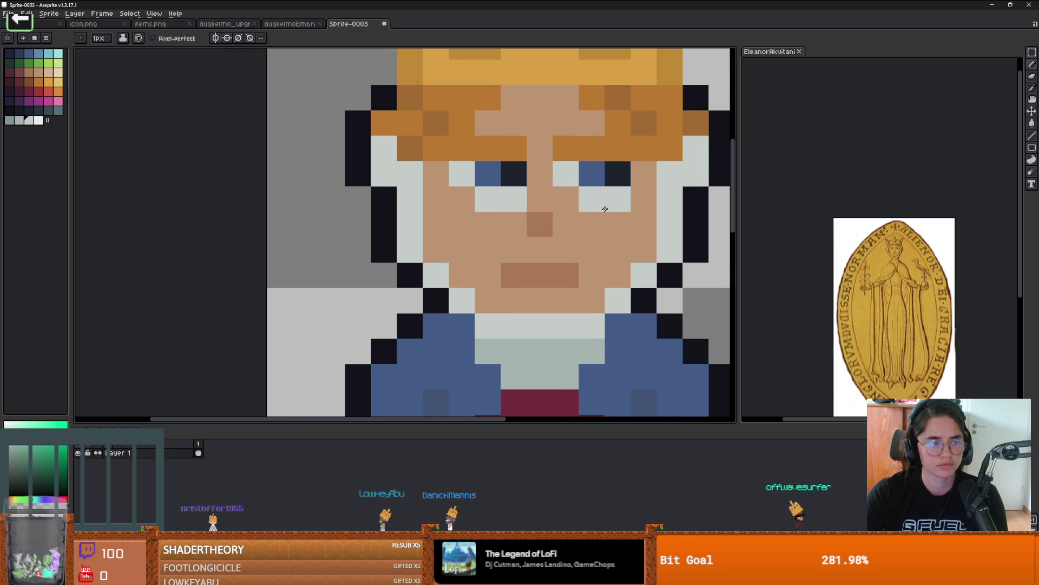
left_click(644, 198, "alt")
left_click_drag(617, 199, 480, 198)
scroll(572, 217, "down", 4)
scroll(586, 219, "up", 5)
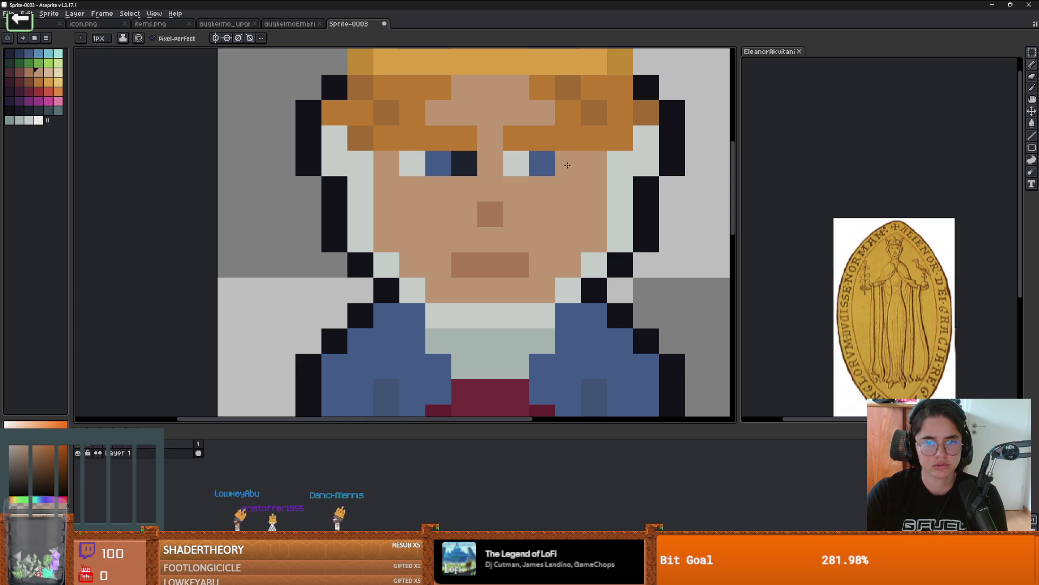
Try blue iris pixels in the right eye, then undo the stray blue between the eyes
left_click_drag(567, 165, 529, 163)
left_click(520, 162)
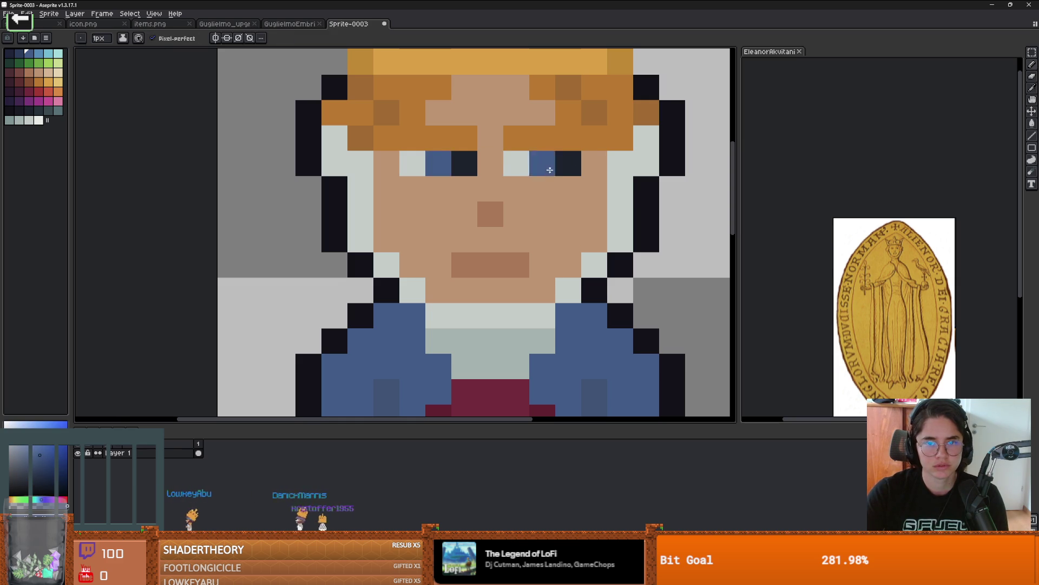
scroll(520, 163, "down", 3)
left_click(578, 204)
scroll(578, 205, "up", 2)
scroll(620, 196, "up", 2)
left_click(575, 162)
key("ctrl+z")
key("ctrl+z")
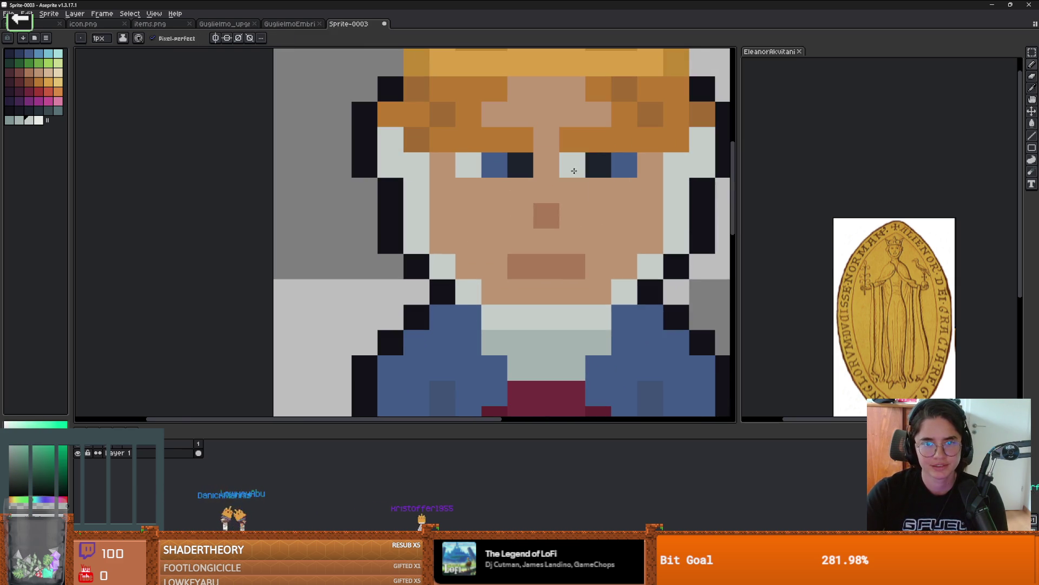
Add a light-grey pixel below the right eye and pick up the eye's dark navy
scroll(590, 184, "down", 1)
left_click(620, 189)
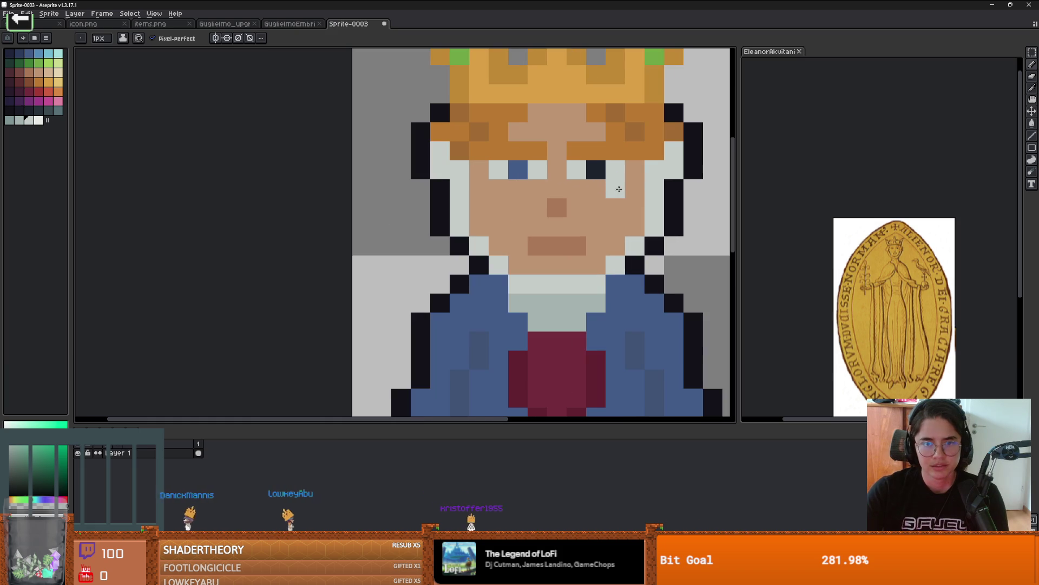
left_click(586, 174, "alt")
scroll(582, 211, "down", 4)
mouse_move(552, 210)
left_mouse_down()
mouse_move(582, 210)
mouse_move(418, 185)
left_mouse_up()
scroll(555, 201, "up", 3)
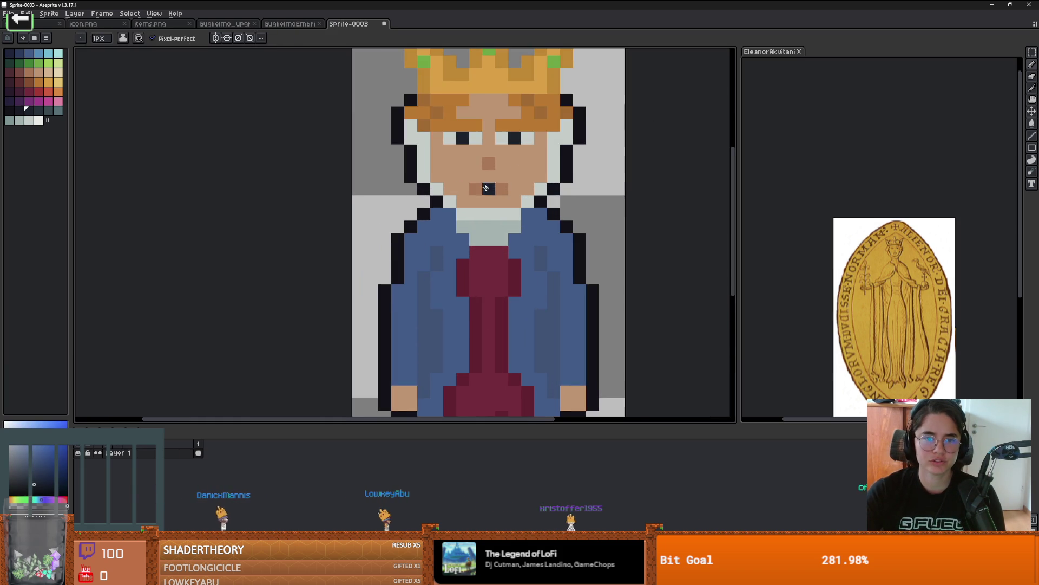
scroll(555, 201, "up", 2)
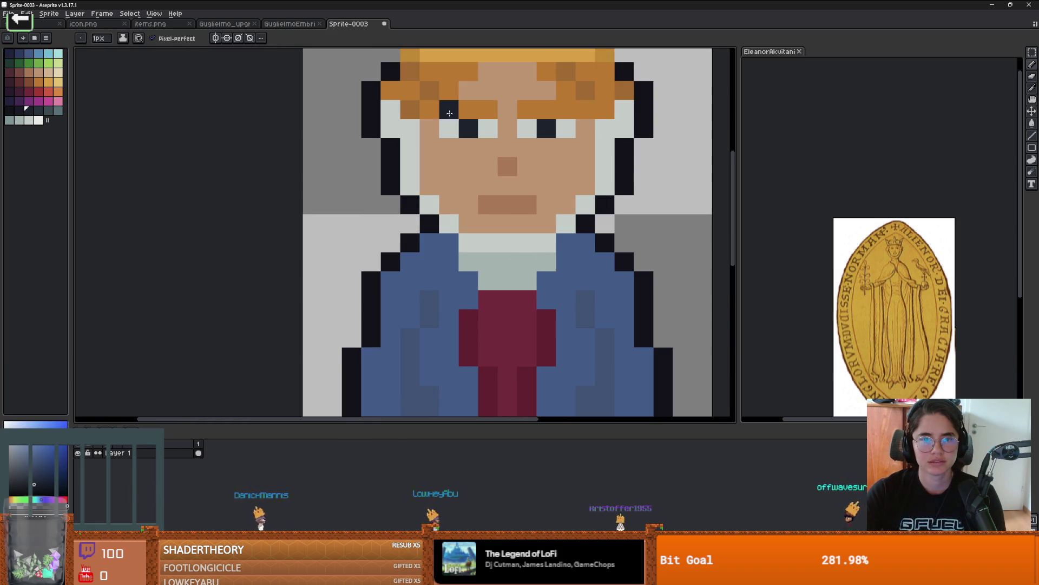
Paint one pixel in each eye with the blue palette swatch
left_click(477, 94, "alt")
scroll(647, 176, "down", 4)
scroll(658, 179, "up", 1)
scroll(658, 180, "down", 1)
left_click_drag(659, 179, 605, 179)
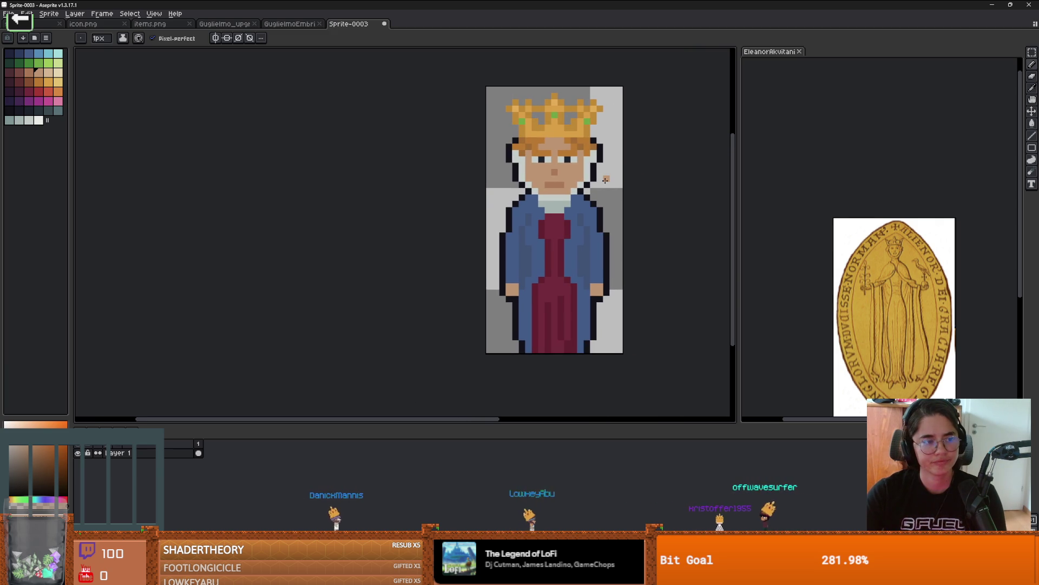
scroll(605, 180, "down", 2)
scroll(559, 157, "up", 8)
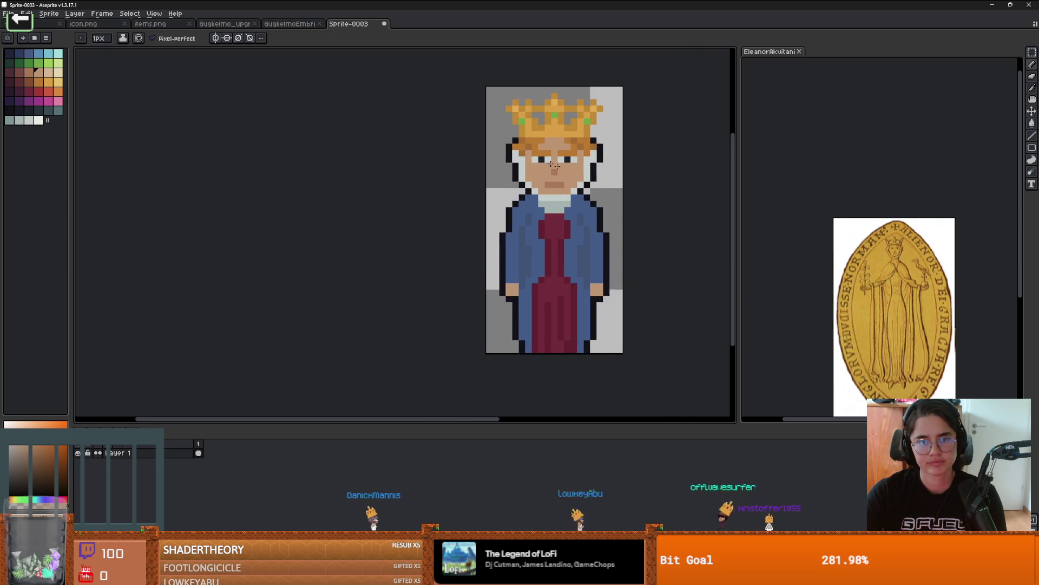
left_click(29, 53)
left_click(527, 155)
left_click(613, 162)
Recolour the stray blue pixel in the hair with the sampled orange
scroll(685, 235, "down", 5)
mouse_move(699, 214)
left_mouse_down()
mouse_move(625, 214)
mouse_move(541, 192)
left_mouse_up()
scroll(625, 214, "up", 2)
scroll(626, 213, "down", 1)
scroll(626, 214, "up", 1)
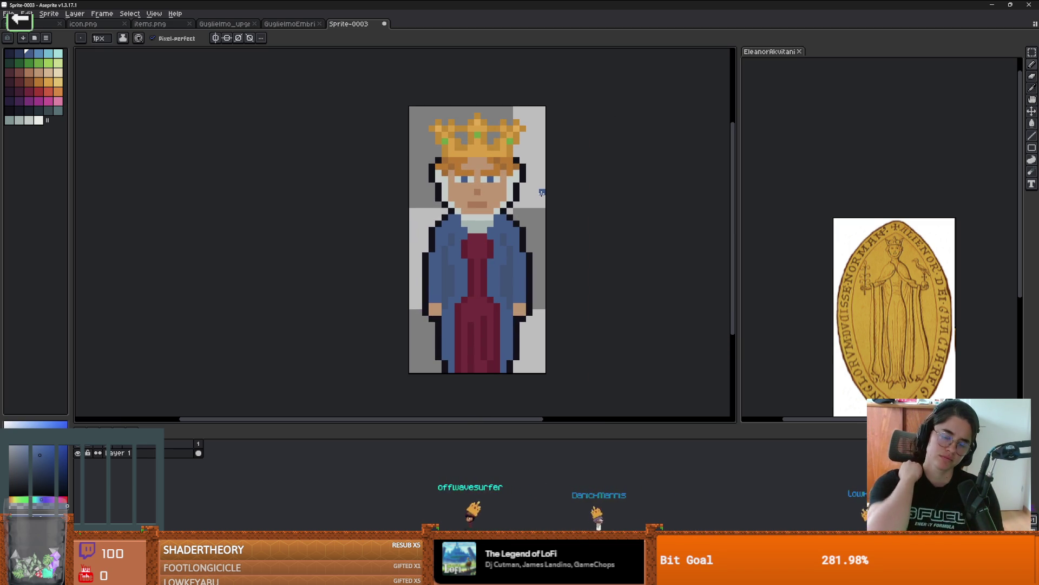
scroll(478, 214, "up", 2)
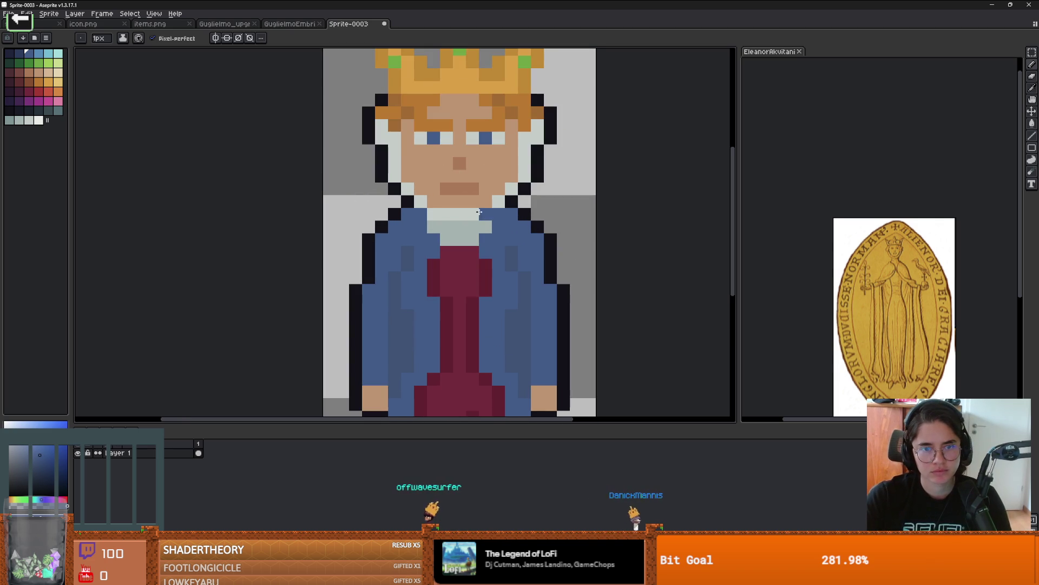
left_click(420, 112, "alt")
left_click(408, 113)
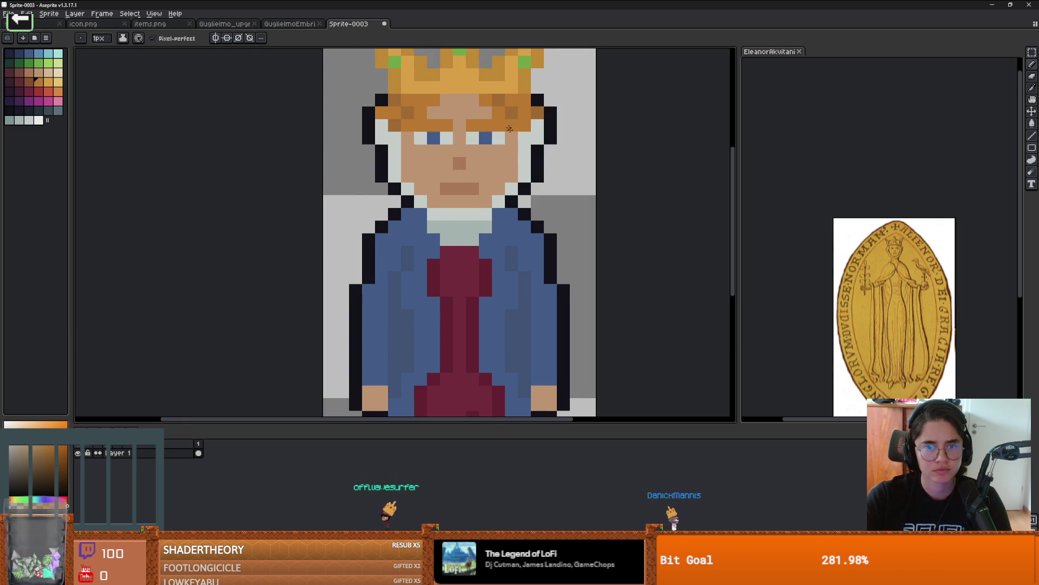
scroll(509, 123, "down", 3)
scroll(502, 203, "up", 1)
Bring up the GuglielmoEmbriaco_sprite knight tab for comparison
key("v")
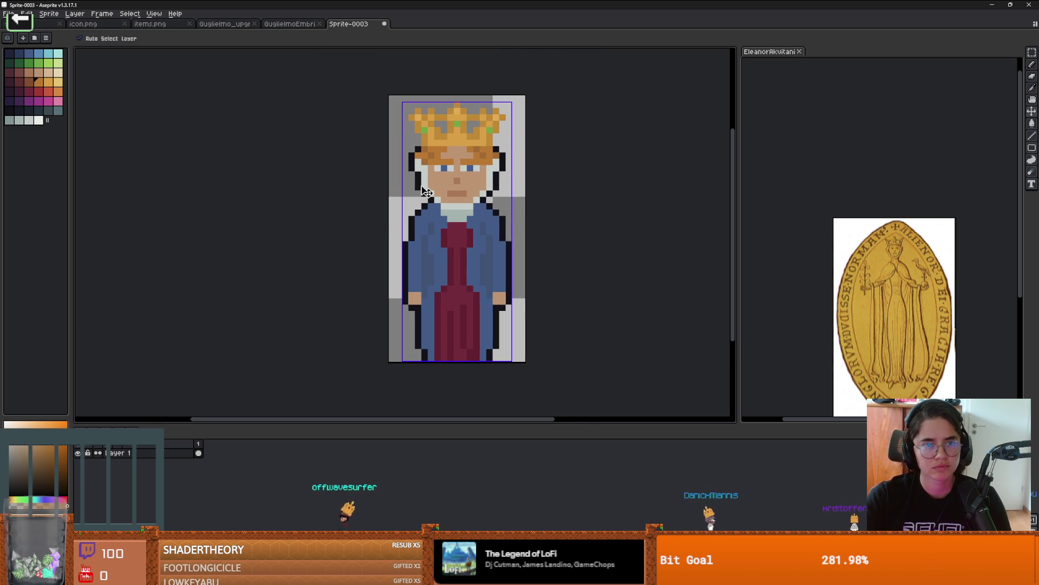
key("b")
scroll(367, 188, "down", 1)
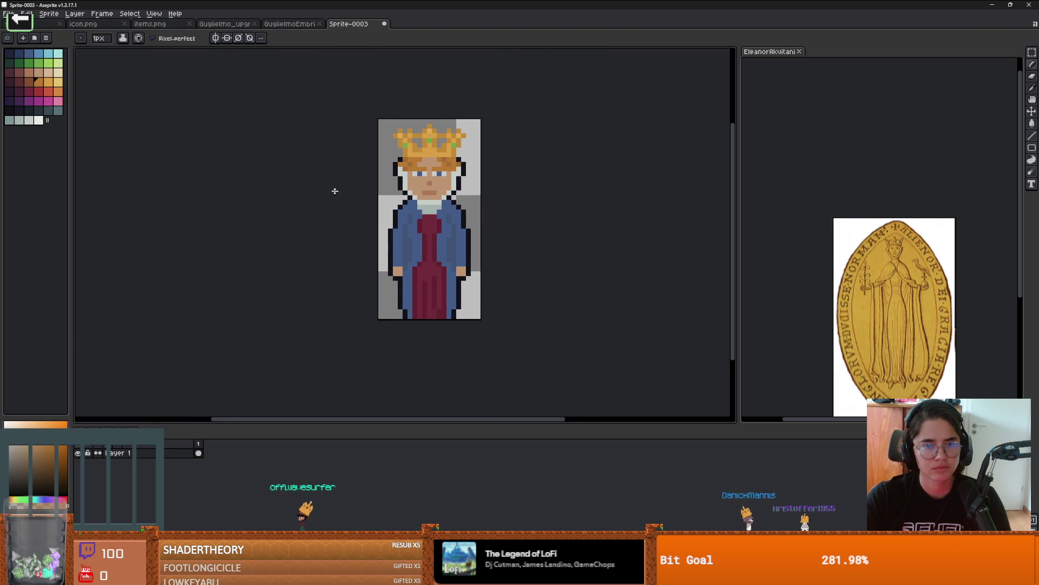
scroll(339, 191, "up", 1)
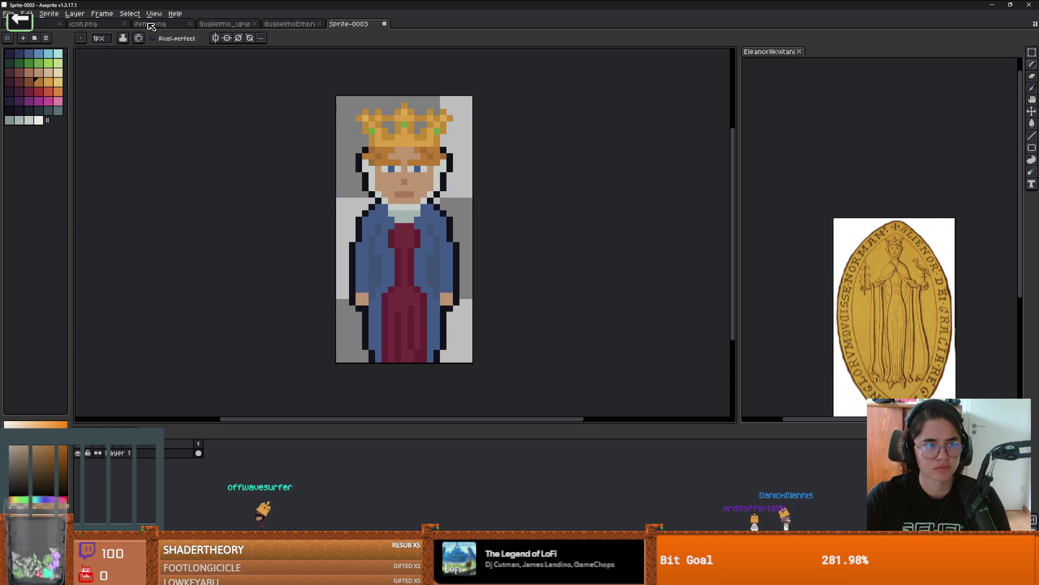
left_click(294, 25)
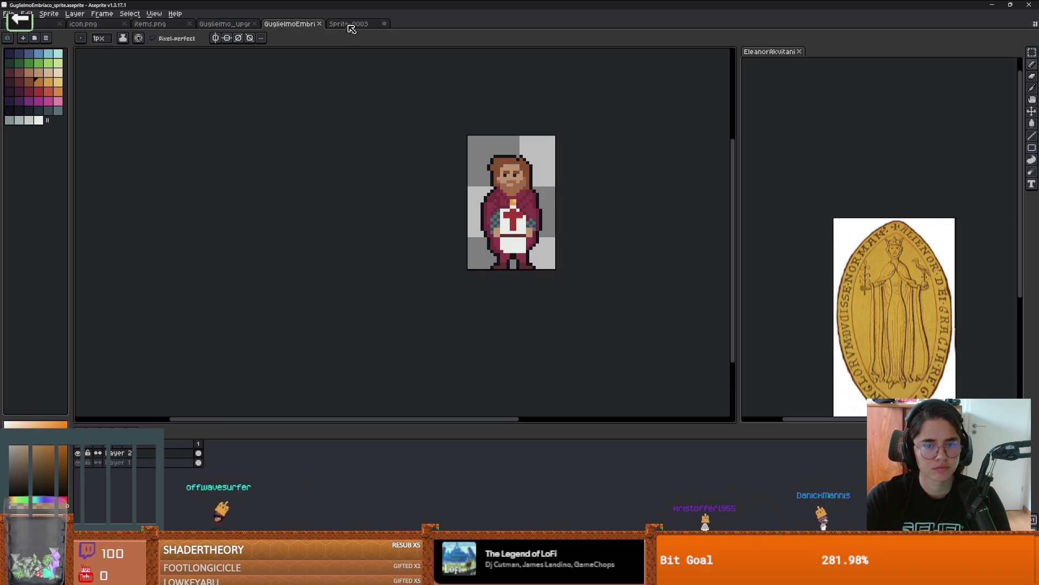
left_click(349, 26)
left_click(303, 28)
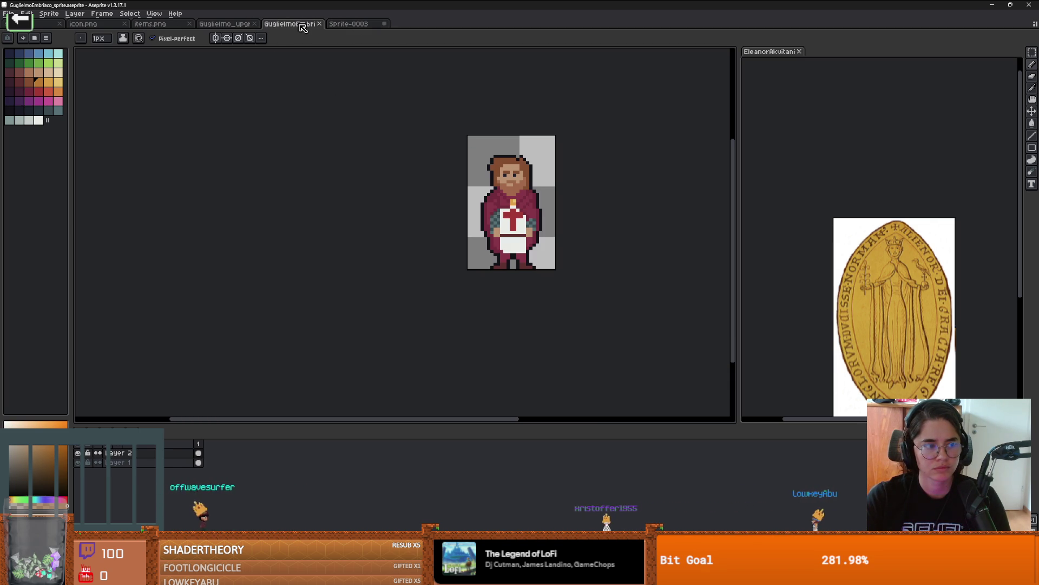
left_click(350, 25)
scroll(377, 217, "down", 2)
left_click_drag(376, 217, 349, 212)
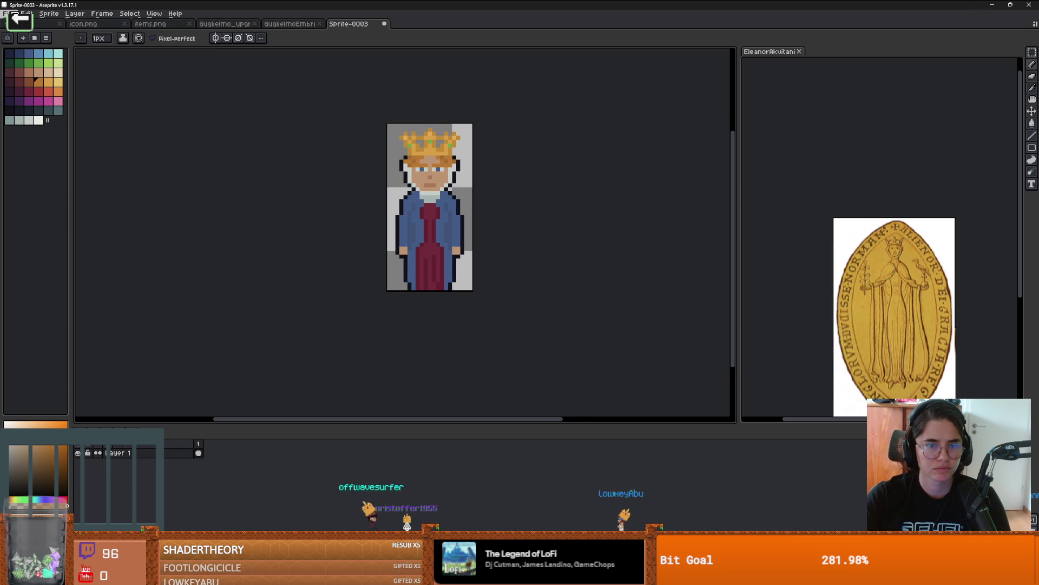
scroll(387, 138, "up", 3)
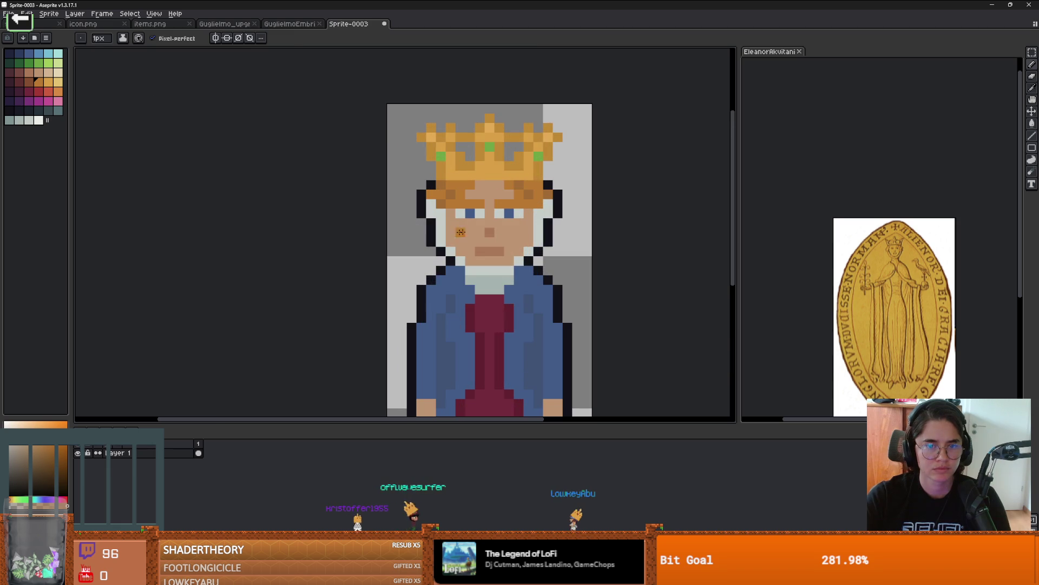
left_click(441, 156, "alt")
scroll(537, 242, "down", 3)
scroll(515, 238, "up", 2)
key("v")
scroll(422, 179, "down", 3)
key("b")
scroll(324, 178, "up", 2)
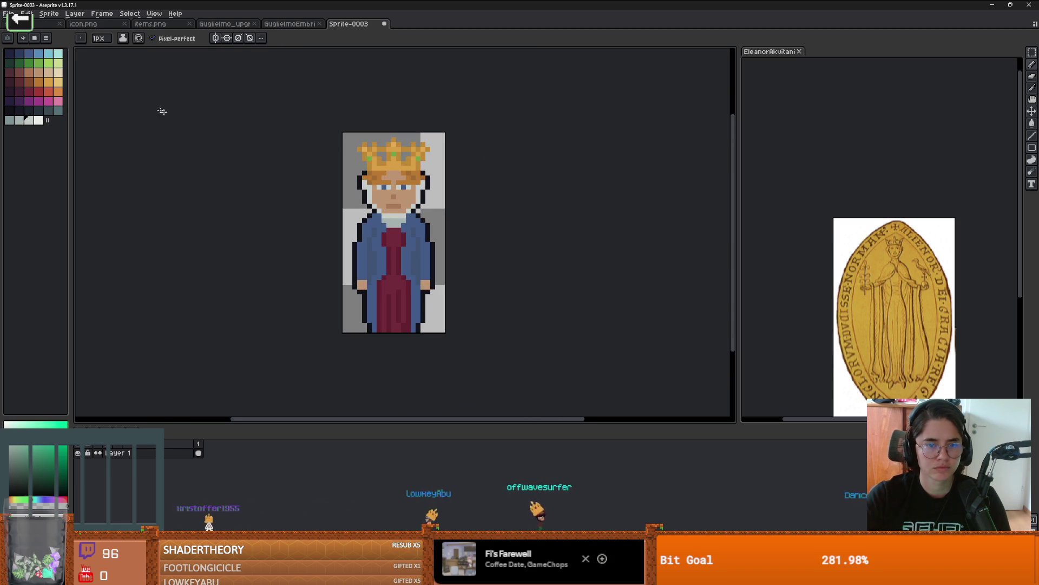
Start Export As for Sprite-0003.png and browse for the output file in the DungeonRoll folder
left_click(9, 13)
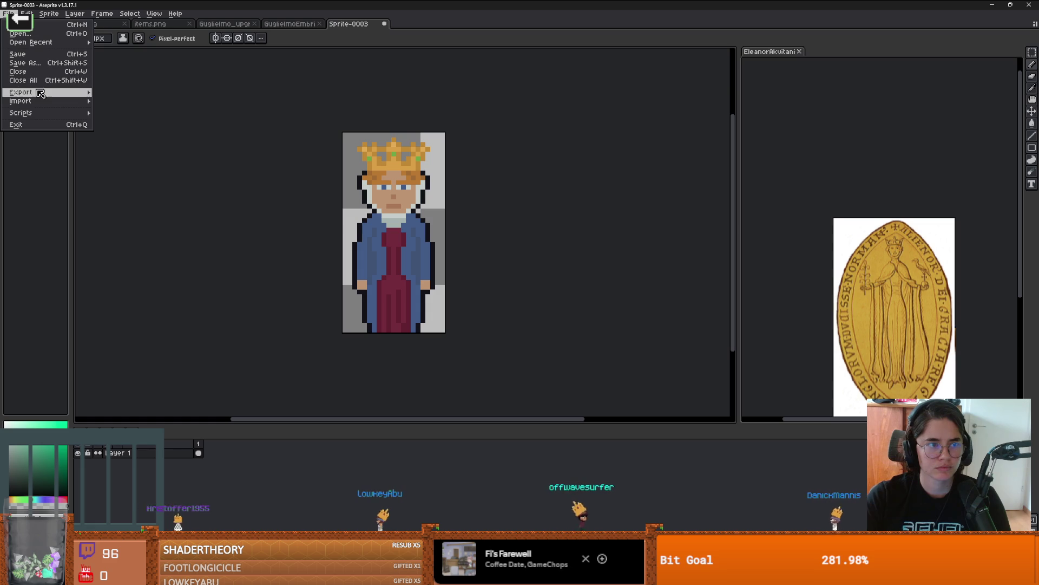
mouse_move(32, 92)
left_click(120, 93)
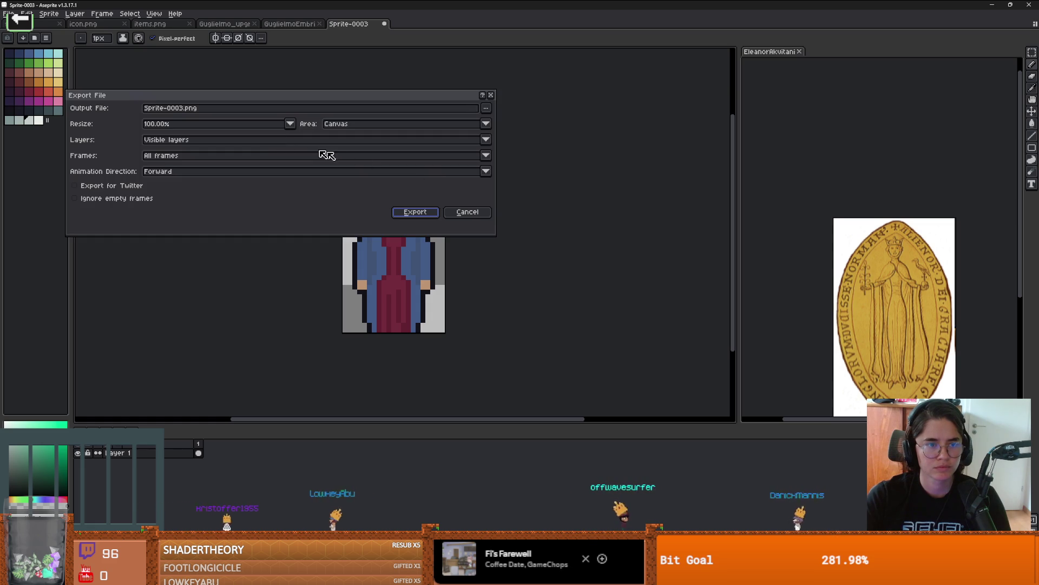
left_click(481, 109)
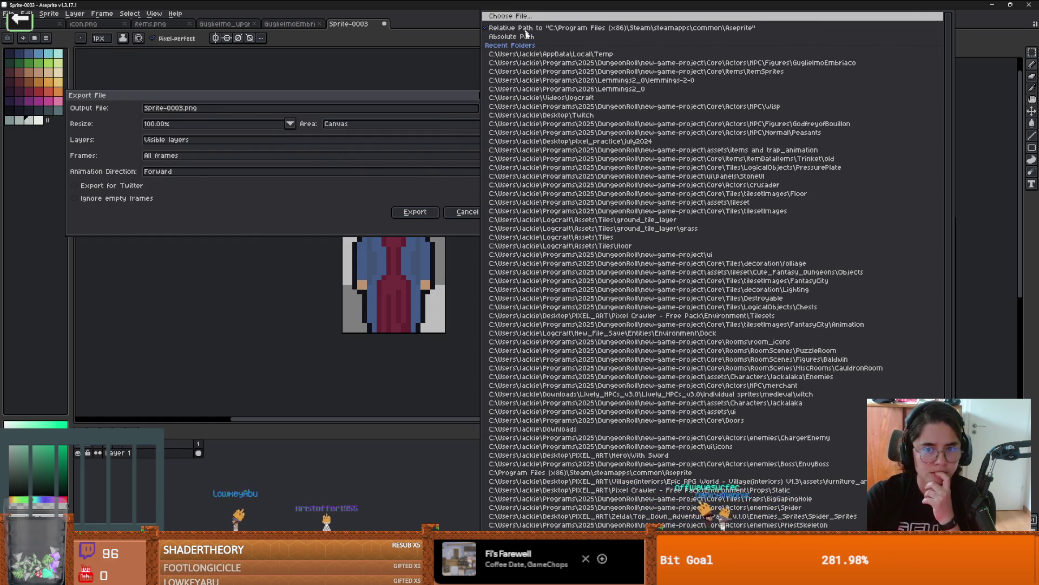
left_click(511, 16)
left_click(81, 246)
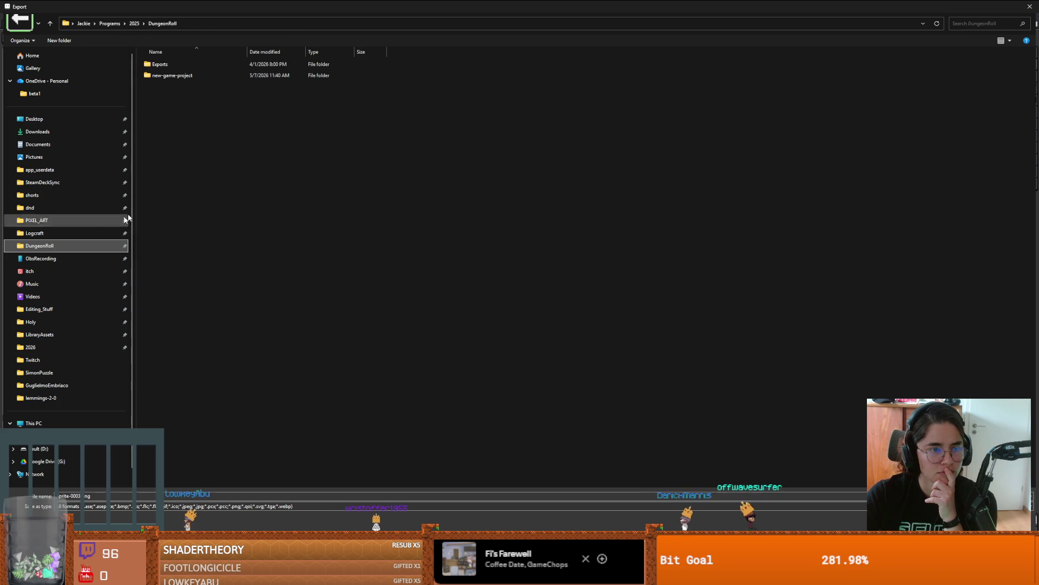
Navigate from new-game-project through Core into the Actors folder
double_click(184, 76)
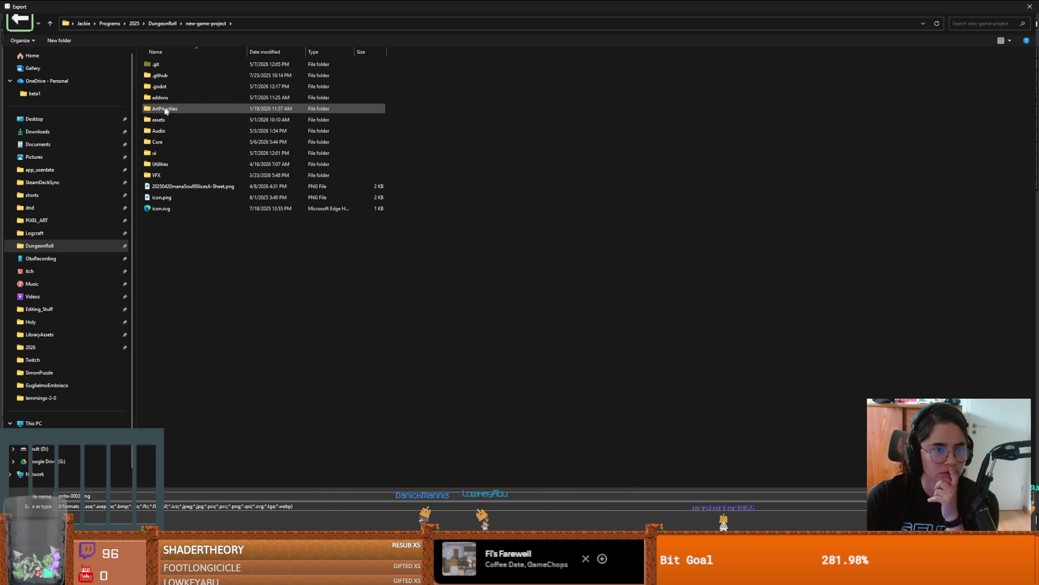
double_click(162, 142)
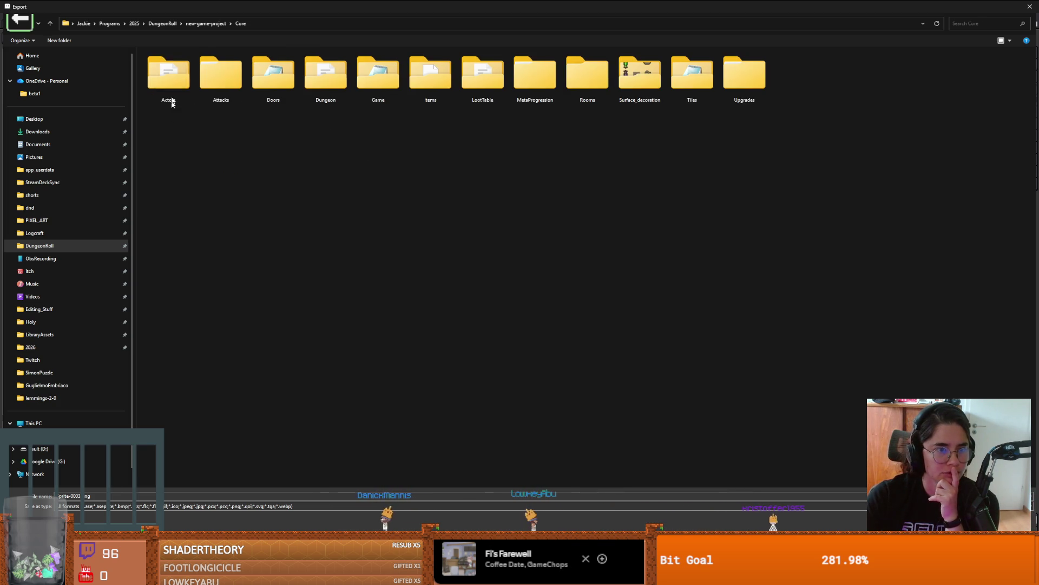
double_click(169, 82)
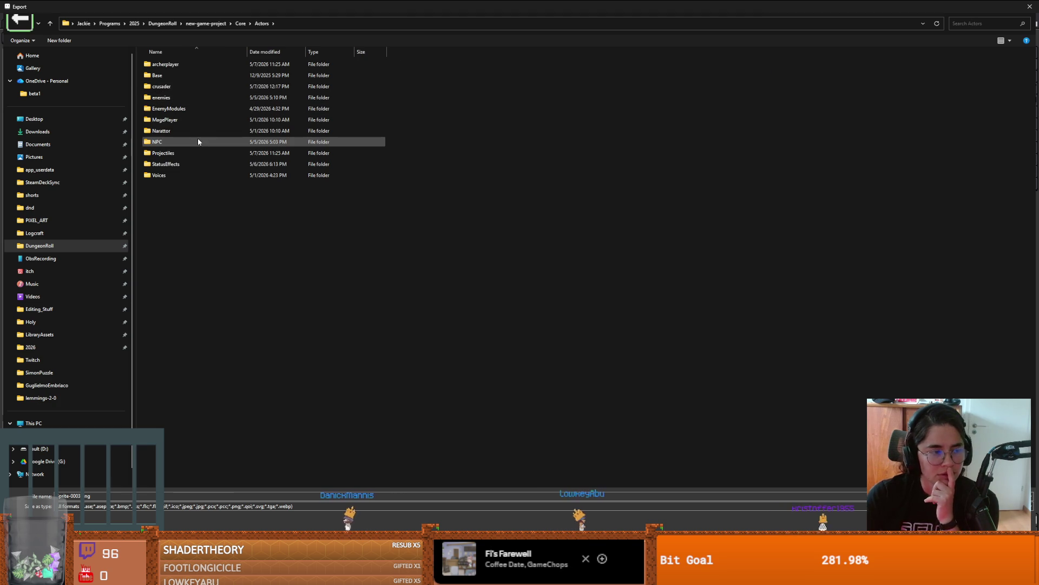
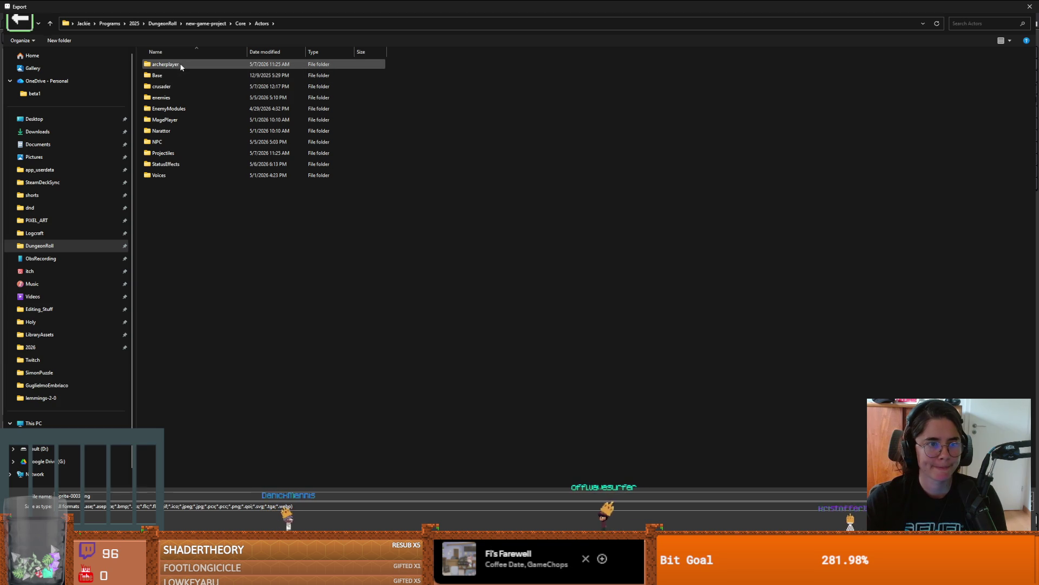
Browse to Actors/NPC/Figures and create a new folder named Eleanor
double_click(186, 79)
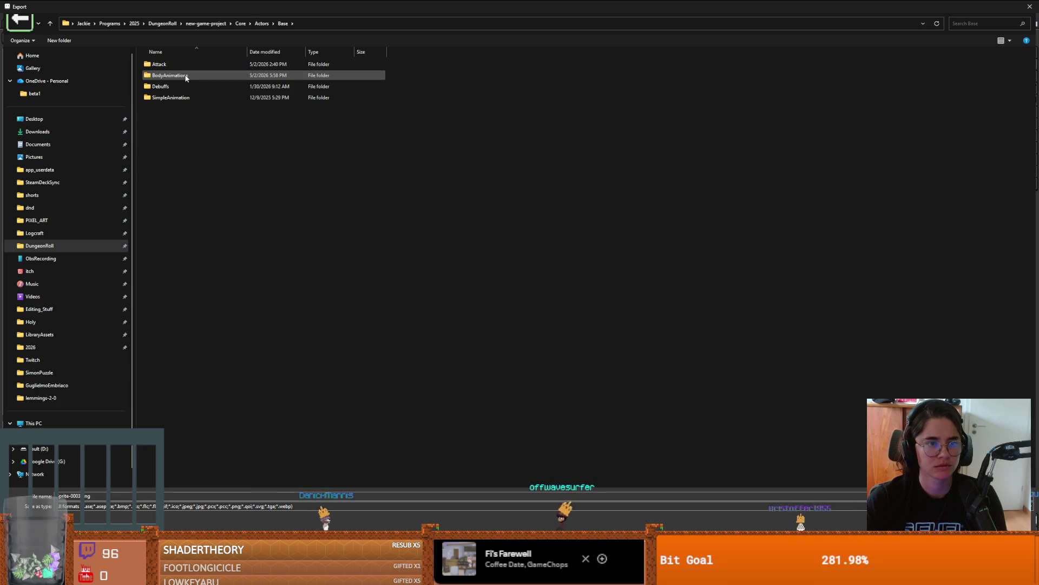
left_click(262, 23)
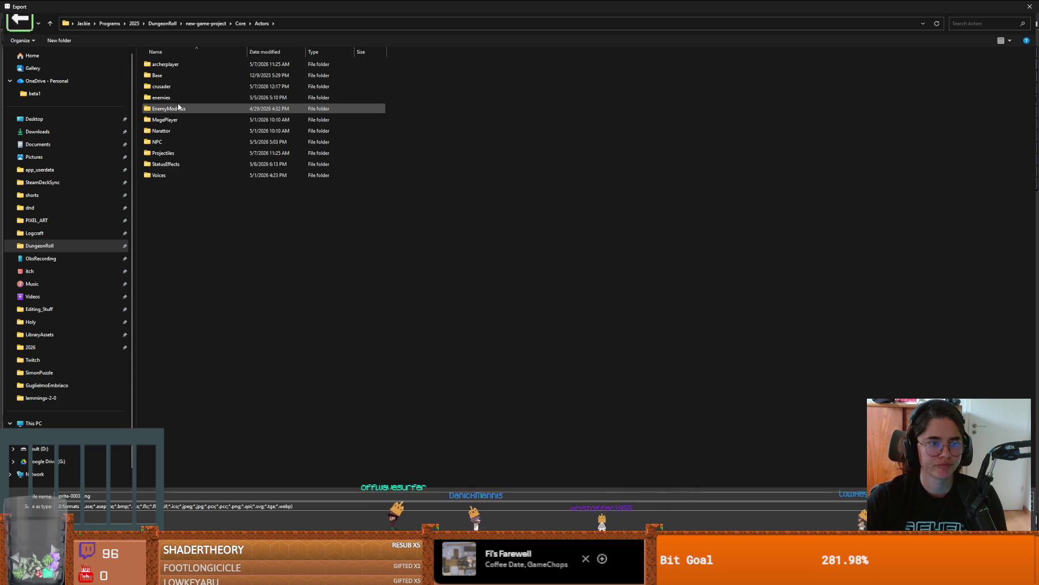
double_click(177, 141)
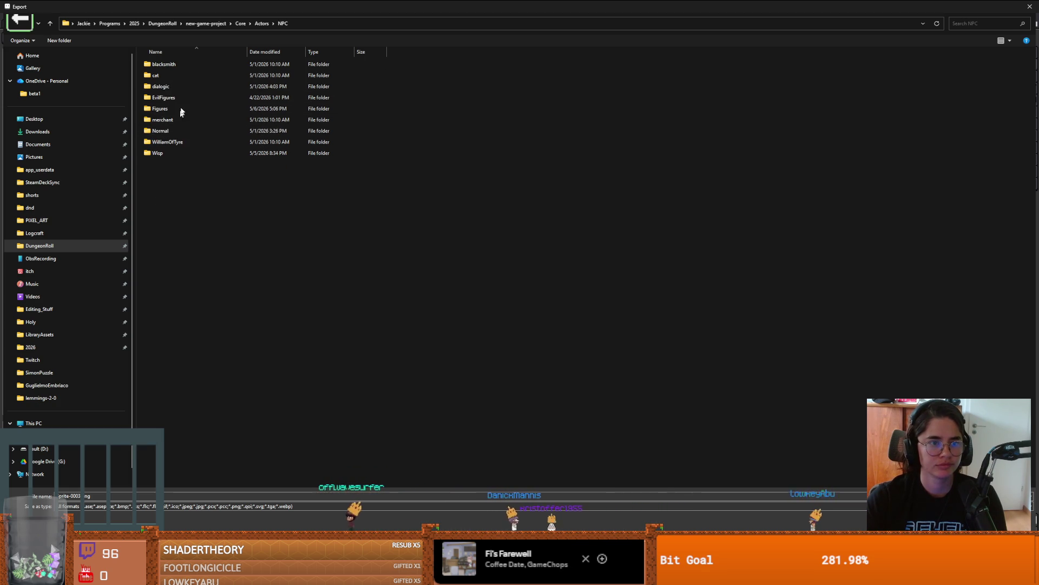
double_click(162, 108)
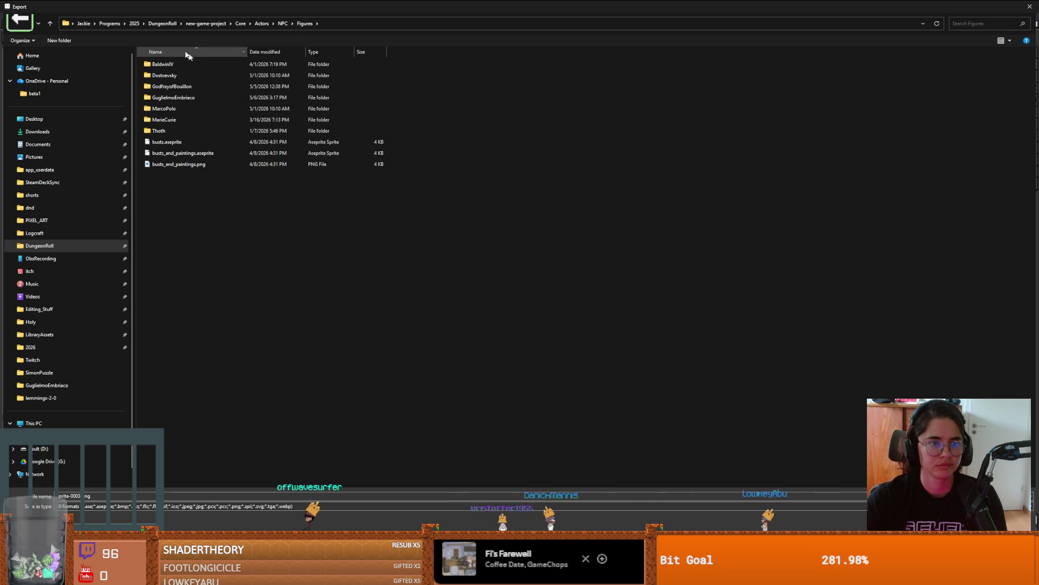
left_click(74, 41)
type("Elea")
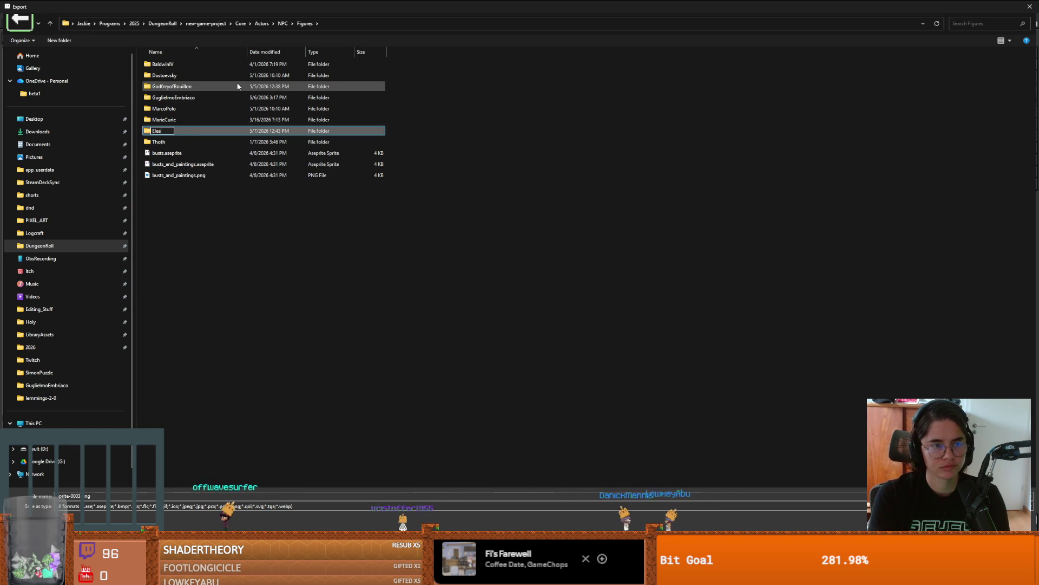
key("Return")
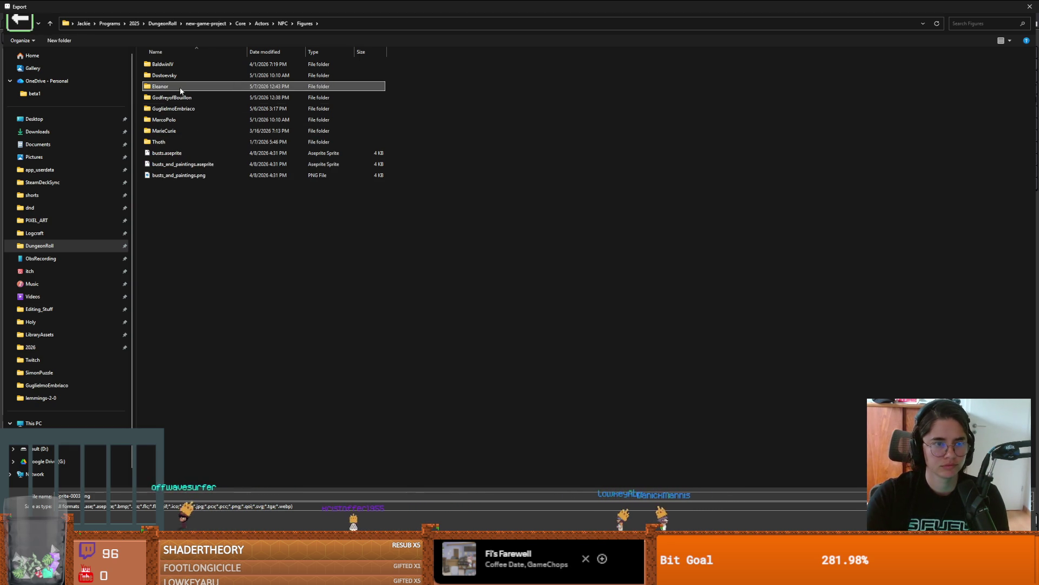
Export the sprite as Eleanor.png inside the new Eleanor folder
double_click(238, 86)
type("Eleanor")
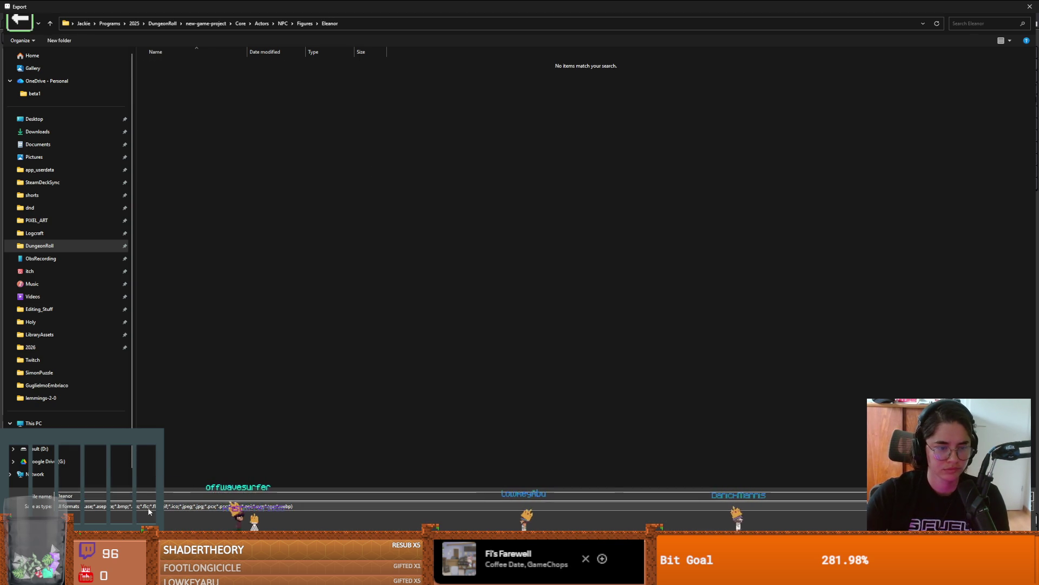
left_click(192, 506)
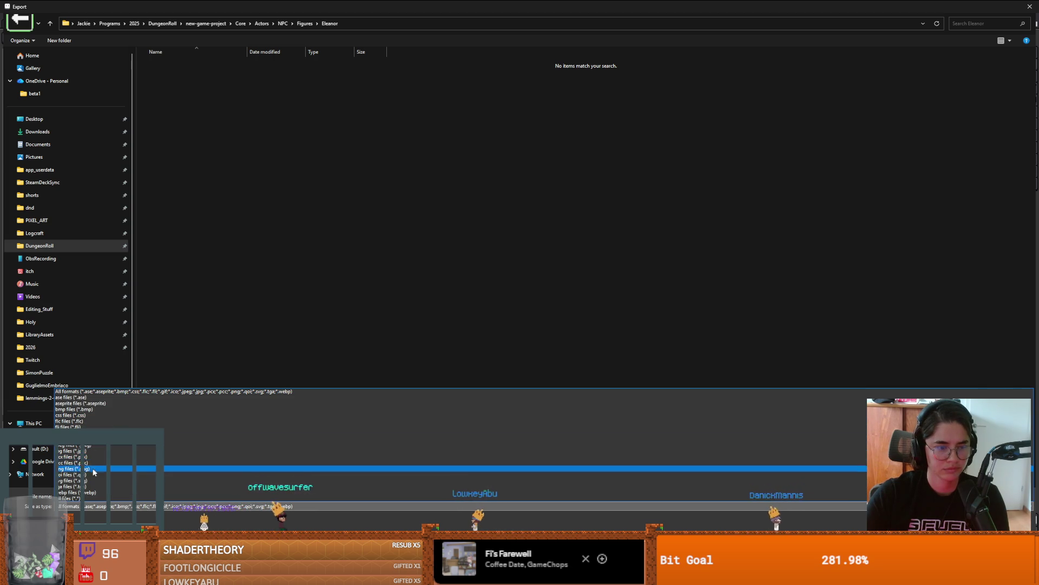
key("Escape")
key("Escape")
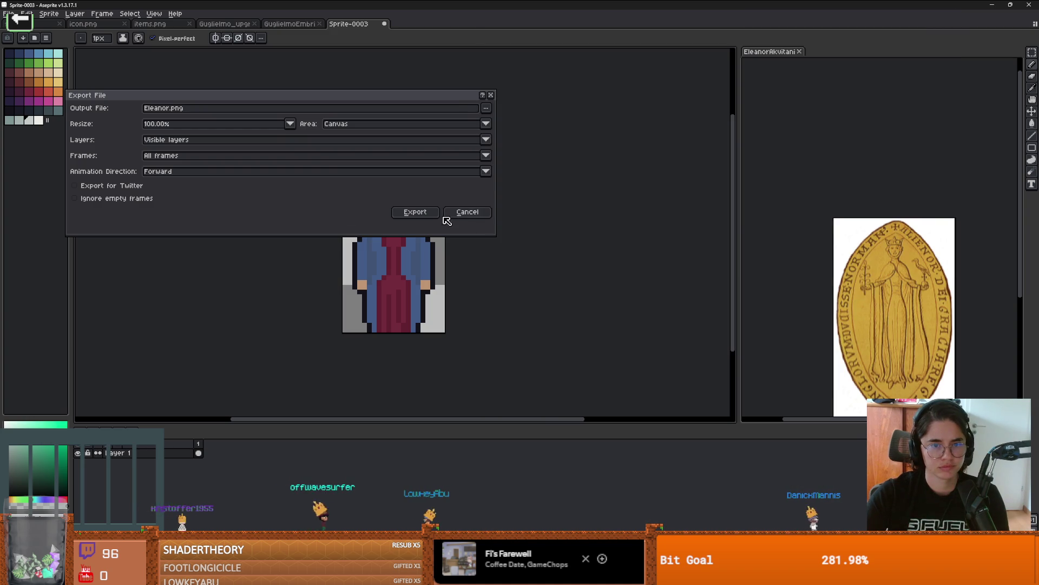
left_click(428, 210)
key("alt+Tab")
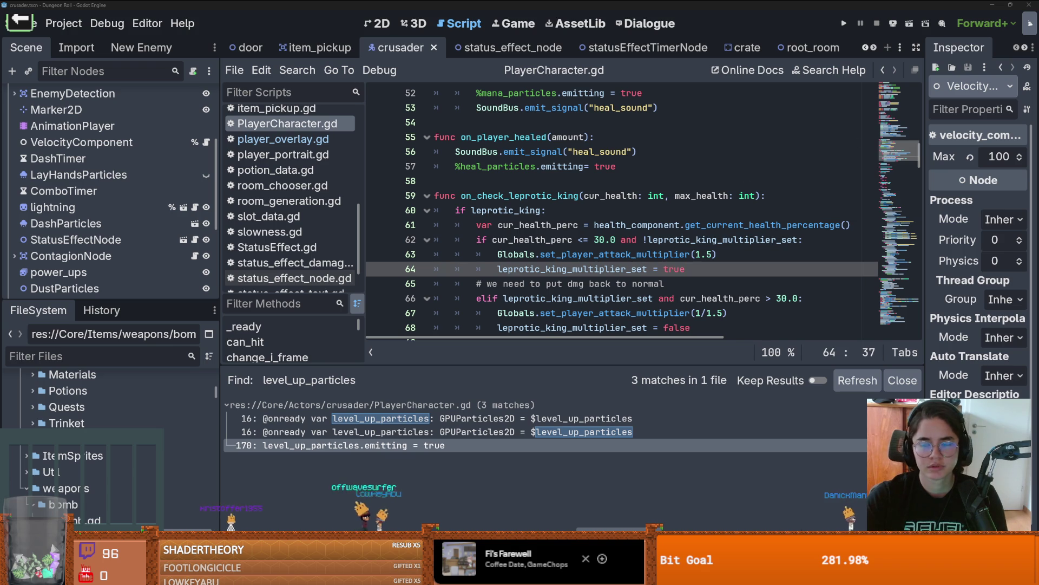
Create a new scene inheriting from npc.tscn
left_click(594, 224)
left_click_drag(103, 299, 103, 193)
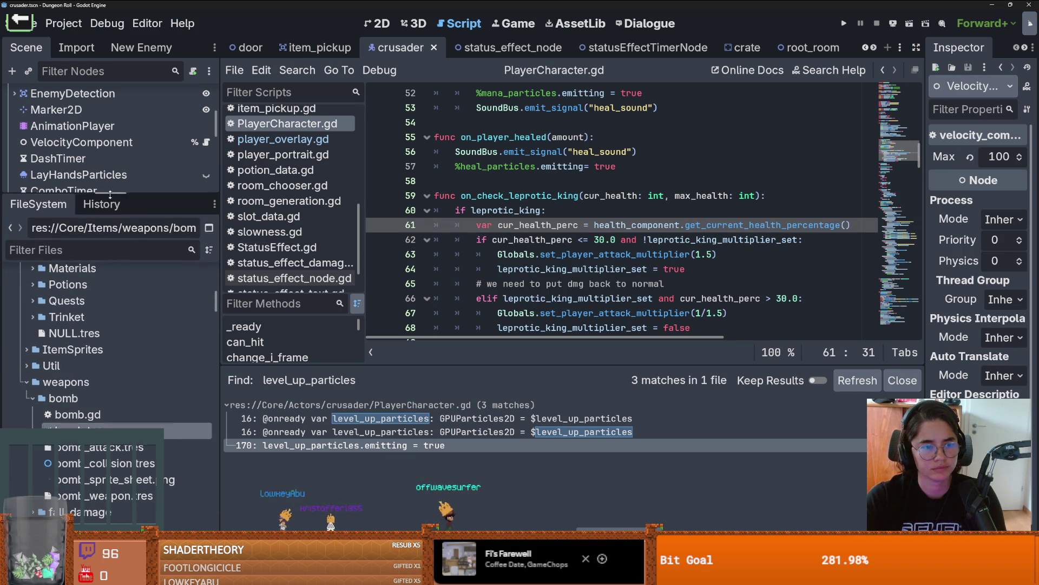
type("icon")
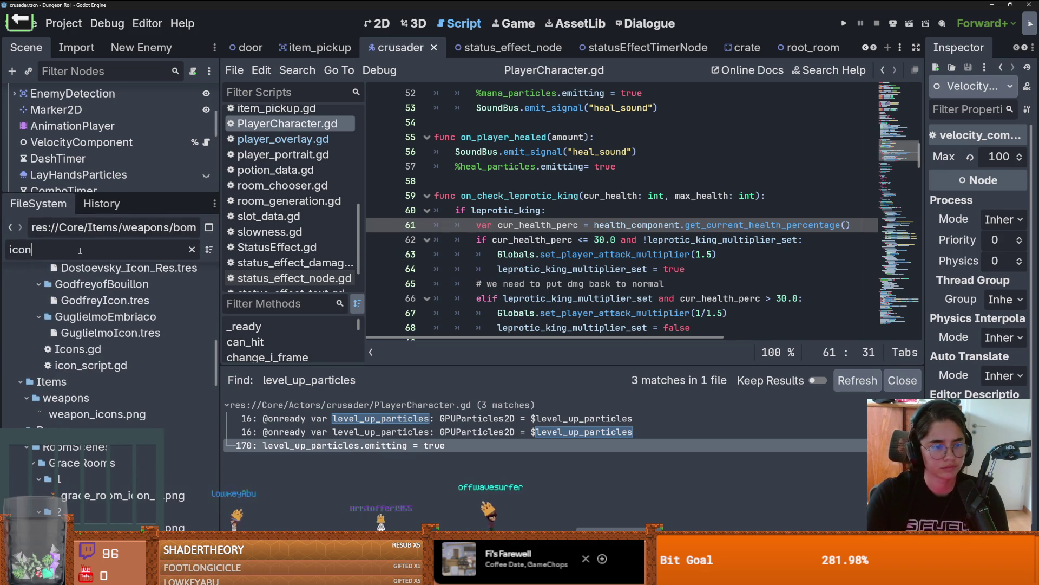
type("npc")
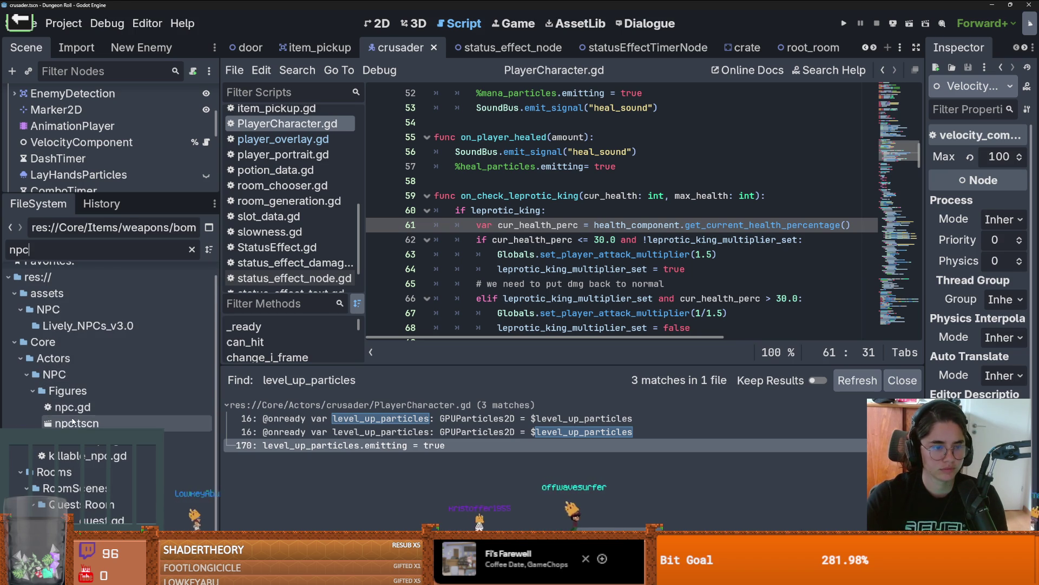
double_click(77, 420)
right_click(77, 421)
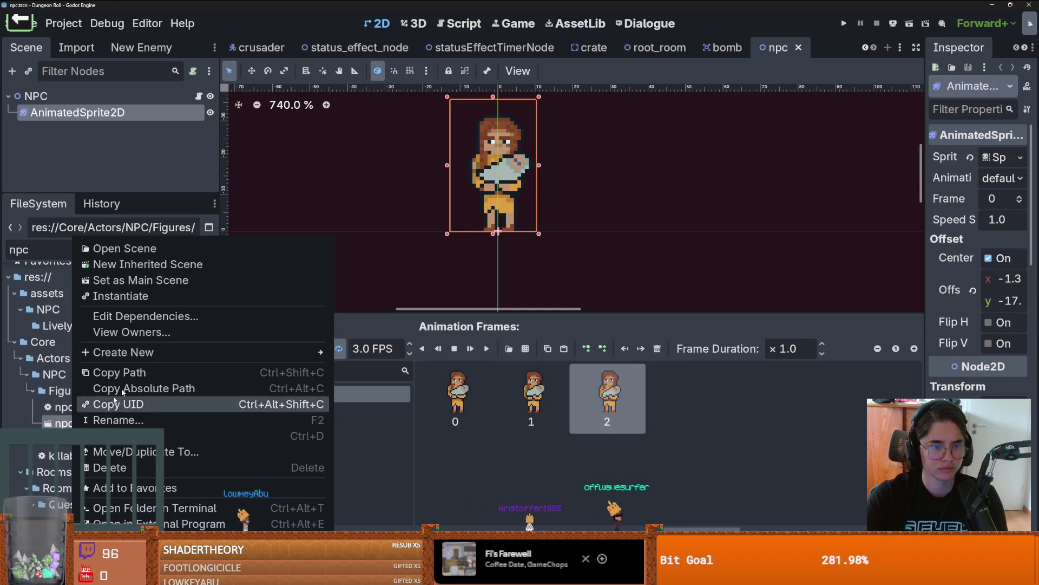
left_click(125, 262)
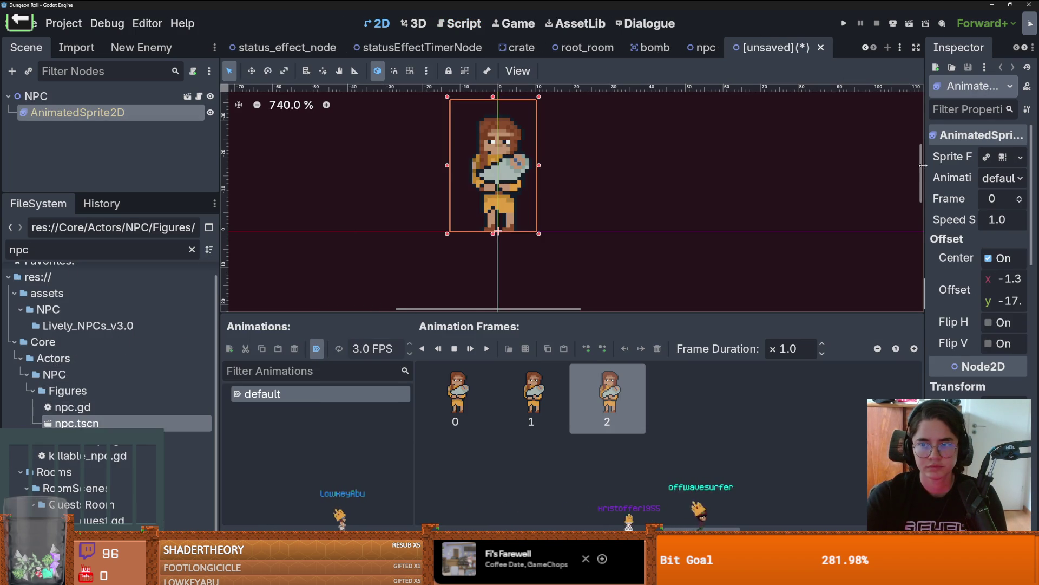
Make the AnimatedSprite2D's SpriteFrames unique and delete the three old NPC frames
left_click_drag(923, 165, 743, 163)
left_click(1021, 157)
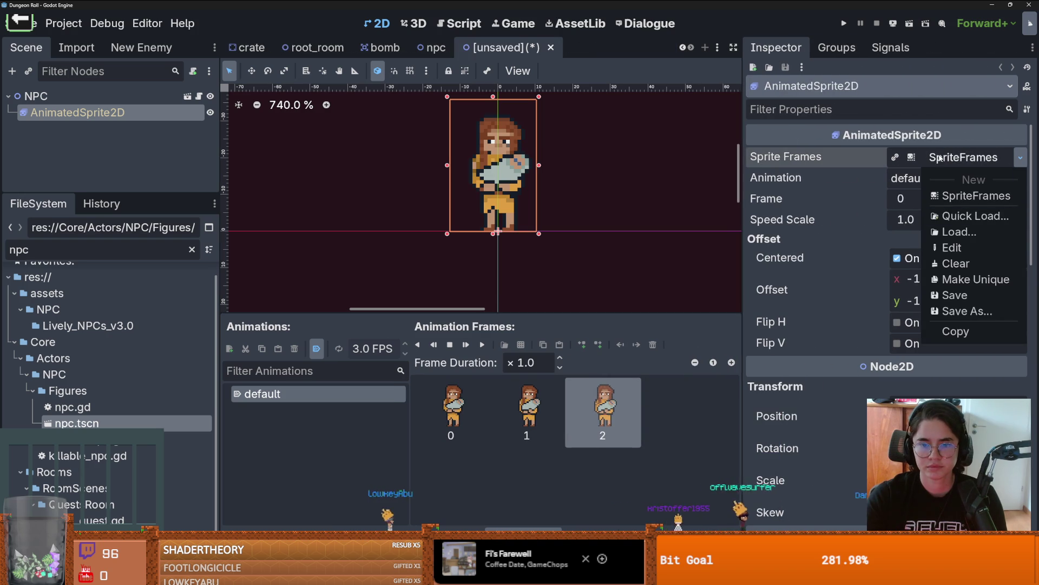
left_click(969, 279)
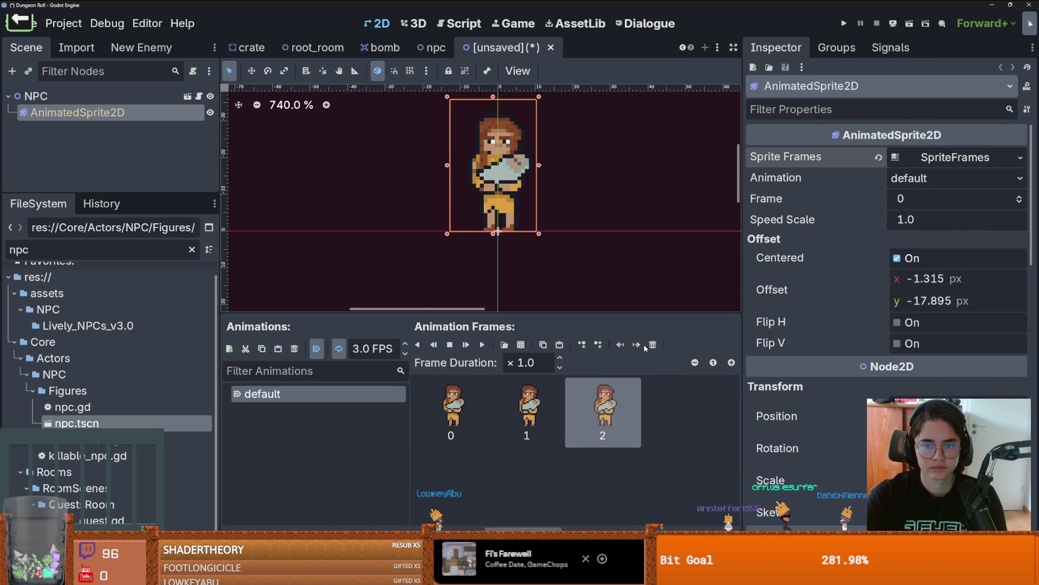
key("Delete")
key("Delete")
key("Delete")
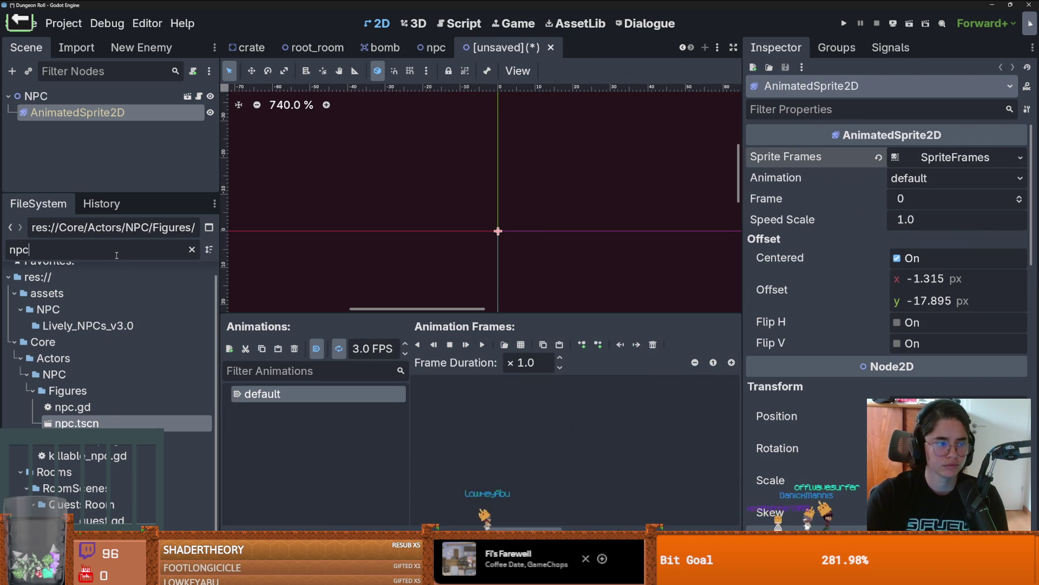
Drop Eleanor.png into the sprite's animation frames and begin saving the scene
double_click(117, 253)
type("Ea")
key("BackSpace")
type("le")
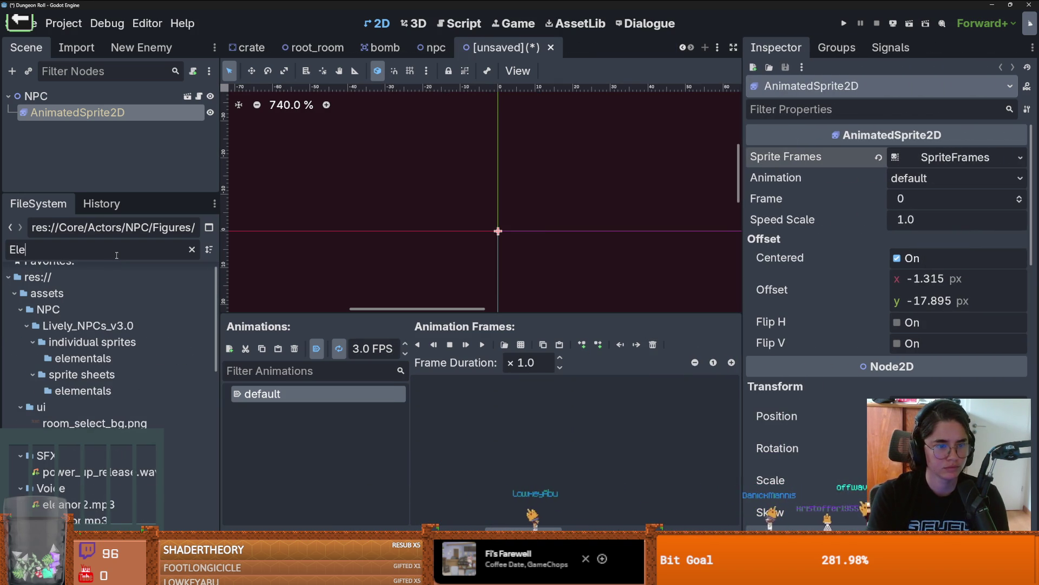
type("a")
left_click_drag(92, 471, 514, 412)
key("ctrl+s")
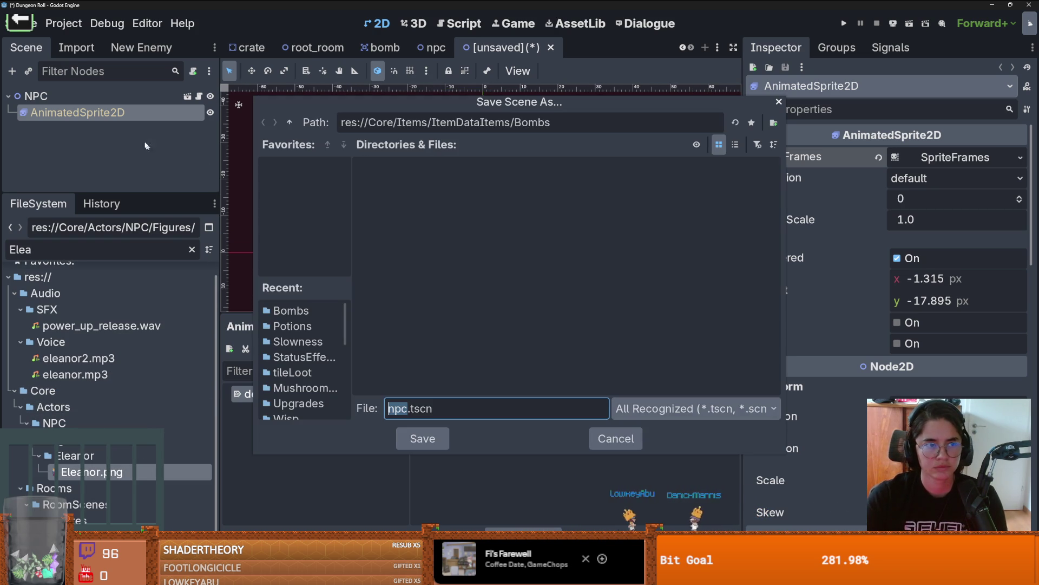
Save the inherited scene as Eleanor.tscn in res://Core/Actors/NPC/Figures/Eleanor
double_click(289, 122)
left_click(289, 122)
double_click(381, 181)
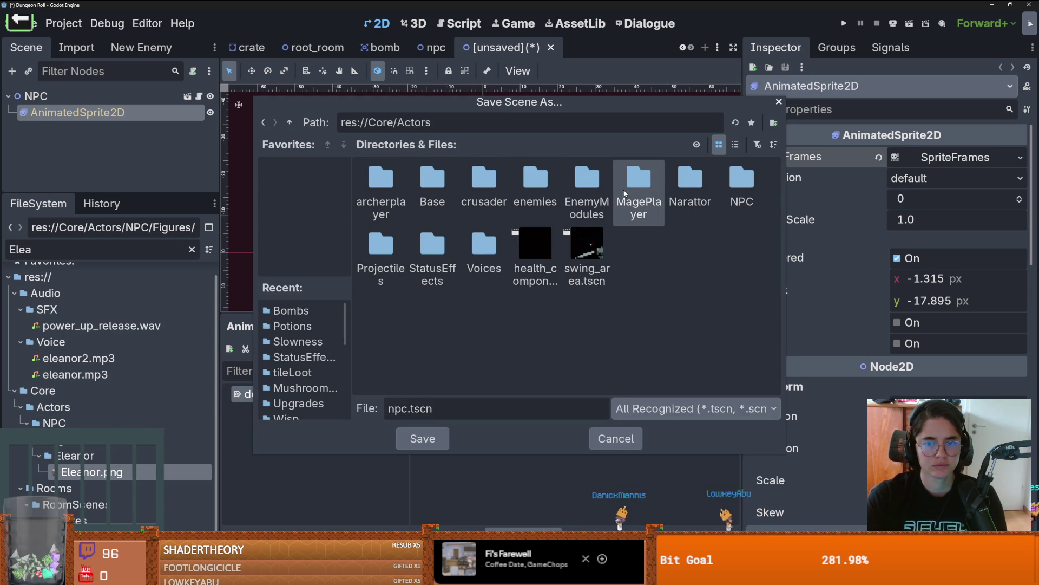
double_click(742, 186)
double_click(582, 180)
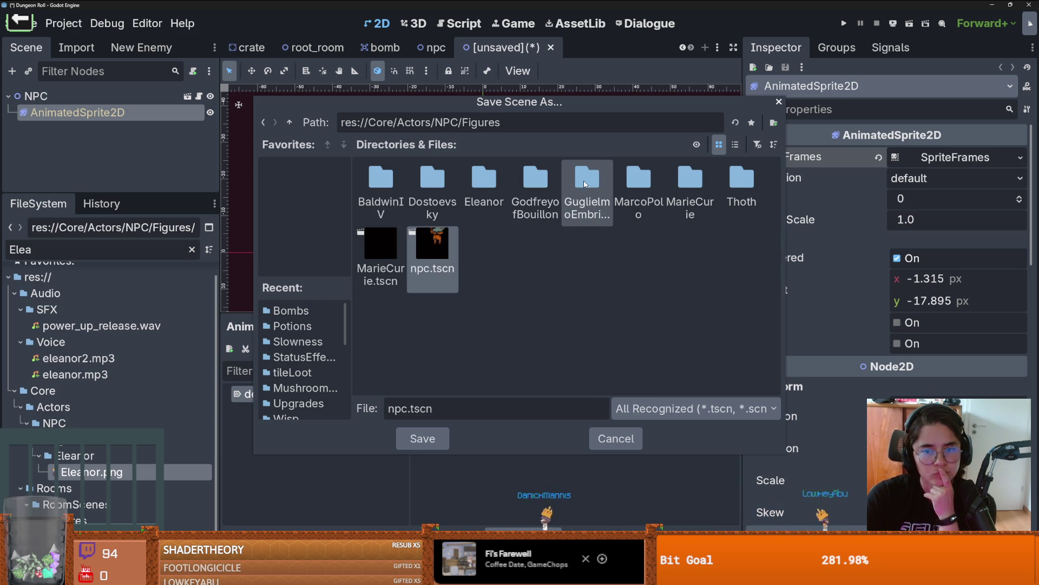
double_click(484, 178)
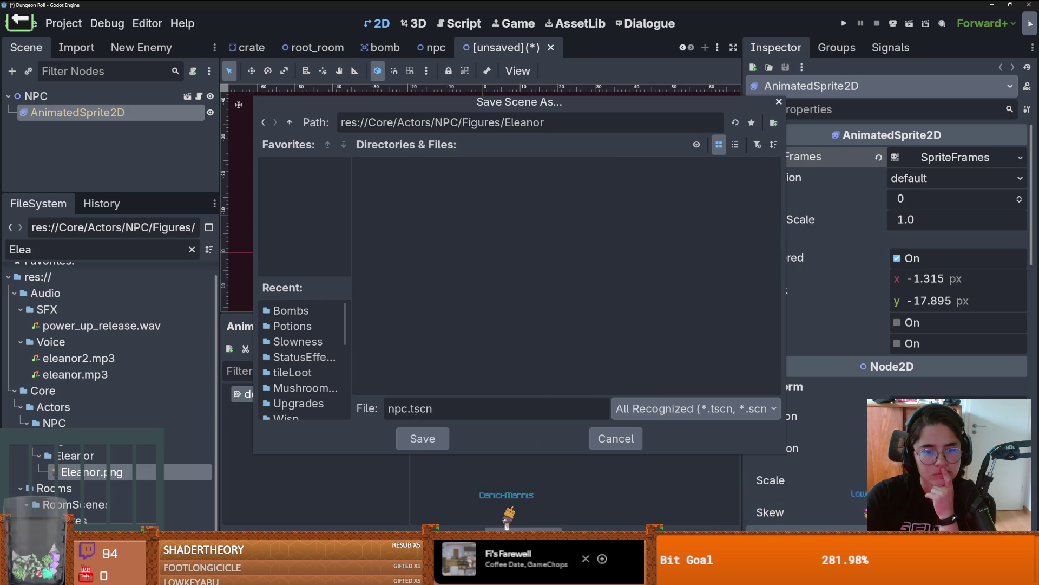
type("Eleanor")
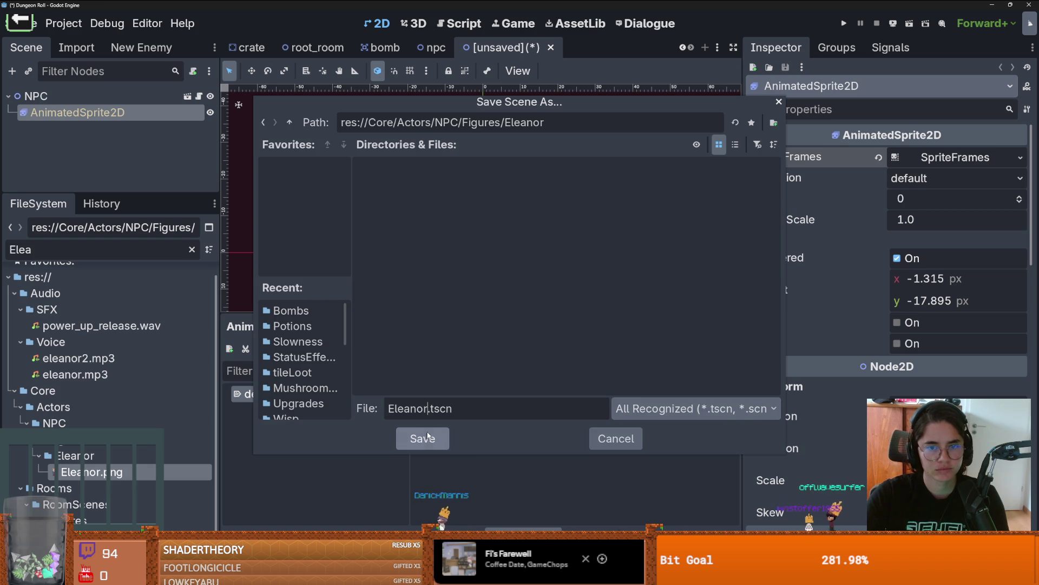
left_click(421, 437)
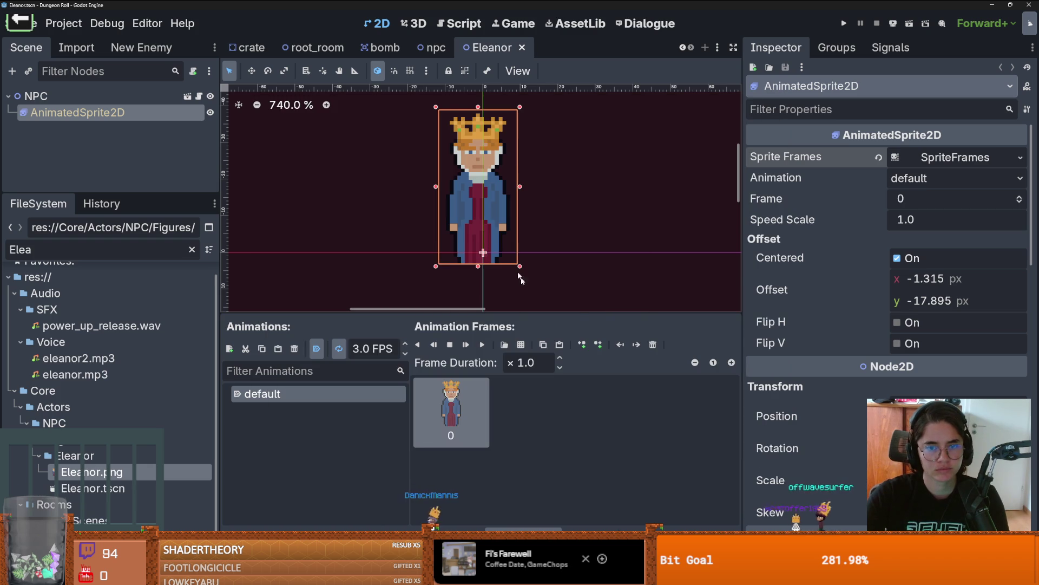
Set Eleanor's sprite offset y to -21.25 and save the scene
scroll(508, 246, "up", 1)
left_click_drag(932, 300, 910, 300)
key("ctrl+s")
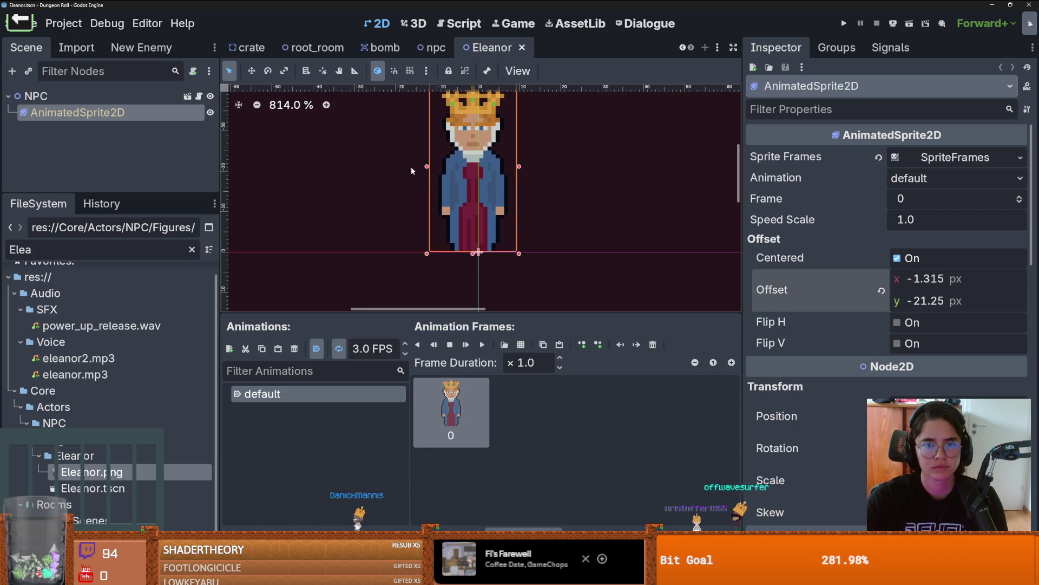
Select the NPC root node and open GuglielmoEmbriaco.tscn from the FileSystem
scroll(347, 162, "down", 2)
scroll(349, 165, "right", 2)
left_click(347, 164)
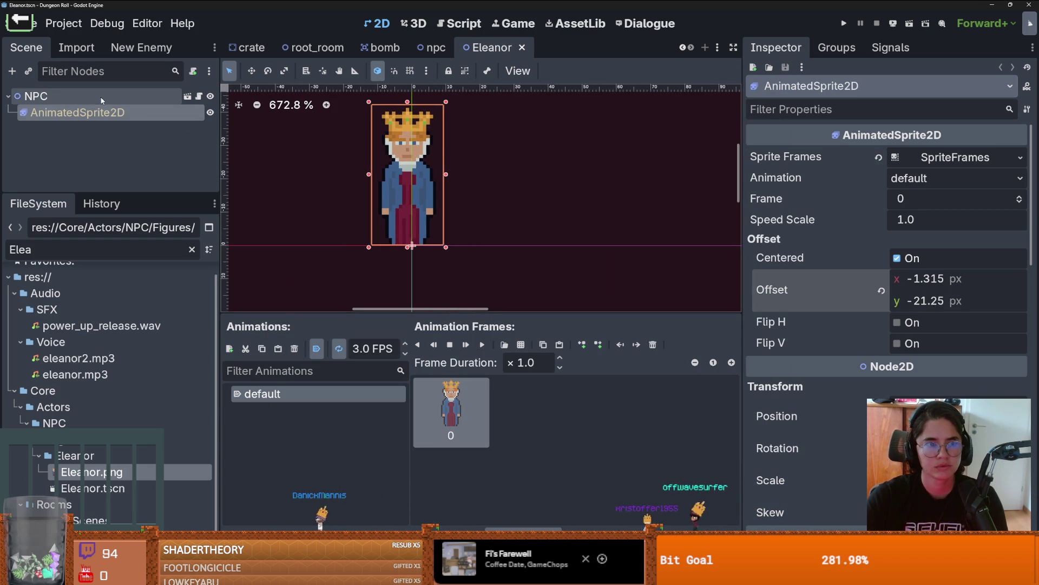
left_click(87, 246)
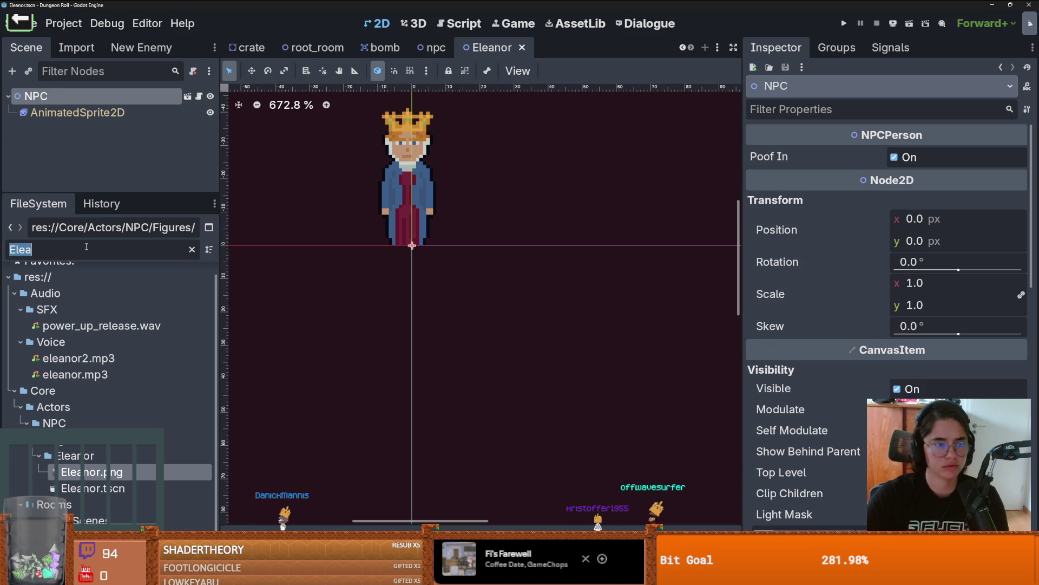
key("BackSpace")
type("G")
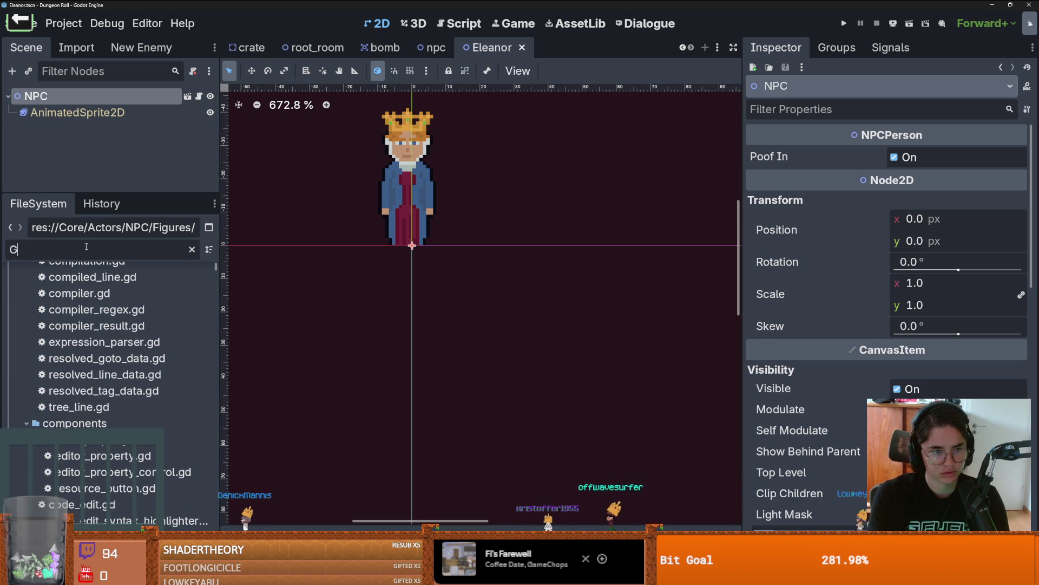
key("BackSpace")
type("elmo")
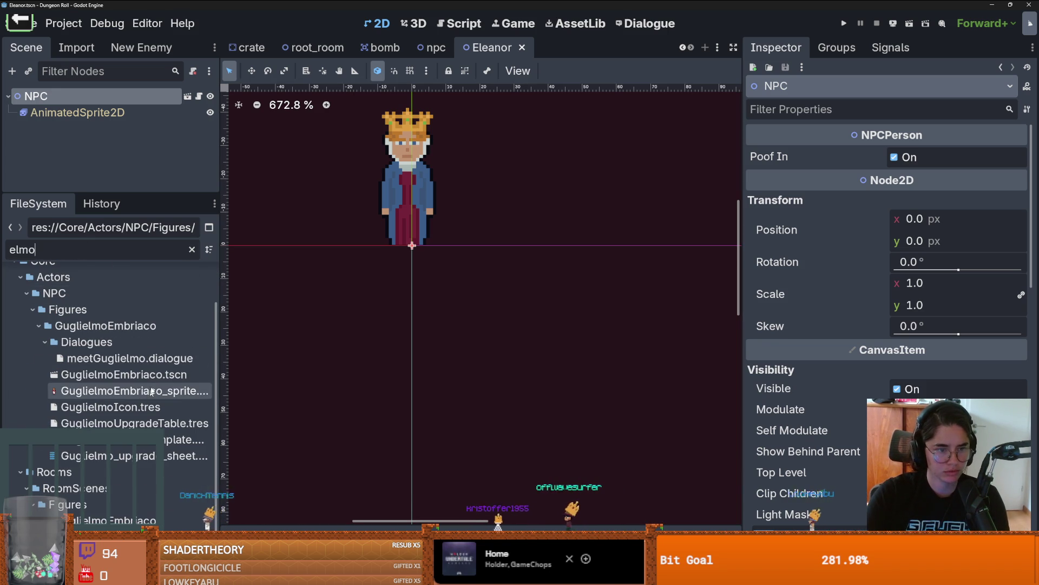
double_click(156, 376)
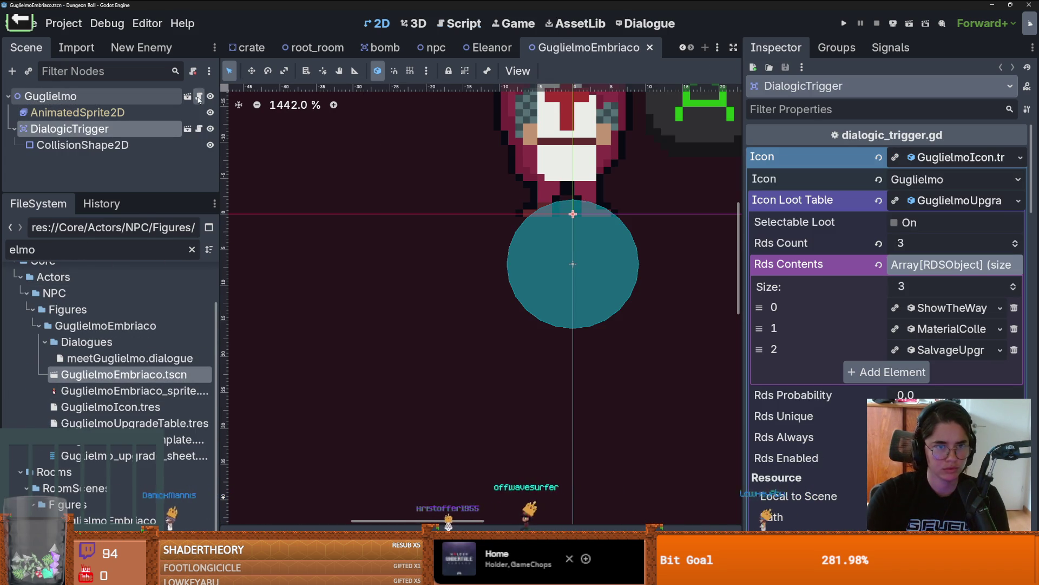
Attach icon_script.gd to the Eleanor scene's root node and begin renaming that node
left_click(198, 97)
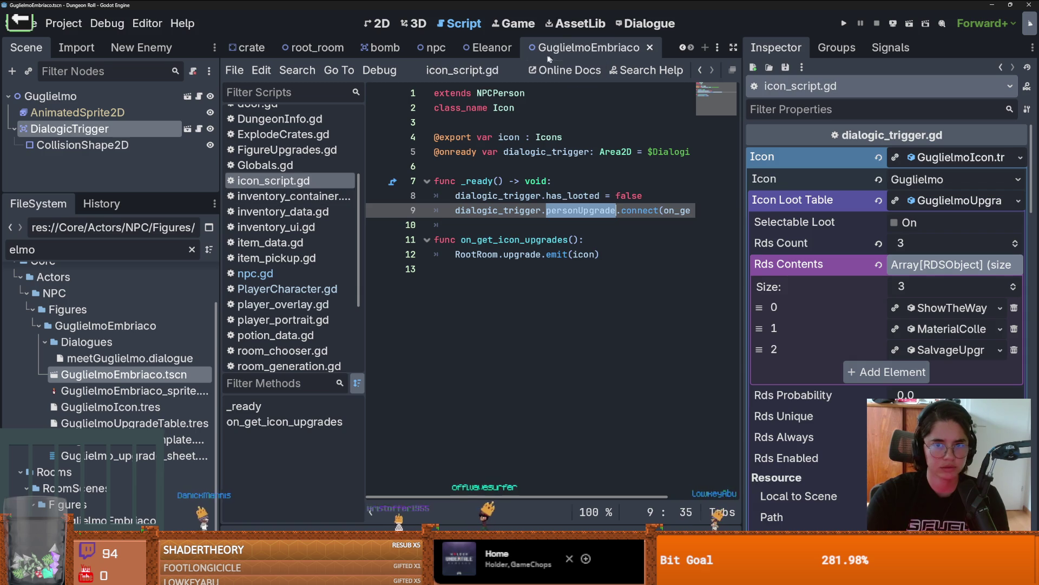
left_click(469, 54)
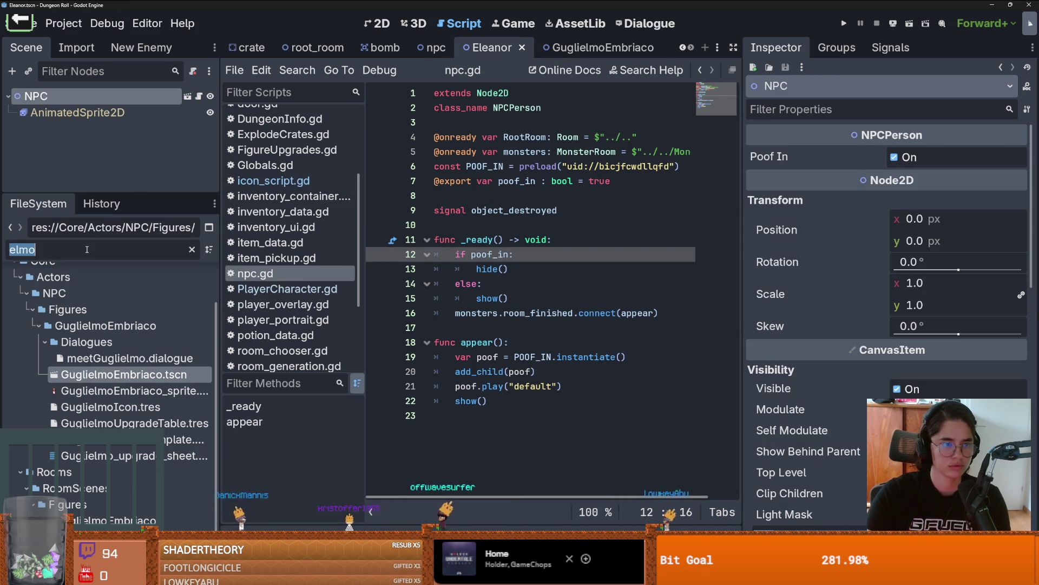
type("icon_")
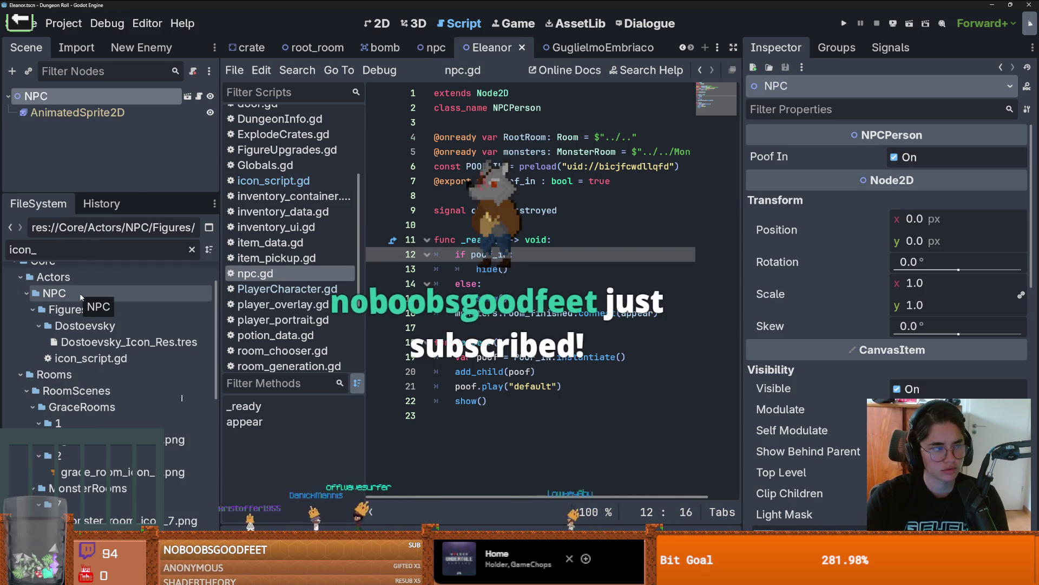
mouse_move(90, 358)
left_mouse_down()
mouse_move(60, 130)
mouse_move(36, 96)
left_mouse_up()
key("ctrl+s")
double_click(92, 93)
type("Ea")
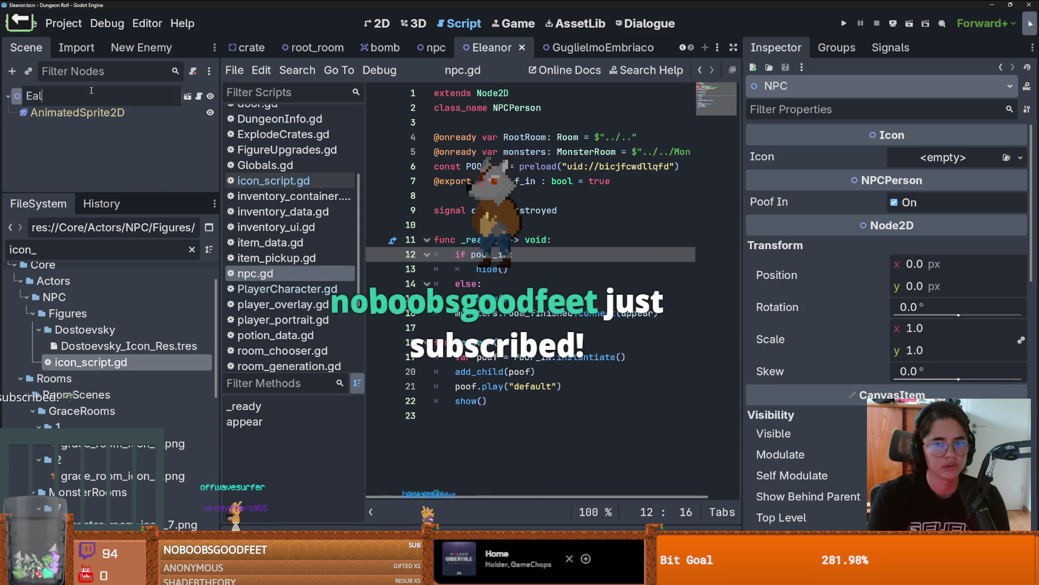
type("leanor")
Confirm the root name Eleanor and check how Guglielmo's DialogicTrigger is set up
key("Return")
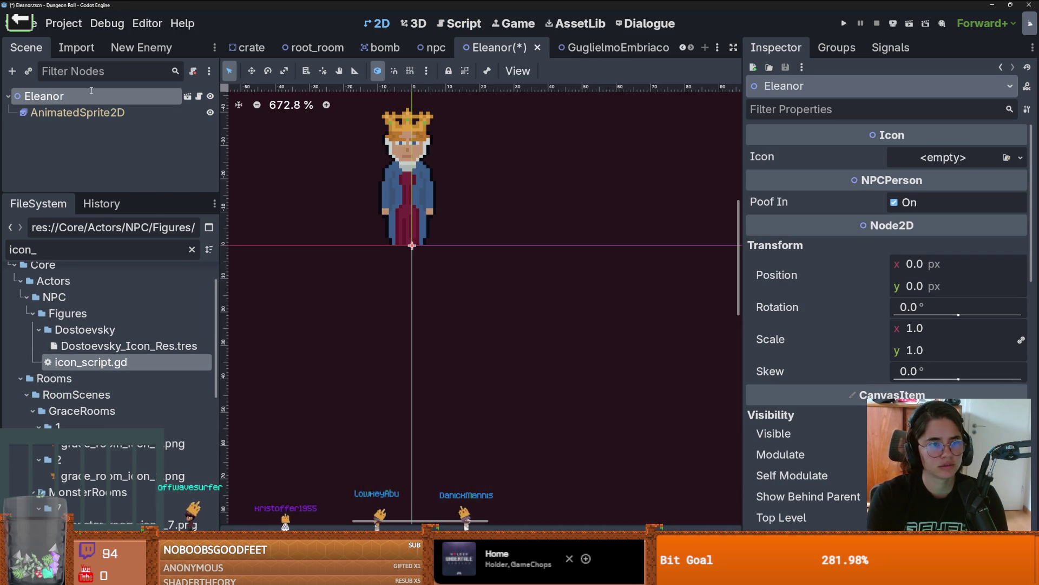
left_click(31, 72)
type("dia")
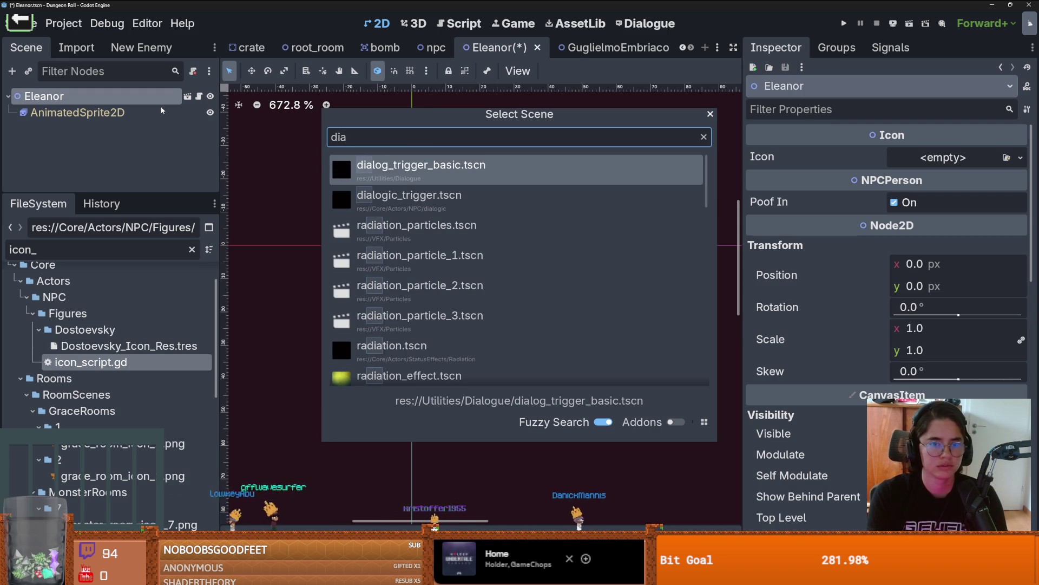
key("Escape")
left_click(617, 47)
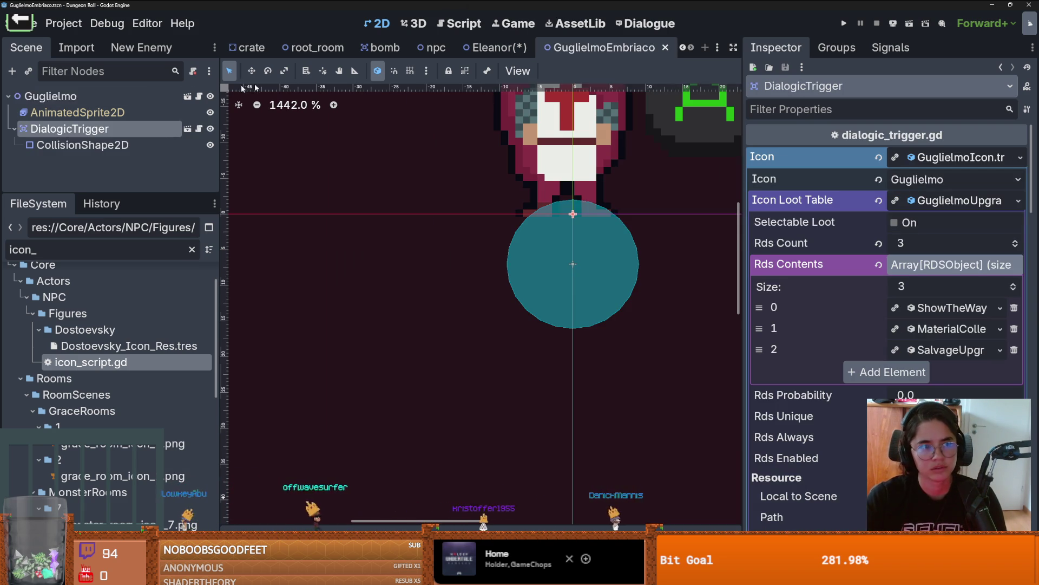
left_click(199, 129)
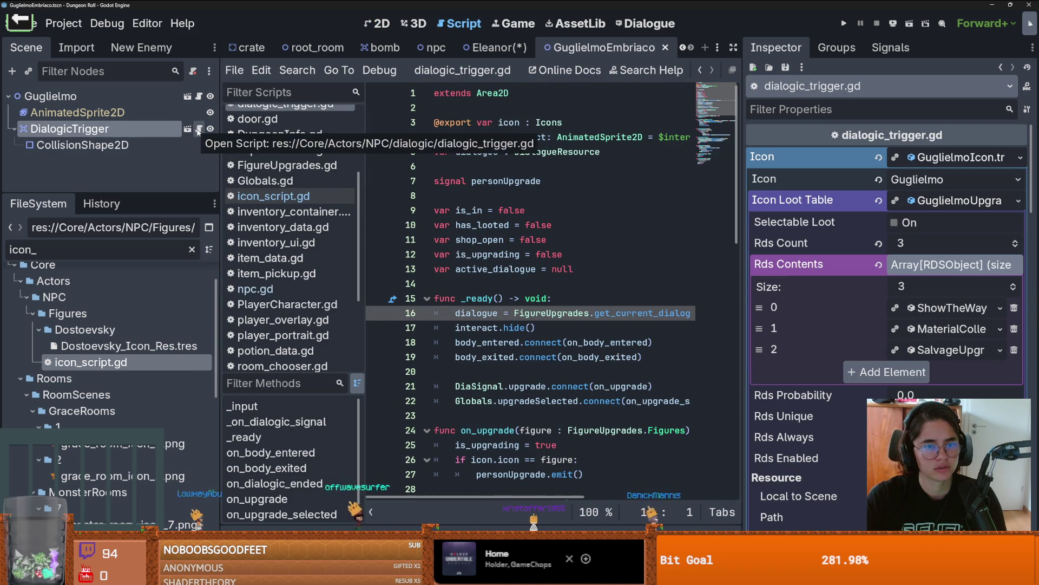
left_click(188, 129)
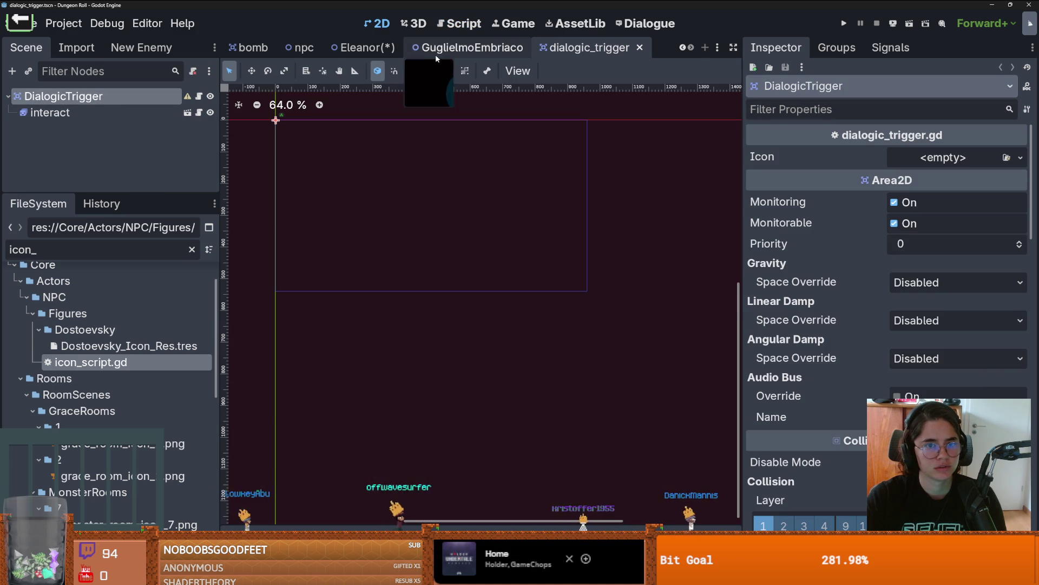
left_click(362, 47)
Instance dialogic_trigger.tscn as a child of Eleanor and save the scene
left_click(28, 72)
type("dialog")
key("Down")
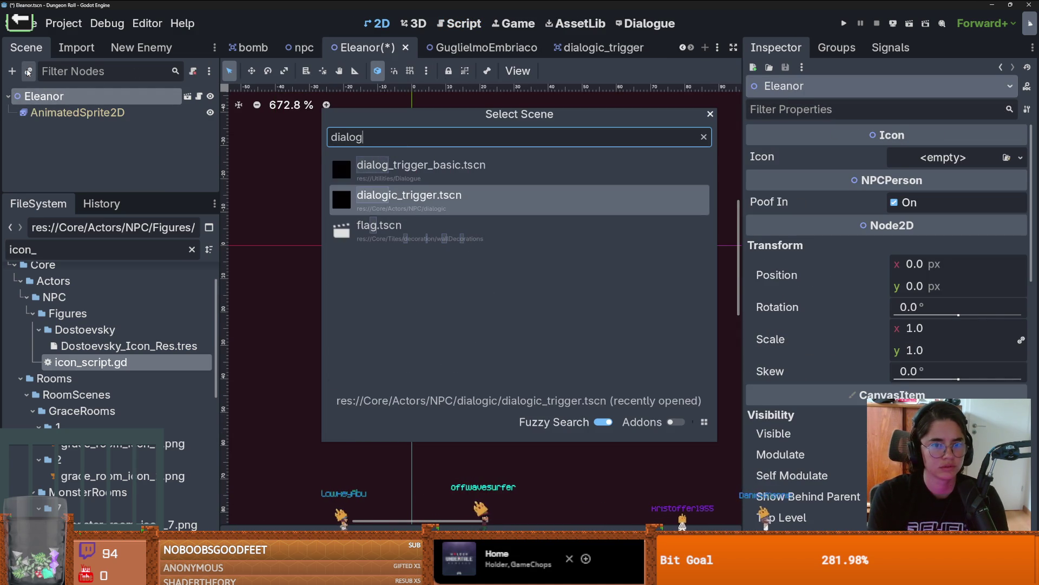
key("Return")
key("ctrl+s")
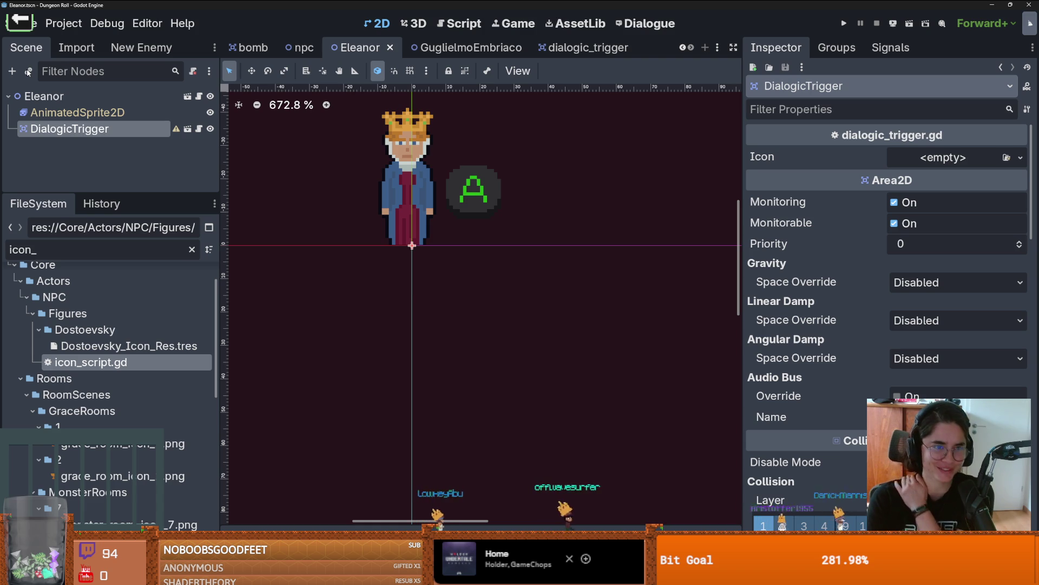
Move the trigger's circular collision shape to about (-1, 6) at her feet and save
key("ctrl+v")
scroll(500, 280, "up", 1)
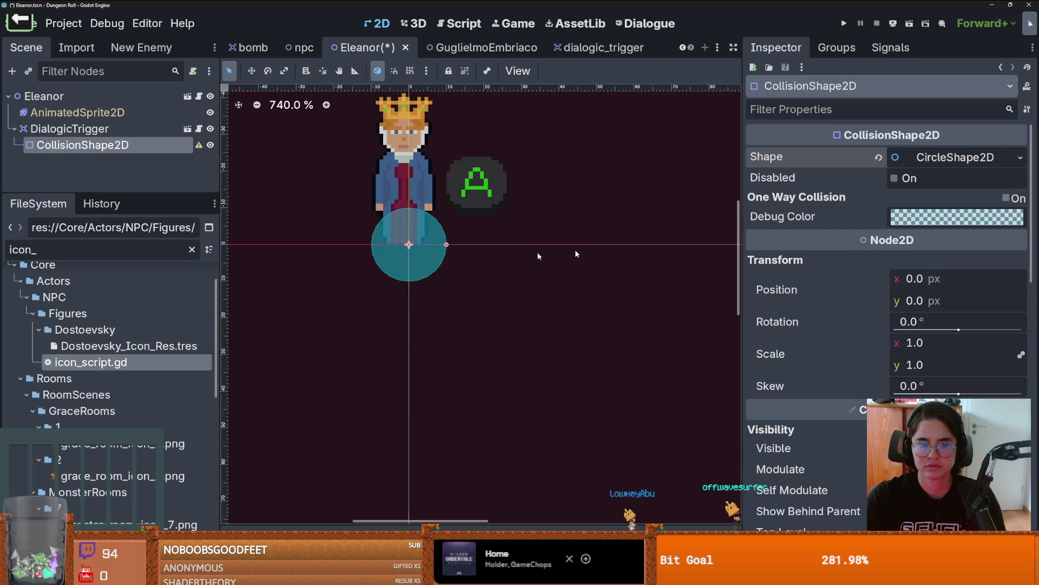
left_click_drag(423, 248, 416, 280)
left_click_drag(411, 245, 412, 261)
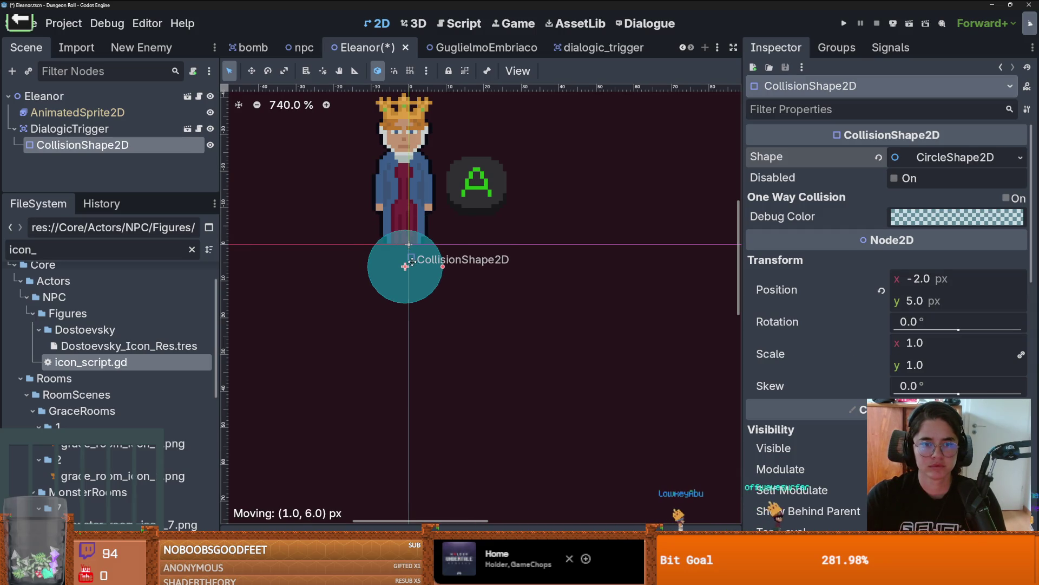
key("ctrl+s")
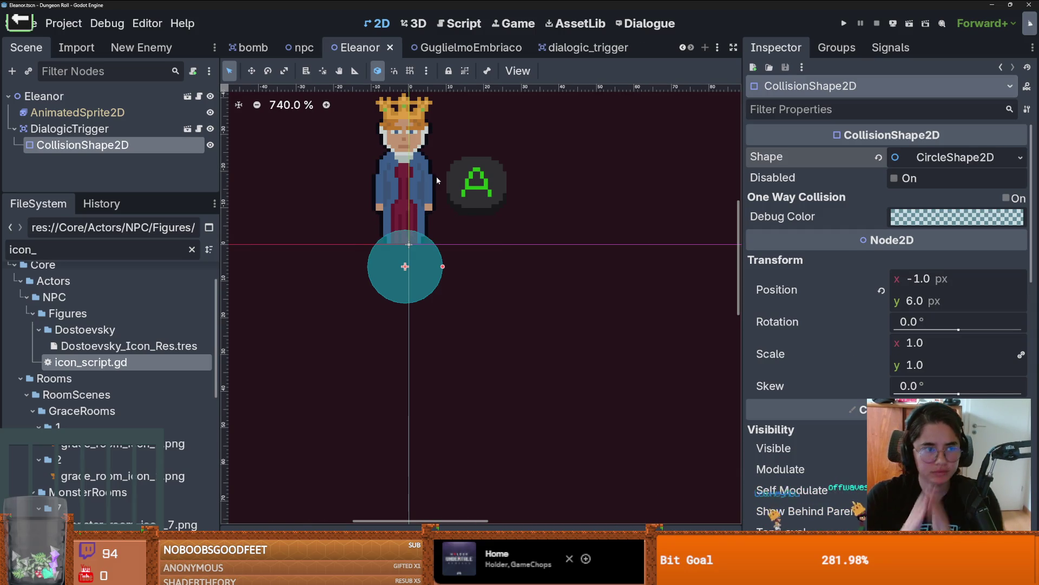
left_click(145, 95)
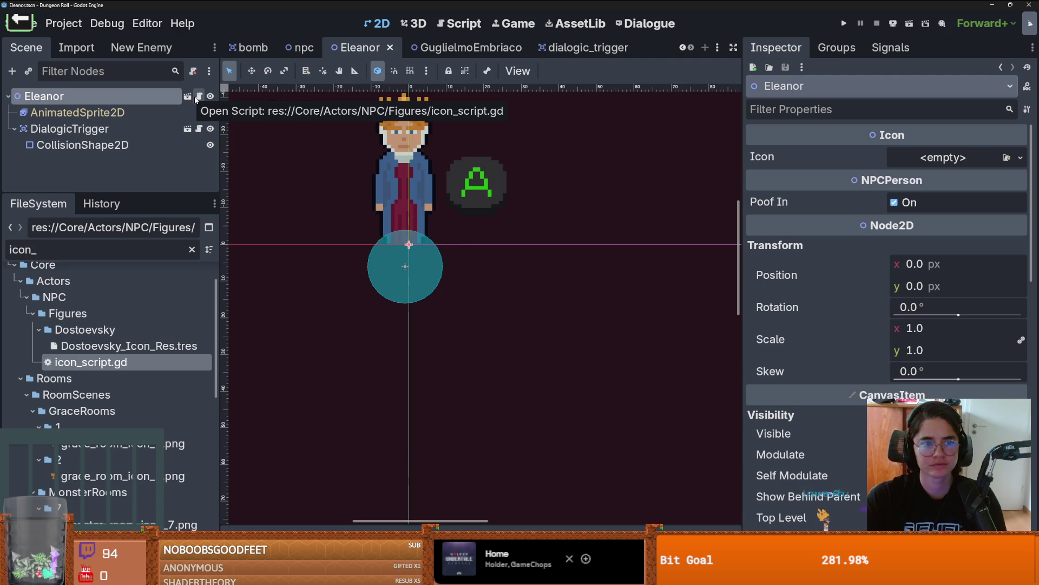
Create a new Icons resource in Eleanor's Icon property
left_click(198, 97)
left_click(1021, 157)
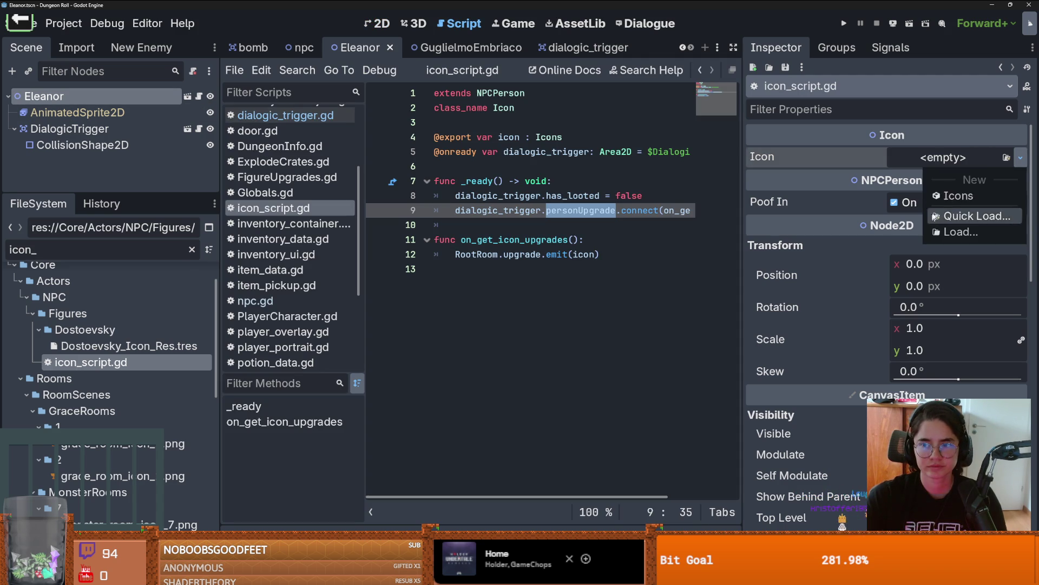
left_click(958, 195)
left_click(935, 180)
left_click(935, 181)
Save the Icons resource as EleanorIcon.tres, save the scene, and open the Icons definition
left_click(1018, 158)
left_click(960, 311)
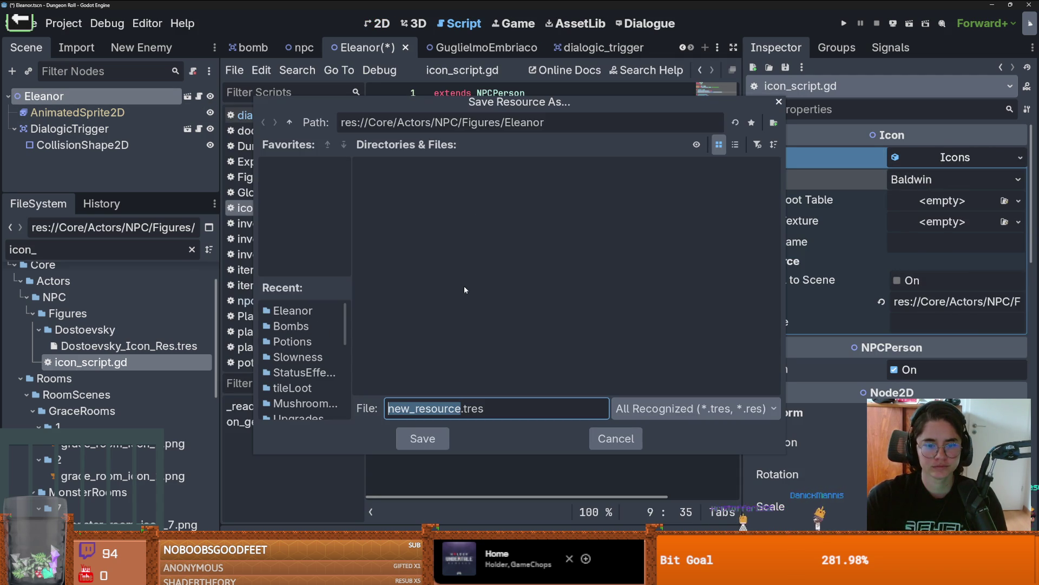
type("Eleanor_")
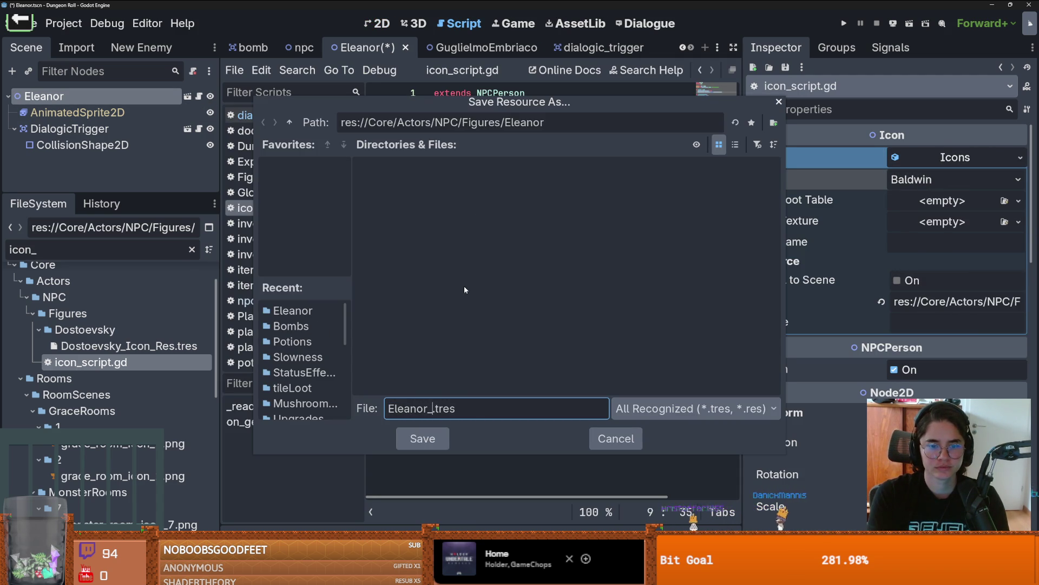
key("BackSpace")
type("Icon")
key("Return")
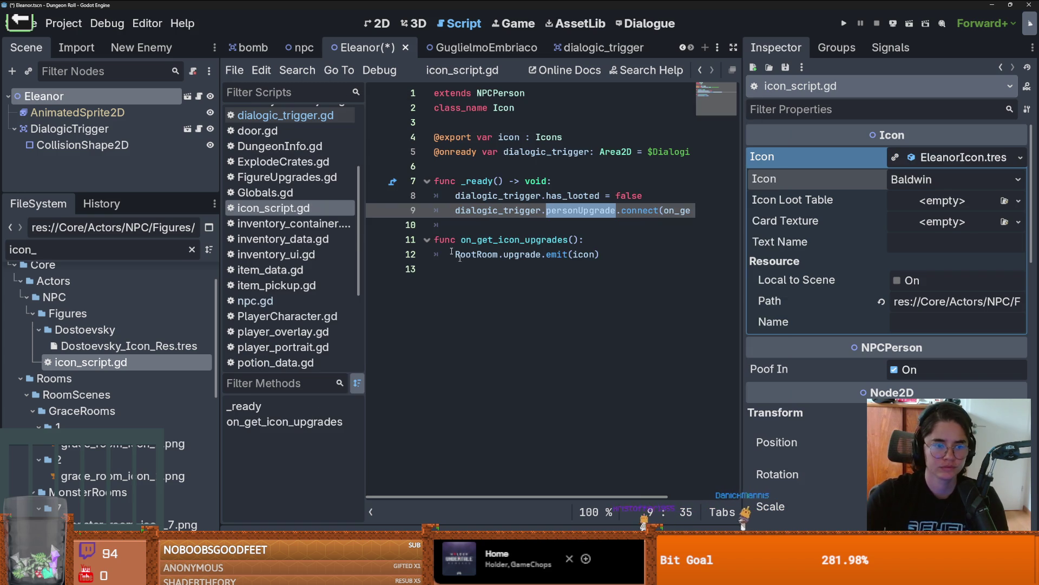
key("ctrl+s")
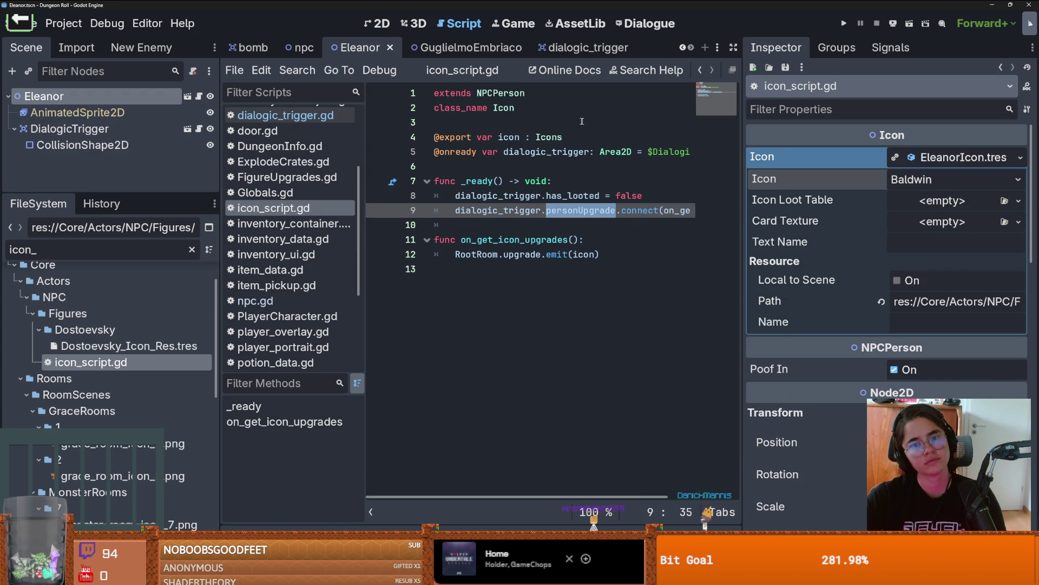
left_click(549, 137, "ctrl")
left_click_drag(747, 159, 925, 165)
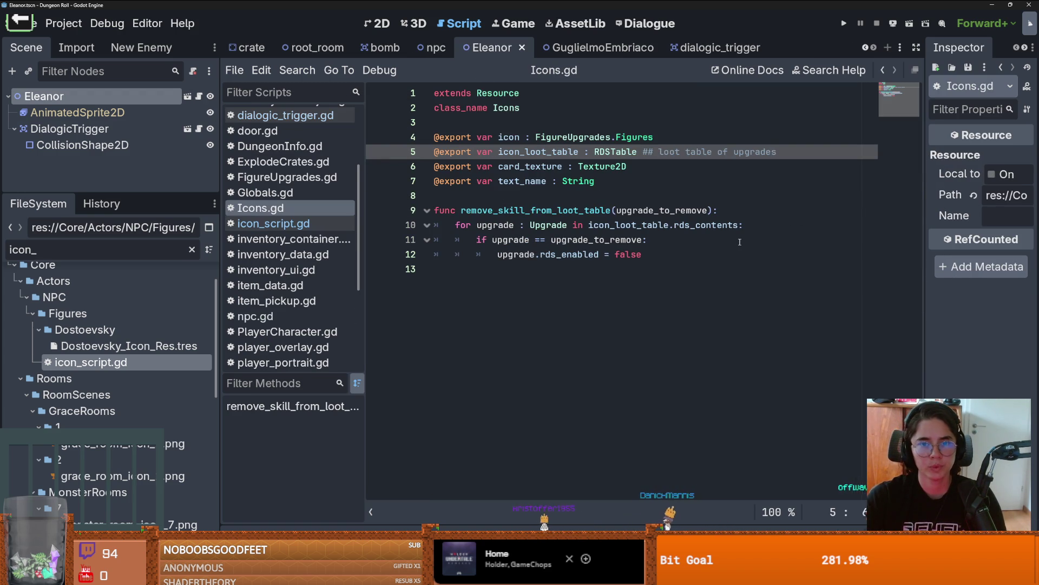
Append Eleanor to the Figures enum on line 3 of FigureUpgrades.gd
left_click(638, 137, "ctrl")
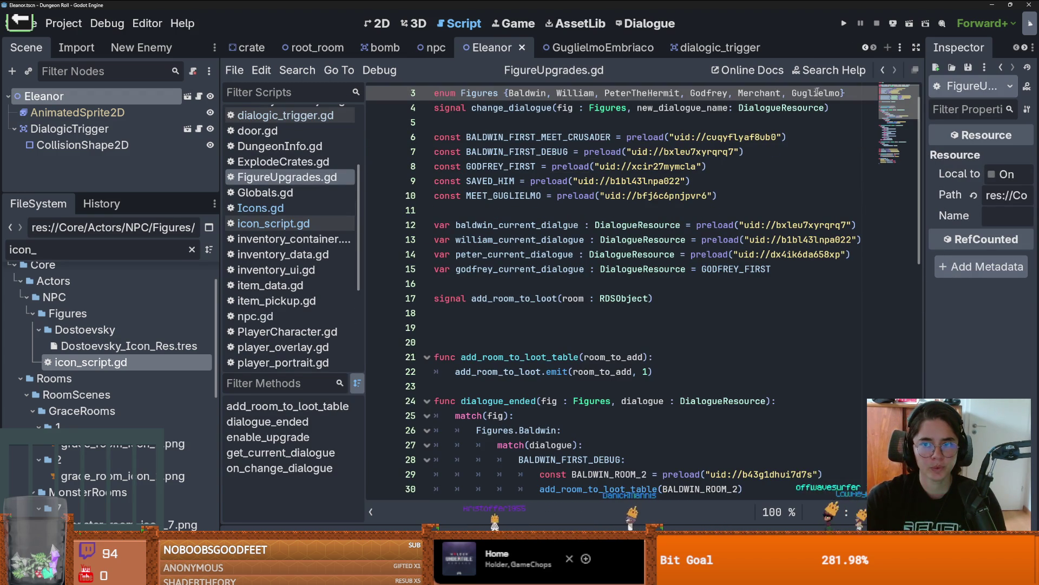
type(",")
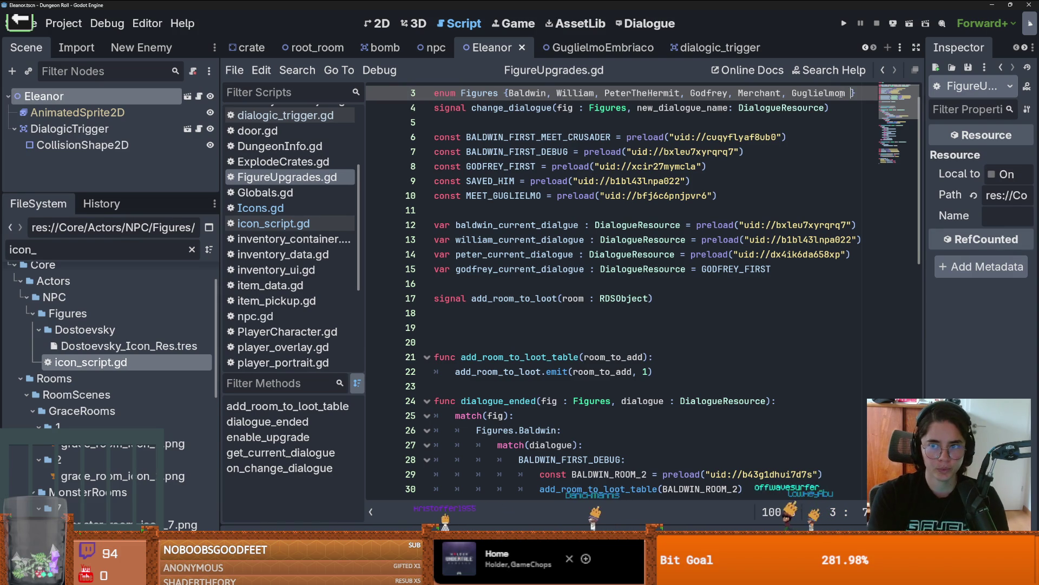
type(" Eleanor")
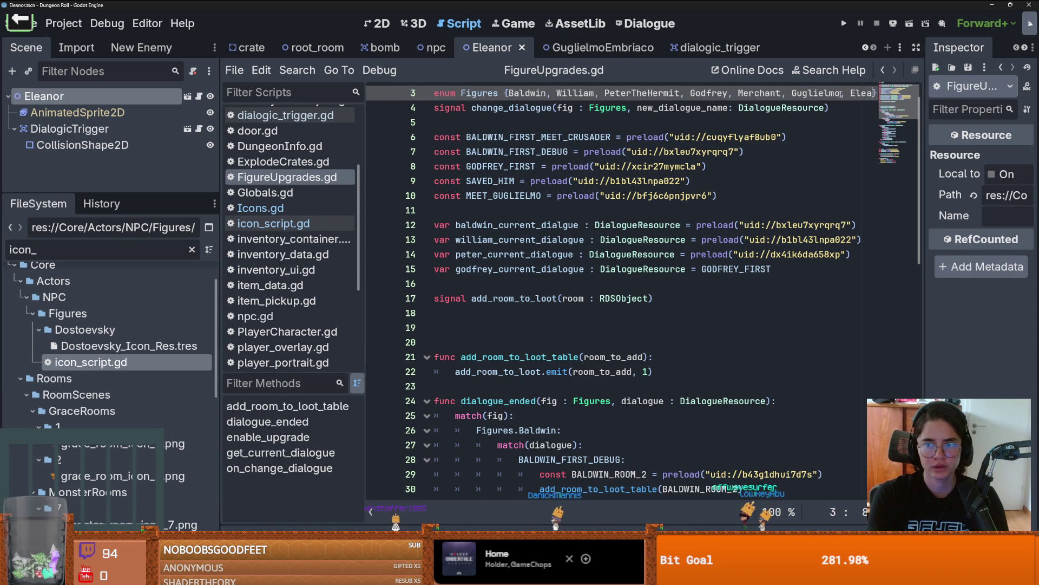
key("Return")
key("BackSpace")
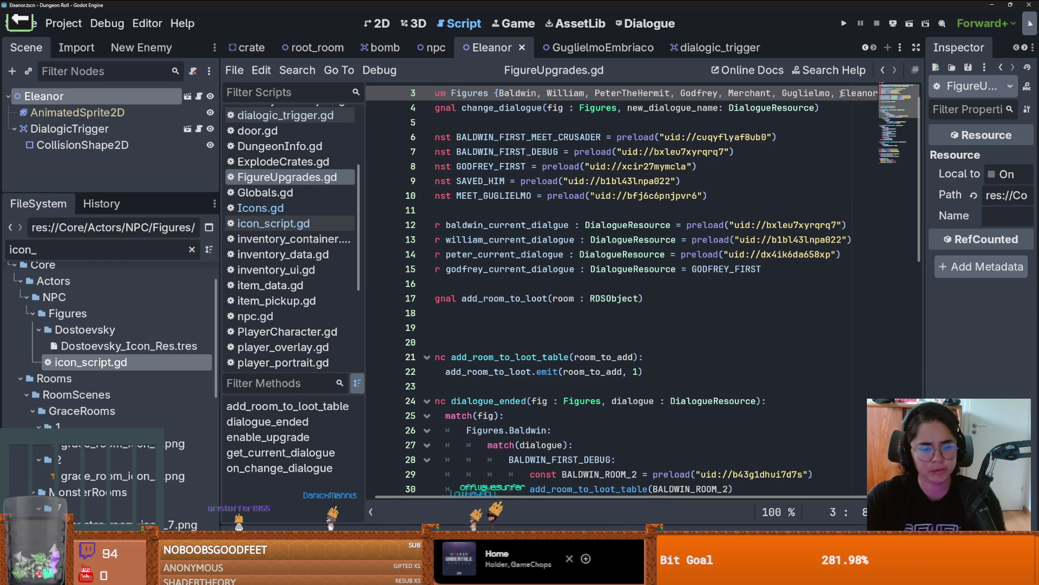
mouse_move(317, 574)
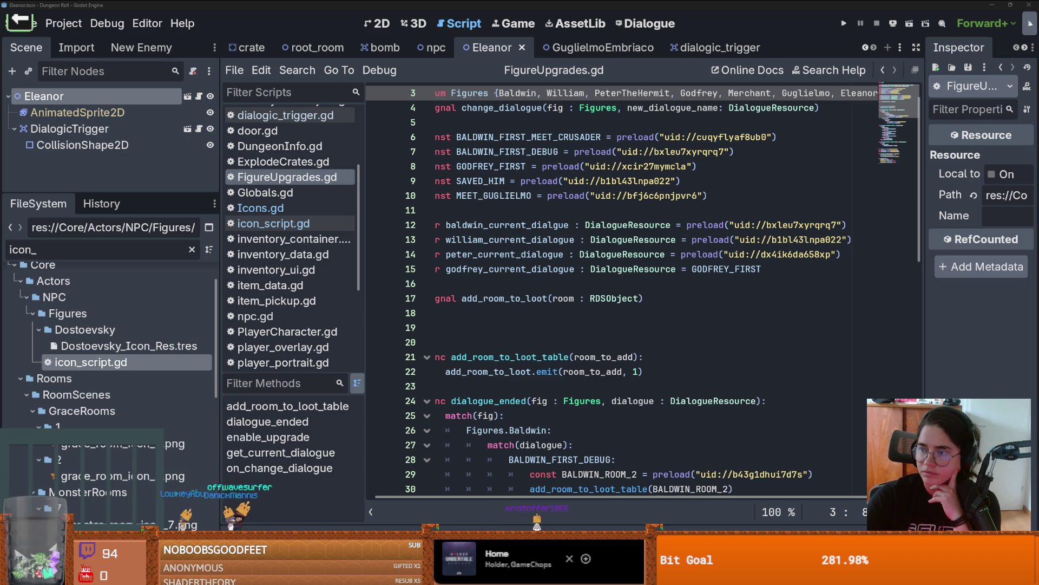
key("alt+Tab")
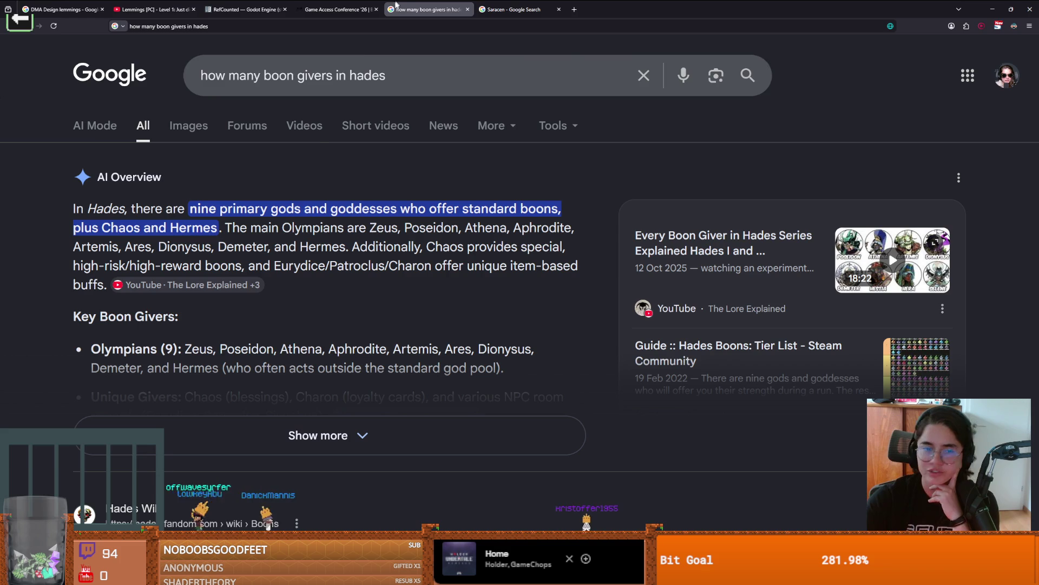
Read the AI Overview: nine Olympian boon givers plus Chaos and Hermes
double_click(199, 349)
scroll(265, 354, "down", 2)
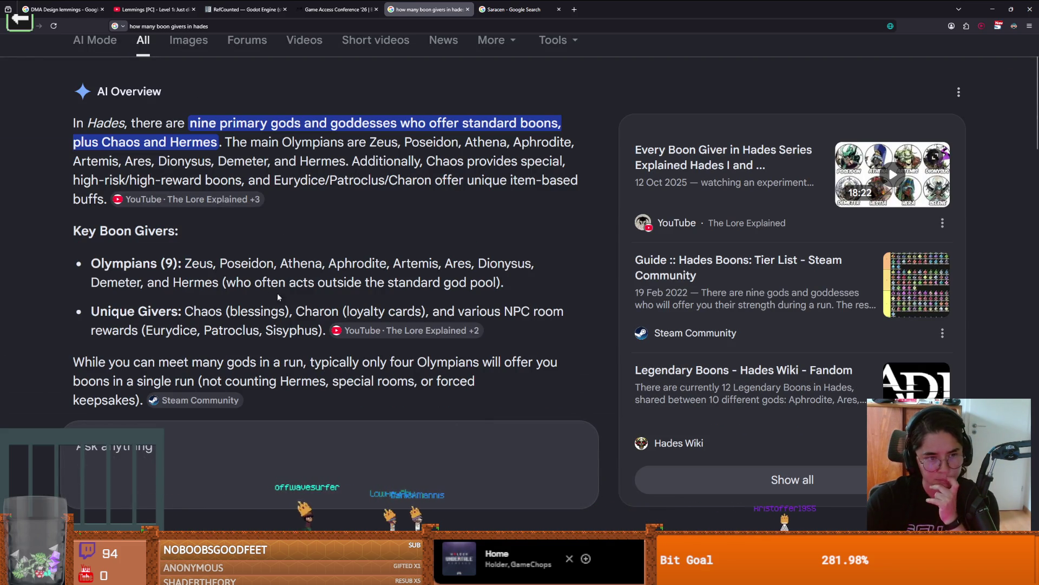
double_click(155, 311)
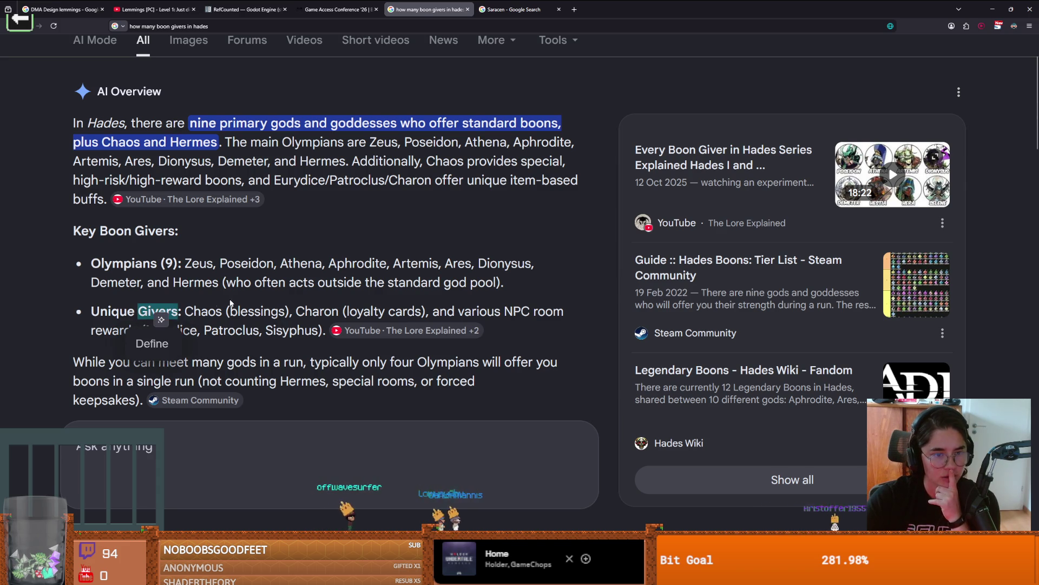
left_click(255, 304)
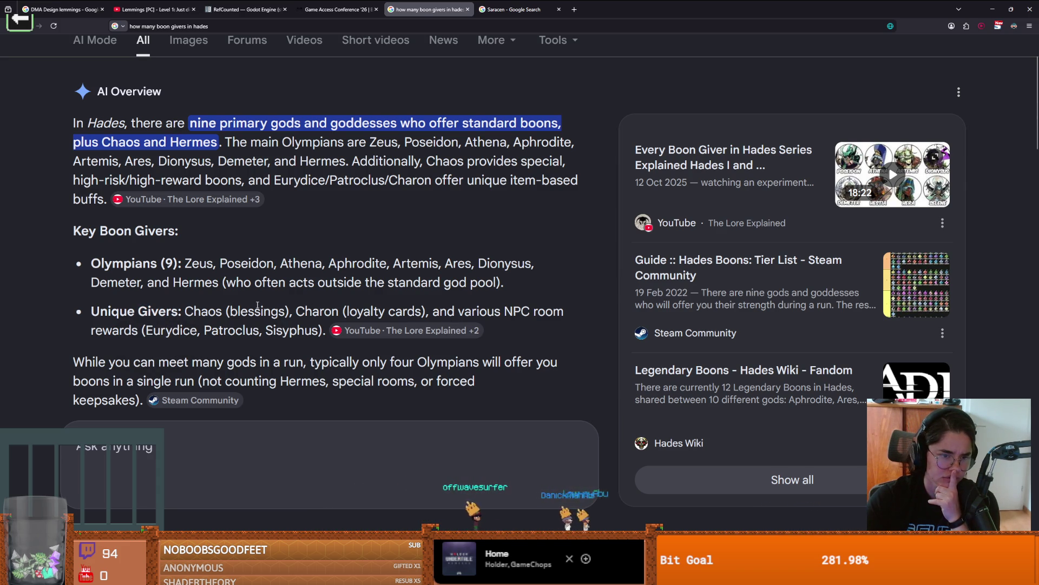
left_click_drag(289, 331, 101, 312)
left_click(110, 313)
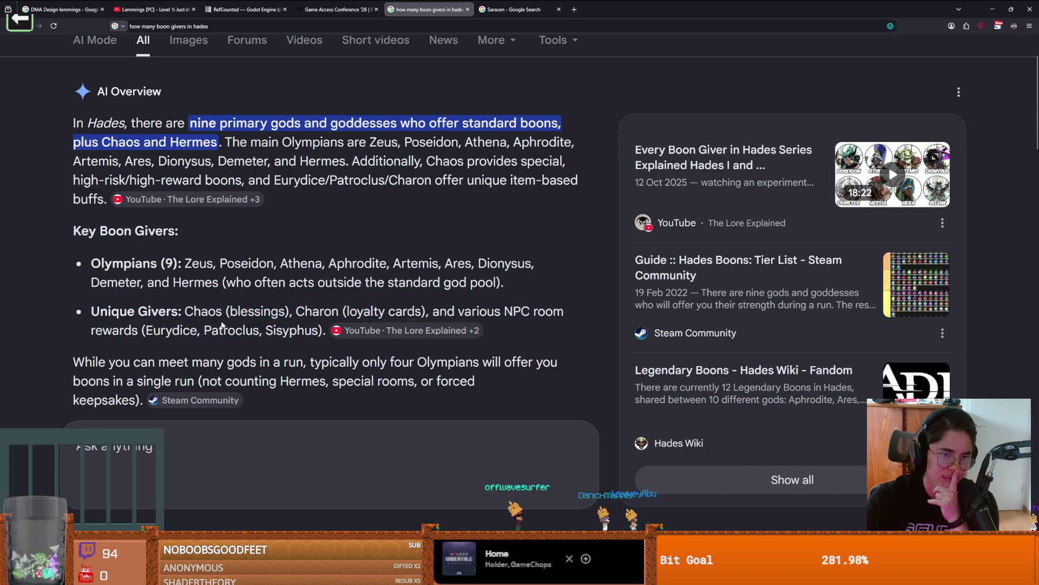
scroll(303, 264, "up", 2)
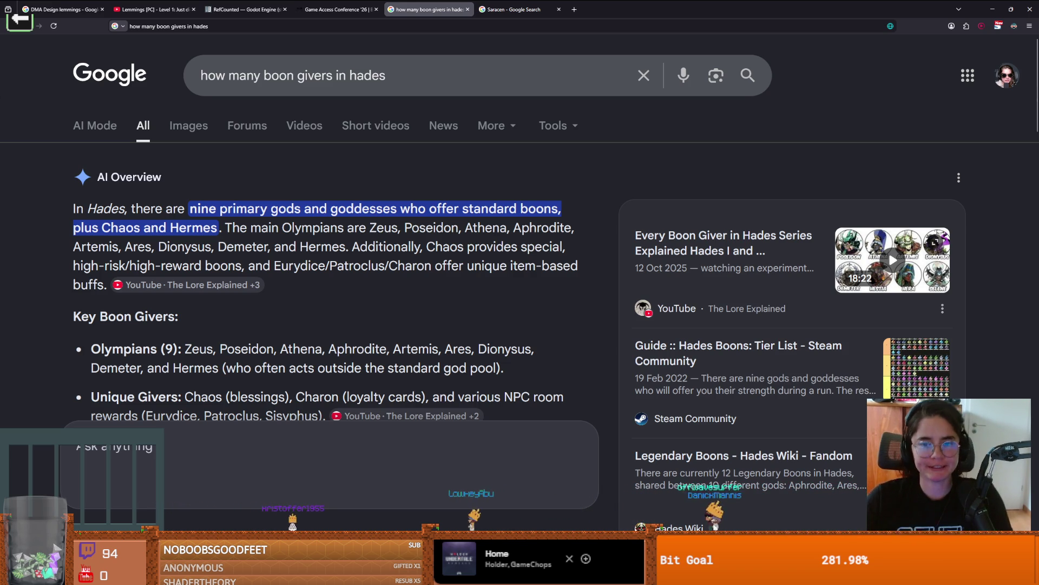
scroll(371, 286, "down", 15)
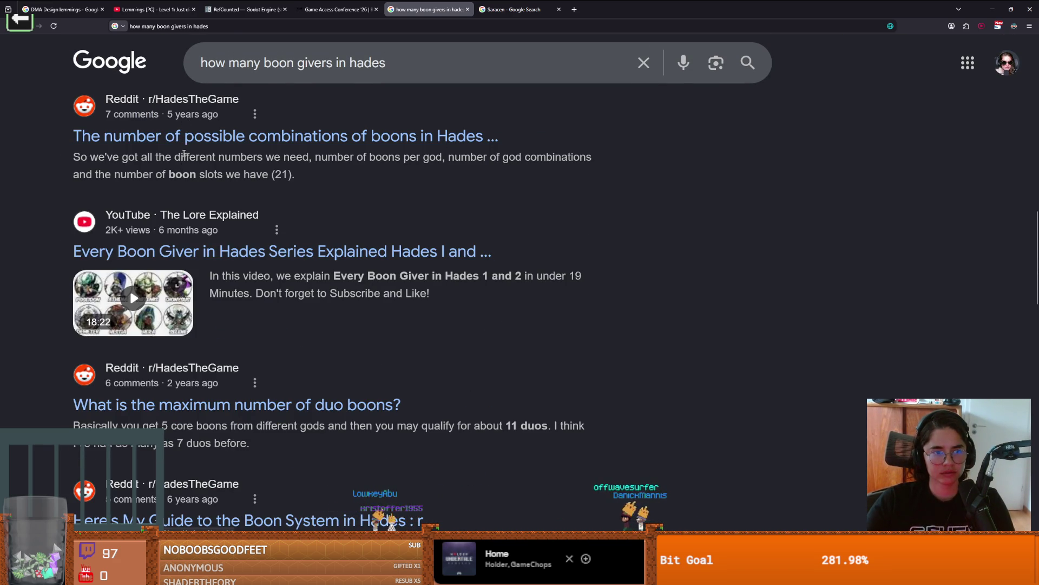
Glance at Godot, then scroll through the Reddit boon choices and rarity guide and comments
key("alt+Tab")
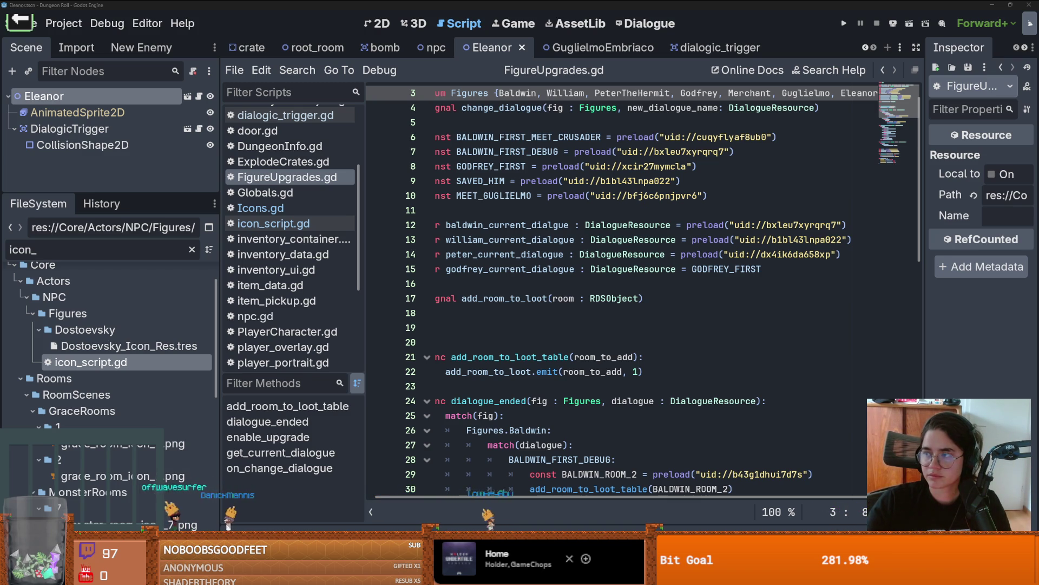
key("alt+Tab")
scroll(456, 299, "down", 10)
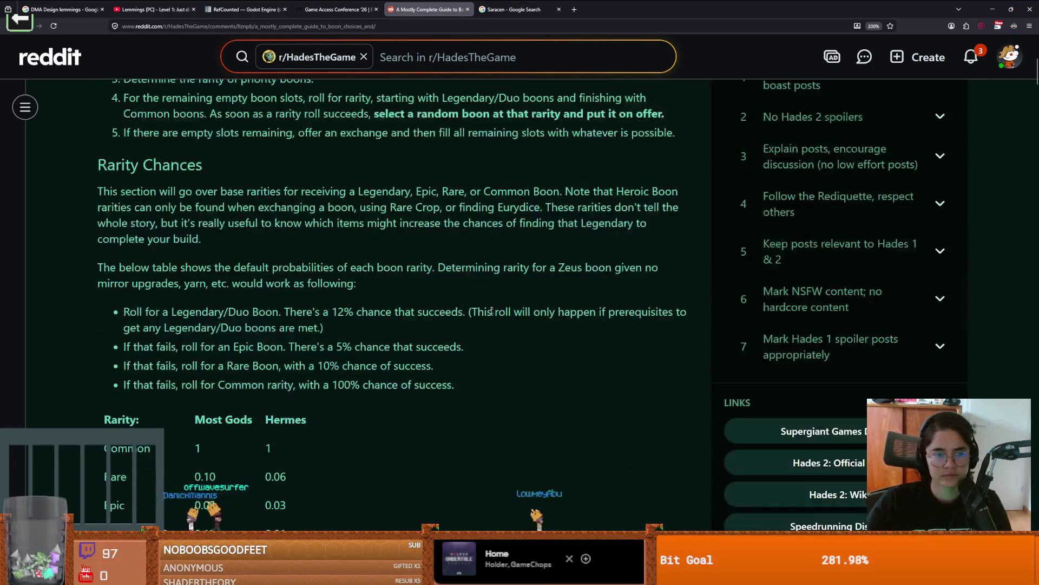
scroll(264, 292, "down", 20)
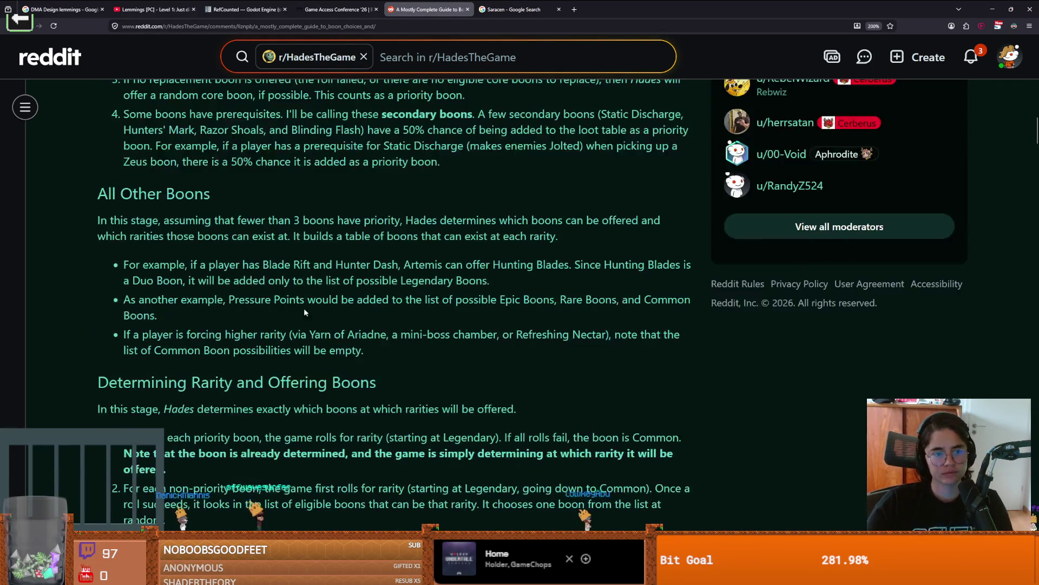
scroll(336, 297, "down", 20)
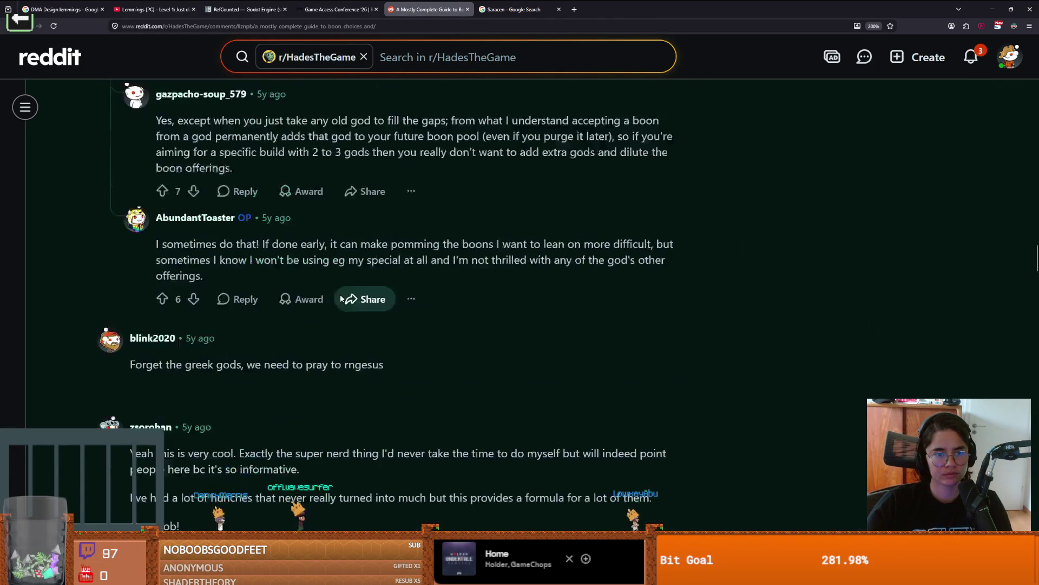
scroll(352, 290, "up", 20)
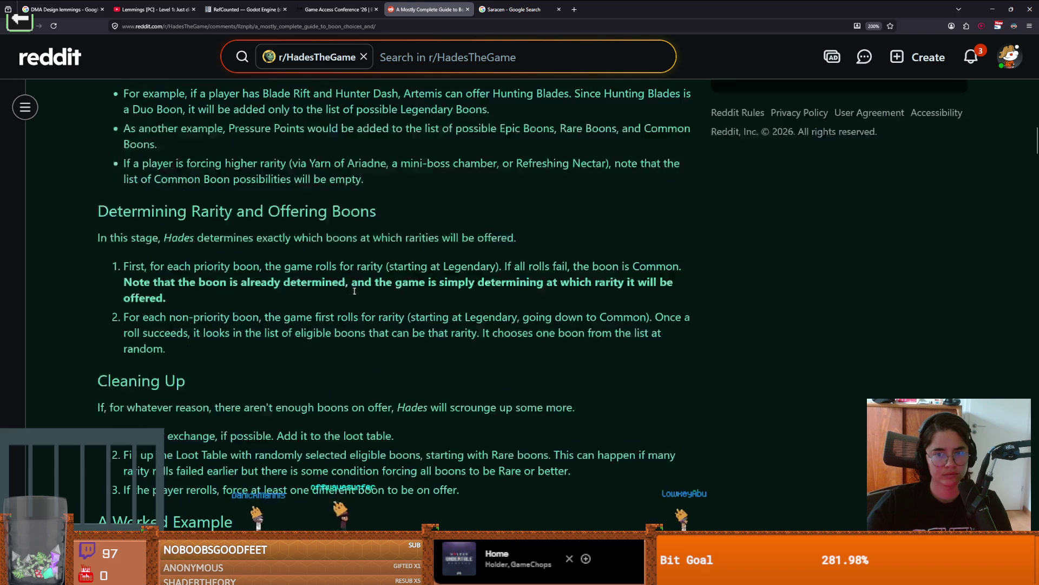
key("alt+Tab")
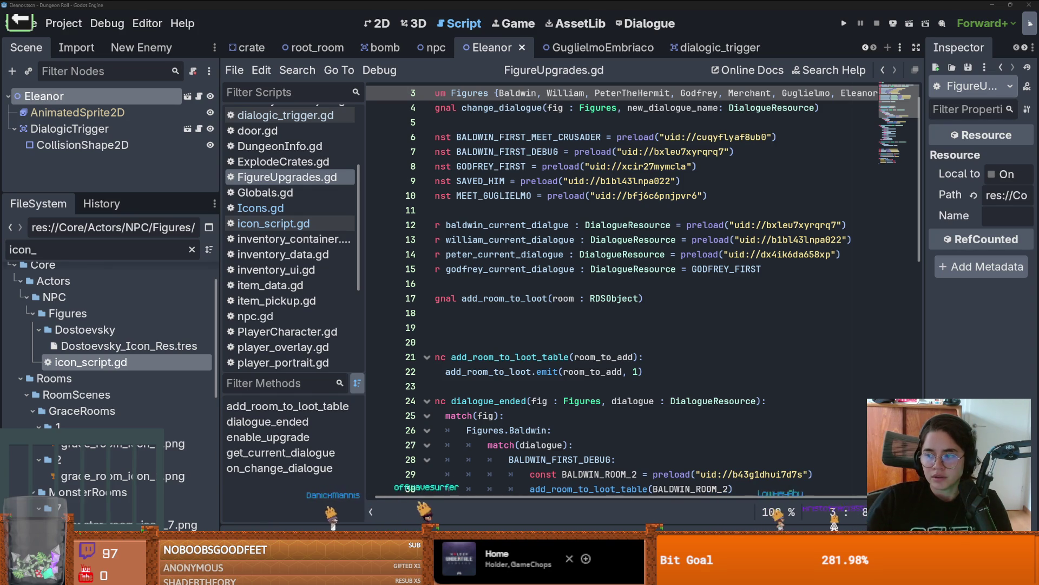
Enlarge the Reddit boon-progression chart and zoom in on its Zeus section
key("alt+Tab")
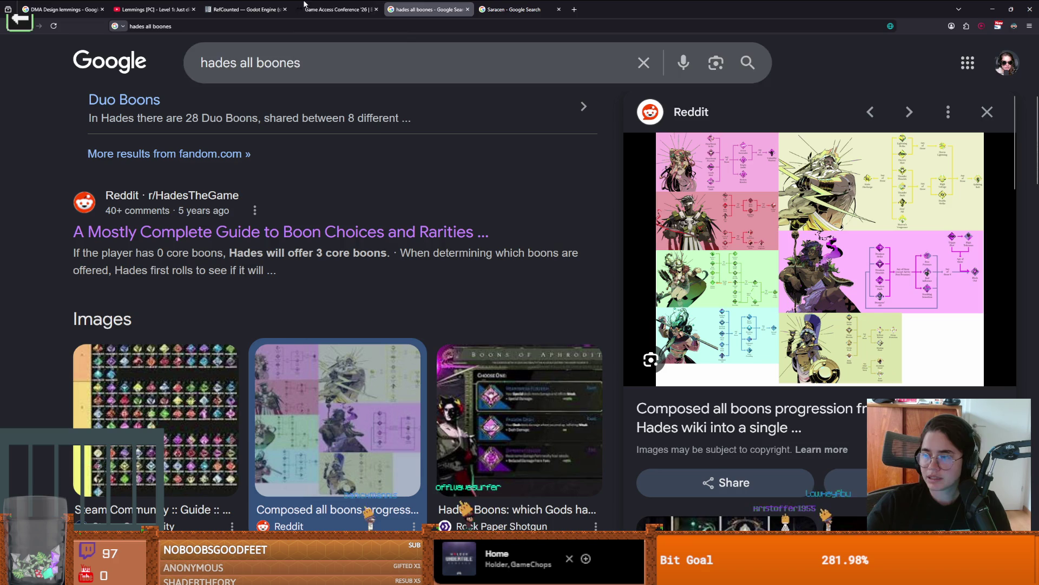
key("alt+Tab")
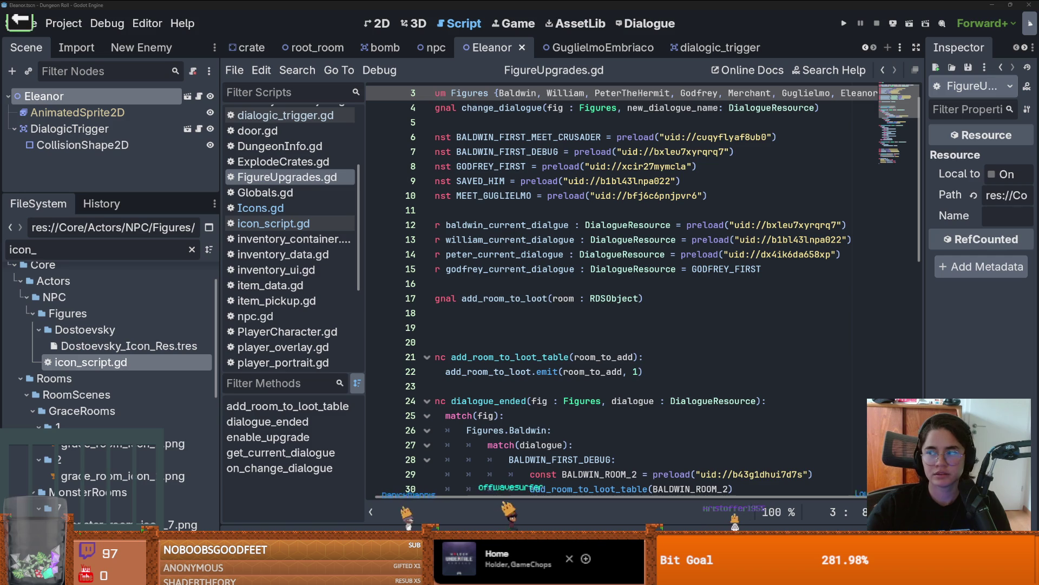
key("alt+Tab")
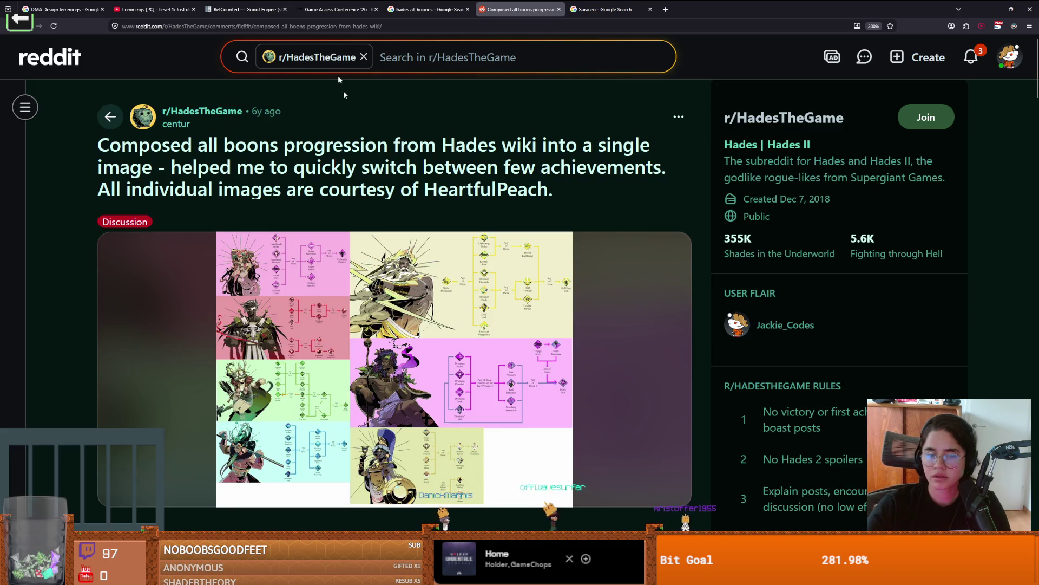
left_click(467, 356)
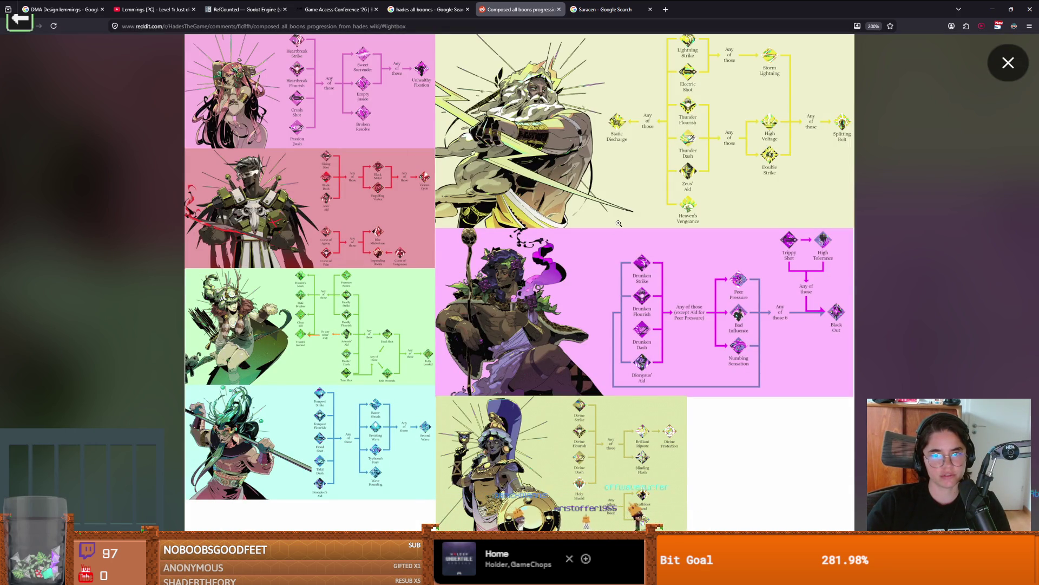
left_click(728, 147)
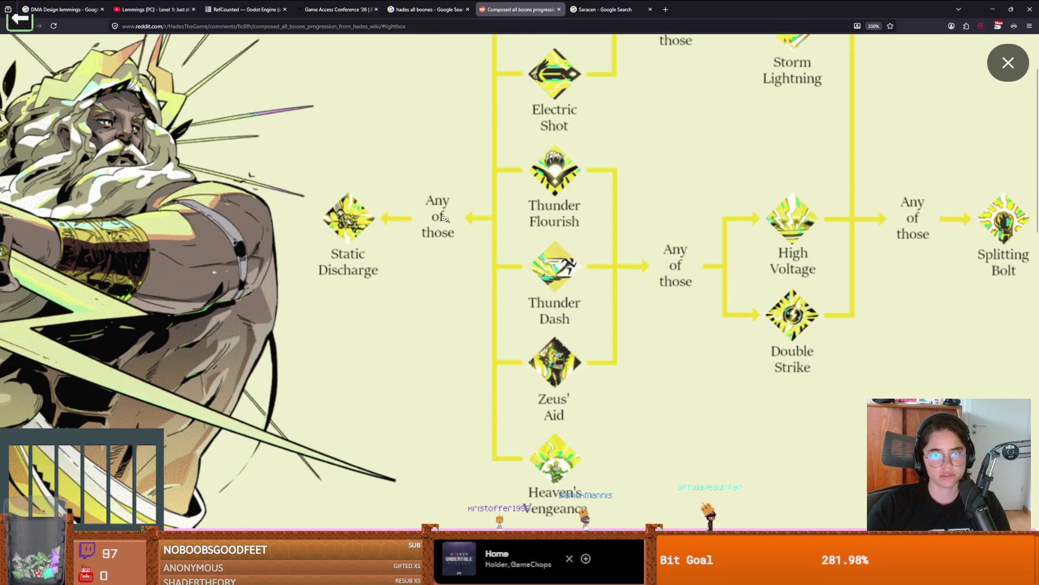
left_click(630, 277)
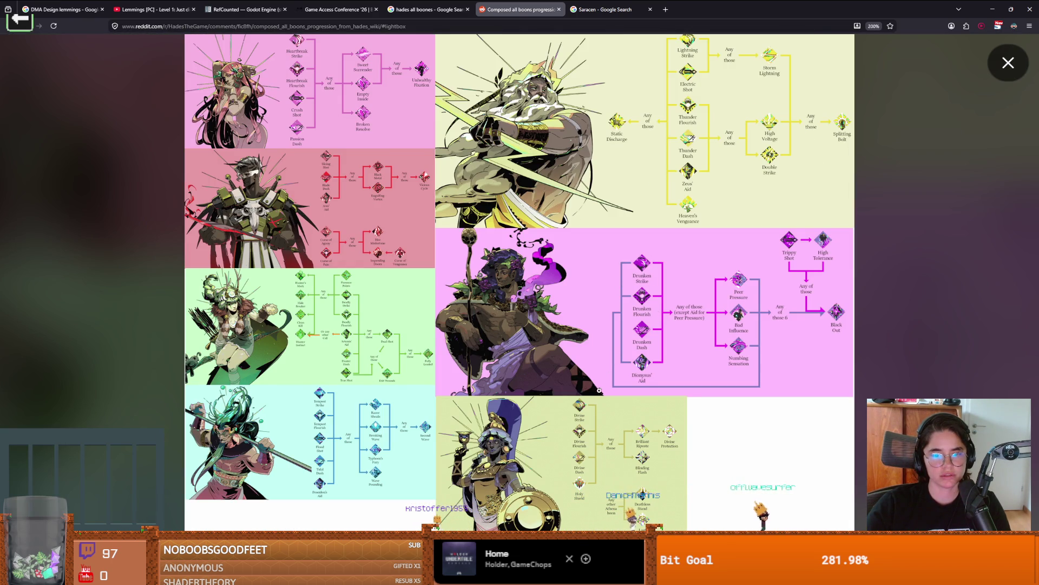
left_click(1008, 63)
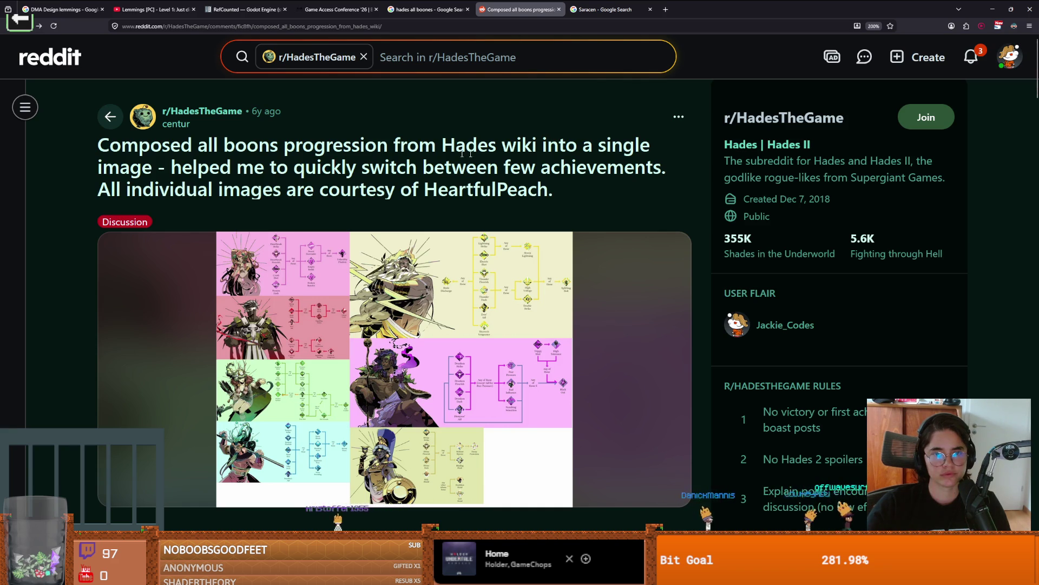
Scroll through the comments under the boon-progression post
scroll(392, 239, "down", 10)
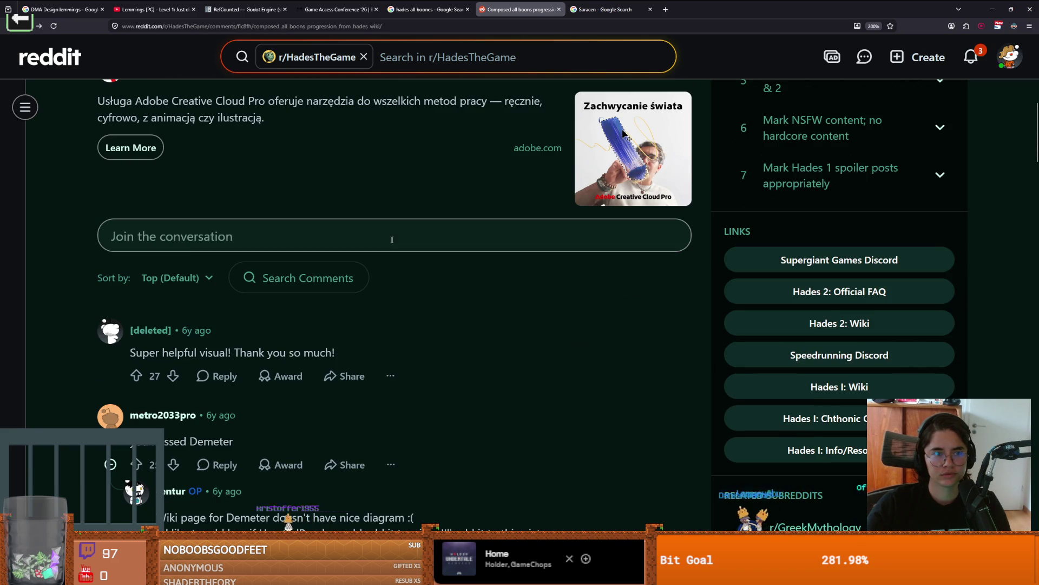
scroll(391, 239, "up", 5)
scroll(392, 241, "down", 10)
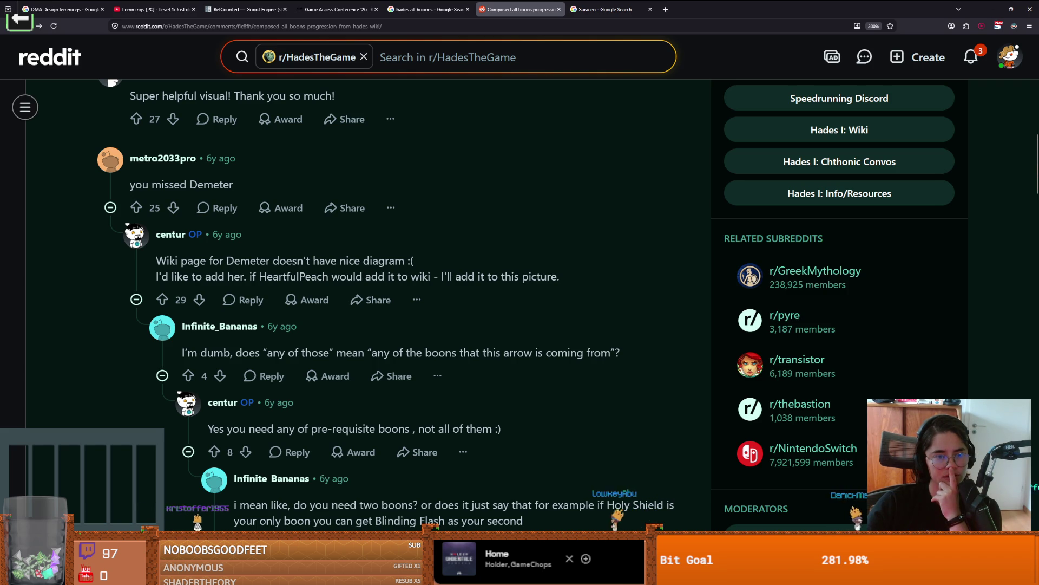
scroll(452, 275, "down", 10)
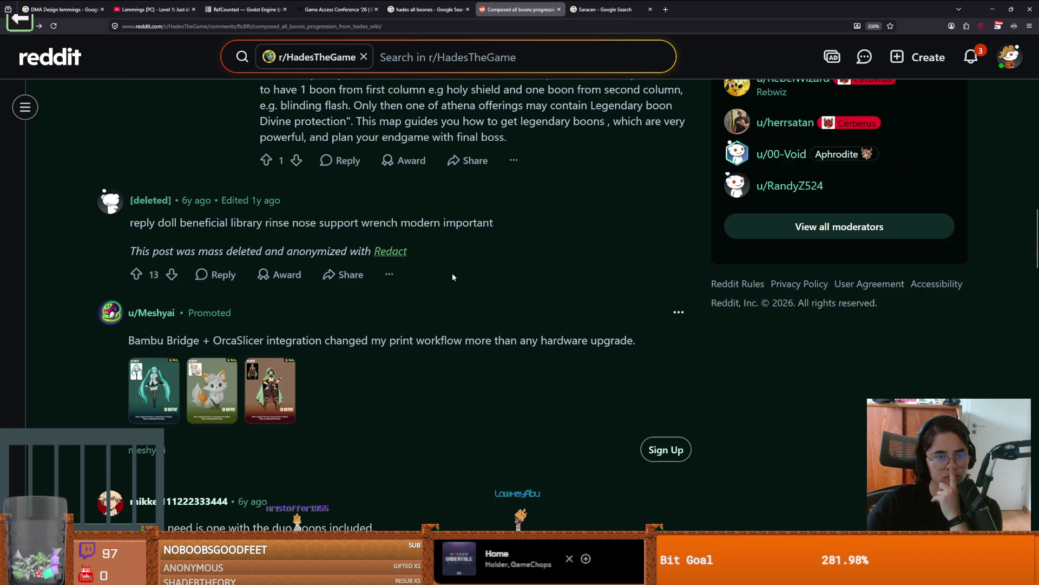
scroll(453, 276, "down", 4)
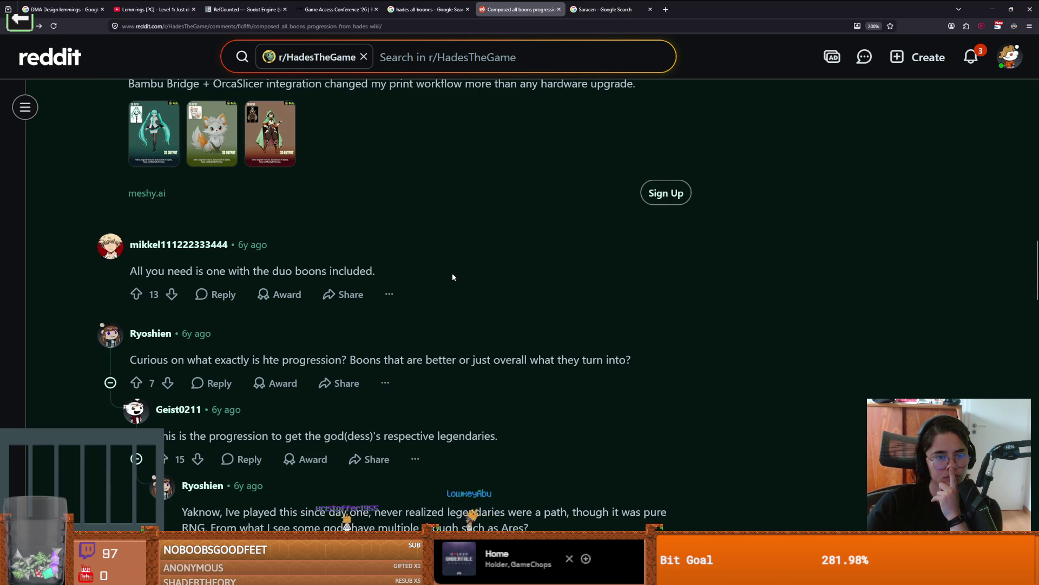
scroll(452, 277, "down", 8)
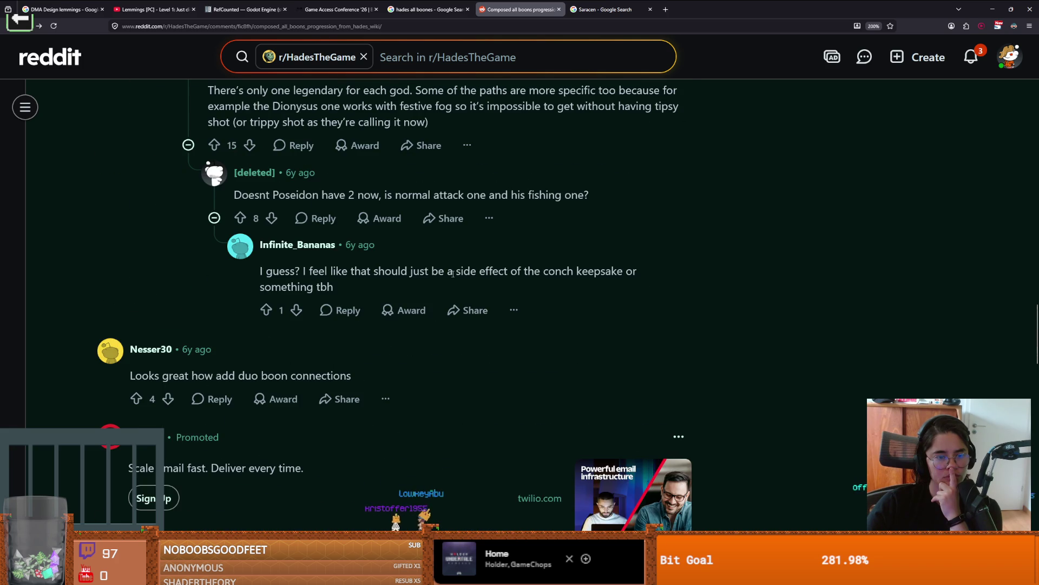
scroll(453, 273, "up", 20)
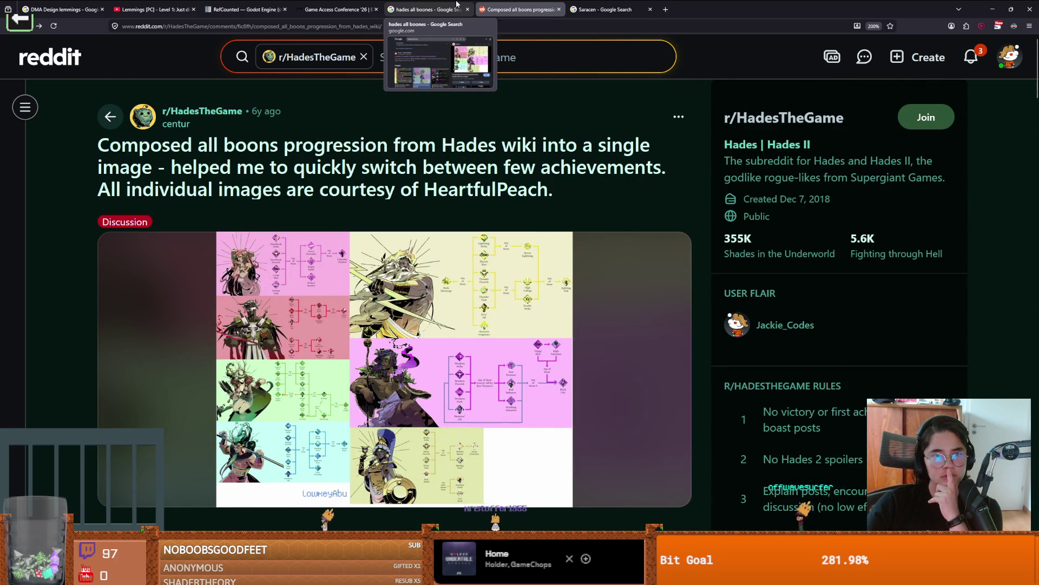
Switch to IGN's Hades Boons List page and scroll down
key("alt+Tab")
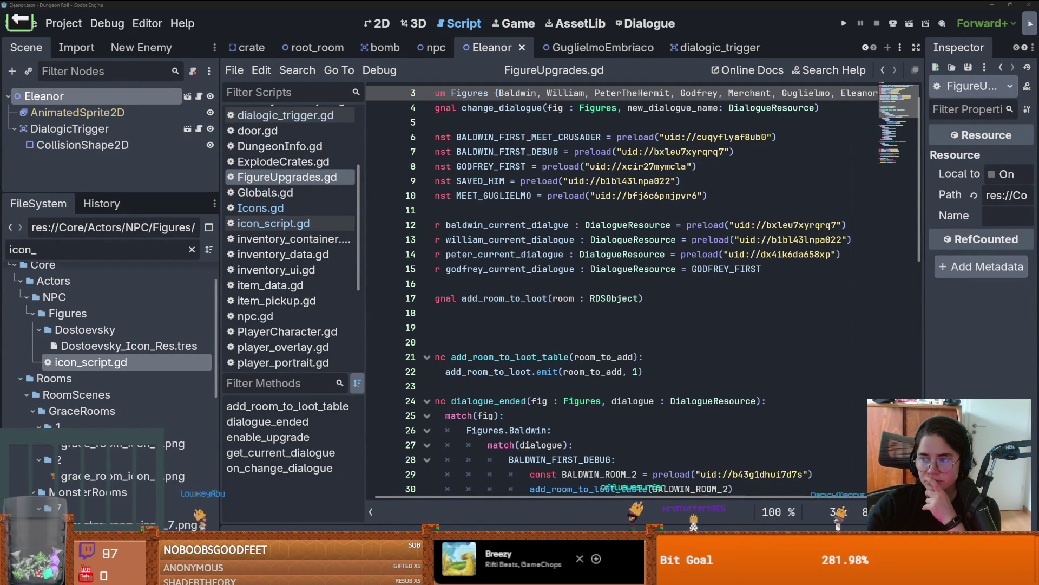
key("alt+Tab")
scroll(295, 220, "down", 10)
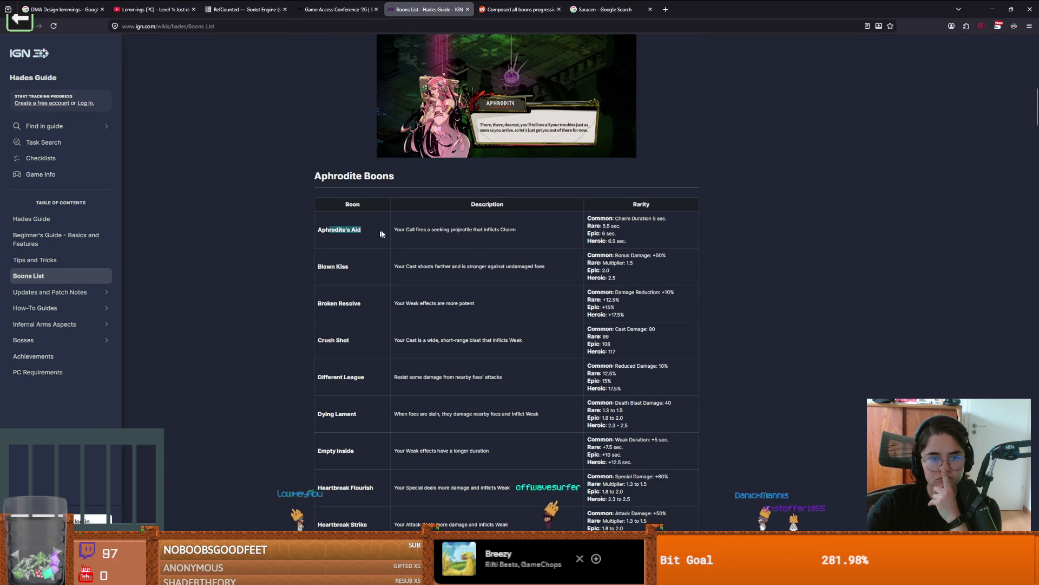
Select the Aphrodite's Aid row text and decline IGN's notification request
left_click_drag(412, 230, 621, 241)
left_click(621, 241)
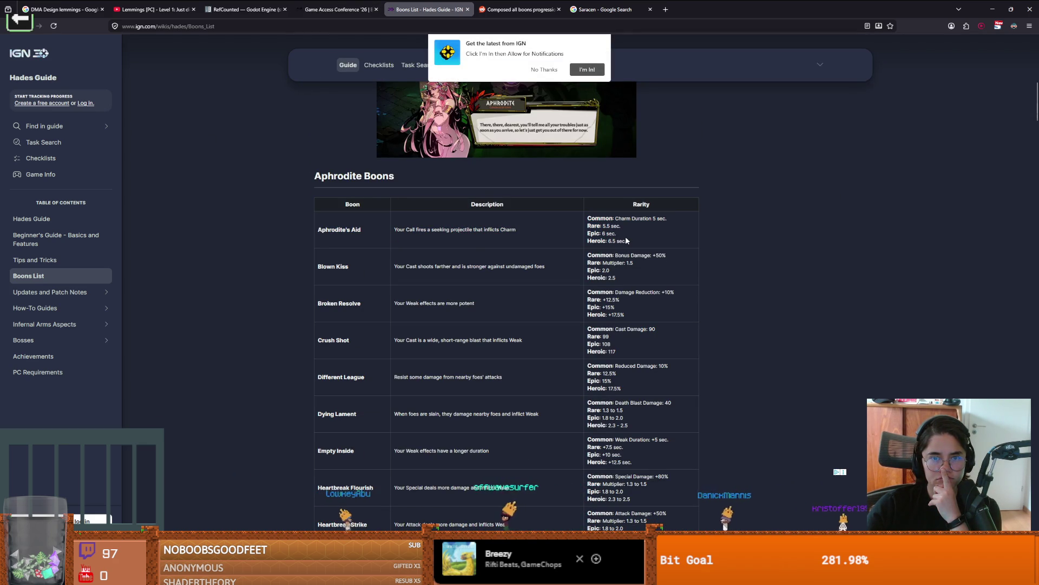
left_click(548, 72)
Scroll through IGN's boons list, then move on to the PSNProfiles boons guide
scroll(495, 270, "down", 2)
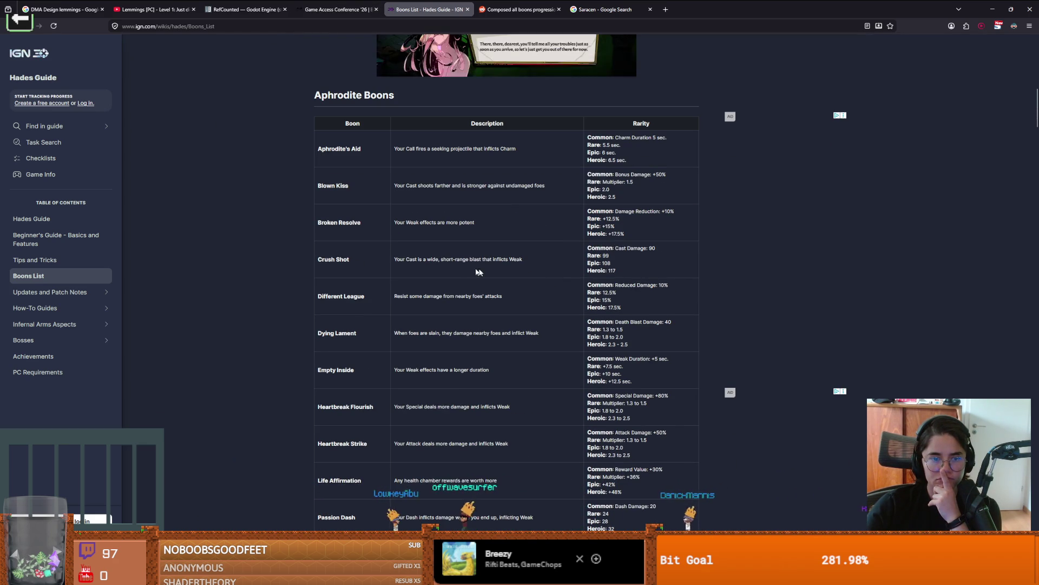
scroll(487, 244, "down", 15)
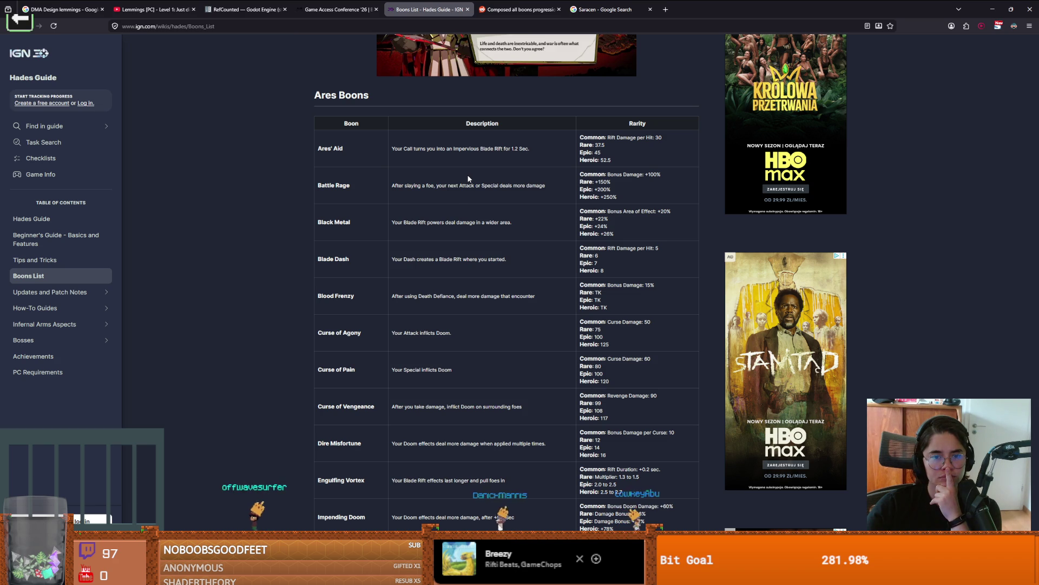
scroll(465, 209, "down", 8)
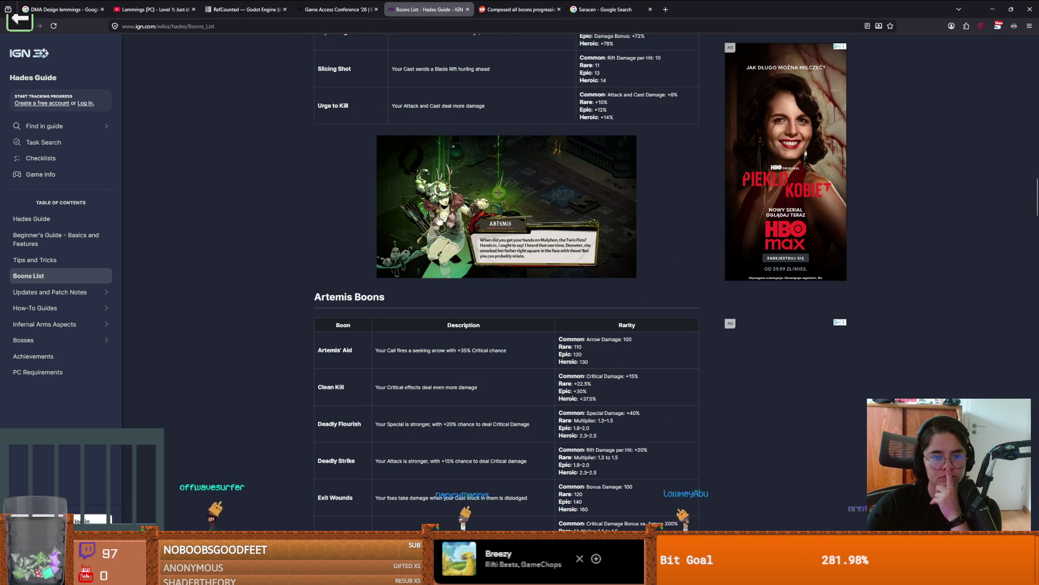
scroll(432, 225, "up", 4)
scroll(431, 223, "up", 15)
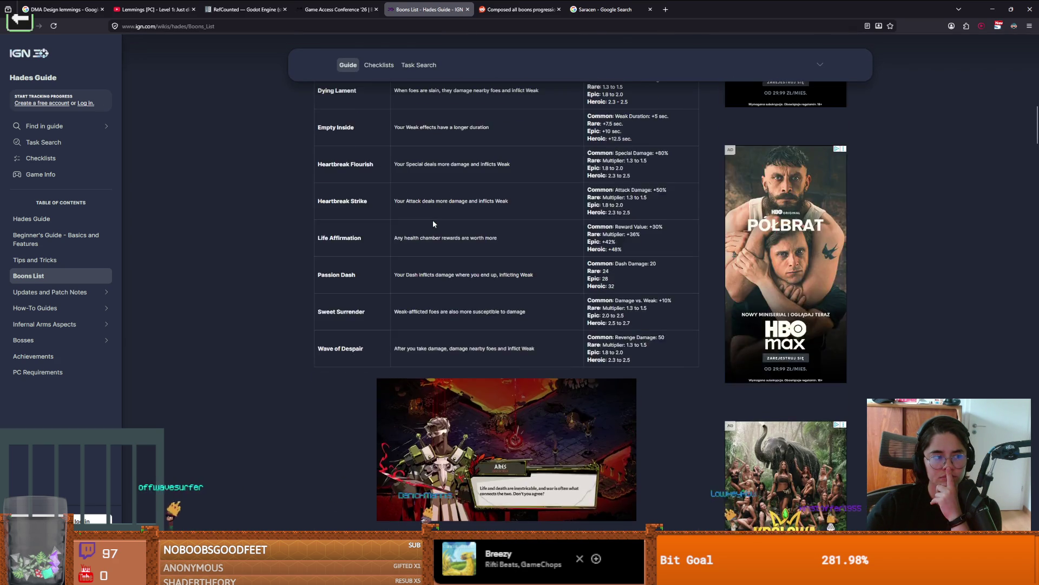
scroll(433, 219, "up", 2)
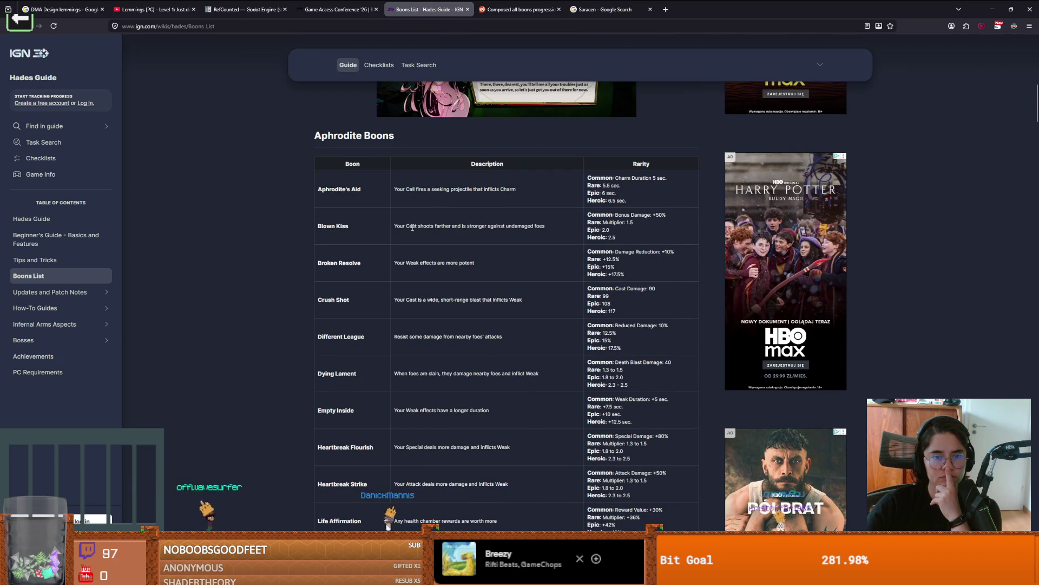
scroll(437, 241, "up", 10)
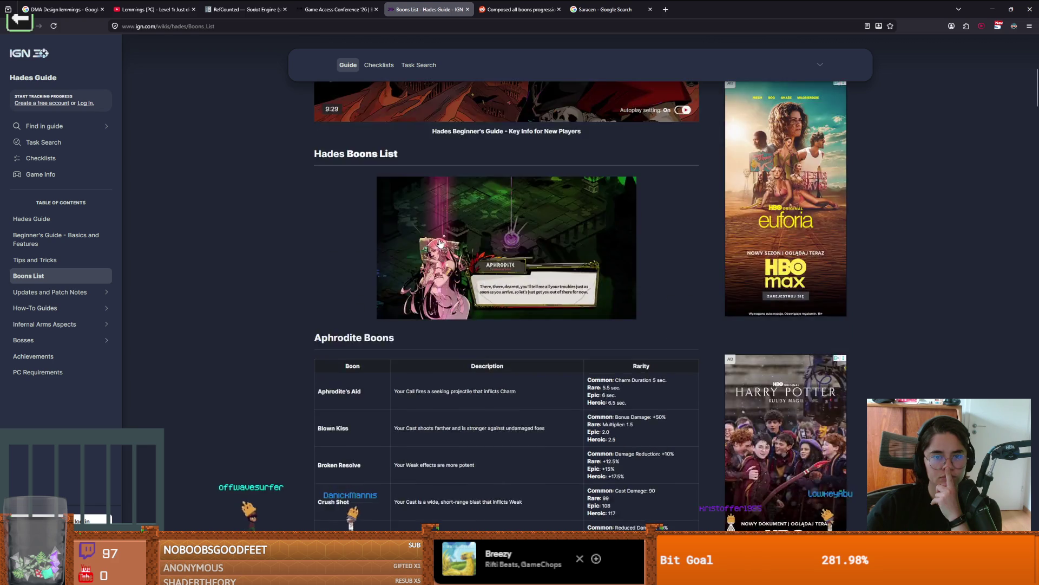
scroll(440, 240, "up", 3)
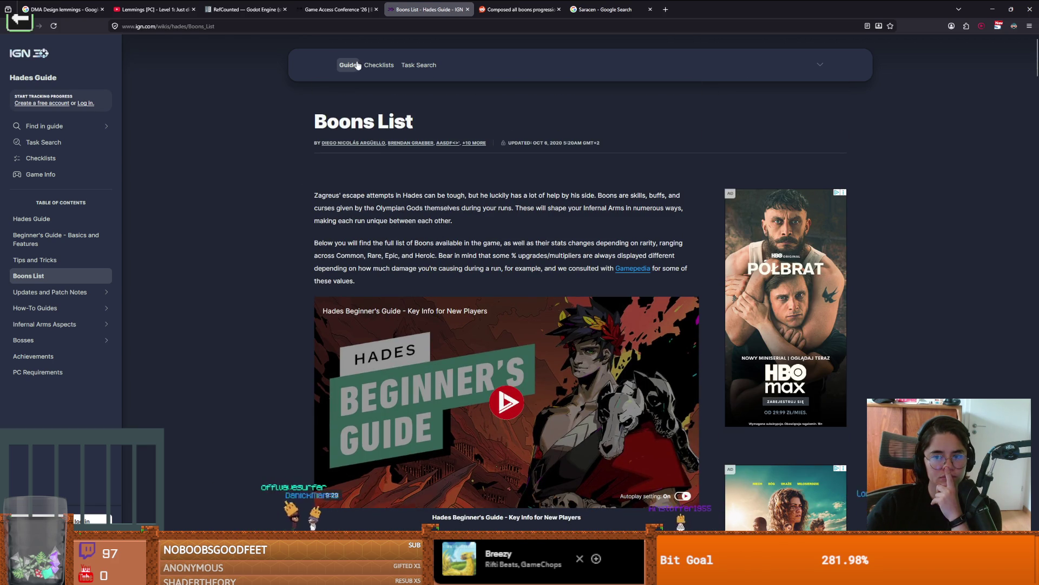
key("alt+Tab")
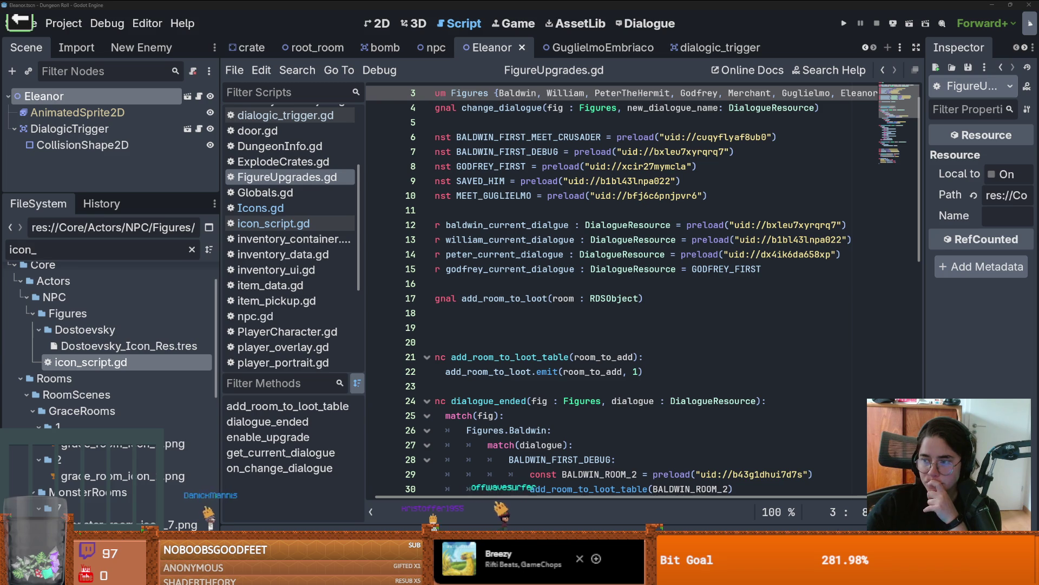
key("alt+Tab")
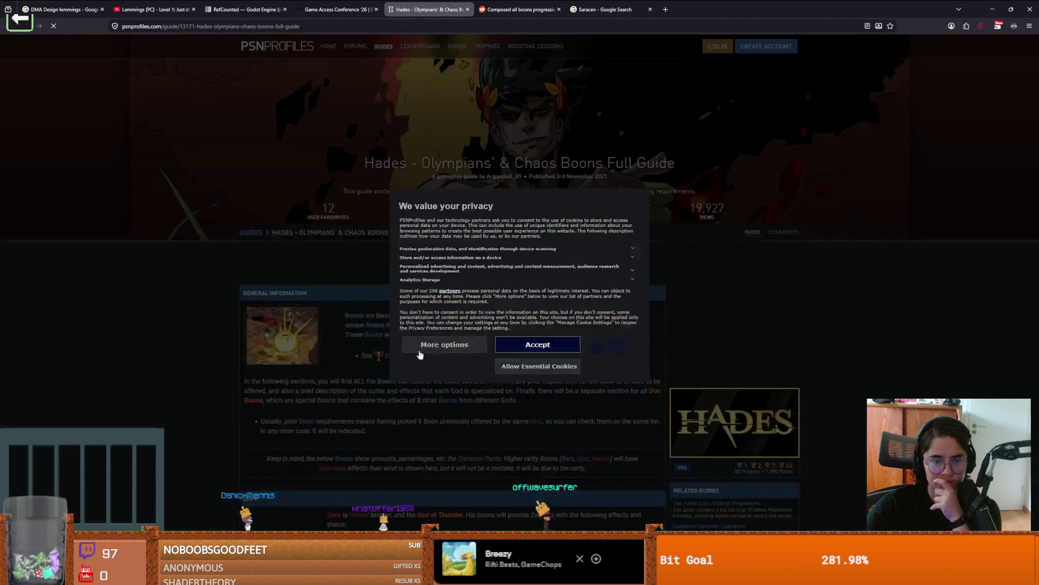
Reject all optional cookies in PSNProfiles' privacy settings
left_click(523, 366)
scroll(541, 385, "down", 3)
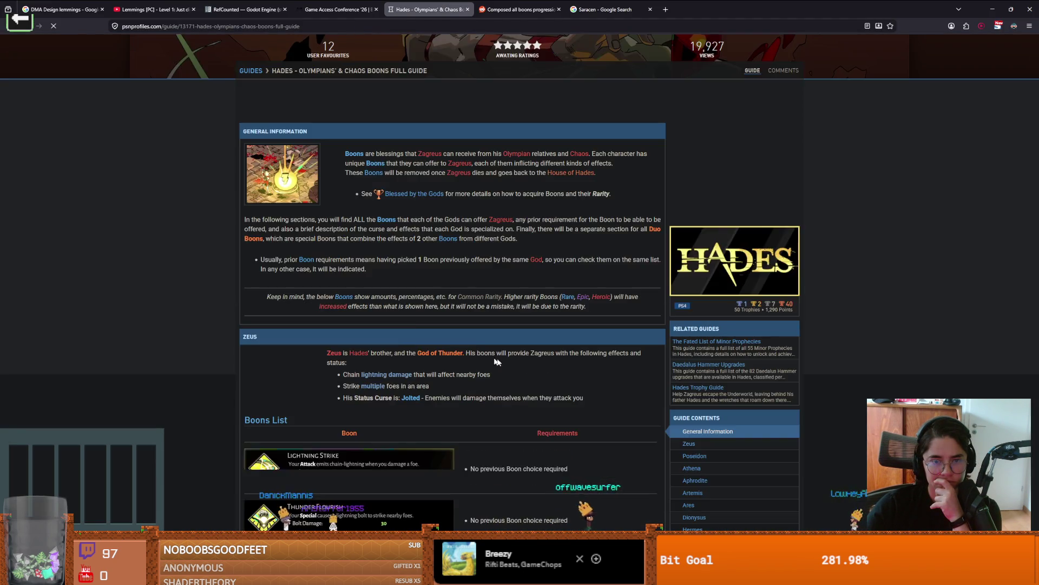
left_click(566, 398)
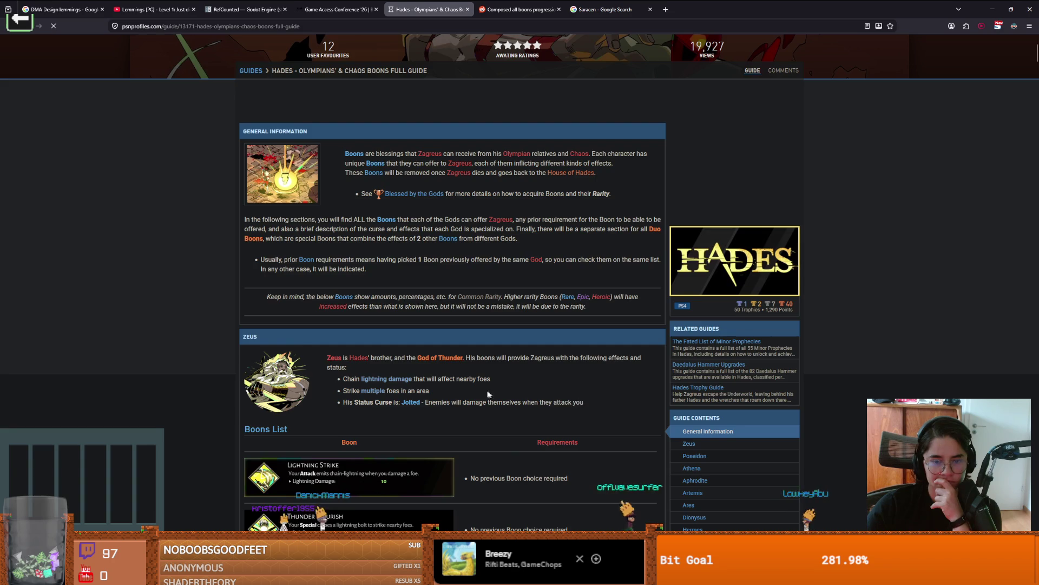
Scroll the guide down from the Zeus boons to the Poseidon boons
scroll(475, 385, "down", 4)
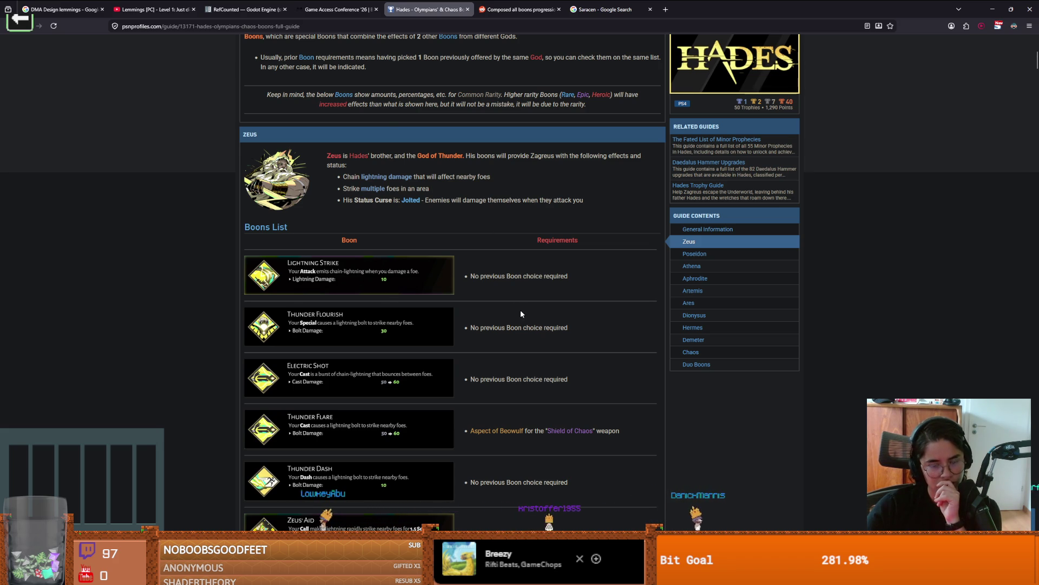
scroll(521, 311, "down", 5)
scroll(520, 314, "down", 15)
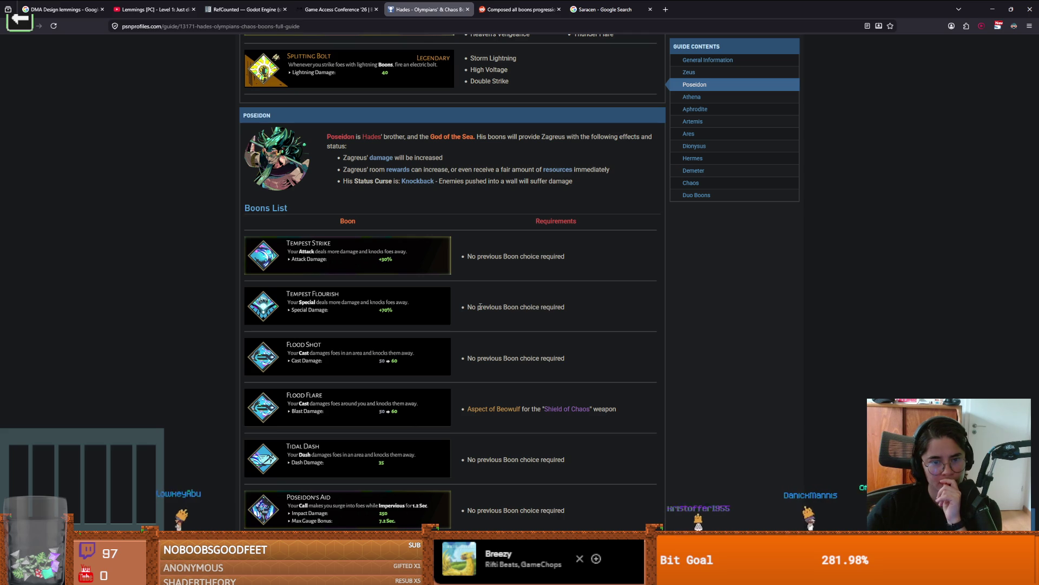
scroll(413, 309, "down", 15)
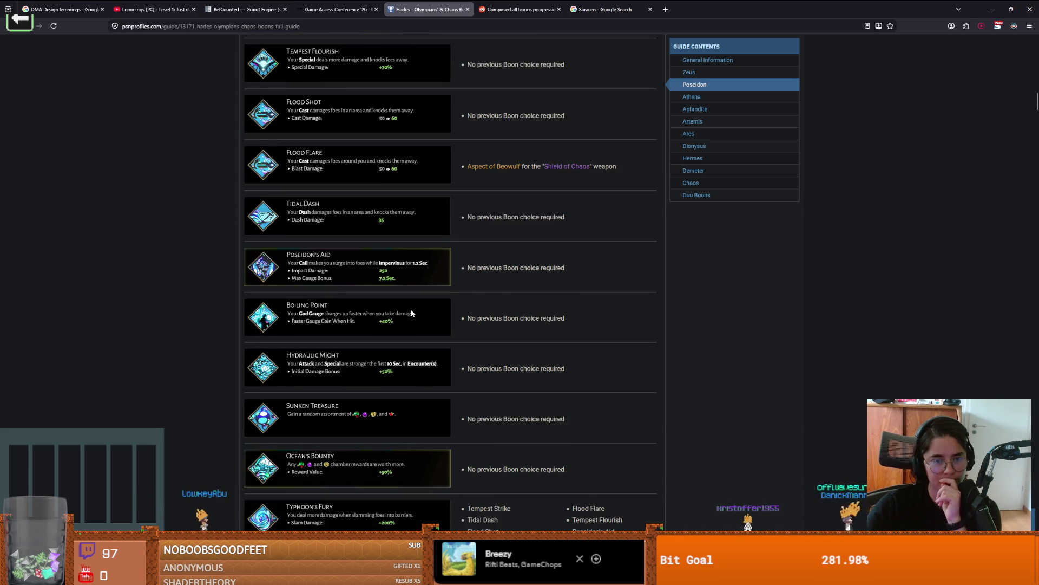
scroll(413, 310, "down", 3)
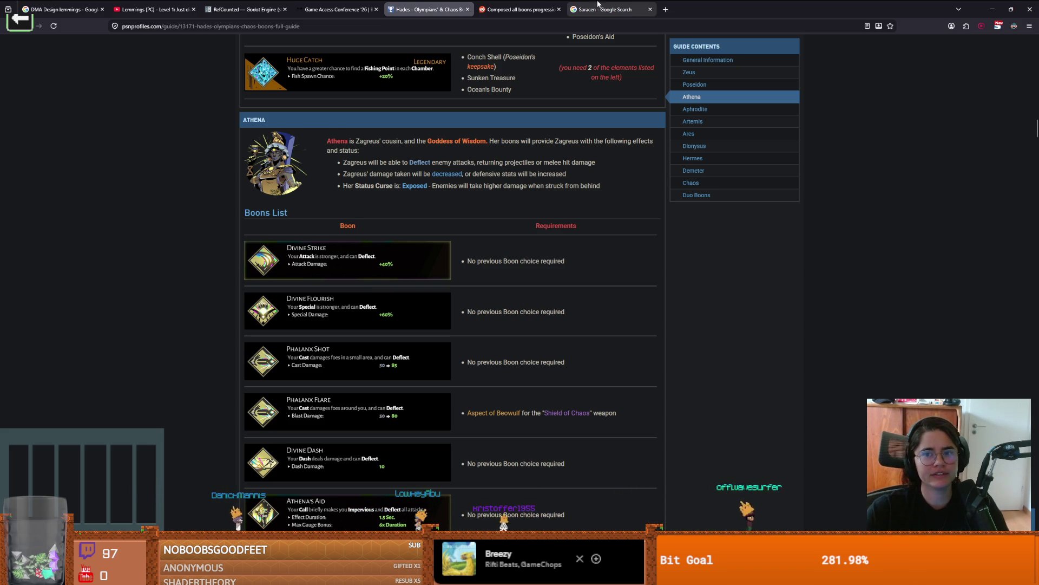
Back in Godot, place the caret on FigureUpgrades.gd's SAVED_HIM line and save
key("alt+Tab")
left_click(564, 181)
key("ctrl+s")
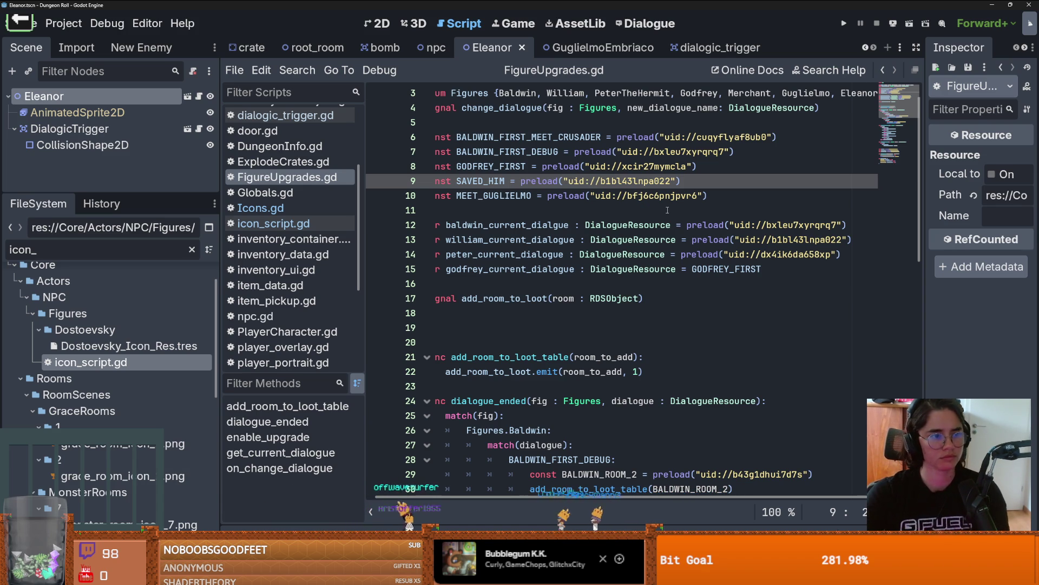
Delete the extra blank lines above add_room_to_loot_table and save the script
left_click(476, 313)
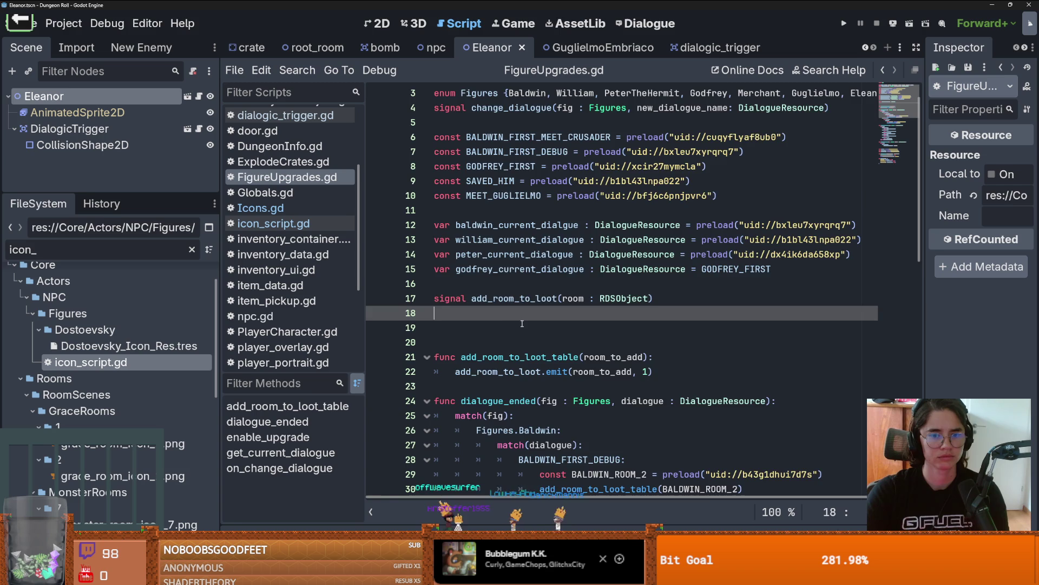
scroll(476, 313, "down", 1)
left_click(460, 297)
key("BackSpace")
key("BackSpace")
key("ctrl+s")
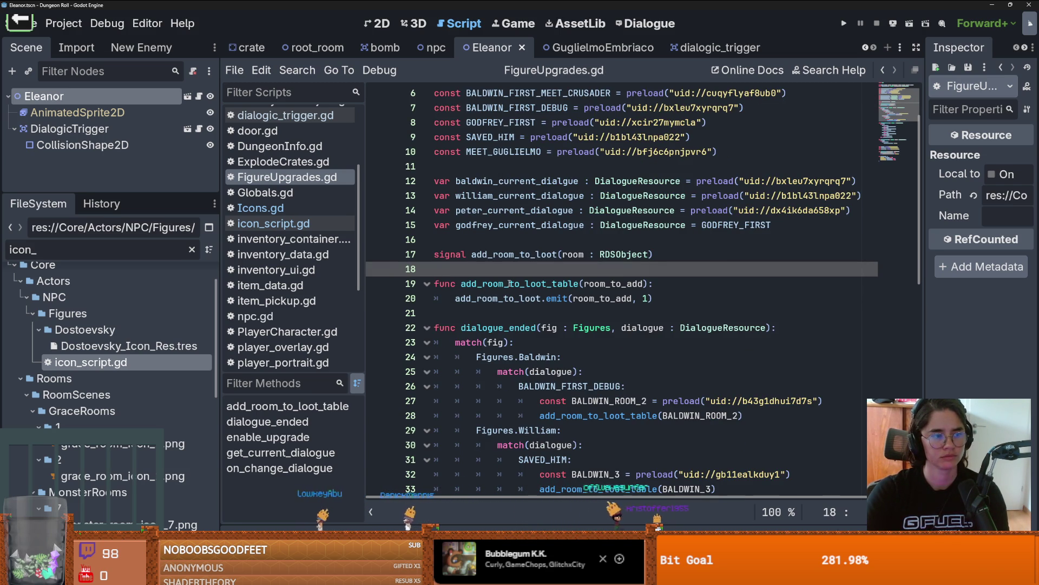
Put the caret on the blank line after BALDWIN_3 and save again
scroll(590, 283, "down", 3)
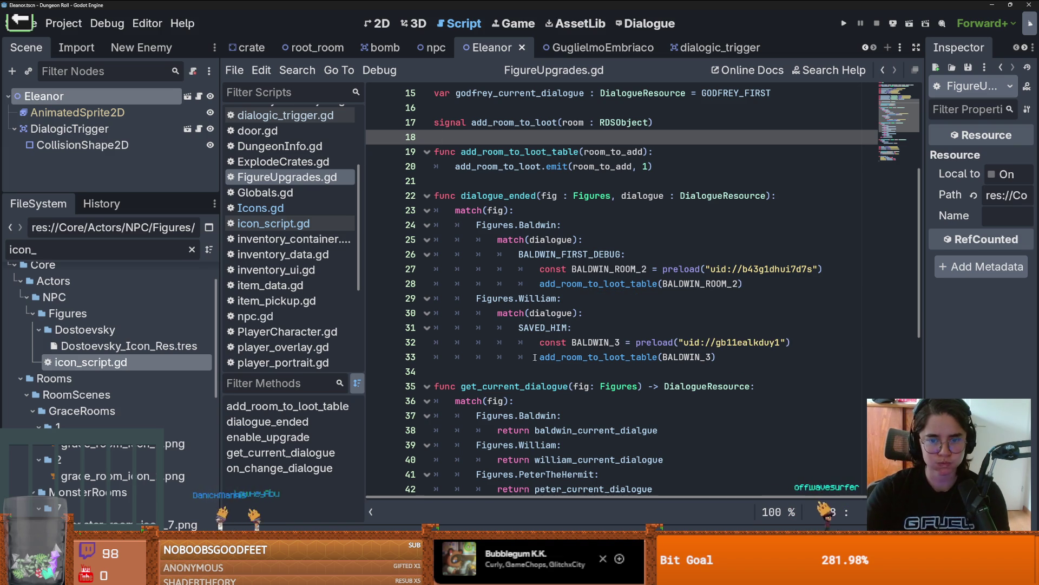
left_click(503, 371)
key("ctrl+s")
Review the Figures.Baldwin match(dialogue) cases, then show Eleanor's scene in 2D
scroll(502, 344, "down", 2)
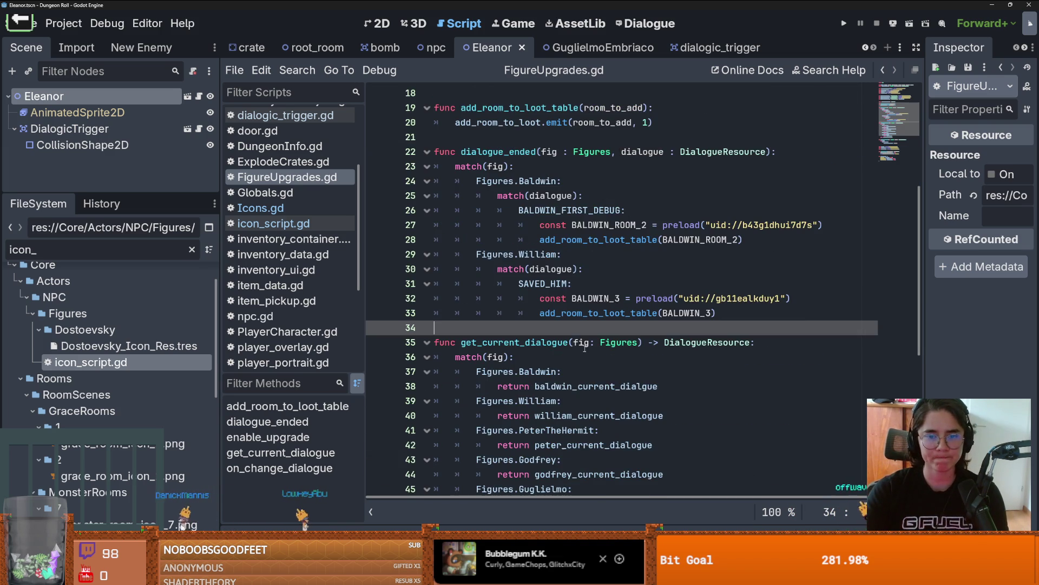
scroll(548, 329, "up", 6)
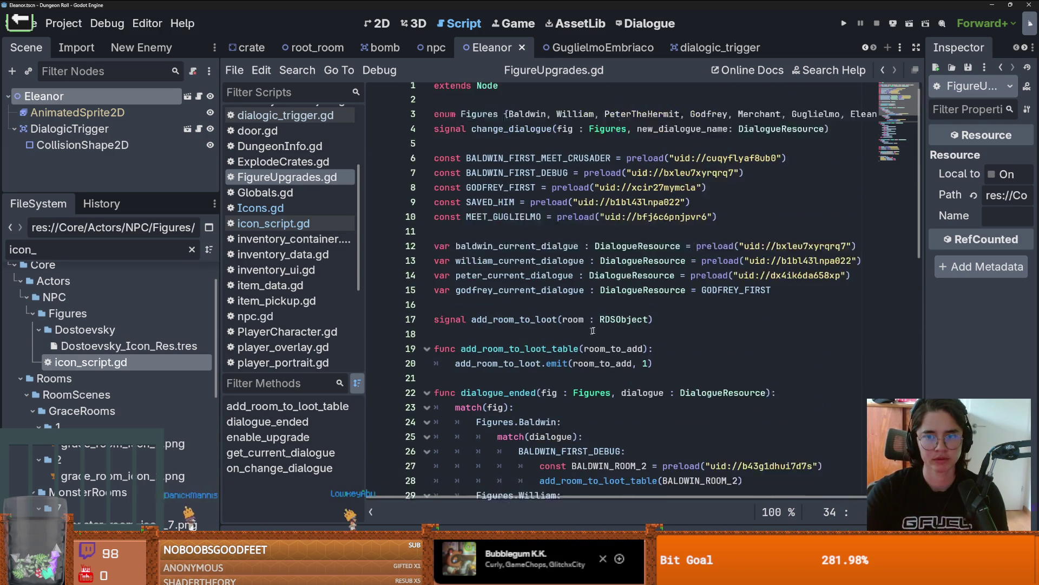
scroll(785, 172, "down", 3)
scroll(785, 173, "down", 3)
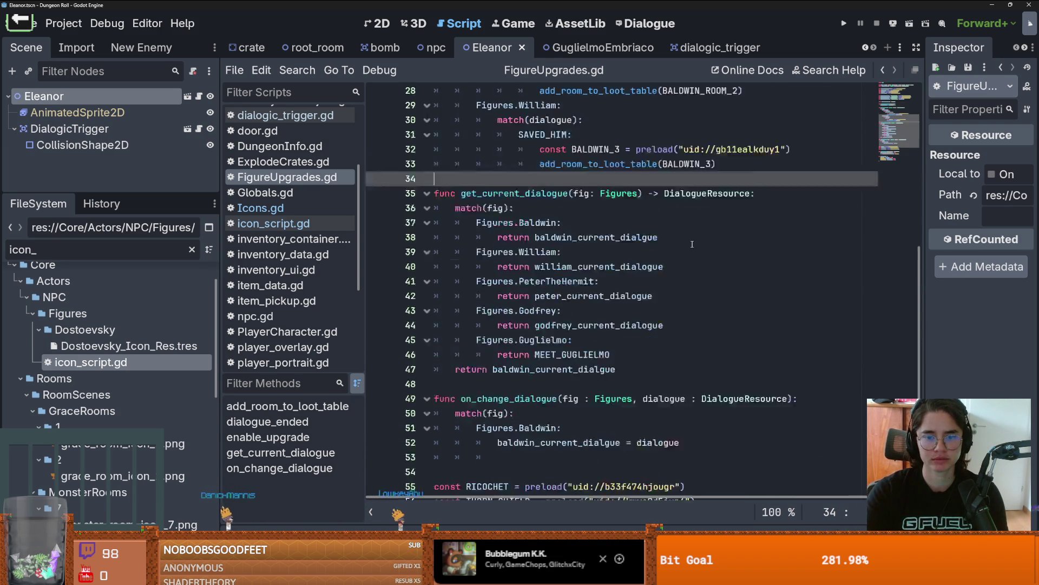
scroll(692, 244, "up", 2)
left_click(692, 244)
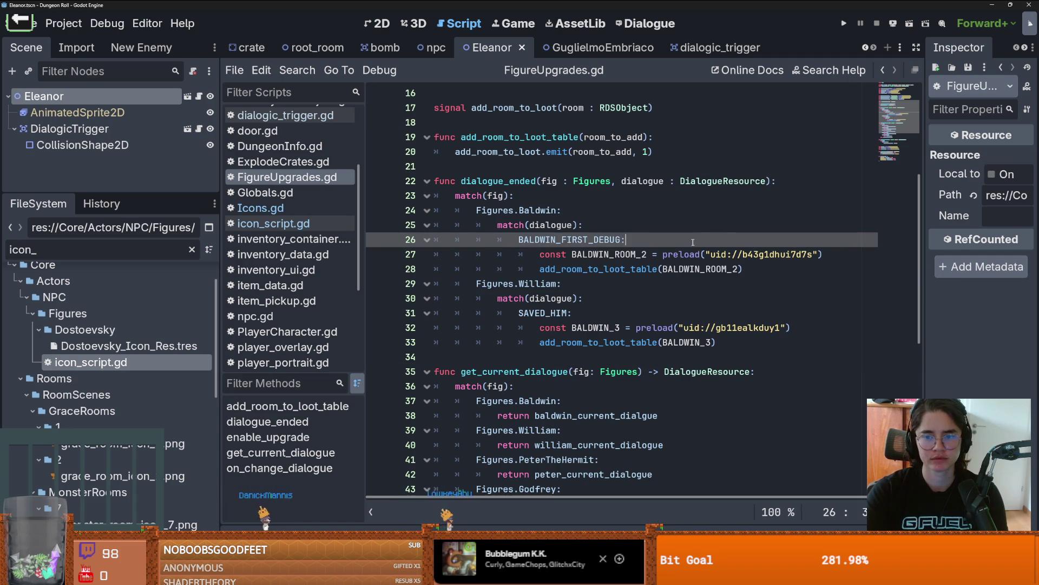
left_click(670, 228)
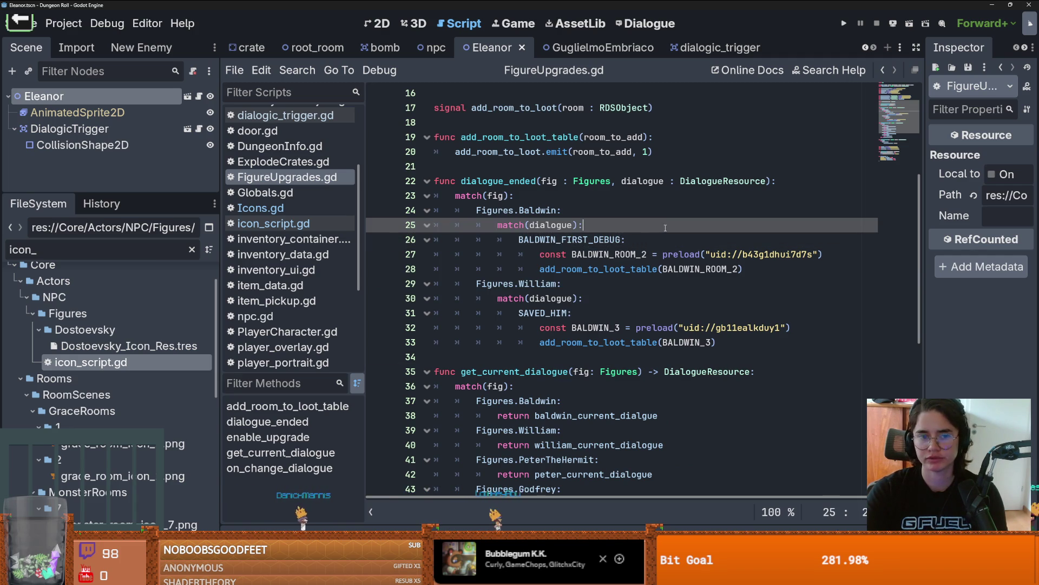
left_click(615, 207)
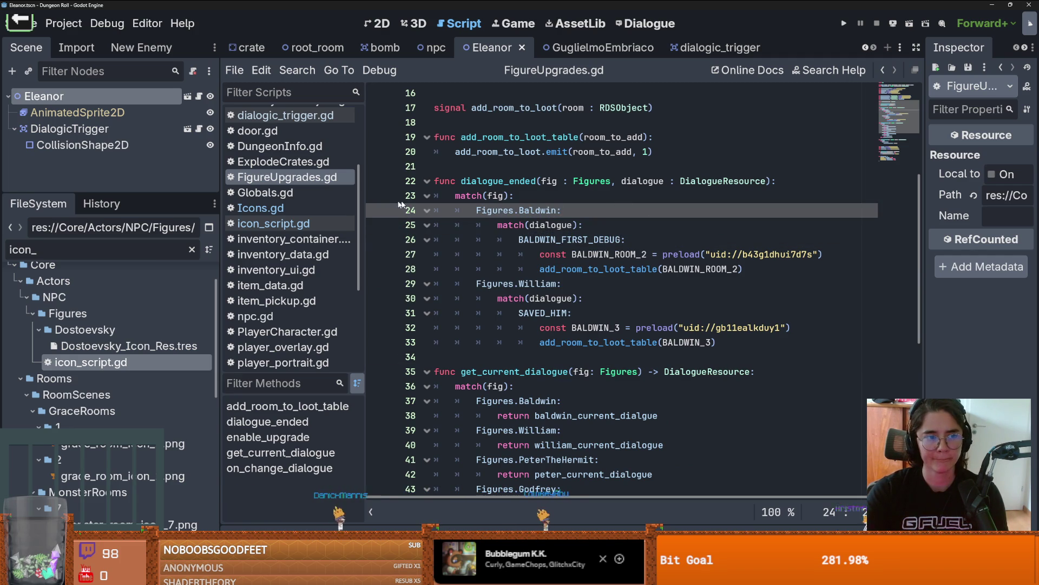
mouse_move(152, 194)
left_mouse_down()
mouse_move(152, 236)
mouse_move(152, 194)
left_mouse_up()
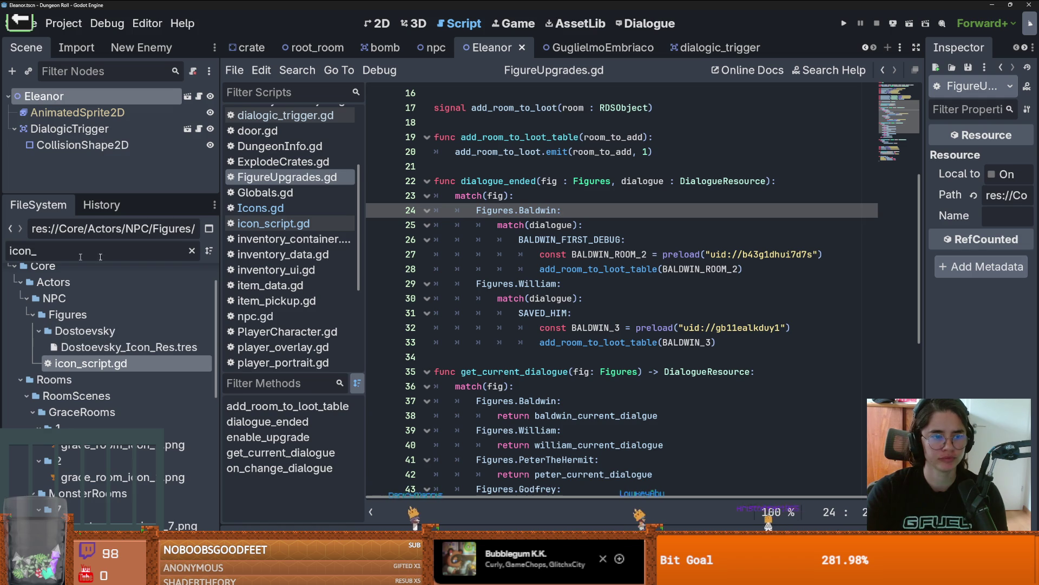
left_click(377, 23)
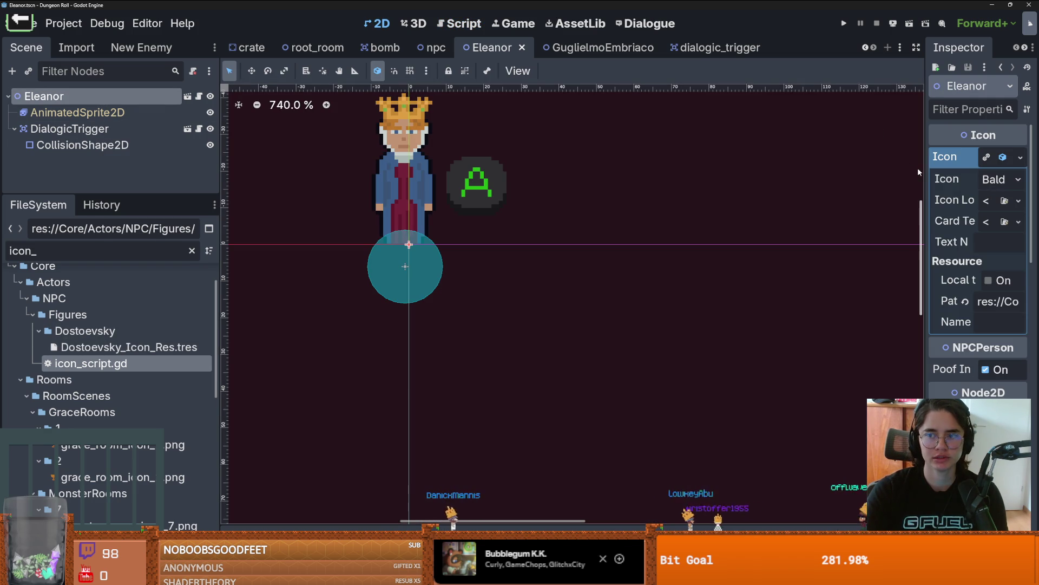
Widen the Inspector, check Eleanor's icon resource, and save the Eleanor scene
left_click_drag(925, 170, 657, 170)
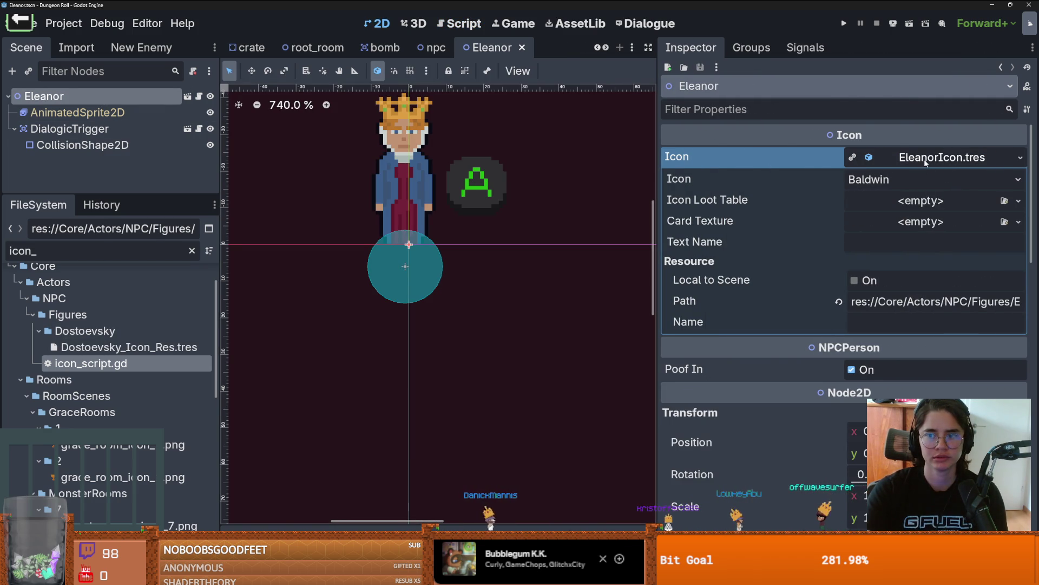
left_click(931, 179)
left_click(893, 158)
key("ctrl+s")
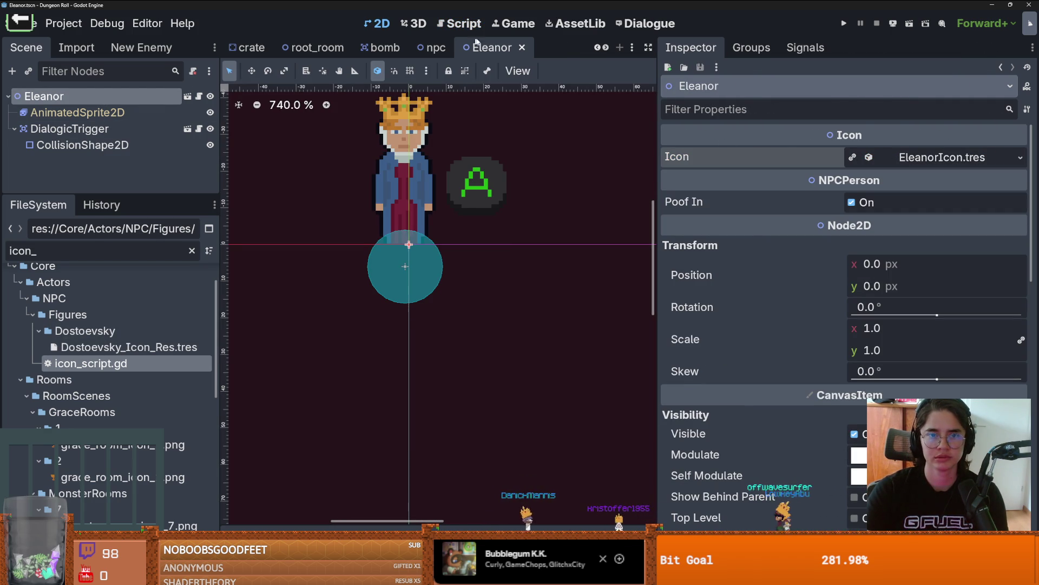
Close all open scenes and all open scripts
right_click(498, 48)
left_click(547, 244)
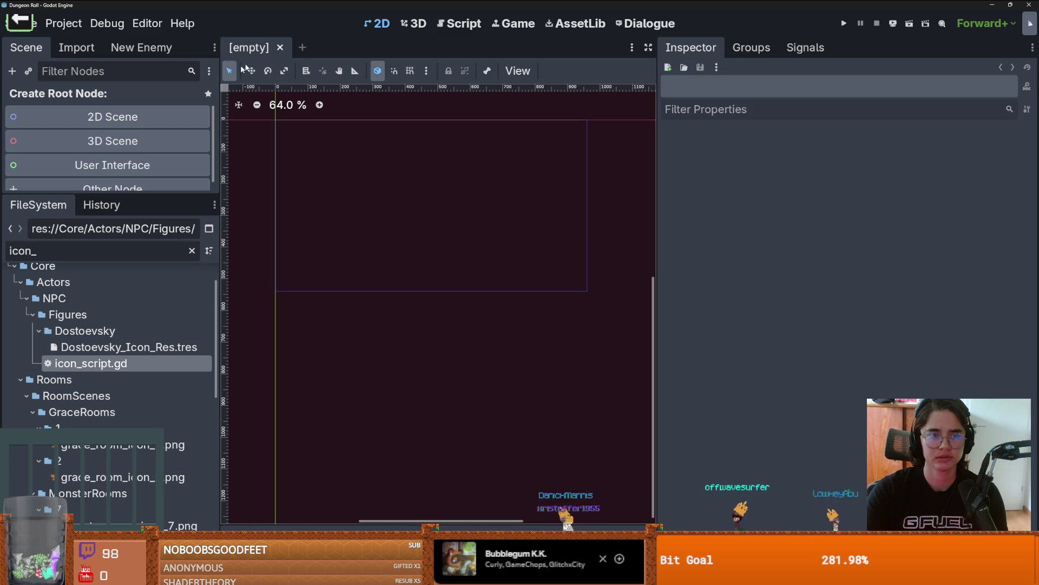
left_click(462, 27)
right_click(264, 135)
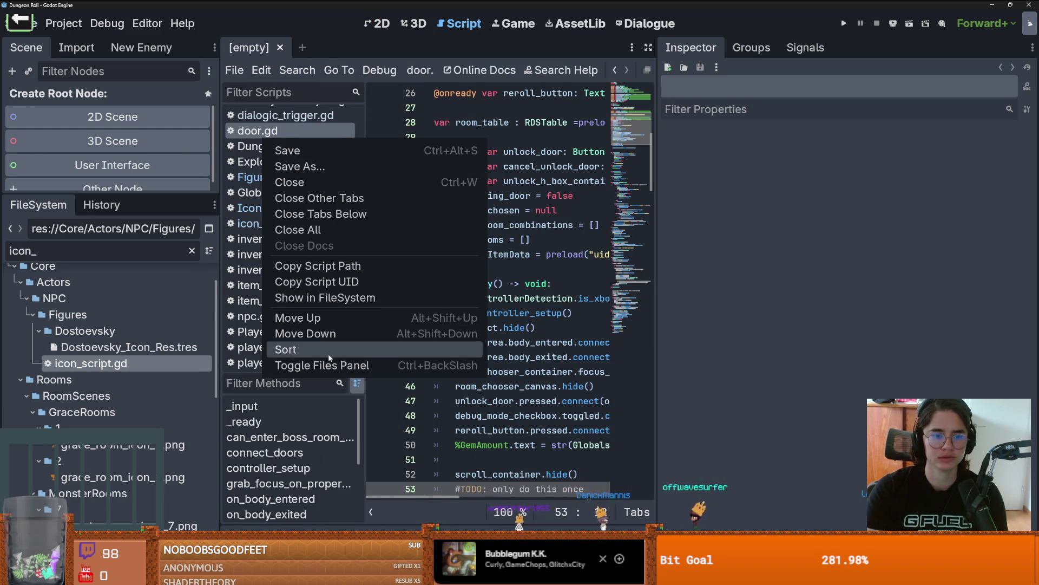
left_click(355, 228)
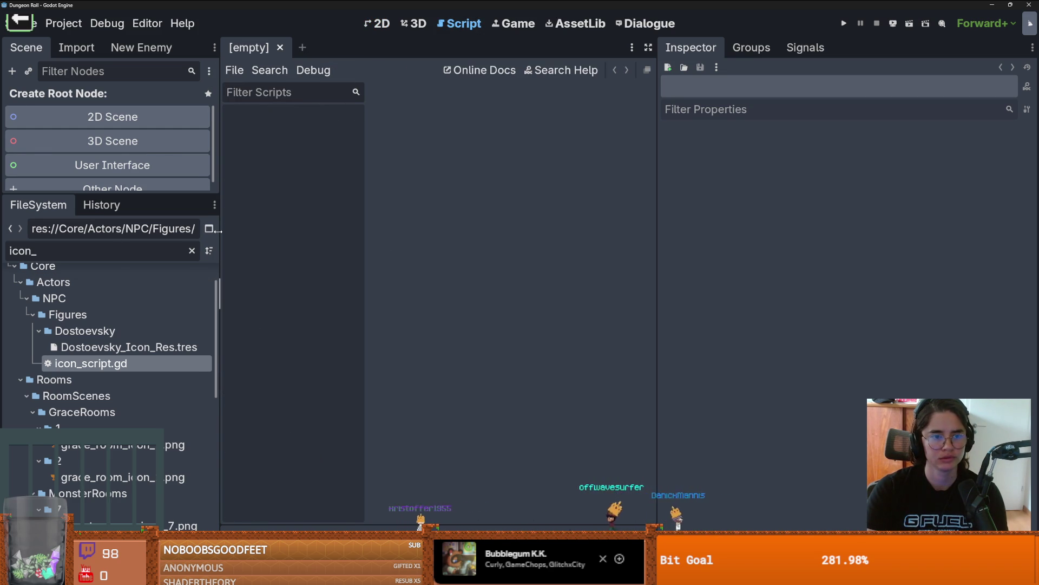
Filter FileSystem for 'elea', reopen Eleanor.tscn and confirm its Icon is still Baldwin
left_click_drag(218, 230, 282, 231)
key("BackSpace")
key("BackSpace")
key("BackSpace")
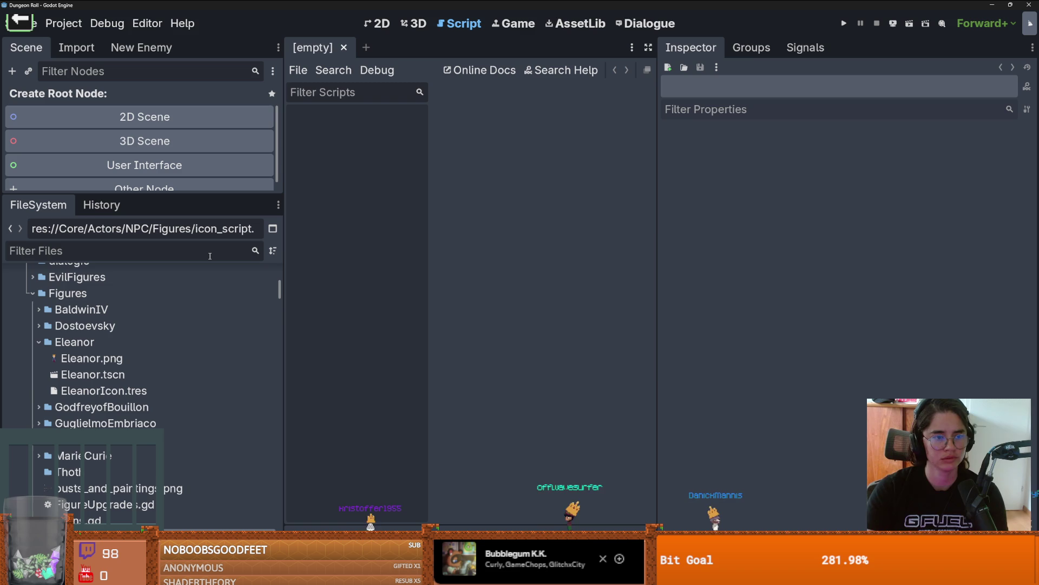
type("elea")
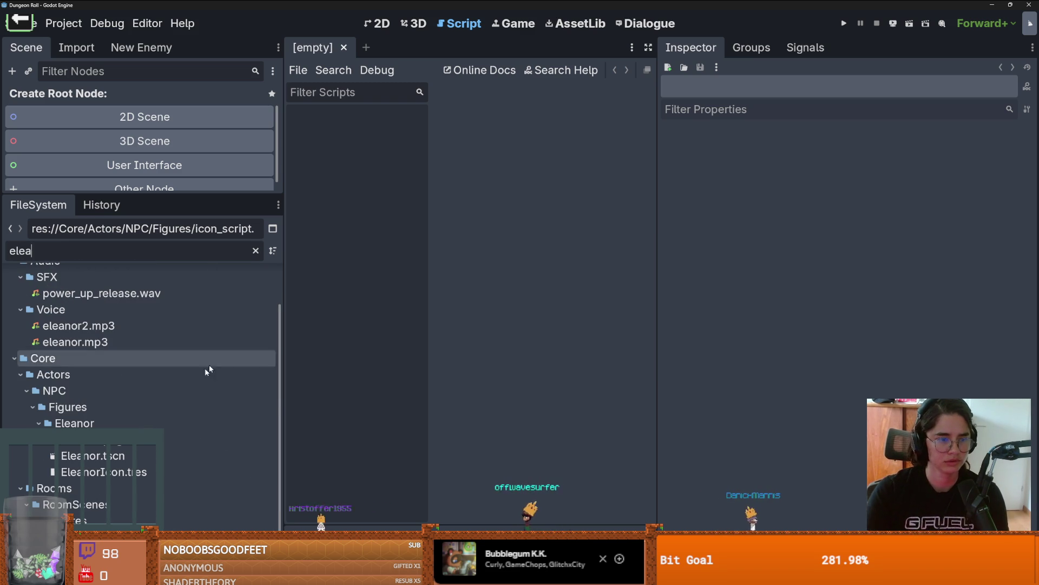
double_click(129, 457)
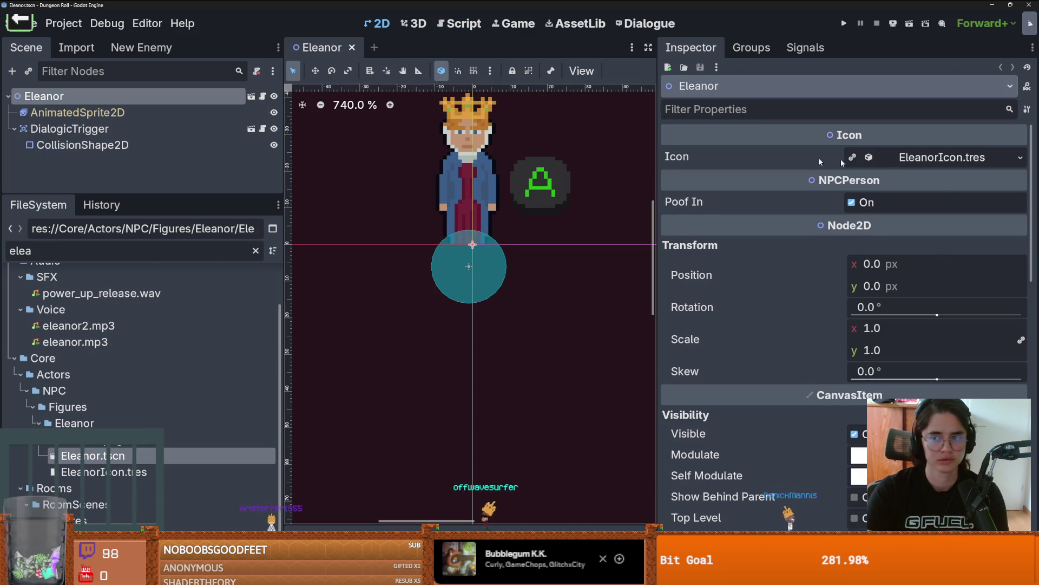
left_click(898, 158)
left_click(921, 179)
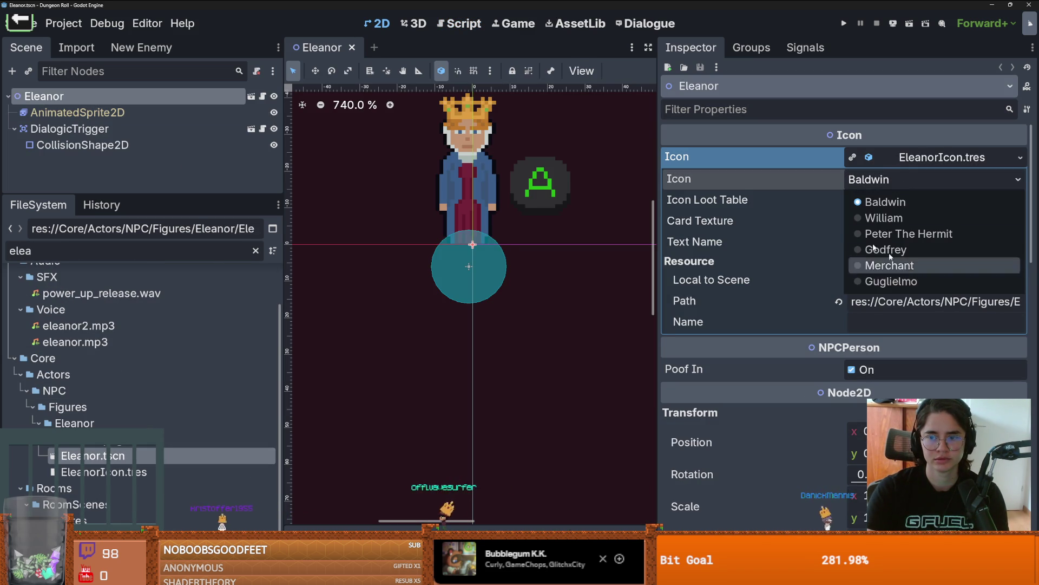
key("Escape")
left_click(60, 23)
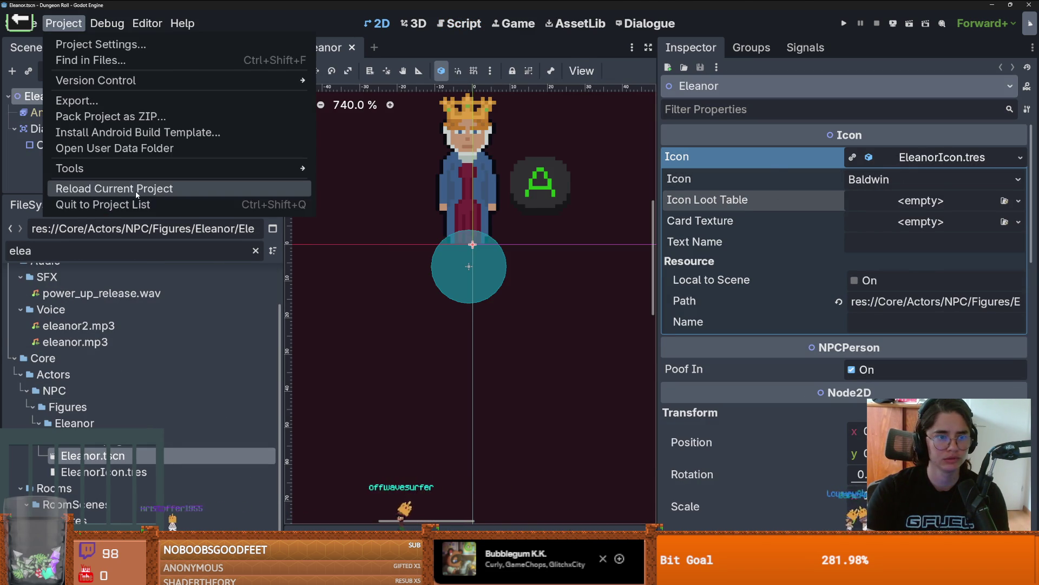
Reload the project, set EleanorIcon's Icon to Eleanor, and save the scene
left_click(114, 187)
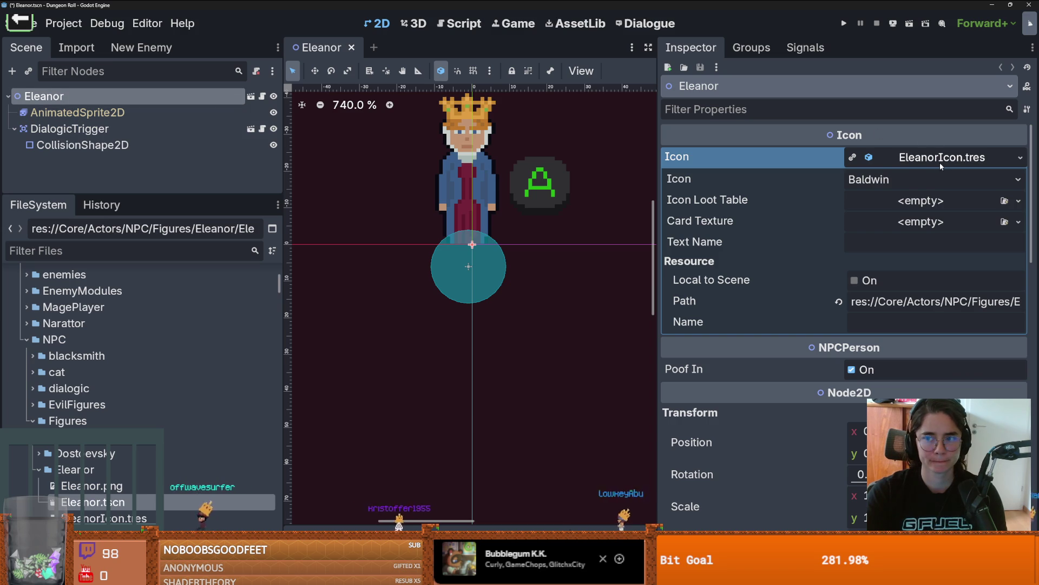
left_click(937, 179)
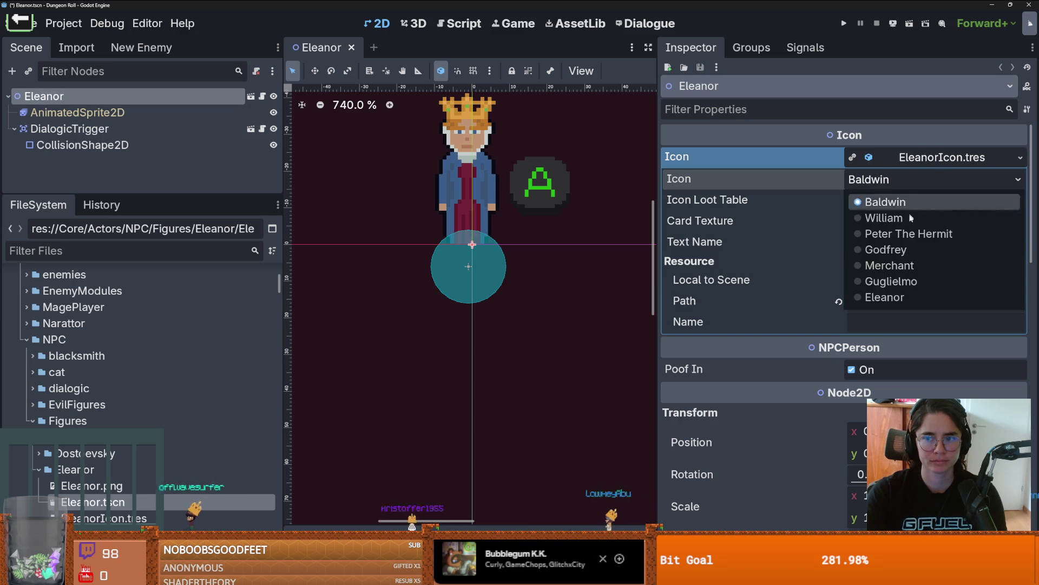
left_click(900, 293)
key("ctrl+s")
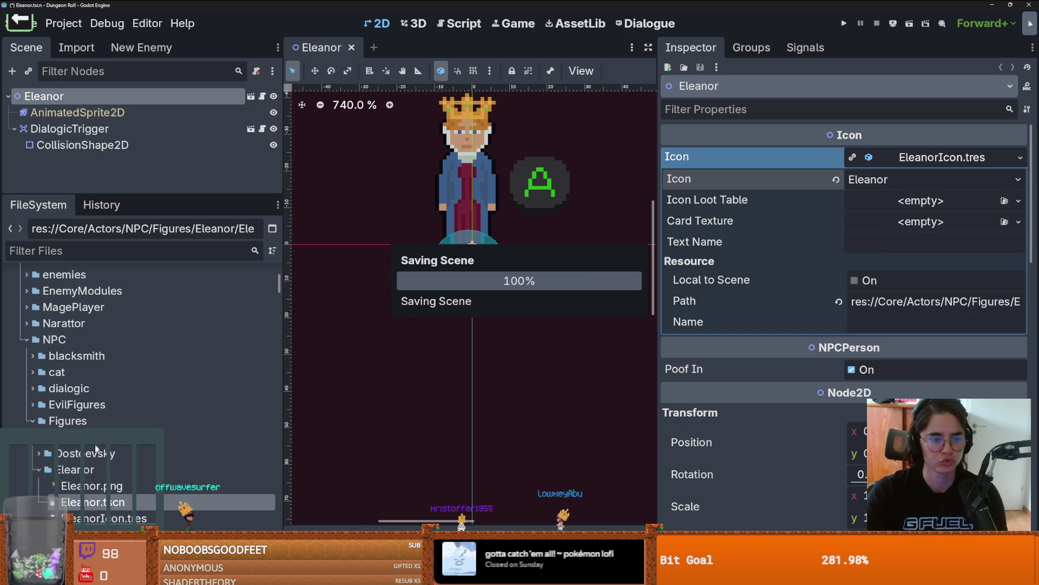
left_click(76, 469)
In the Eleanor folder, create a new resource of type RDSTable via an 'RDS' search
right_click(75, 469)
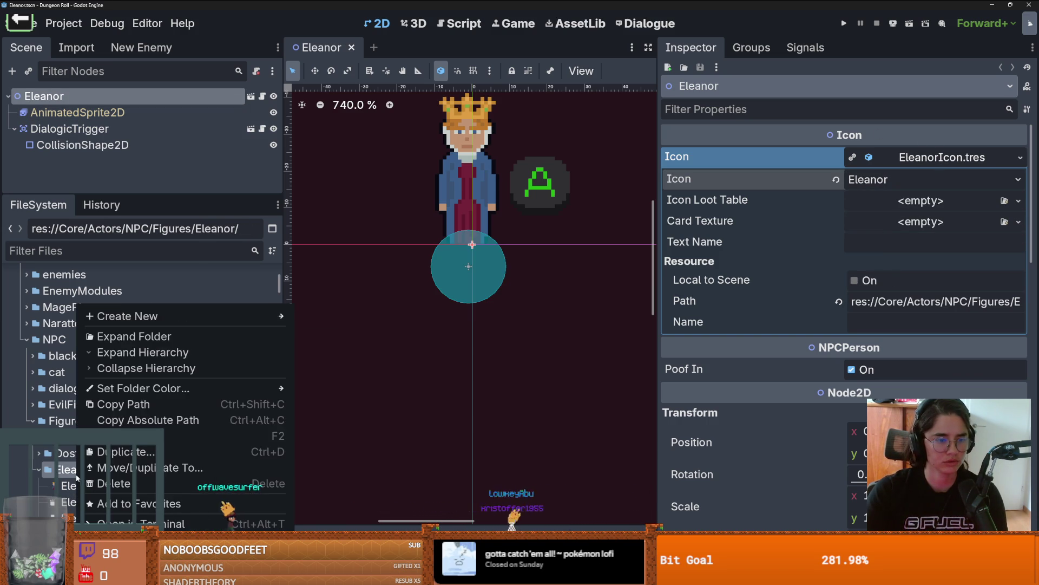
mouse_move(182, 317)
left_click(344, 362)
type("Loot")
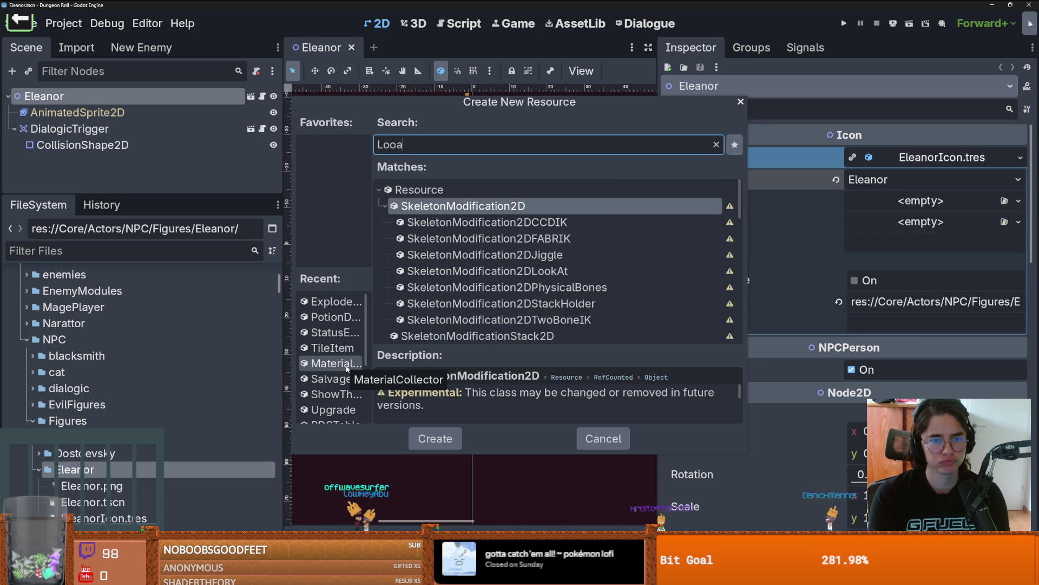
type("R")
key("Home")
key("Delete")
key("Delete")
key("Delete")
type("DS")
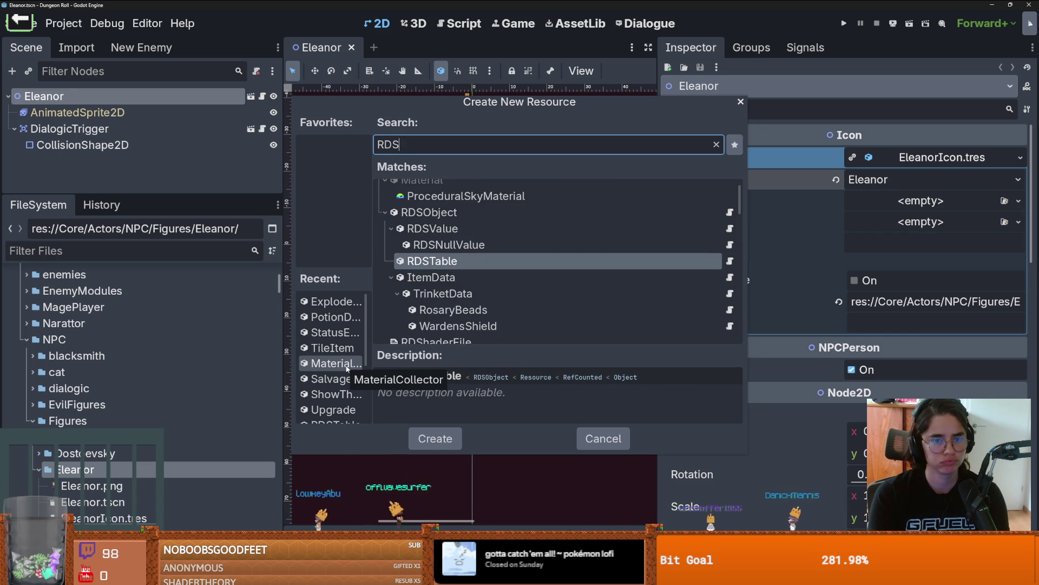
double_click(405, 268)
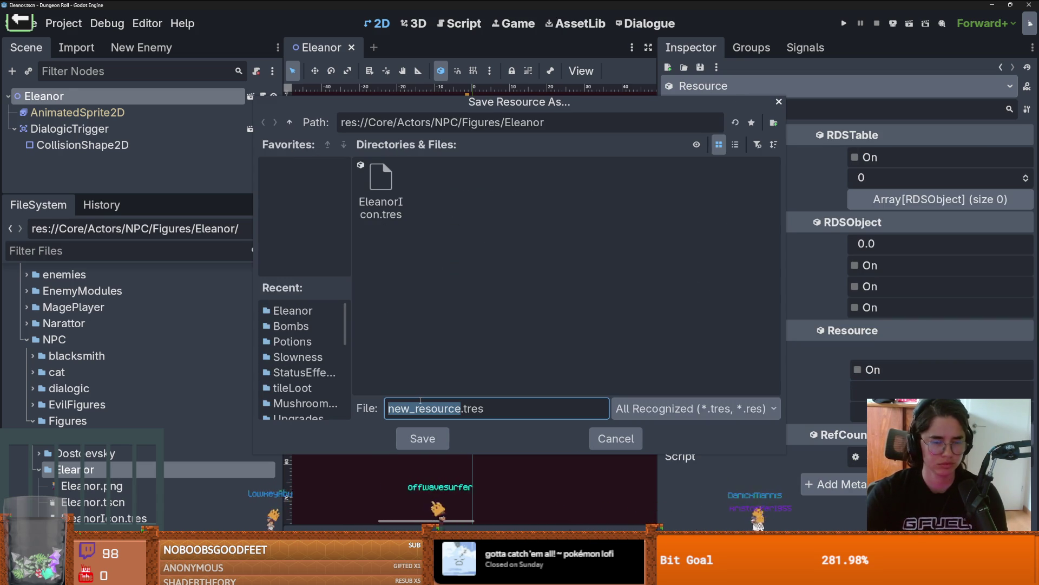
Name the new resource EleanorUpgradeTable.tres and save it
type("Elanor")
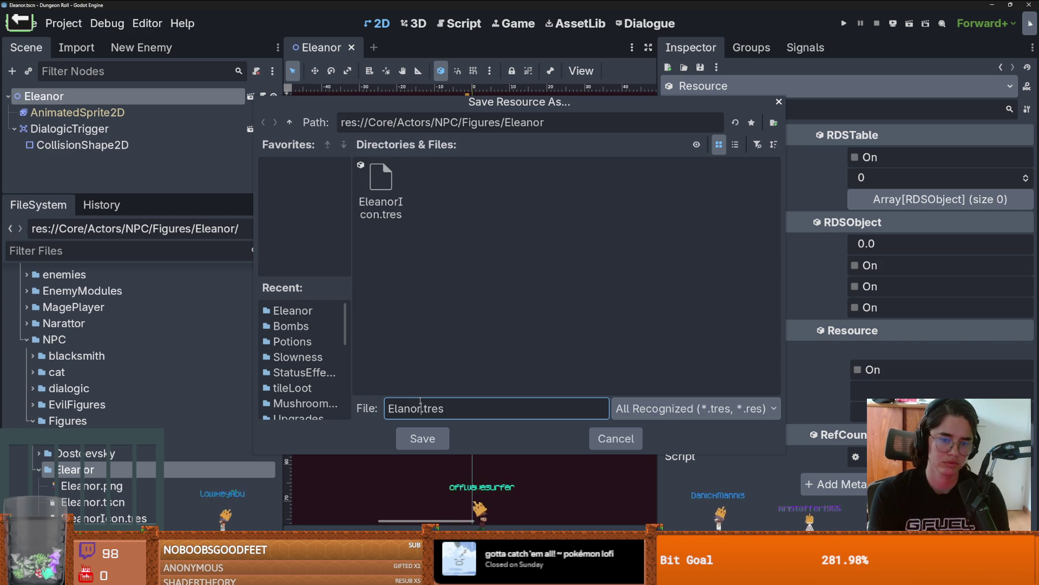
key("BackSpace")
key("BackSpace")
key("BackSpace")
type("eanor")
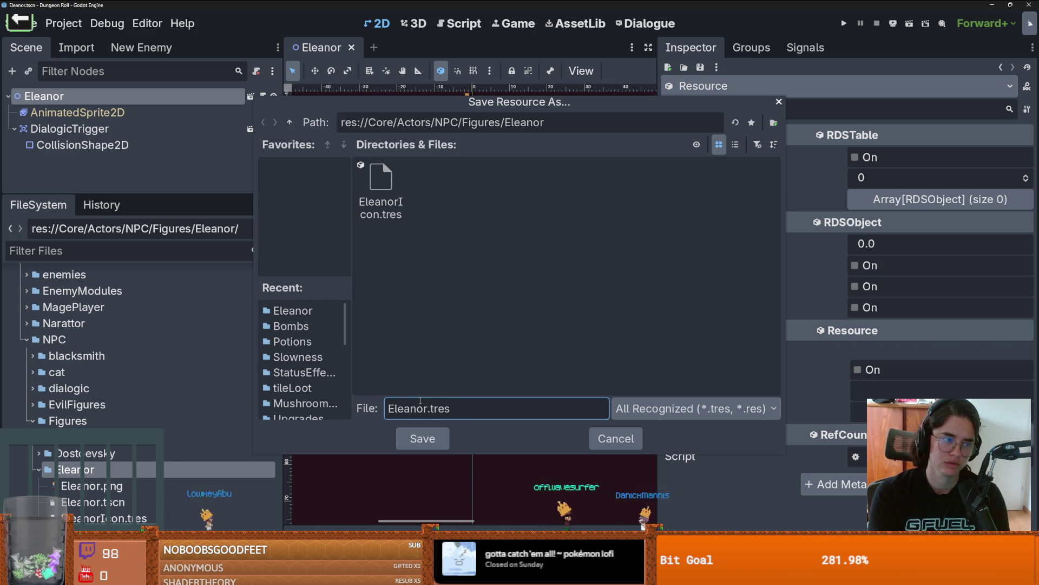
type("UpfradeT")
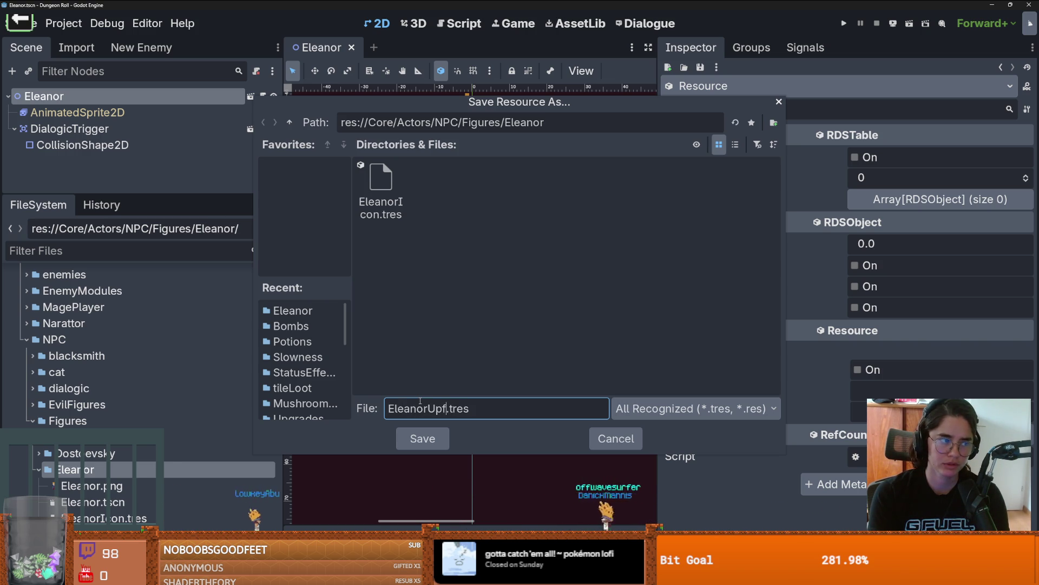
key("BackSpace")
key("BackSpace")
key("BackSpace")
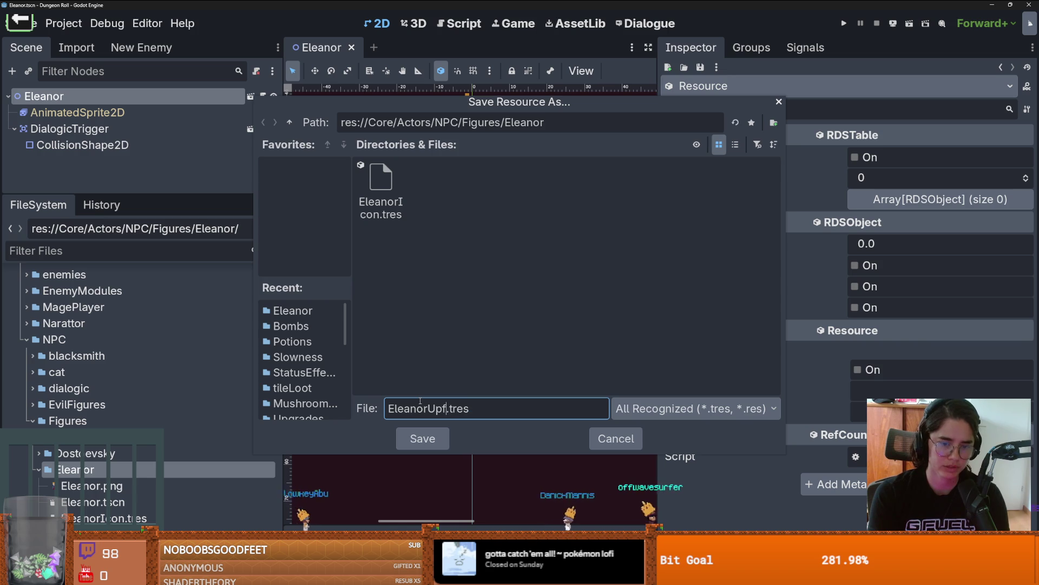
type("gradeTable")
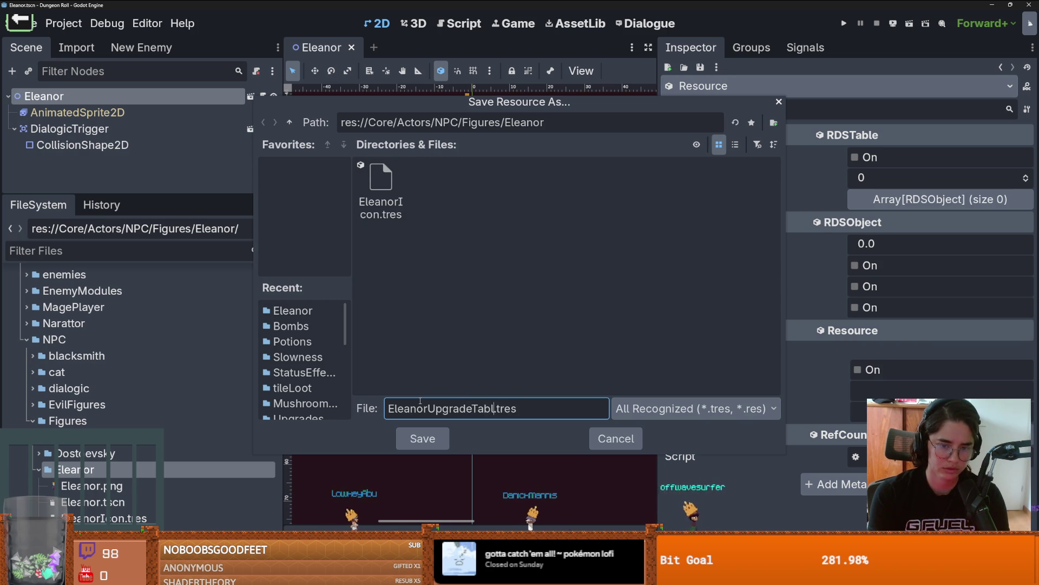
key("Return")
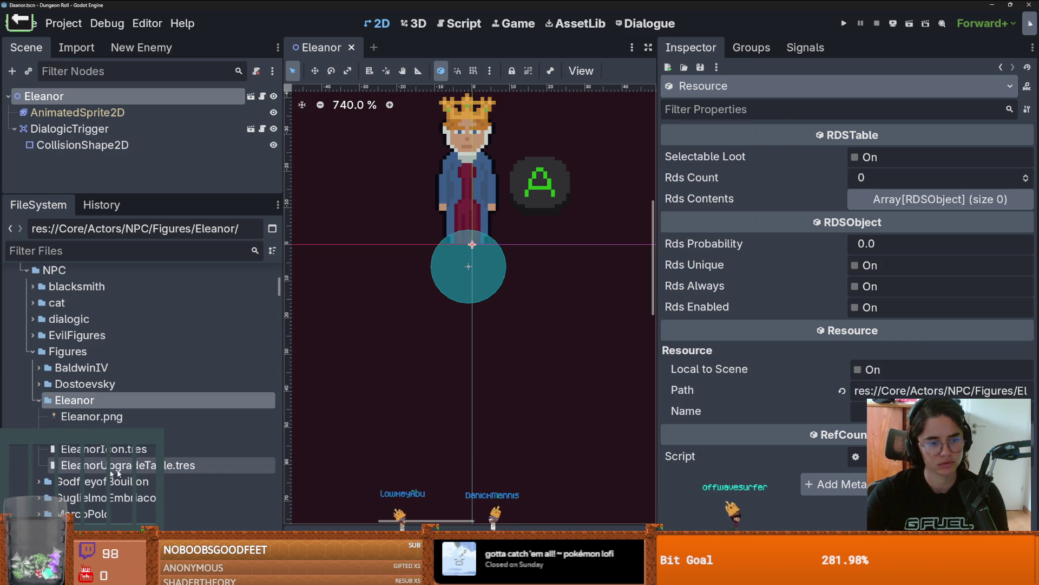
Set Rds Count to 3 and open BaldwinUpgradeTable.tres for comparison
left_click(897, 181)
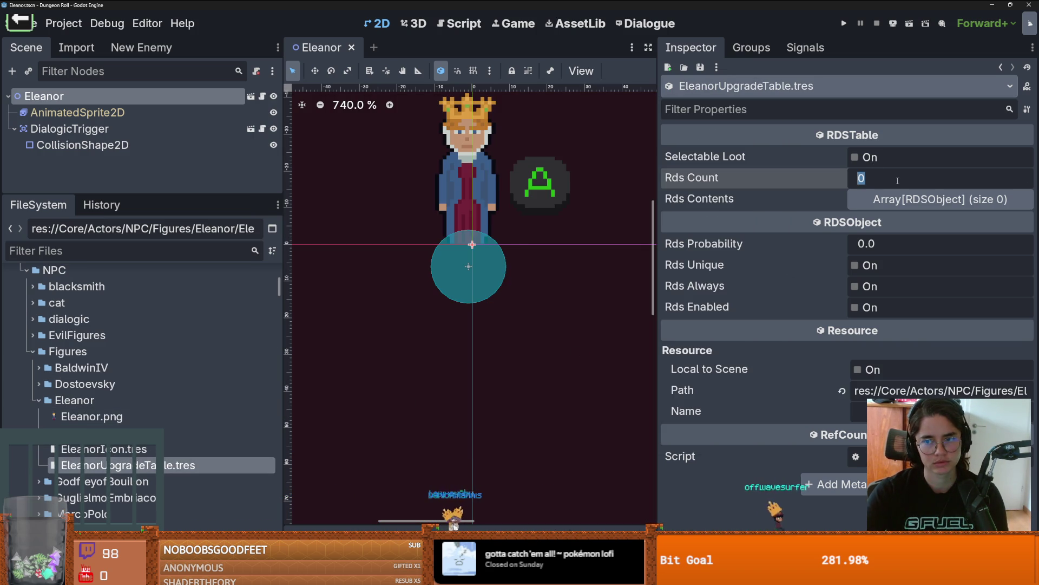
type("1")
left_click(907, 201)
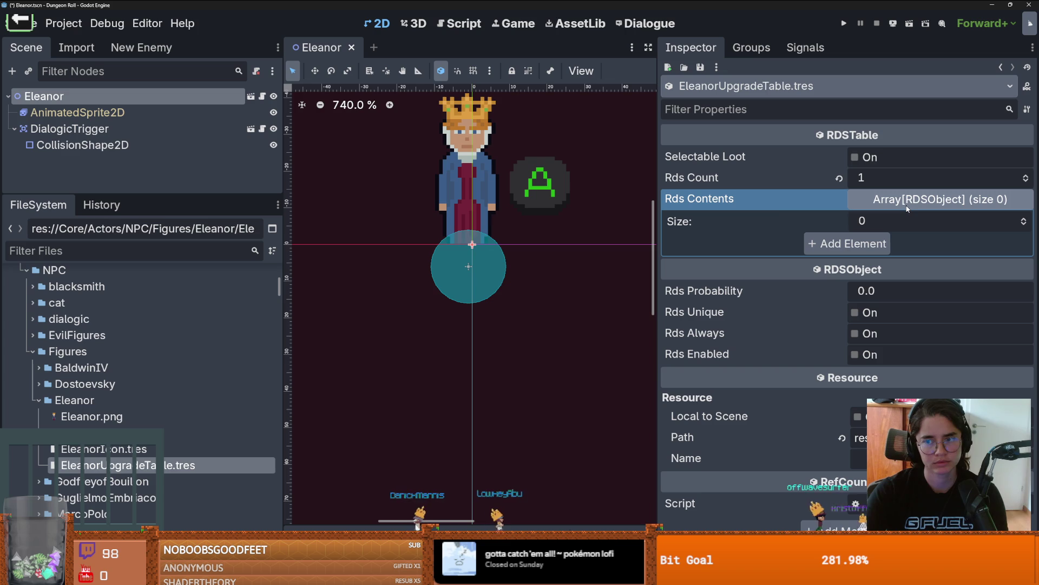
left_click(39, 384)
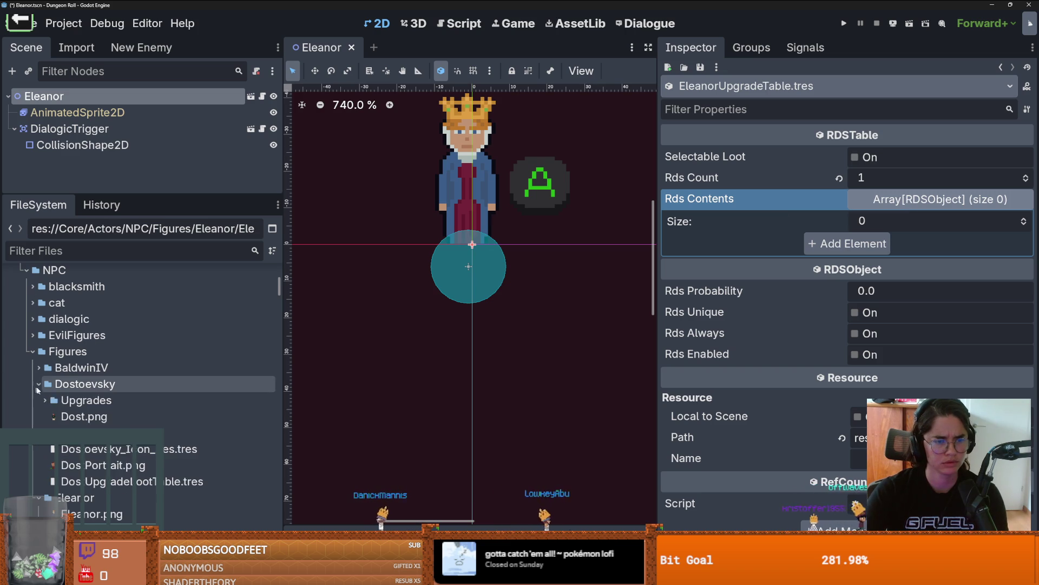
scroll(68, 401, "down", 1)
left_click(39, 349)
left_click(39, 333)
double_click(82, 401)
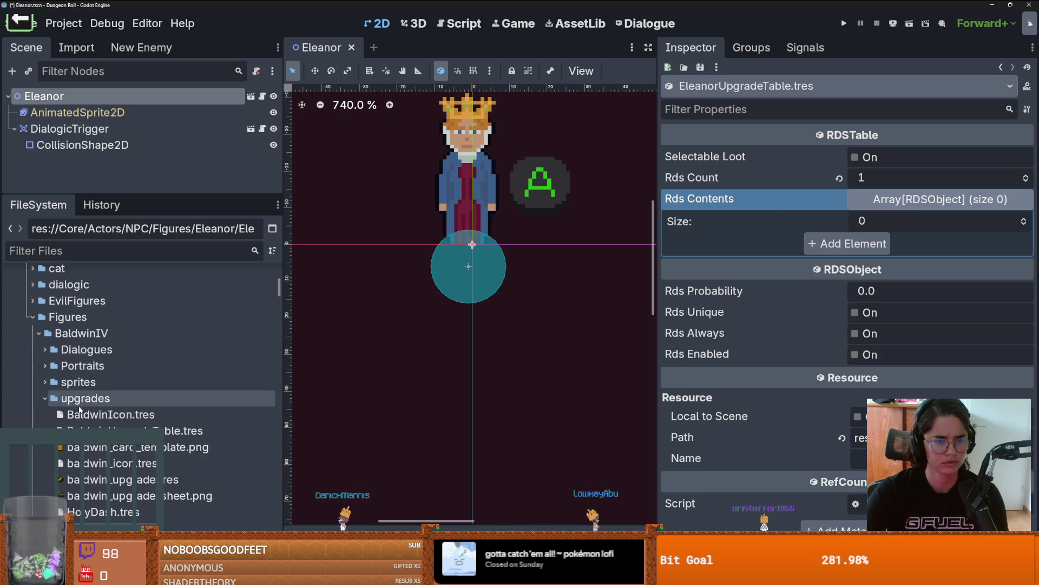
scroll(44, 398, "down", 1)
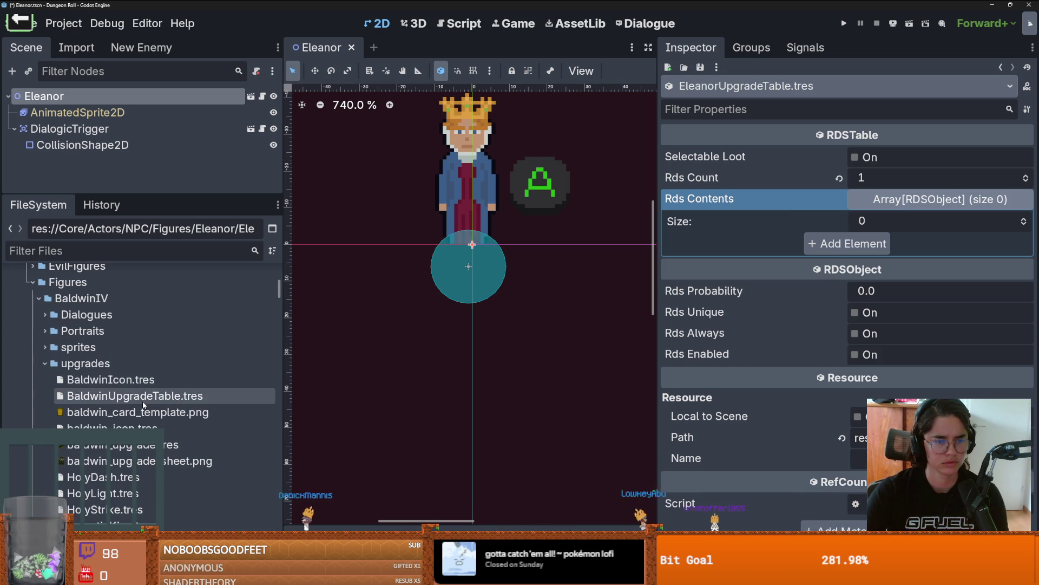
double_click(135, 396)
Reopen EleanorUpgradeTable.tres and save it
left_click(44, 362)
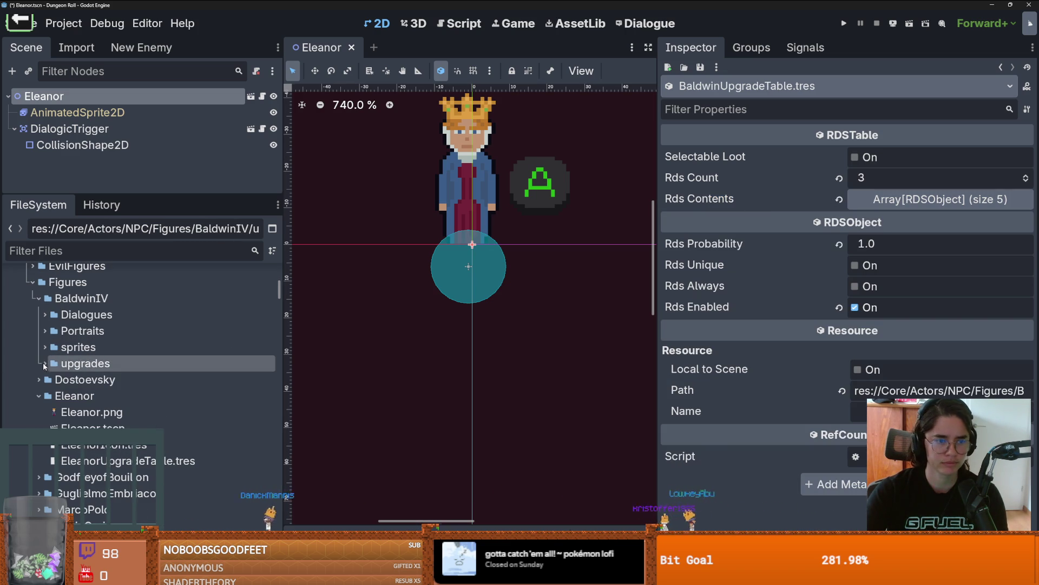
scroll(35, 369, "down", 1)
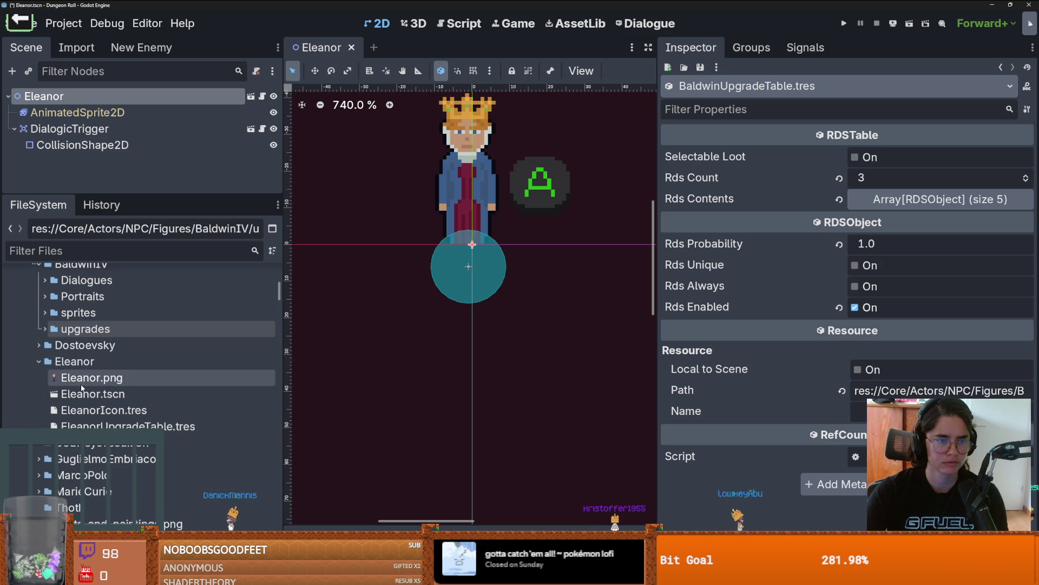
left_click(81, 426)
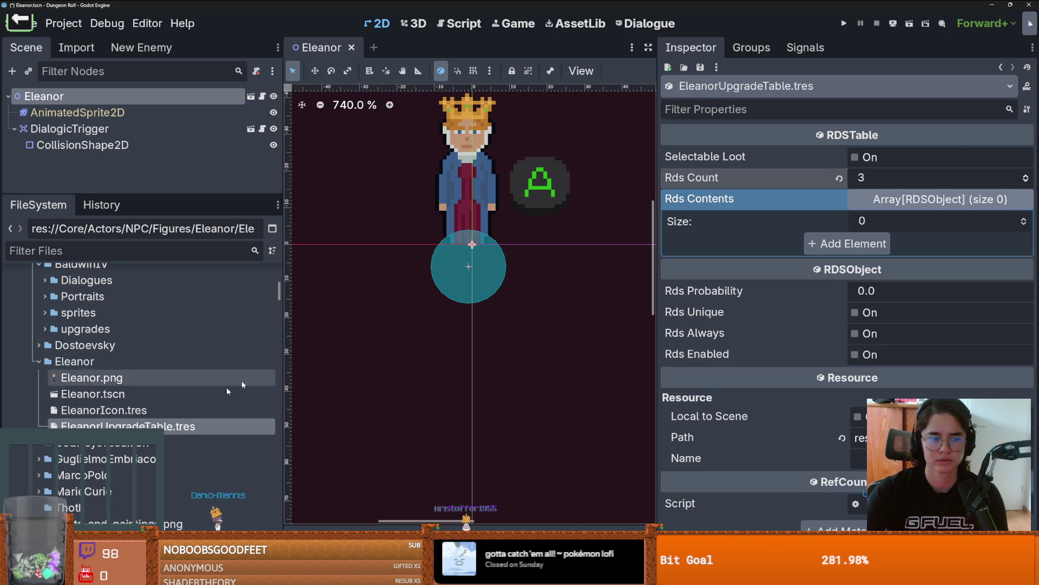
key("ctrl+s")
Browse the Eleanor folder's actions and Baldwin's Dialogues folder without changing anything
right_click(129, 359)
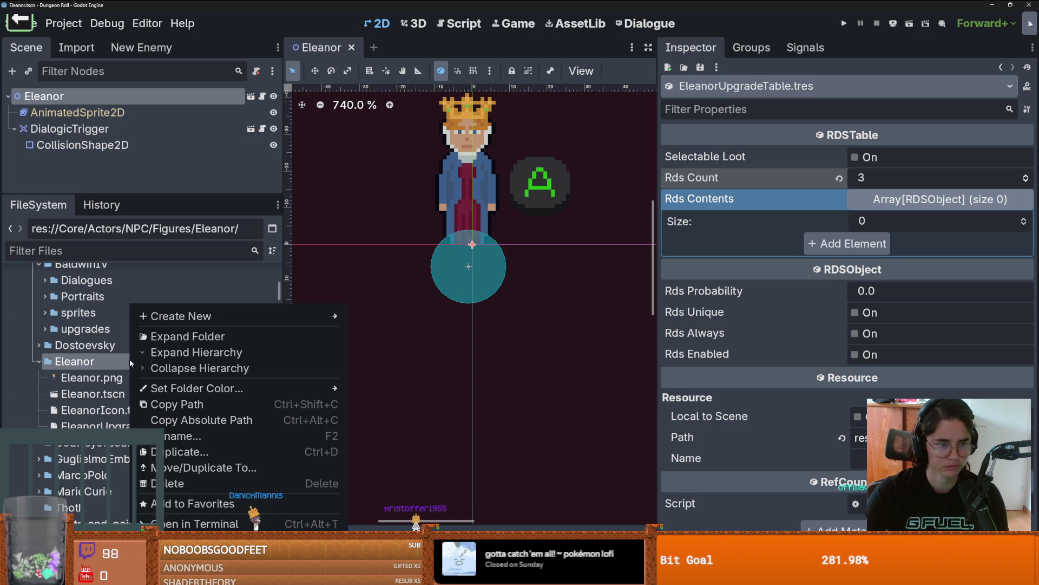
mouse_move(229, 315)
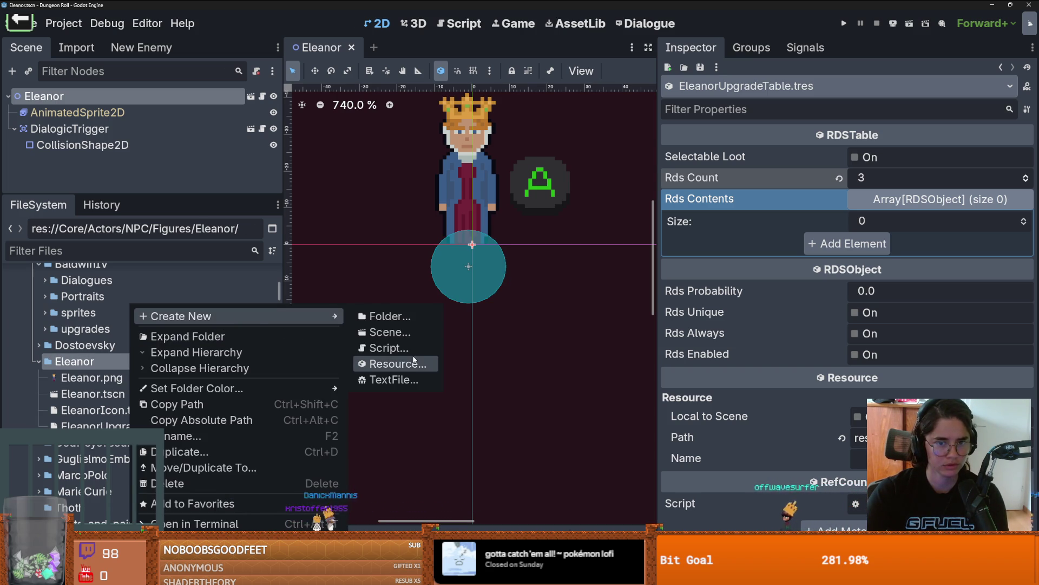
left_click(41, 332)
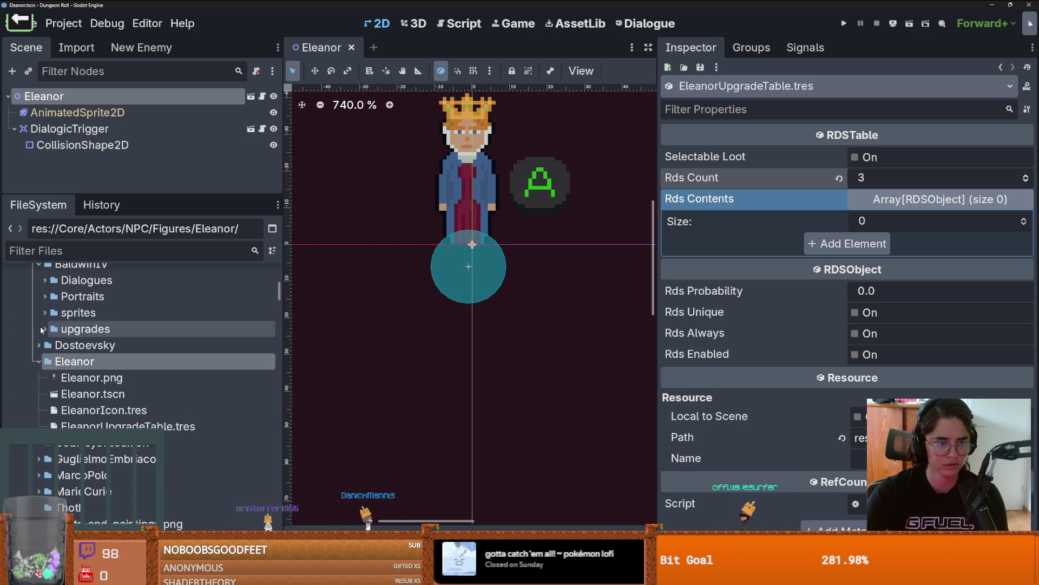
left_click(44, 281)
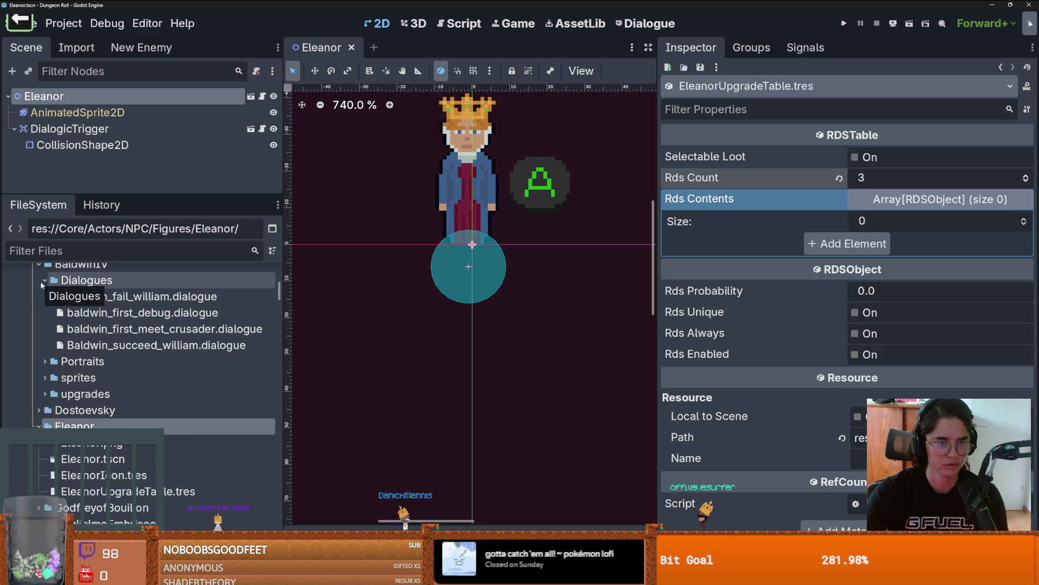
left_click(43, 281)
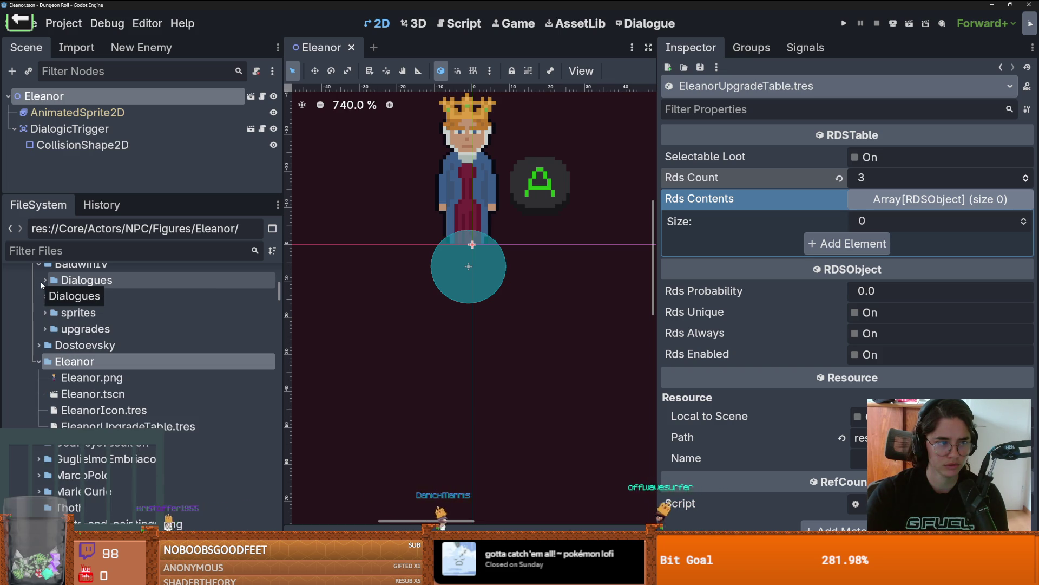
Open GodfreyofBouillon/Upgrades/DefenceBoost.tres in the Inspector
scroll(33, 379, "down", 2)
left_click(29, 411)
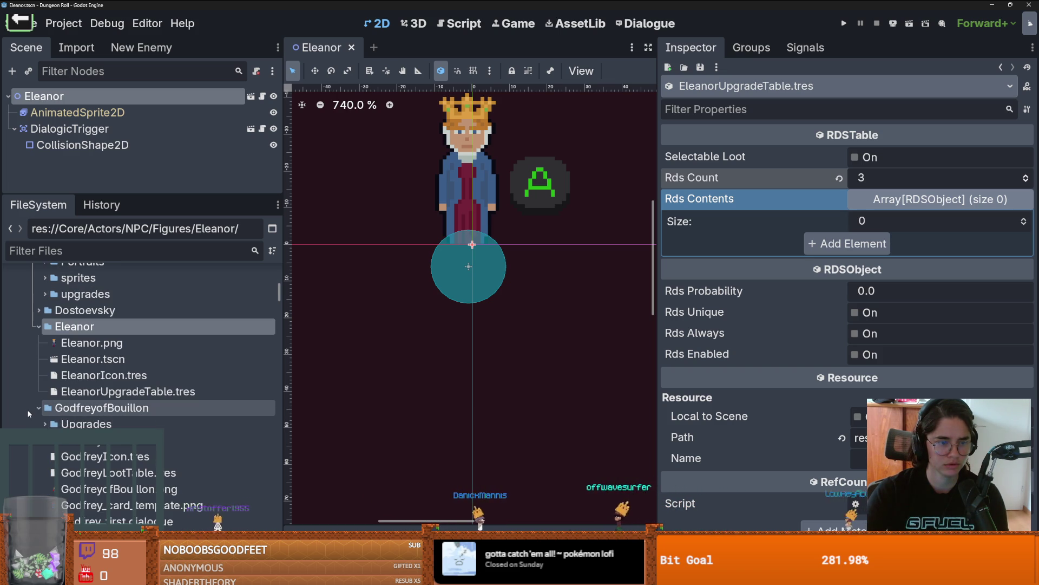
scroll(82, 412, "down", 3)
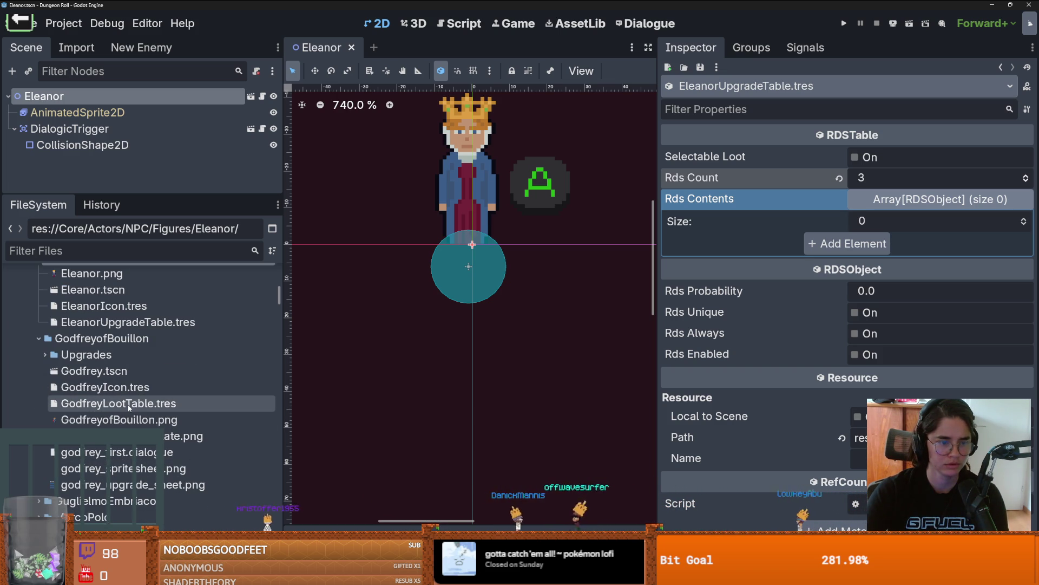
left_click(45, 354)
left_click(105, 376)
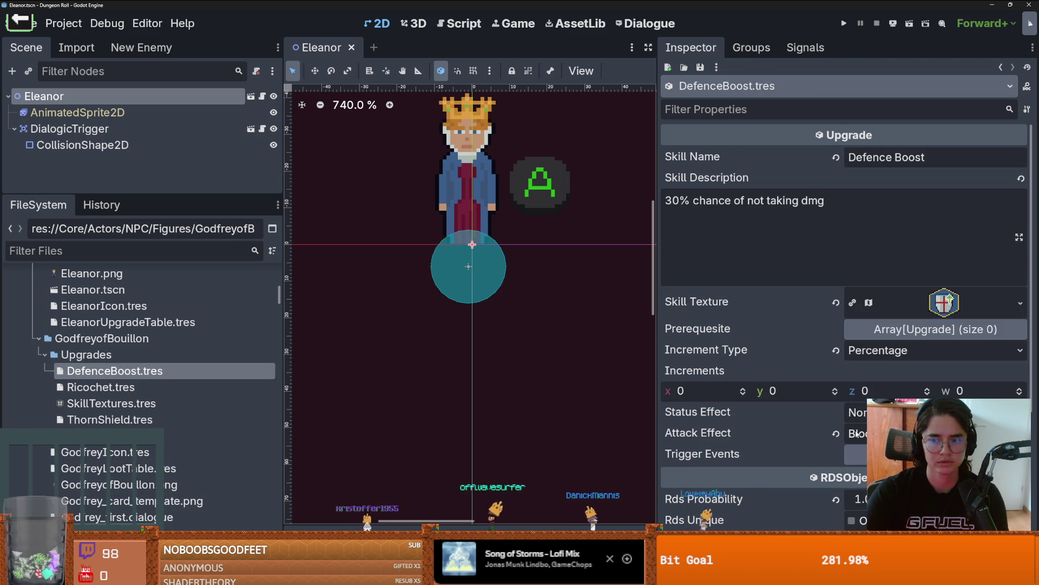
Review DefenceBoost's properties: x, y, z, w increments at 0 and empty prerequisites
scroll(760, 428, "down", 1)
scroll(760, 428, "up", 1)
scroll(760, 428, "down", 1)
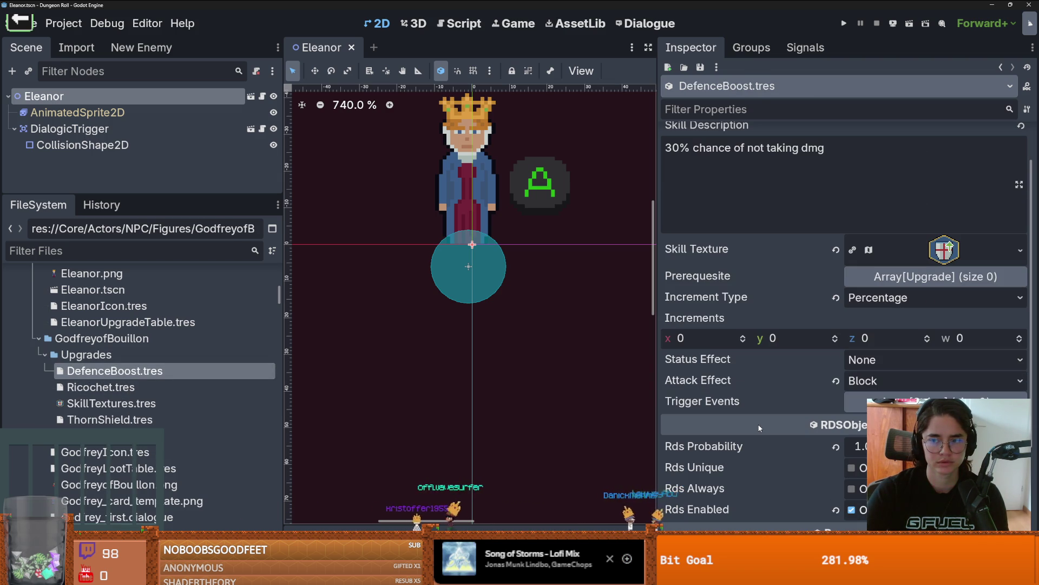
scroll(760, 428, "up", 1)
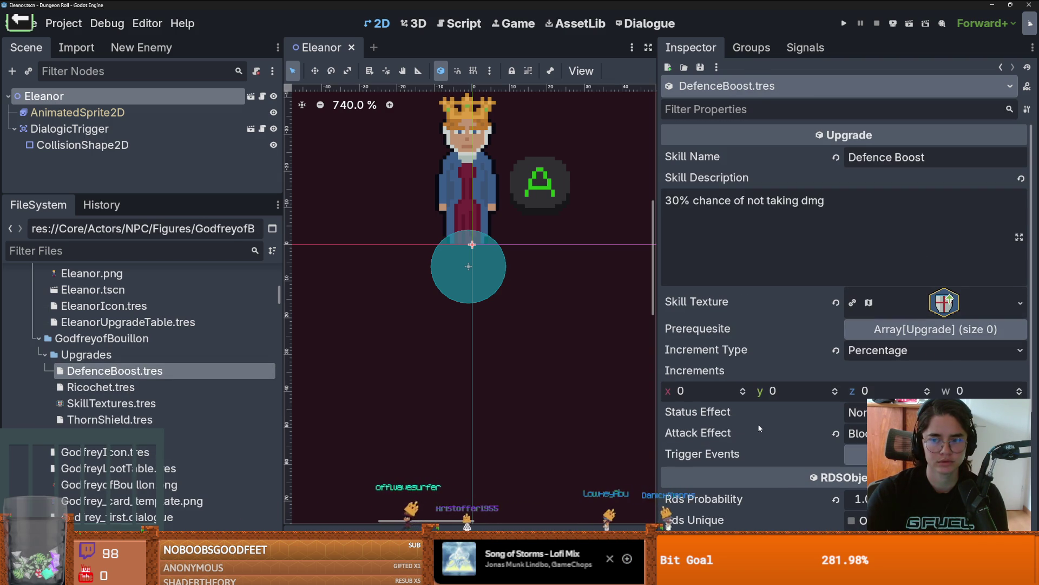
mouse_move(757, 351)
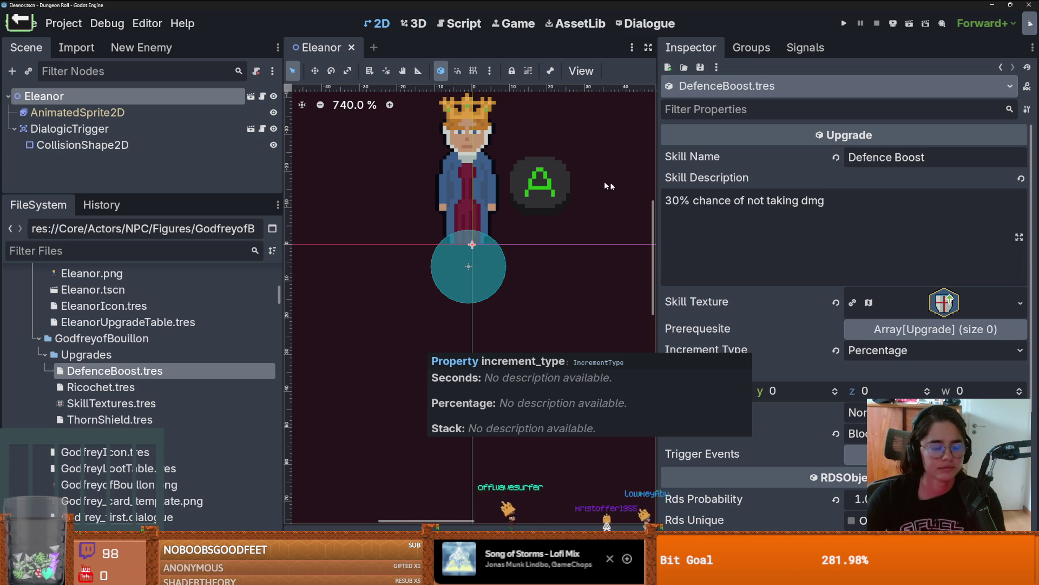
Browse the character folders, checking the GodfreyofBouillon and GuglielmoEmbriaco upgrade files
left_click(34, 340)
left_click(34, 340)
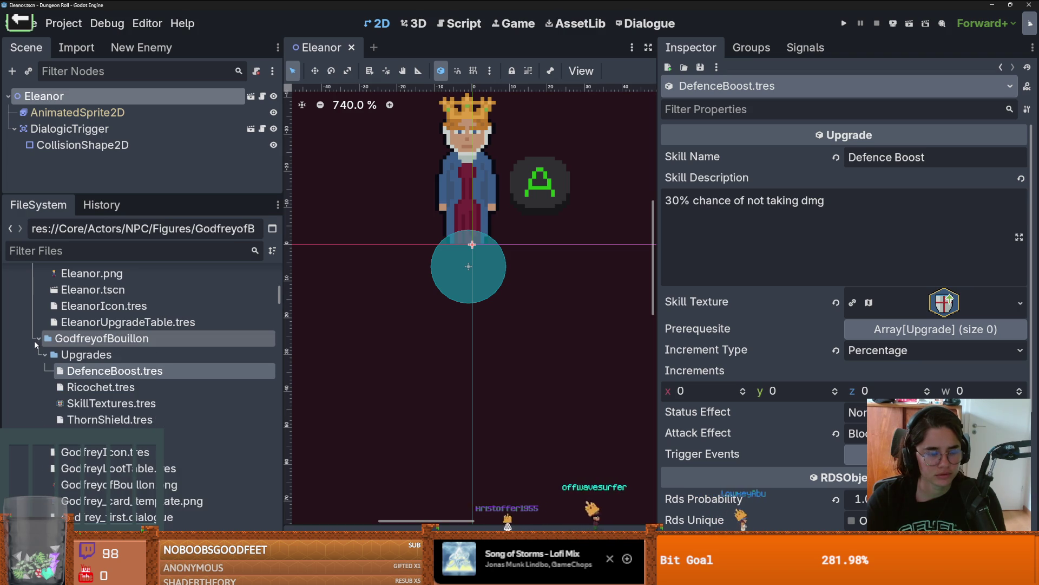
left_click(44, 355)
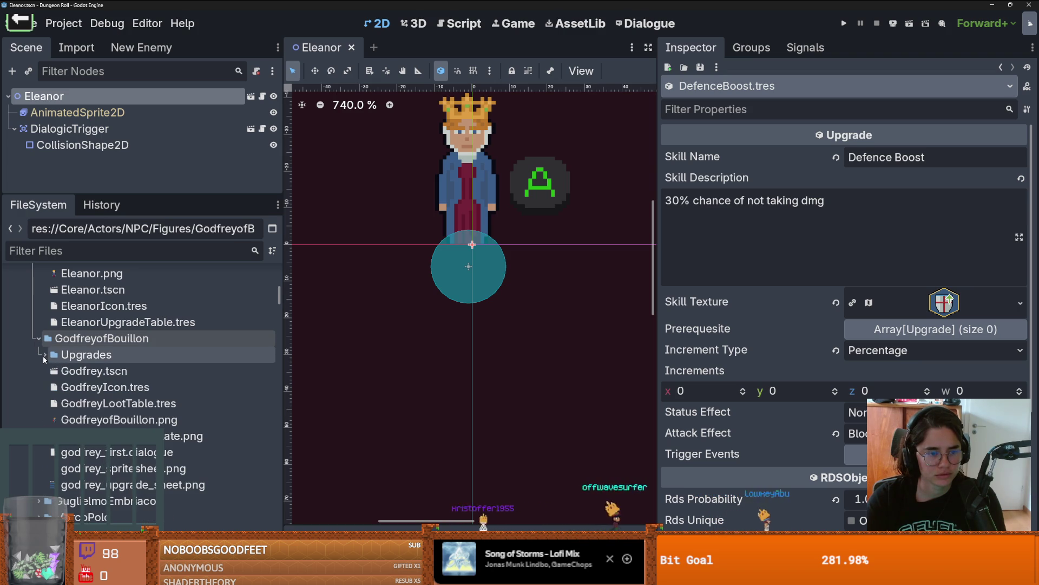
scroll(86, 333, "up", 3)
right_click(85, 331)
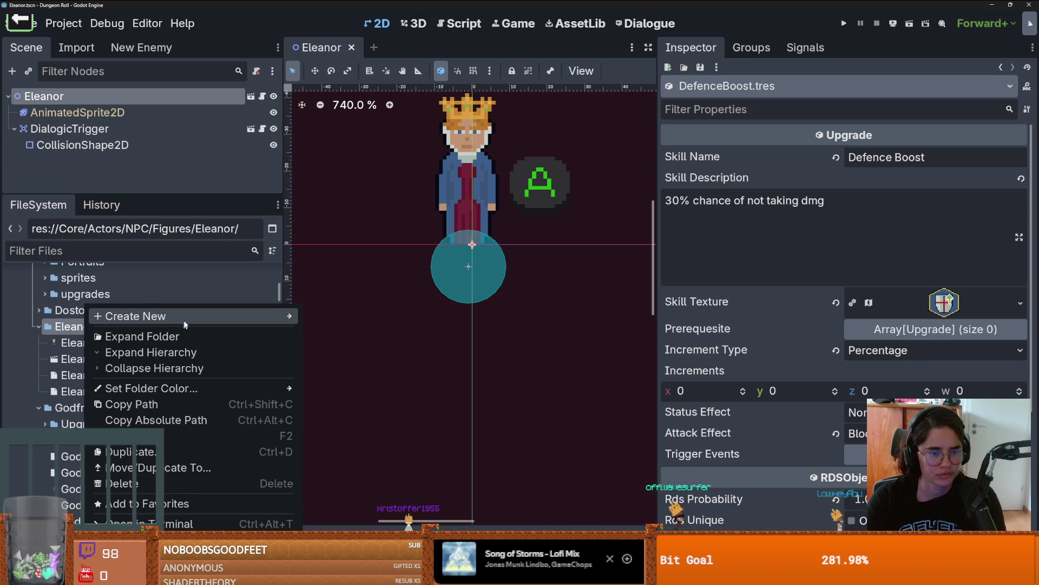
left_click(39, 328)
scroll(30, 329, "down", 3)
scroll(39, 401, "down", 2)
left_click(39, 366)
left_click(41, 399)
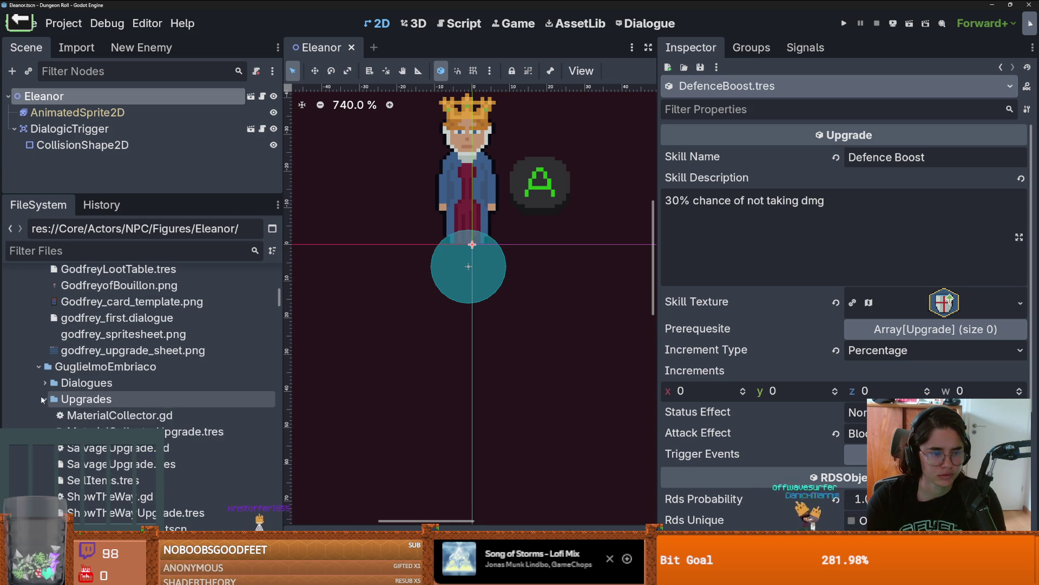
scroll(70, 346, "up", 5)
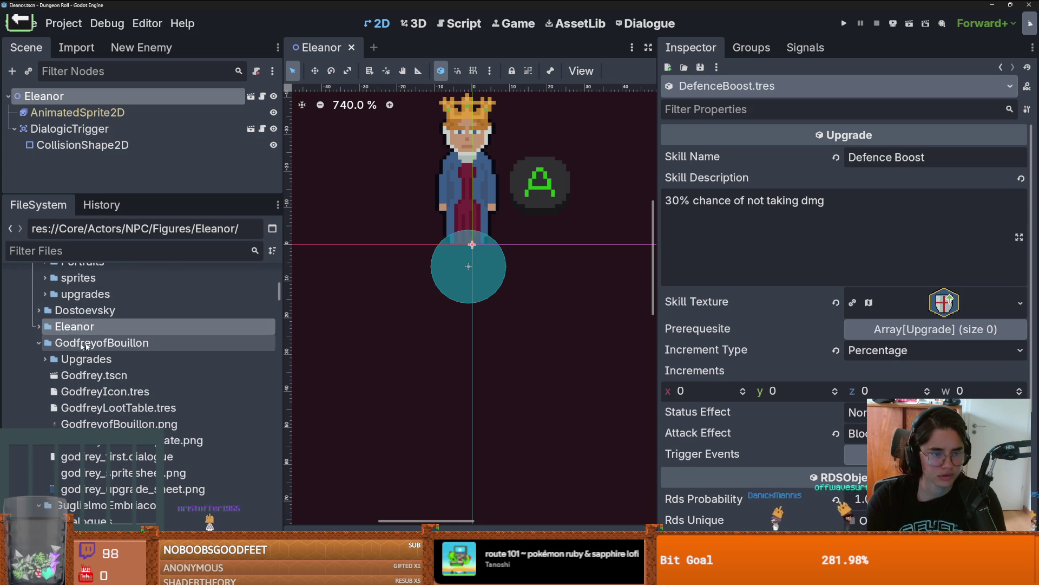
Create an 'Upgrades' folder inside the Eleanor folder
left_click(38, 327)
right_click(77, 326)
mouse_move(143, 319)
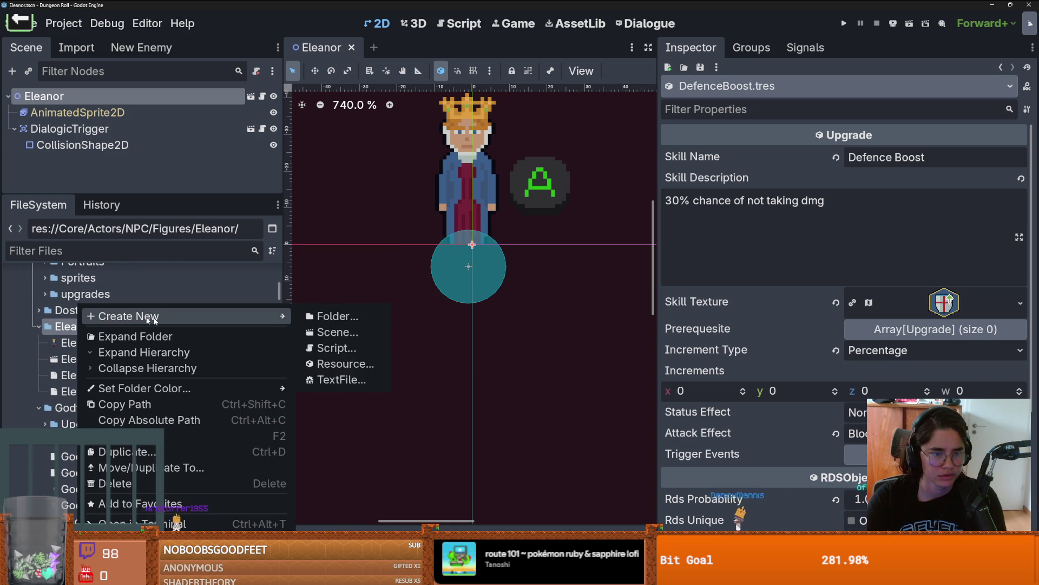
left_click(356, 320)
type("Upgrades")
key("Return")
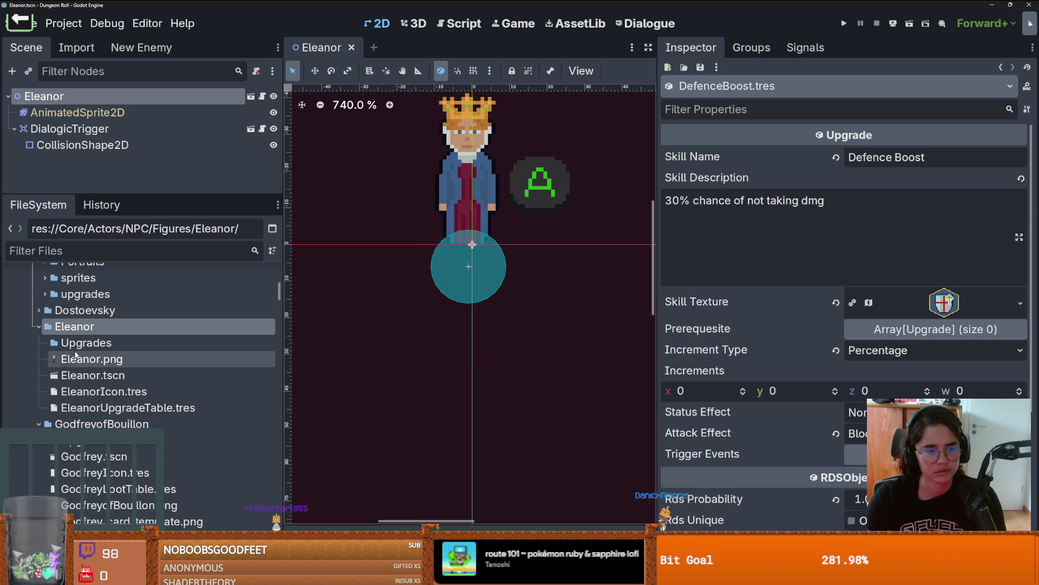
Create the script KnockBackPunch.gd in Upgrades, inheriting from Upgrade
right_click(105, 343)
mouse_move(193, 315)
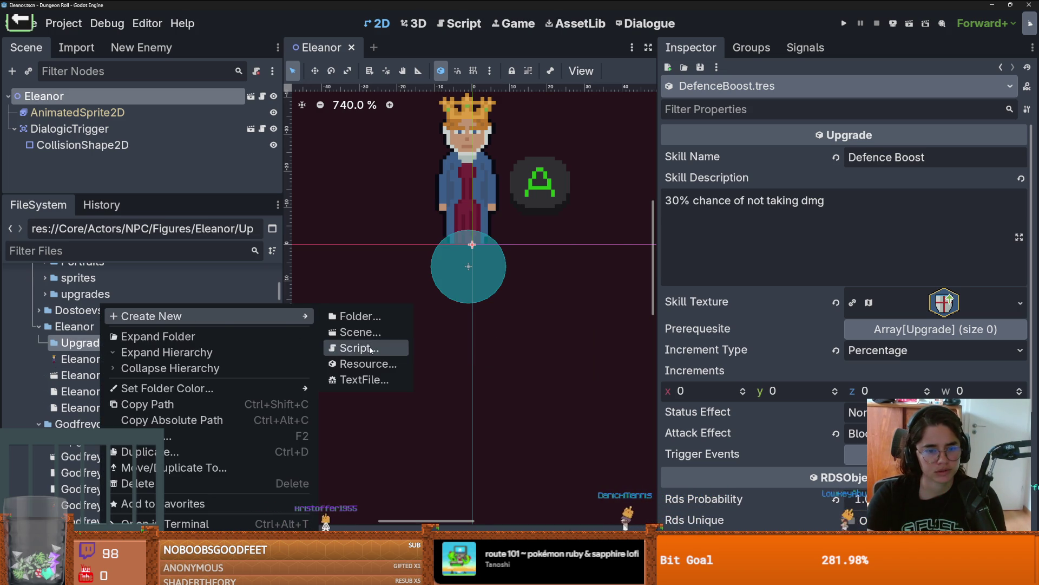
left_click(364, 364)
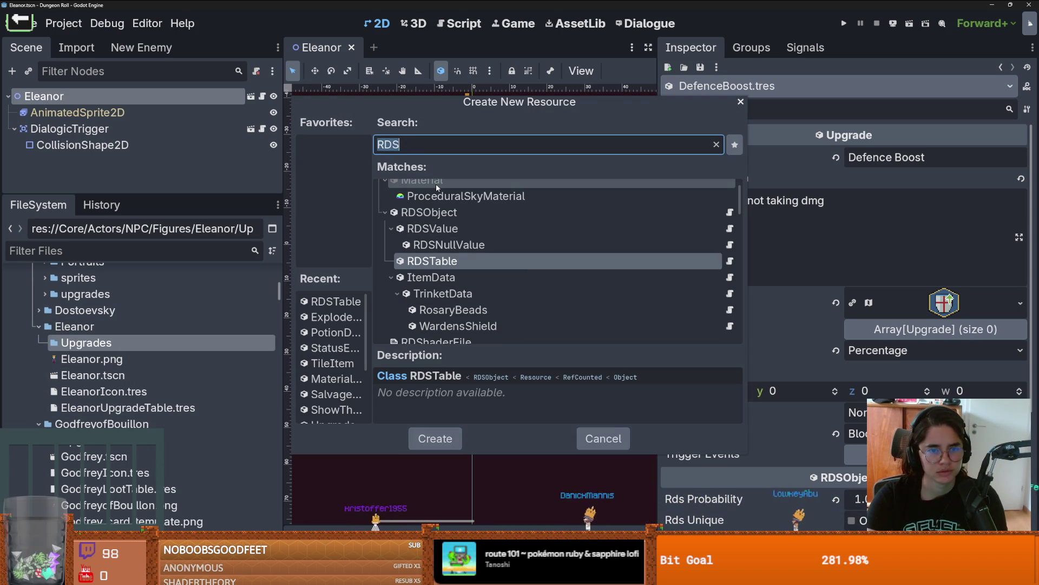
key("Escape")
right_click(119, 342)
mouse_move(217, 316)
left_click(379, 348)
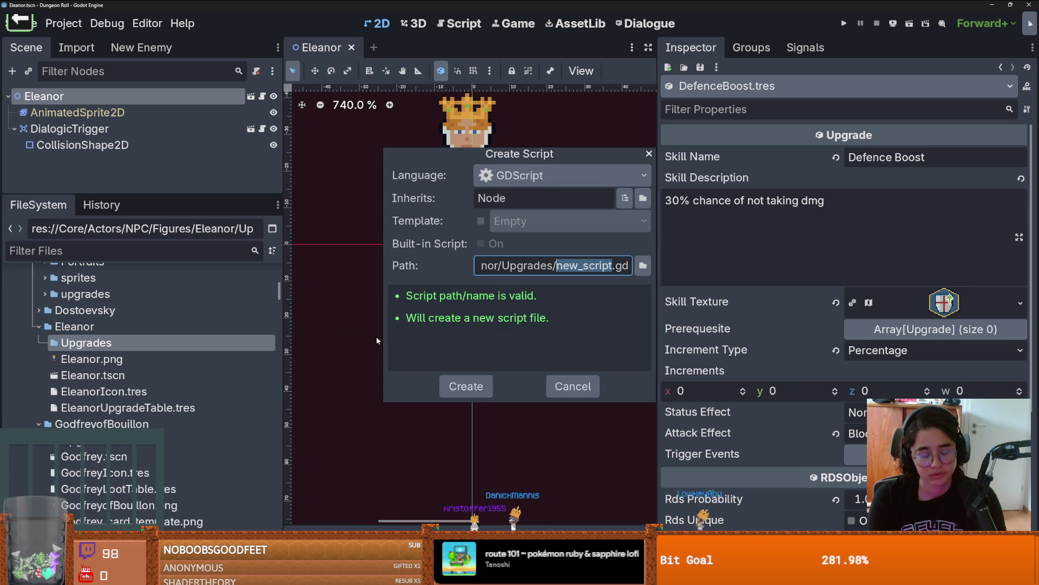
key("BackSpace")
type("KnockBack")
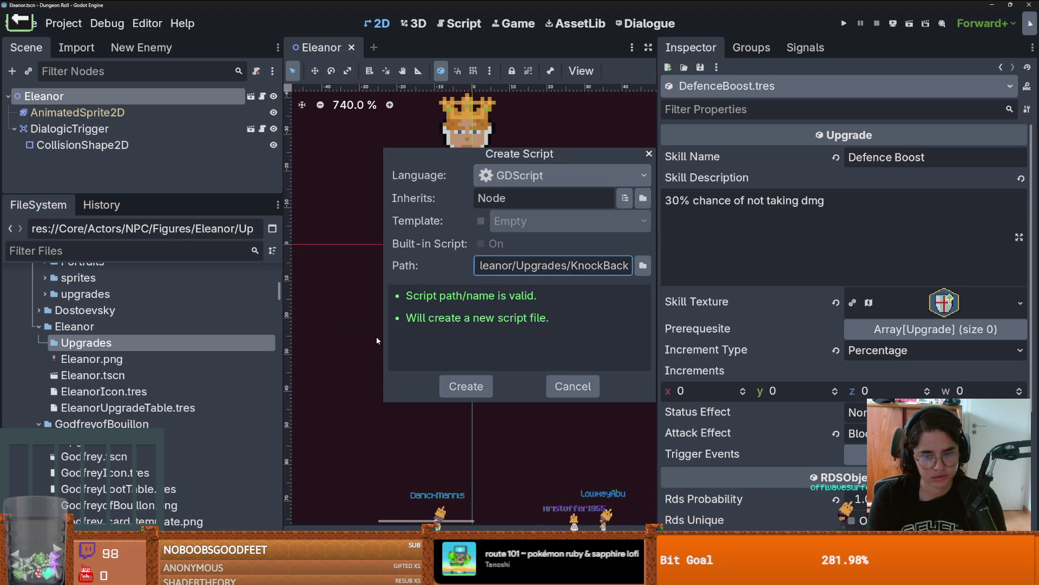
type("Punch")
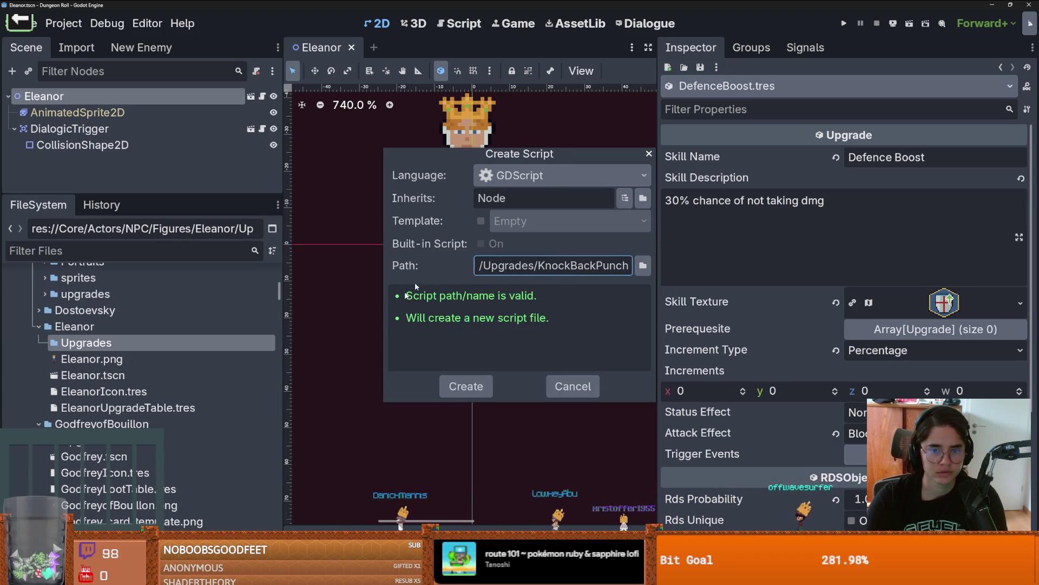
double_click(521, 197)
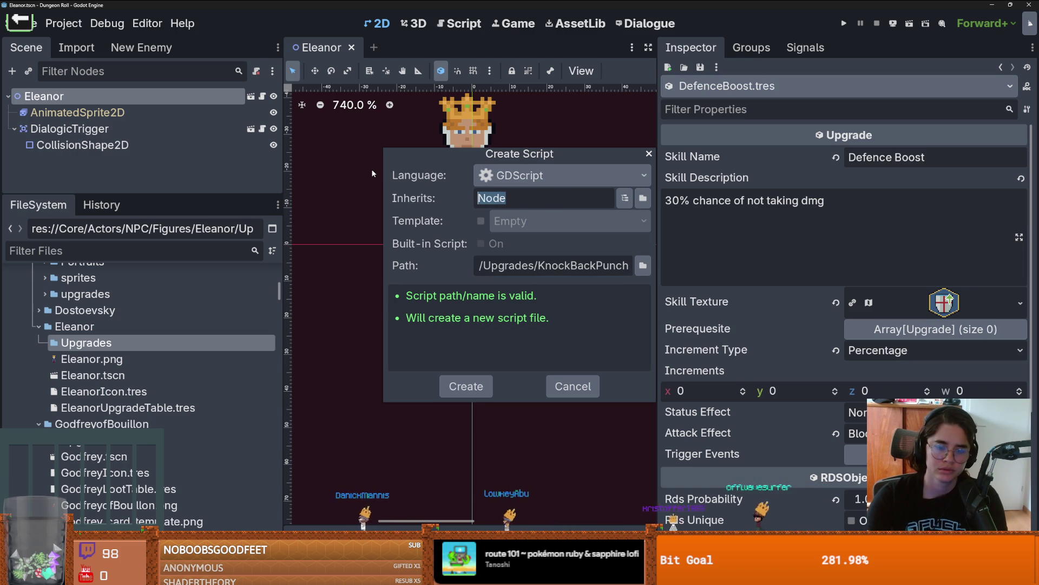
type("Upgrade")
key("Return")
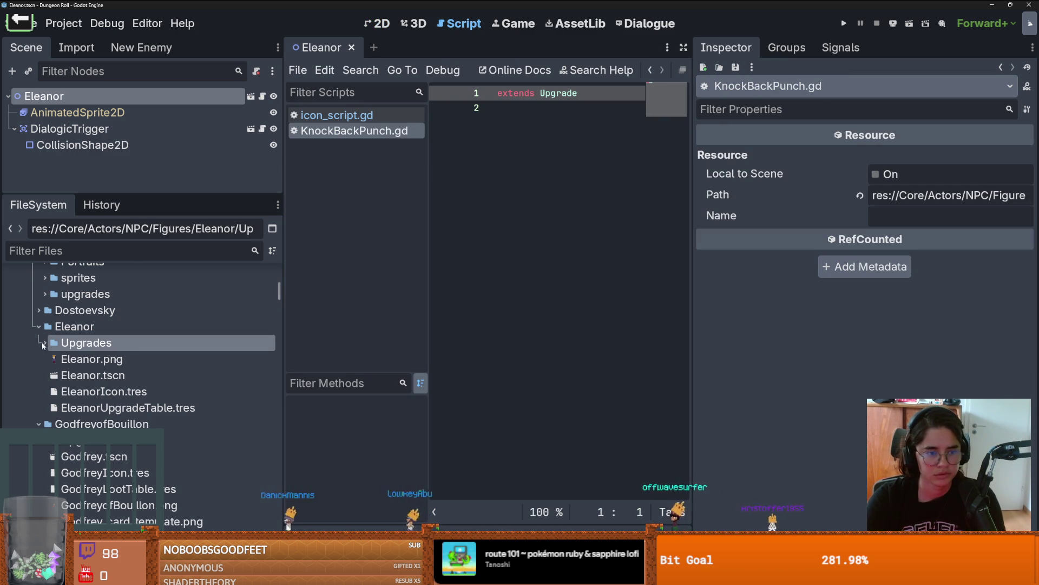
Copy the activate, deactivate and _on_trigger functions from Upgrade.gd into KnockBackPunch.gd
left_click(559, 97, "ctrl")
left_click_drag(541, 474, 455, 317)
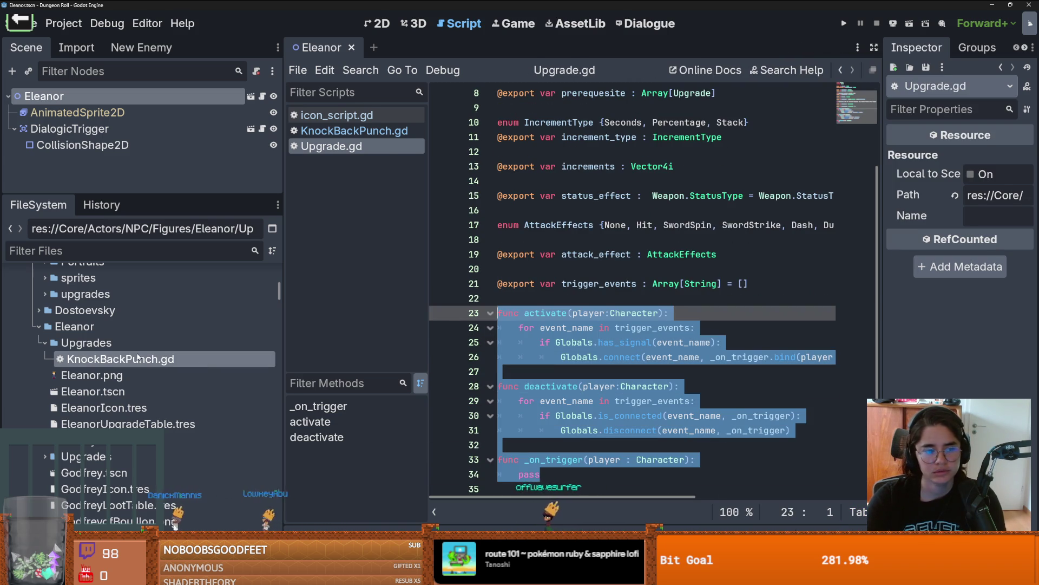
key("ctrl+c")
key("alt+Left")
left_click(534, 214)
key("ctrl+v")
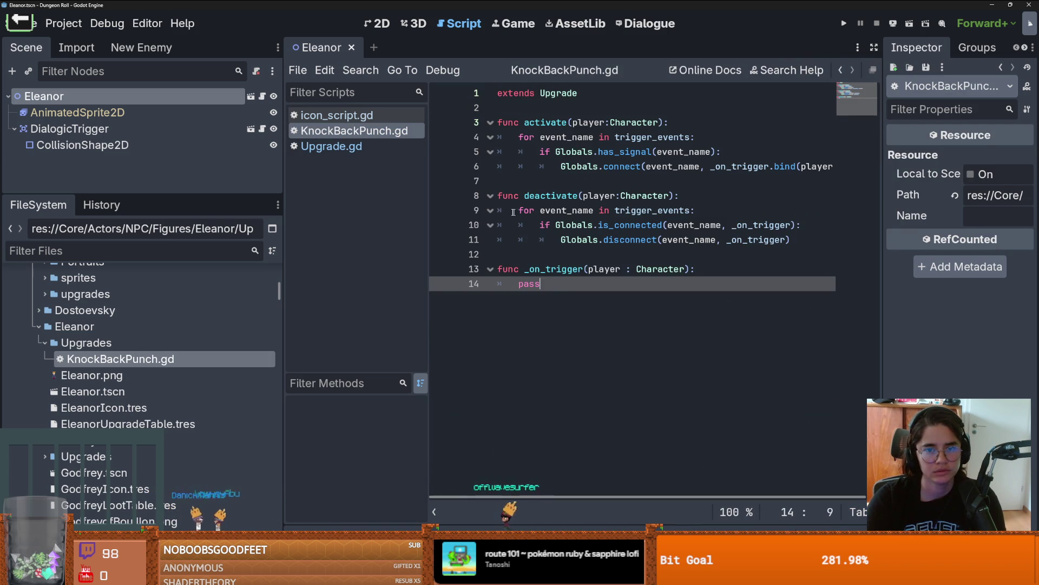
Add 'class_name KnockBackPunch' on line 2 and save the script
left_click(518, 107)
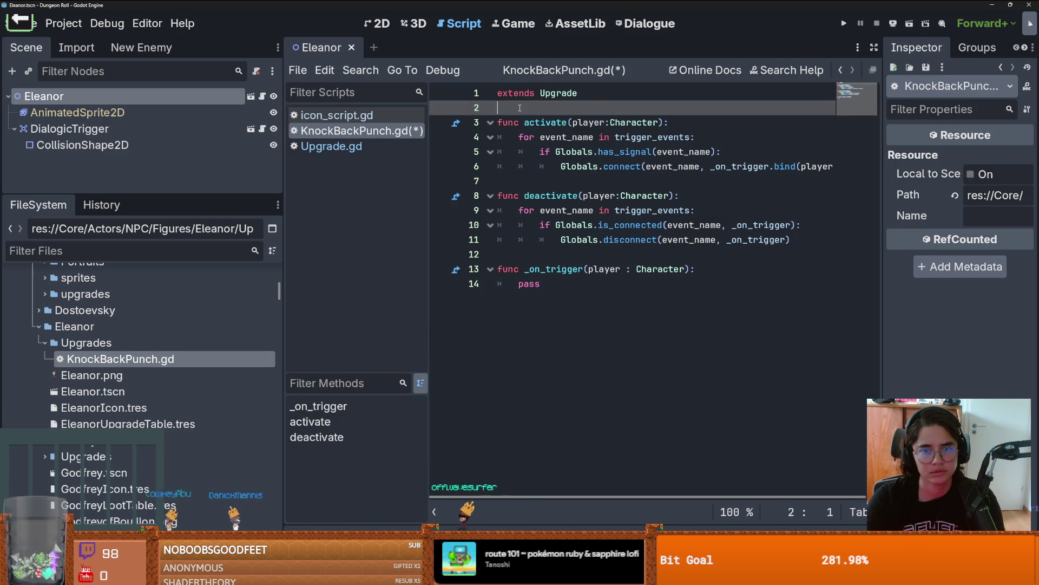
key("Return")
left_click(537, 107)
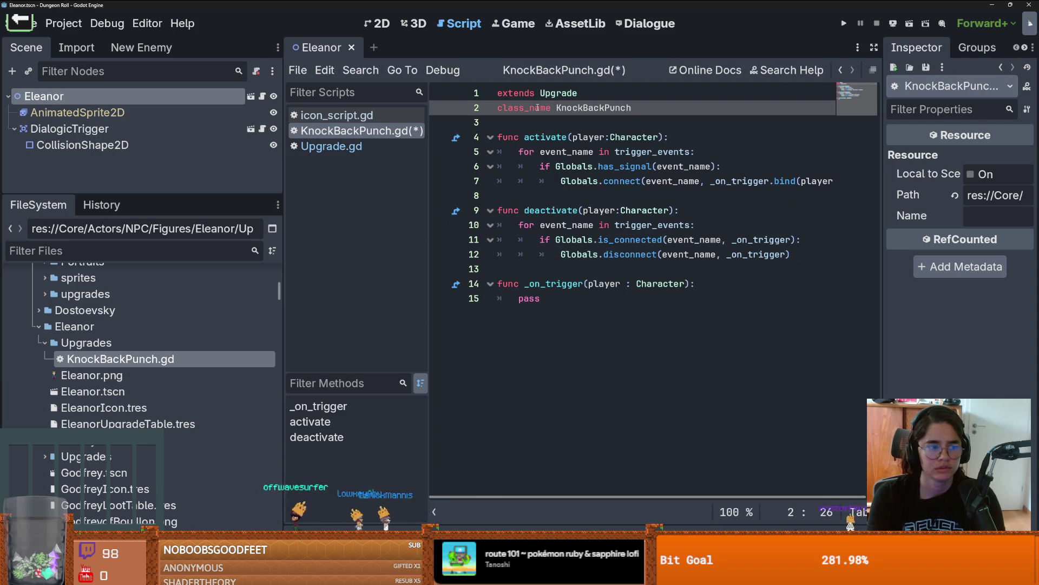
key("ctrl+s")
left_click_drag(657, 101, 557, 108)
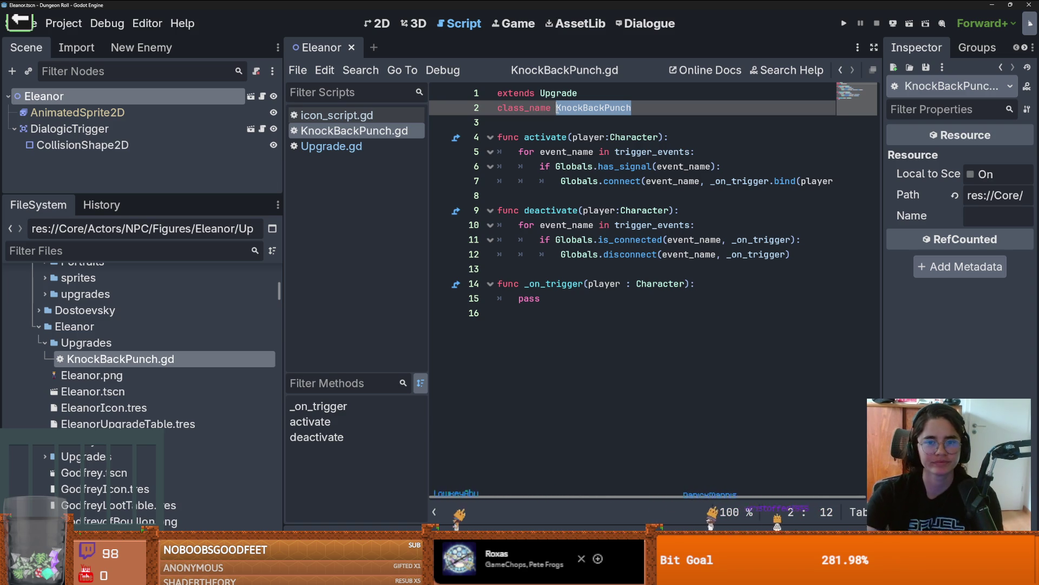
Remove the event for-loops from activate() and deactivate(), leaving pass, and save KnockBackPunch.gd
left_click(531, 224)
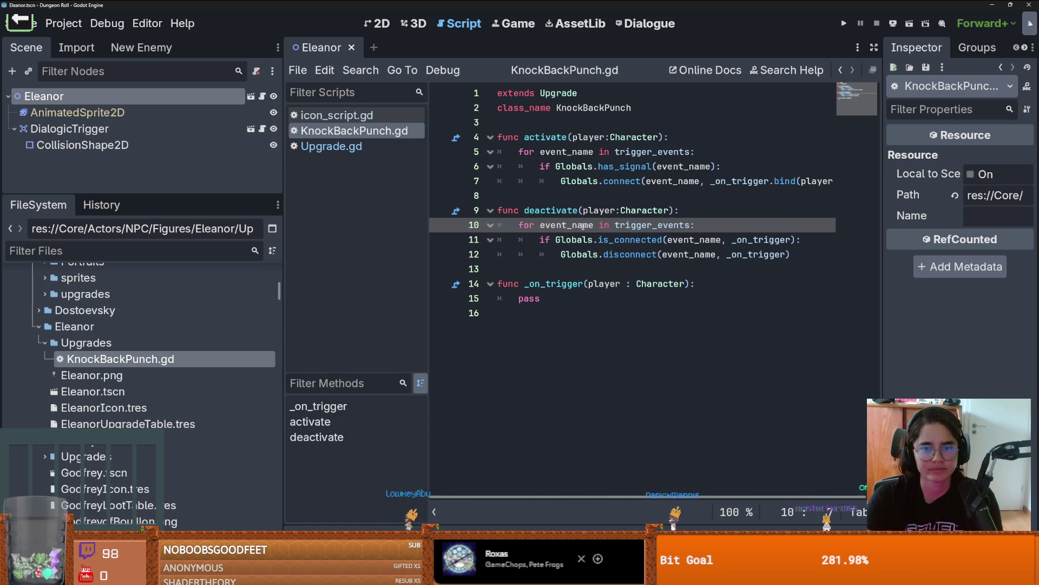
mouse_move(519, 152)
left_mouse_down()
mouse_move(677, 182)
mouse_move(681, 192)
left_mouse_up()
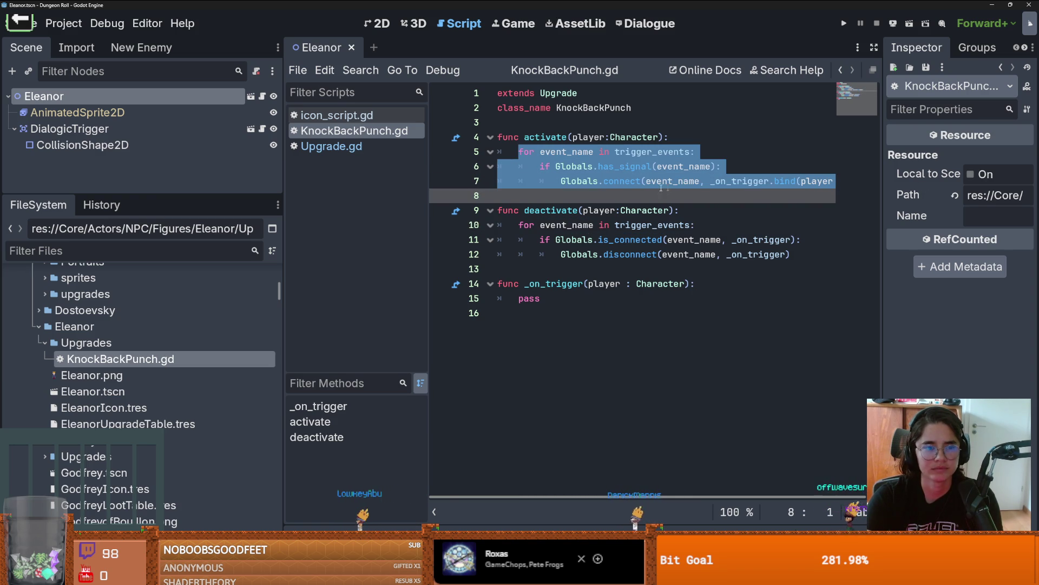
key("BackSpace")
key("Return")
left_click(561, 151)
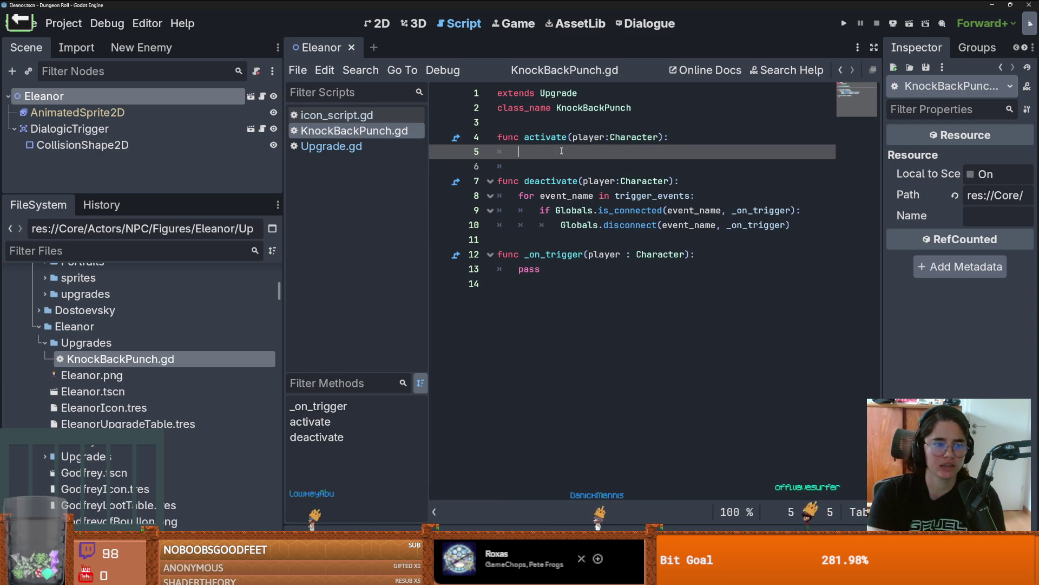
left_click_drag(521, 196, 793, 225)
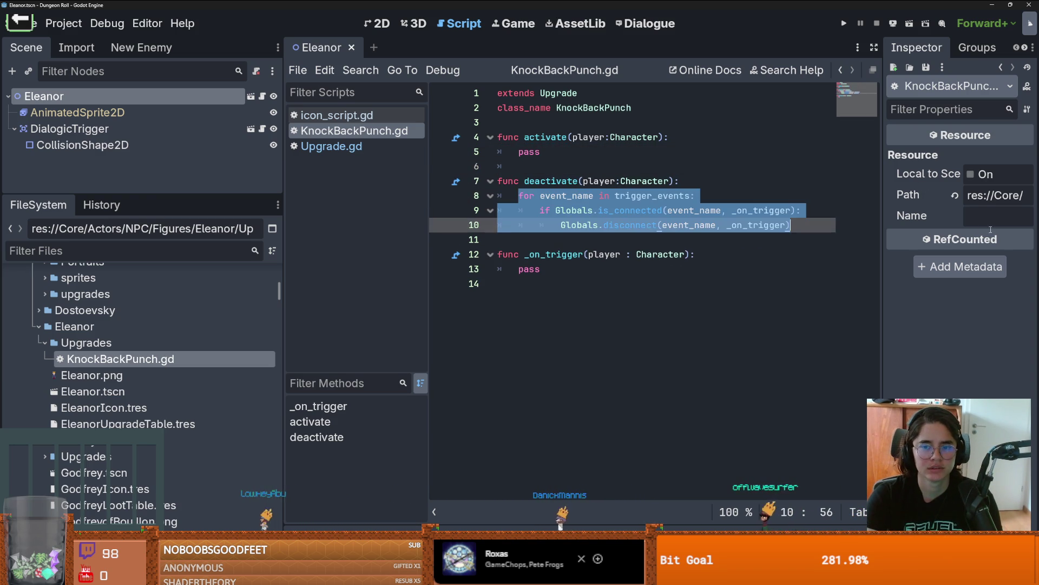
key("BackSpace")
key("ctrl+s")
type("pass")
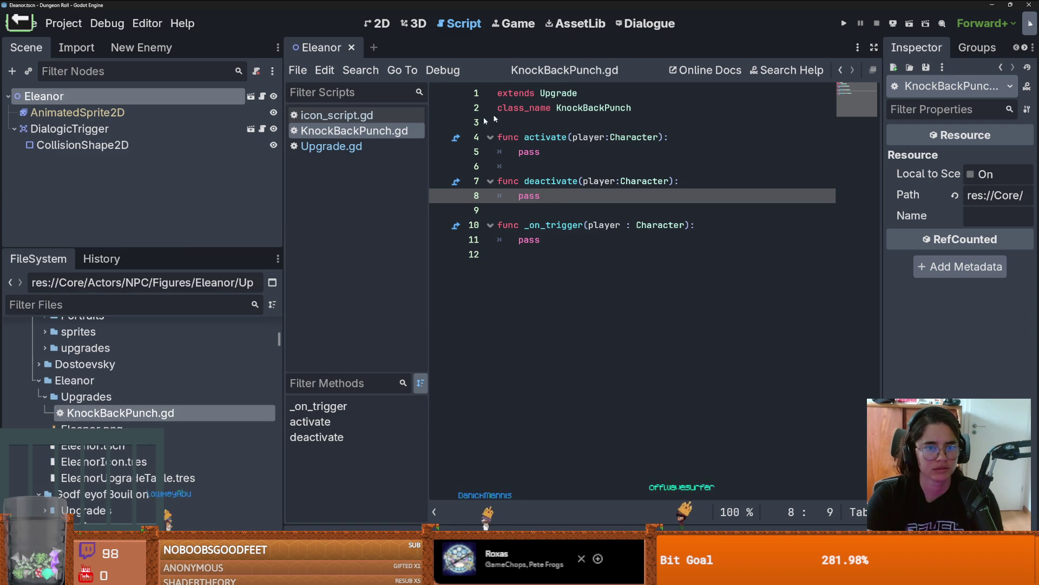
left_click(123, 307)
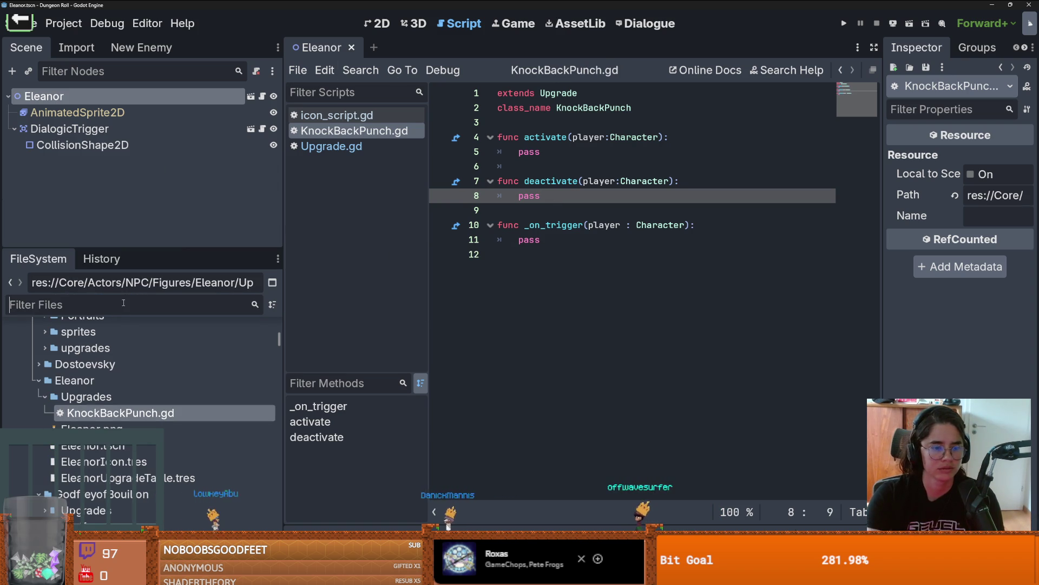
Filter files for 'crusader', open the crusader scene, its script and the PlayerCharacter parent script
type("crusader")
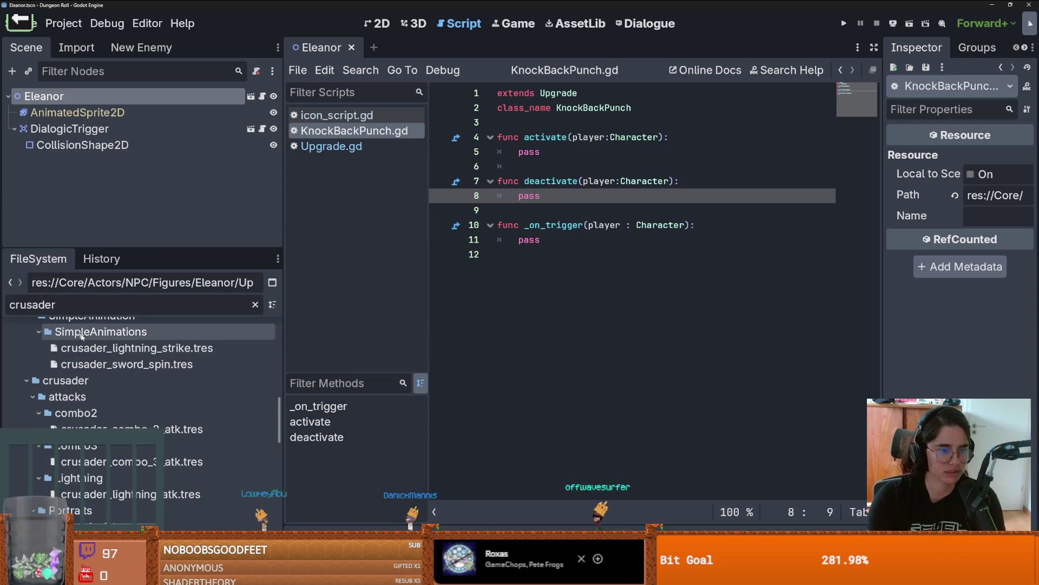
scroll(84, 347, "up", 10)
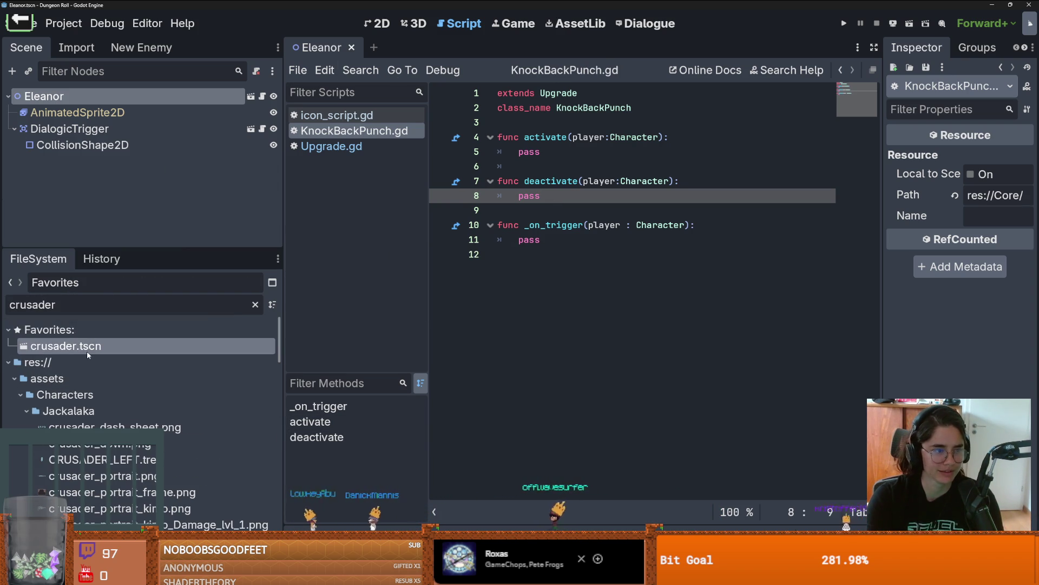
double_click(86, 351)
scroll(279, 129, "up", 5)
scroll(278, 128, "up", 3)
left_click(258, 96)
left_click(588, 94)
left_click(593, 96, "ctrl")
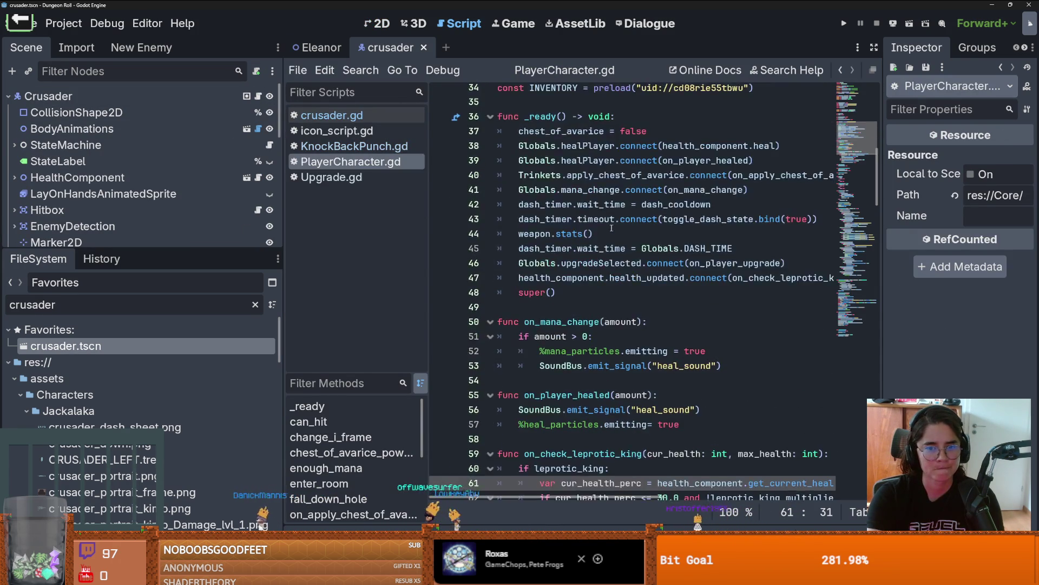
Highlight the Globals references, view Globals.gd, then select the Crusader root node
left_click_drag(423, 263, 182, 247)
scroll(498, 243, "up", 6)
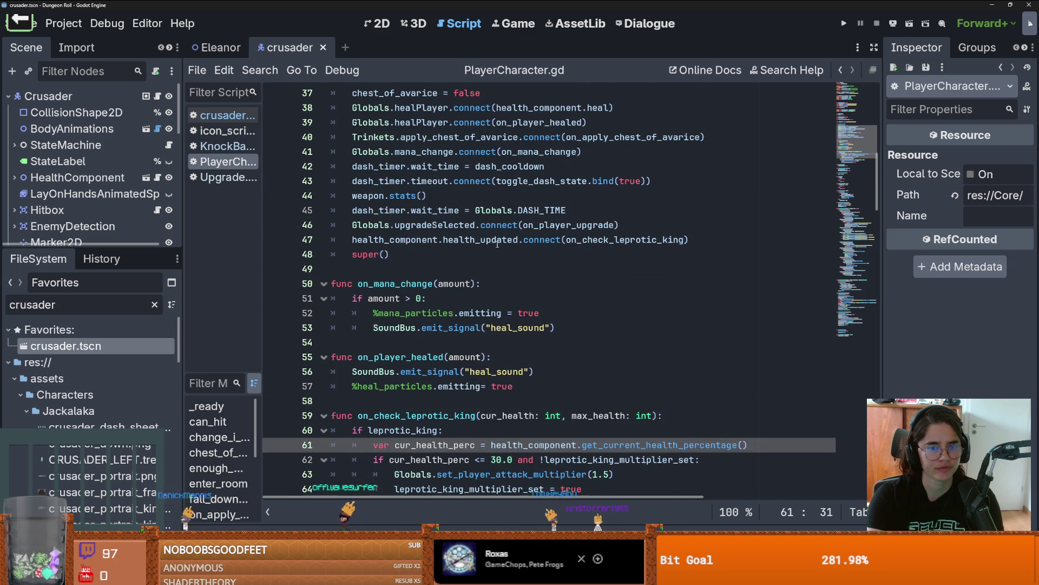
scroll(498, 243, "up", 2)
scroll(492, 239, "up", 10)
scroll(455, 181, "down", 2)
scroll(462, 181, "down", 8)
double_click(375, 198)
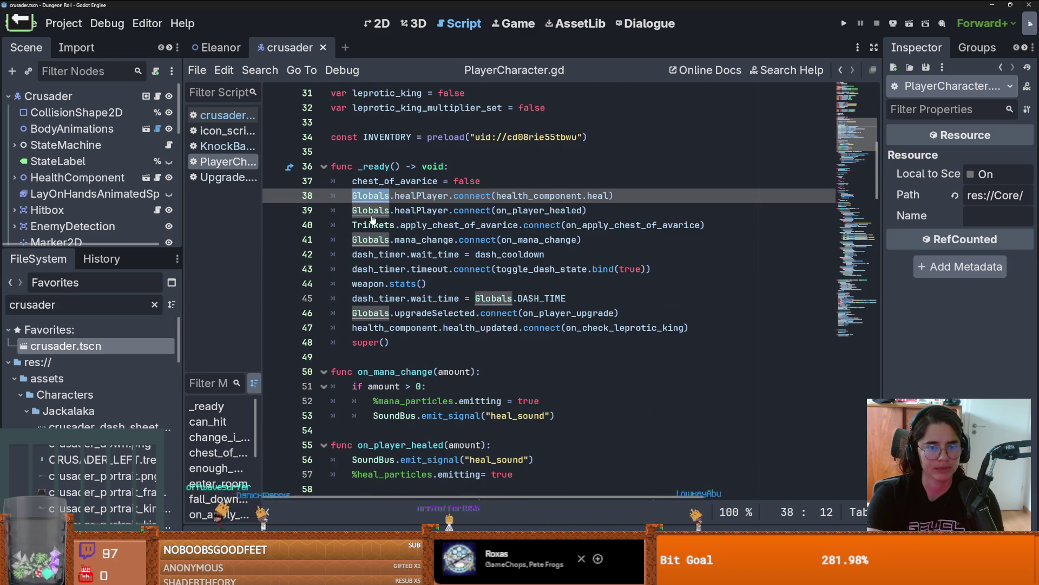
left_click(378, 211, "ctrl")
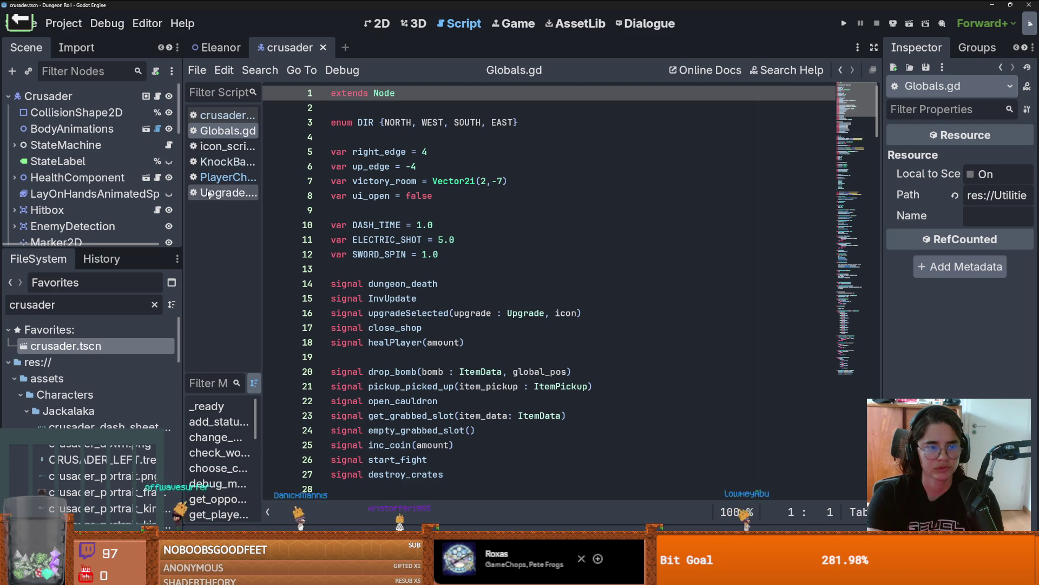
left_click(108, 96)
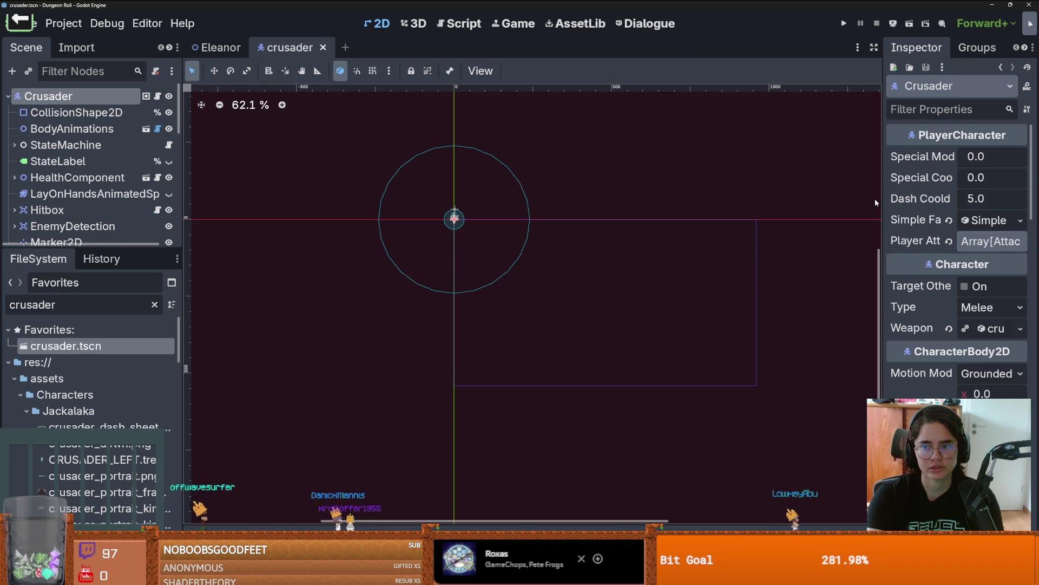
Expand StateMachine and combo_state in the Scene tree and select combo_1
left_click_drag(878, 201, 627, 195)
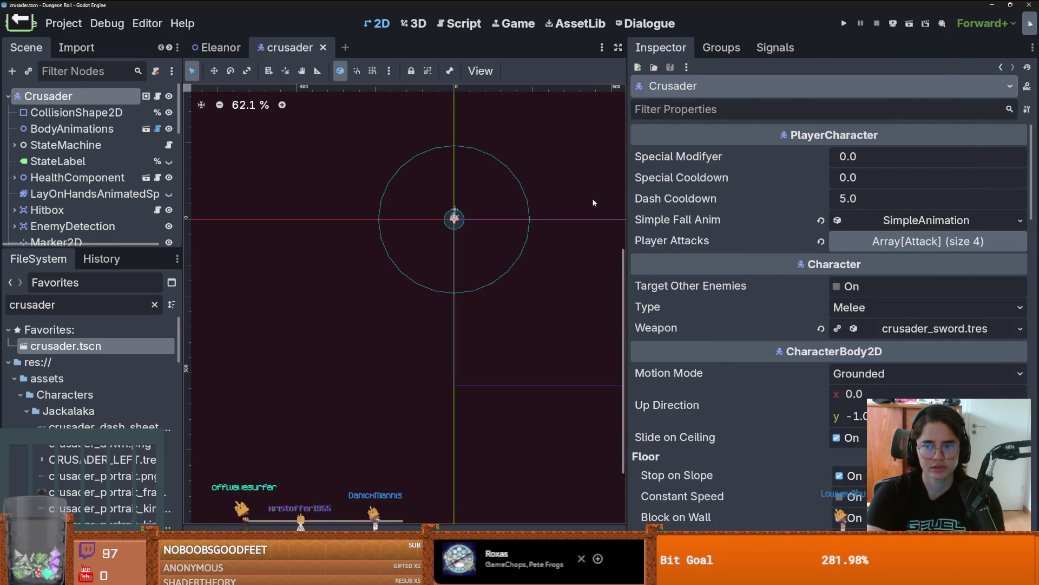
scroll(734, 305, "down", 2)
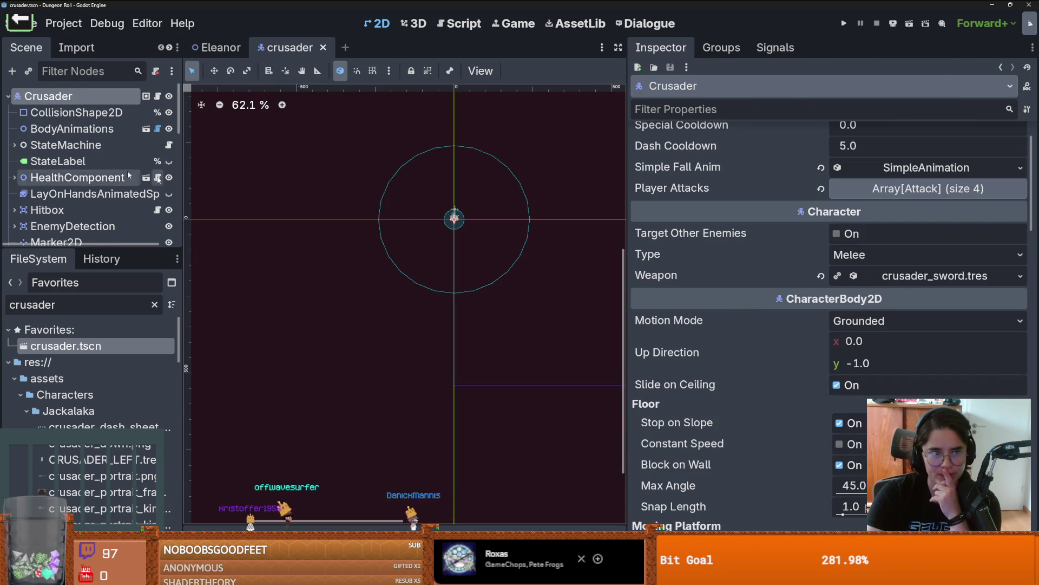
scroll(87, 243, "right", 1)
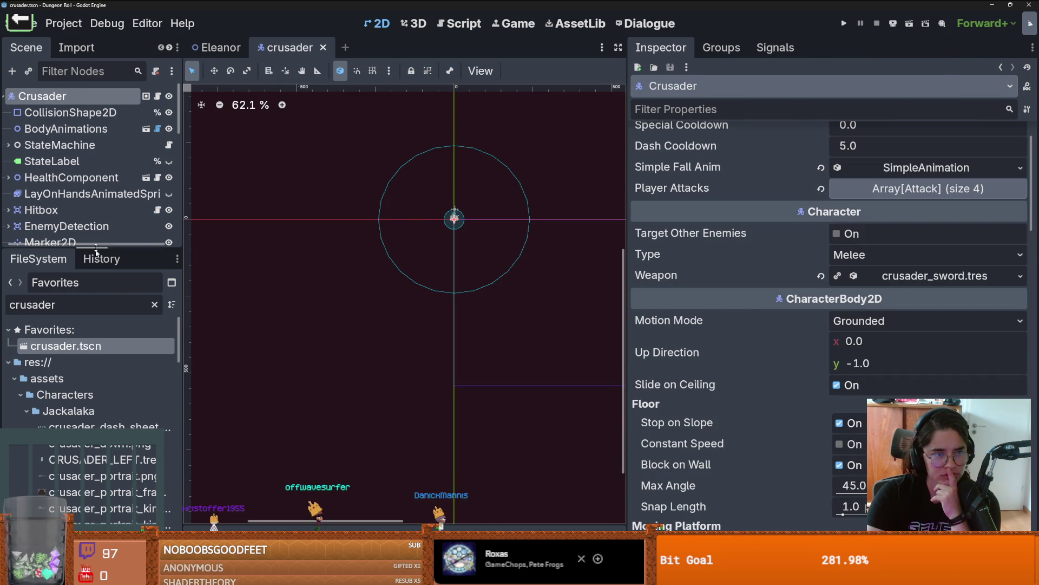
left_click(8, 144)
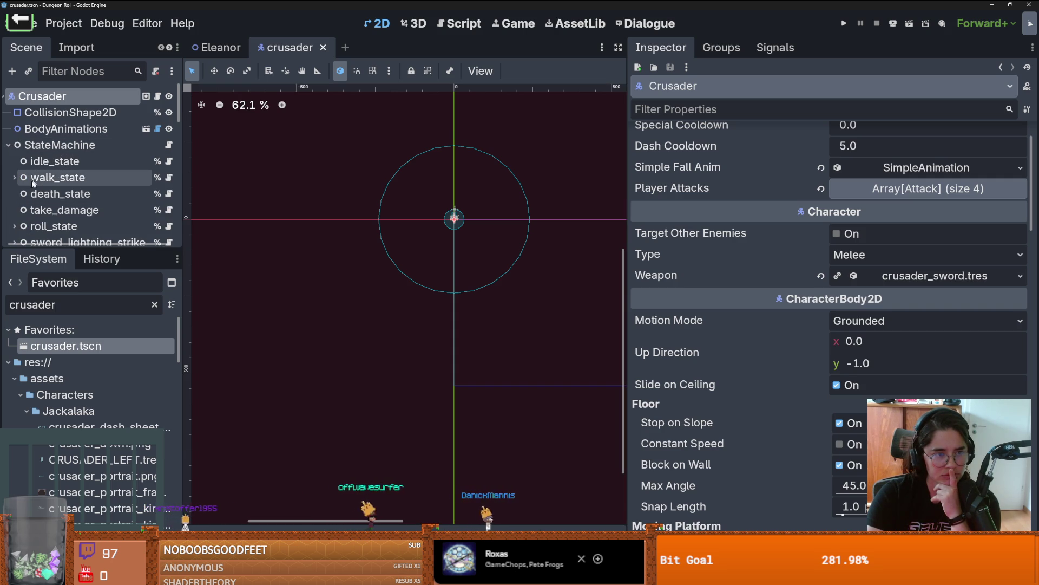
scroll(26, 211, "down", 2)
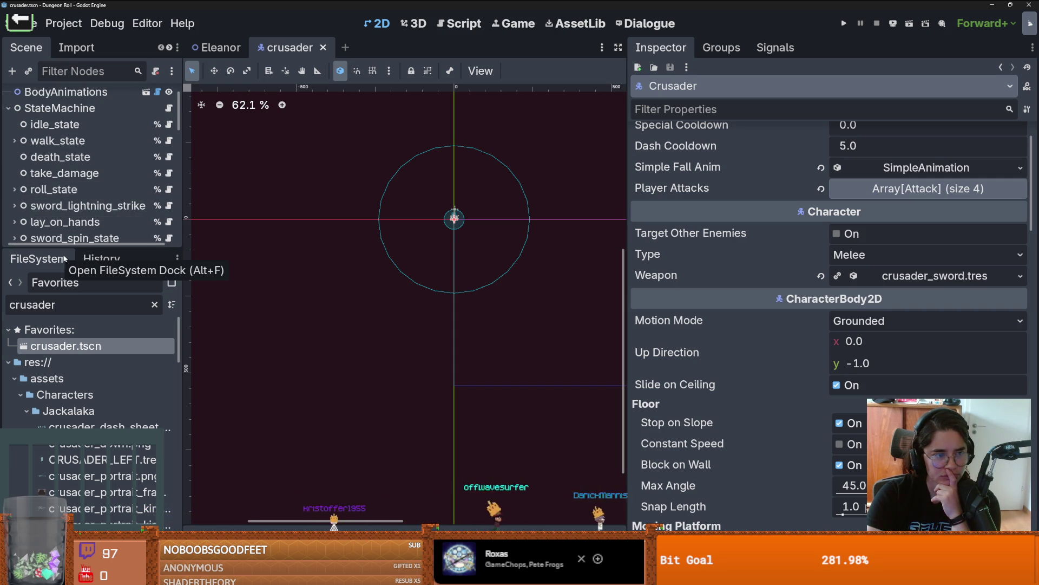
mouse_move(75, 253)
left_mouse_down()
mouse_move(74, 441)
mouse_move(75, 425)
left_mouse_up()
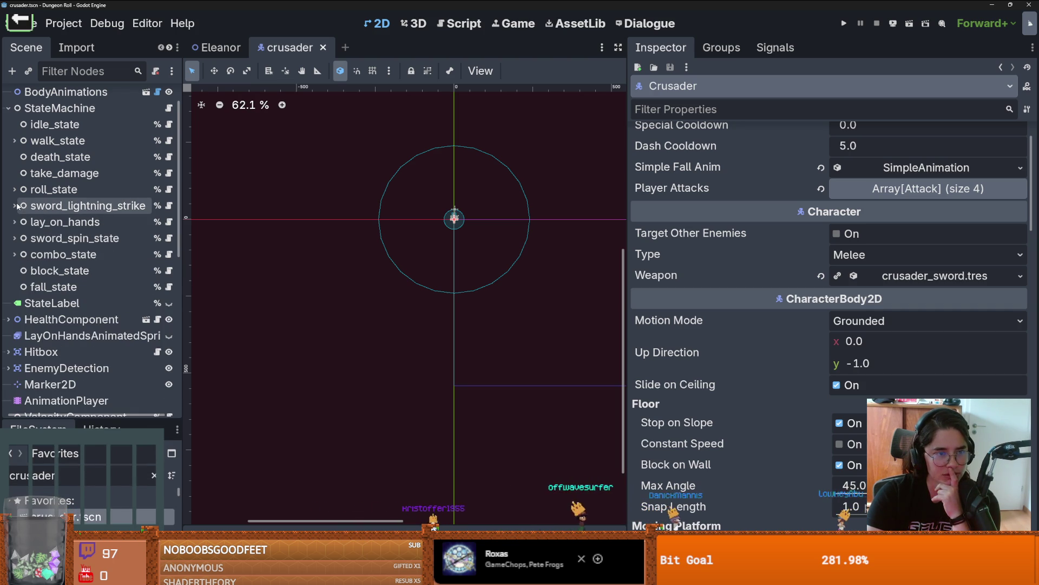
left_click(14, 141)
left_click(14, 142)
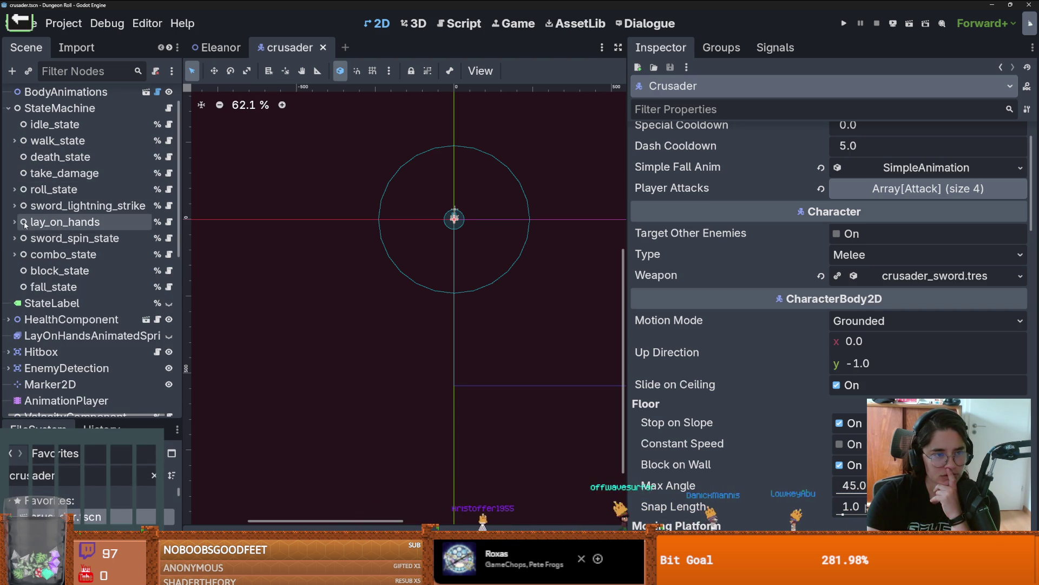
left_click(14, 254)
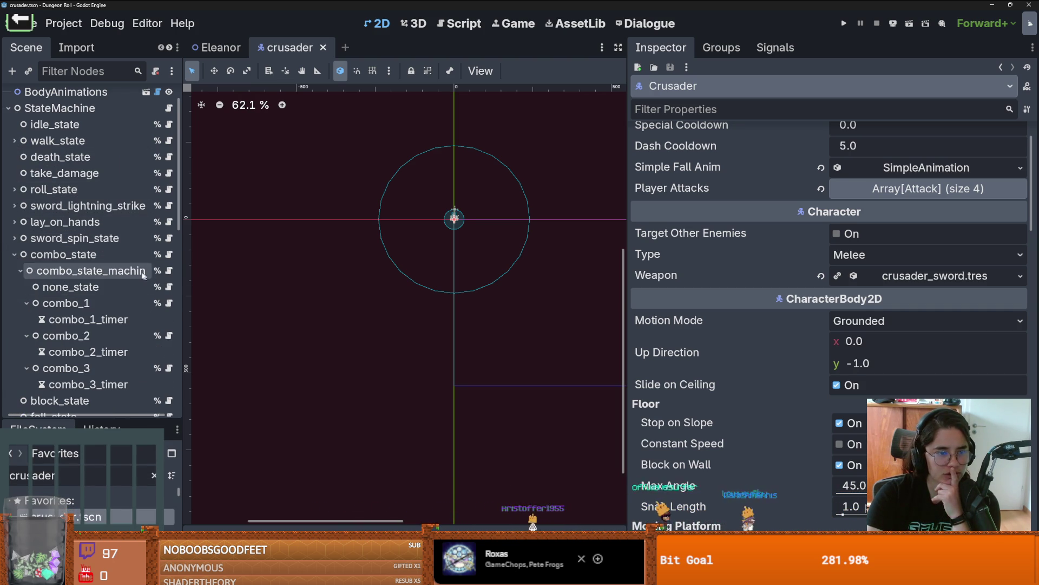
left_click(67, 304)
Set combo_1's Weapon Knockback Time to 0.25 and save the crusader scene
left_click(906, 157)
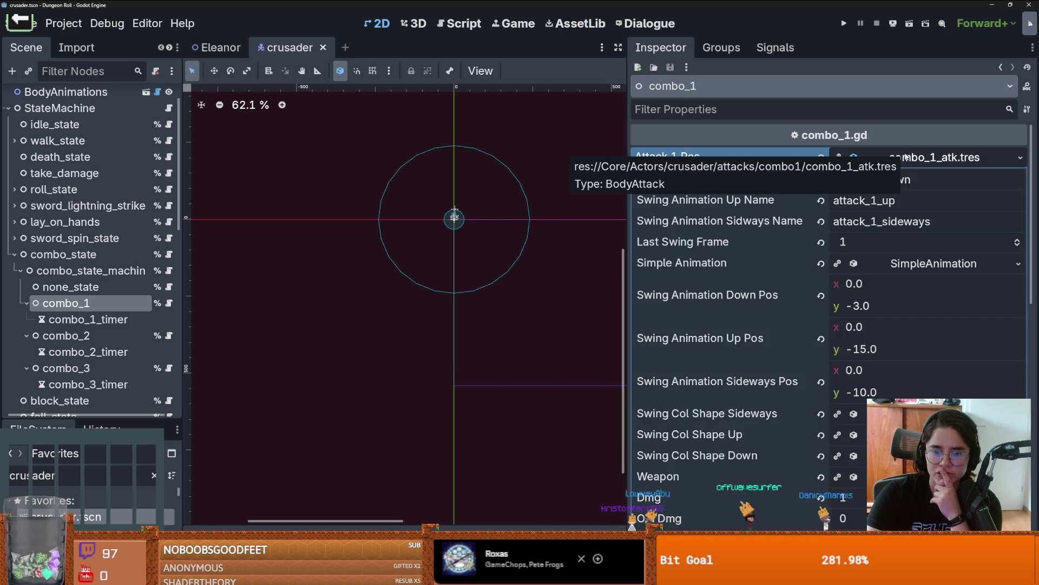
left_click(801, 476)
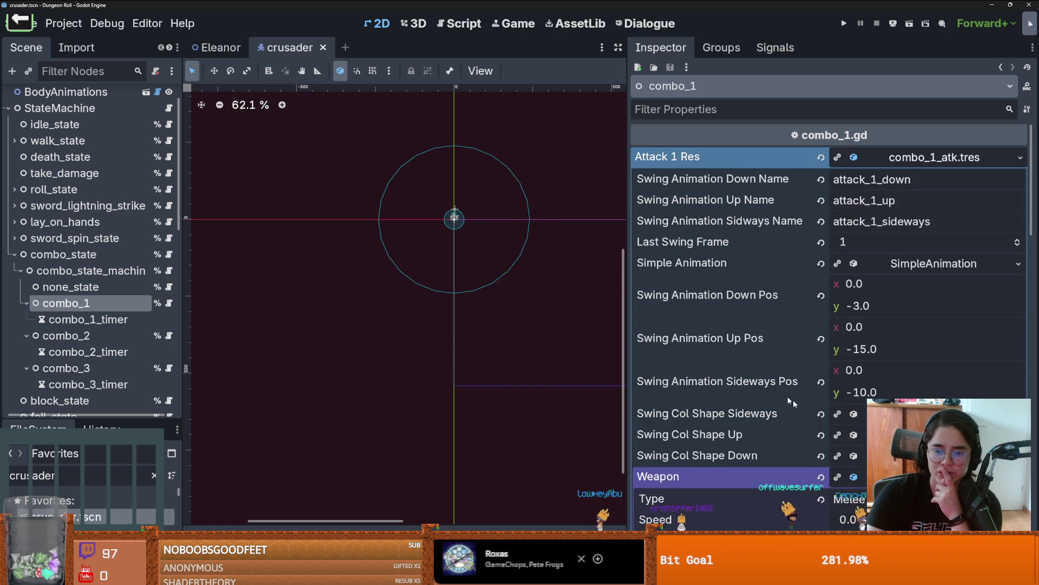
scroll(807, 410, "down", 3)
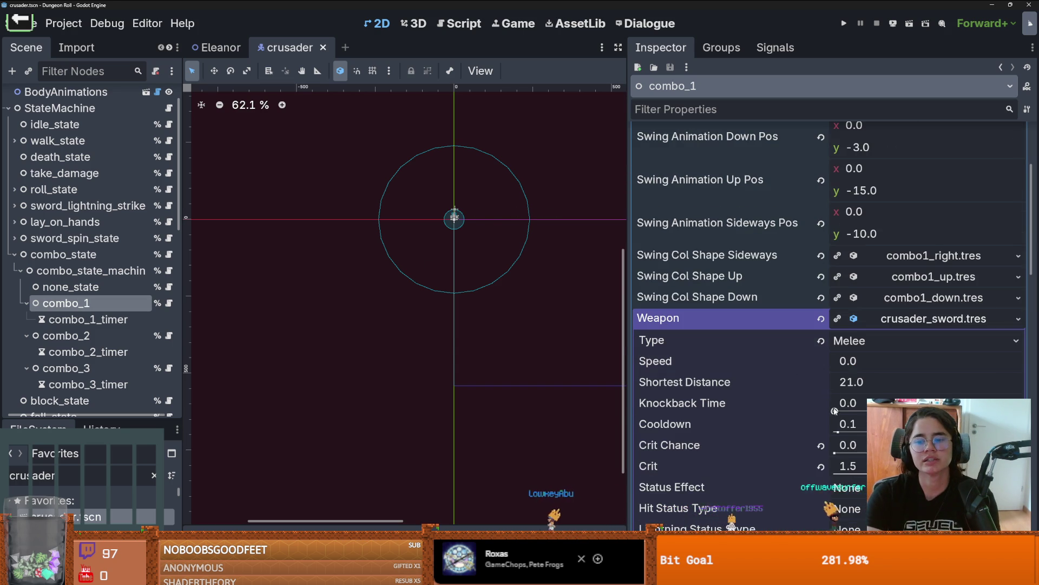
left_click_drag(835, 409, 839, 412)
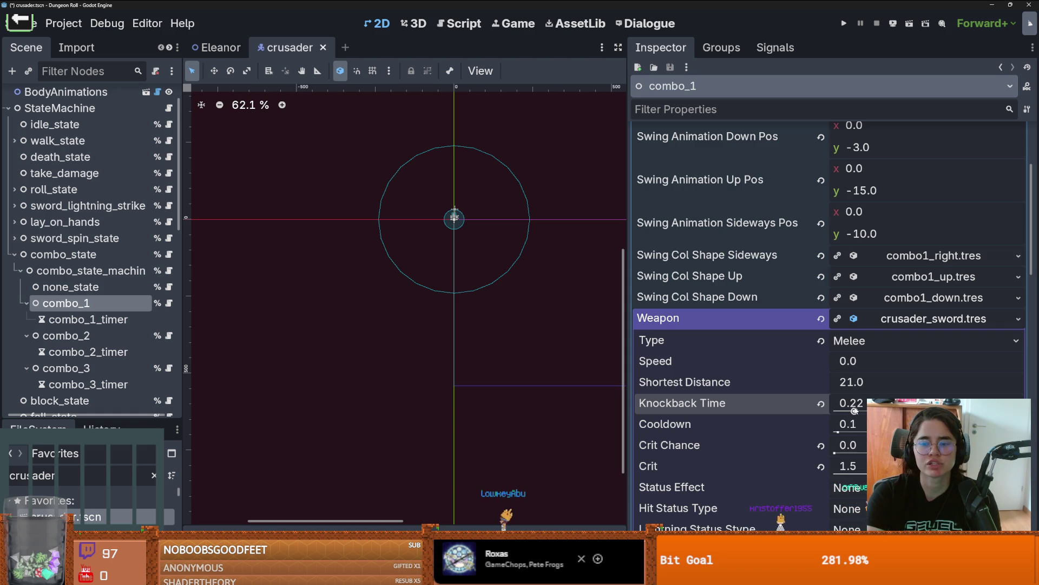
key("ctrl+s")
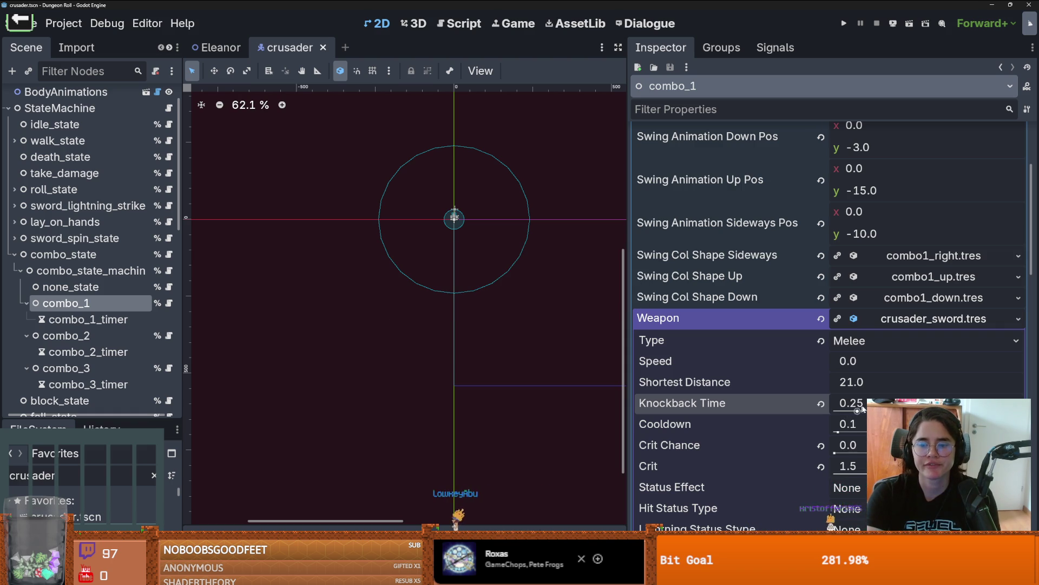
scroll(803, 378, "down", 1)
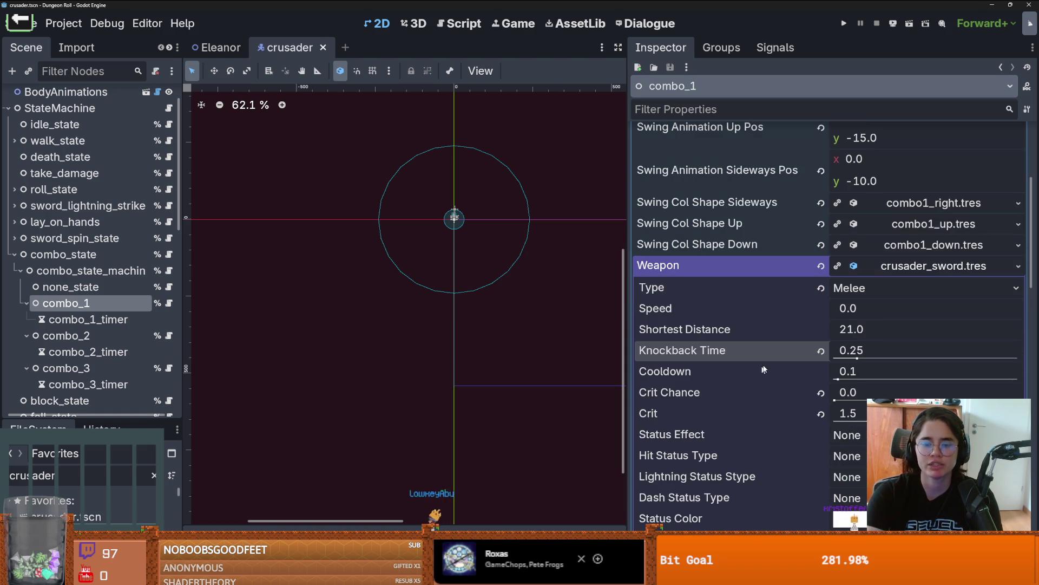
left_click(844, 24)
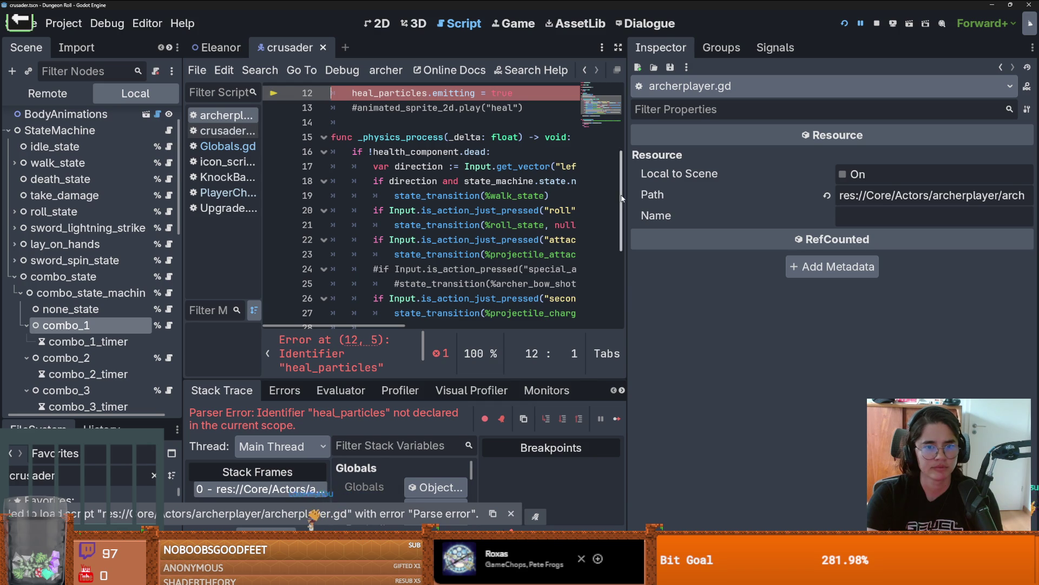
Delete the heal_particles statement on line 12 of archerplayer.gd
scroll(394, 200, "up", 3)
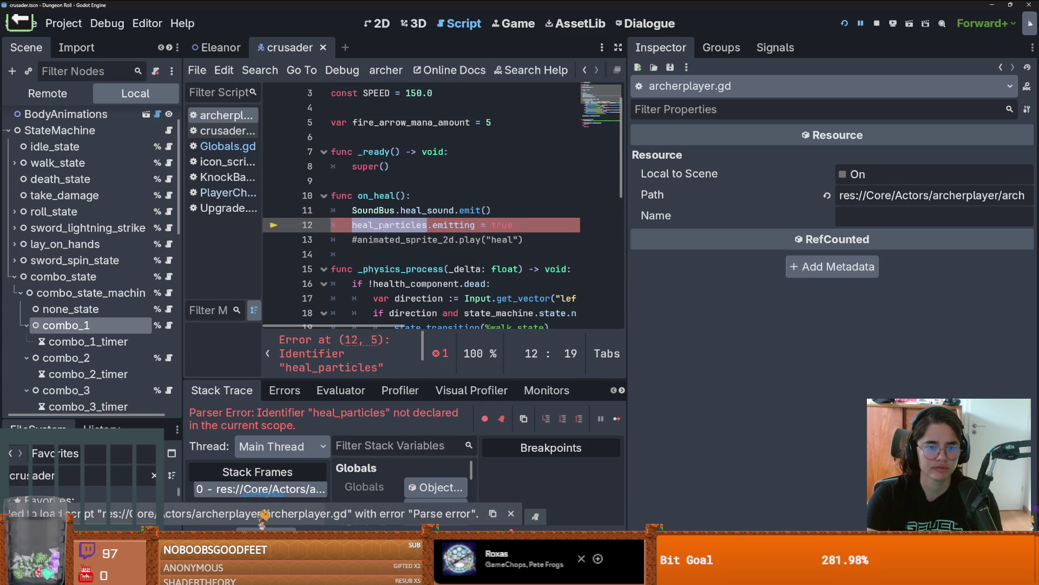
left_click_drag(521, 224, 352, 224)
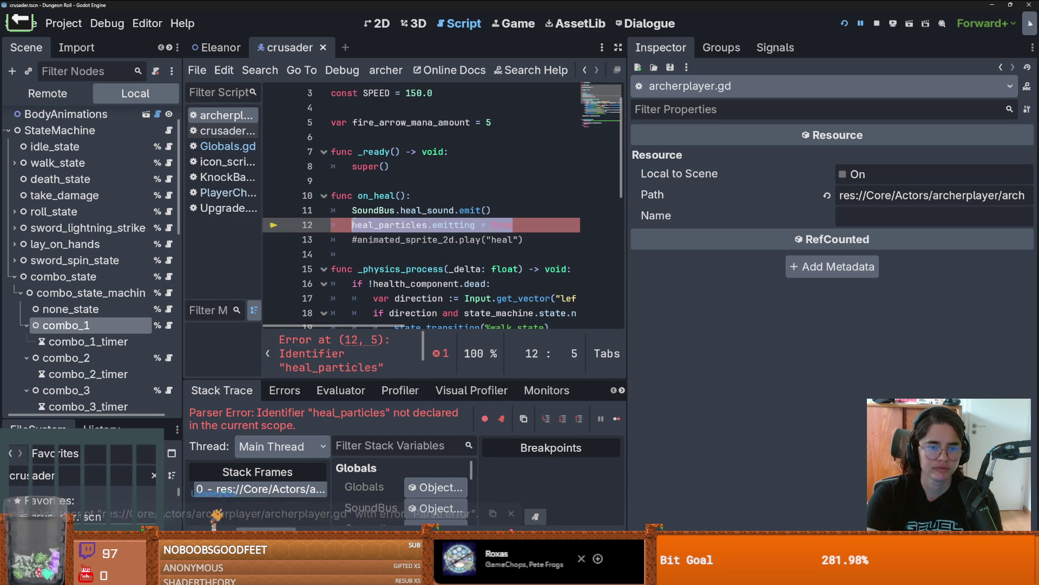
key("BackSpace")
type("%heal")
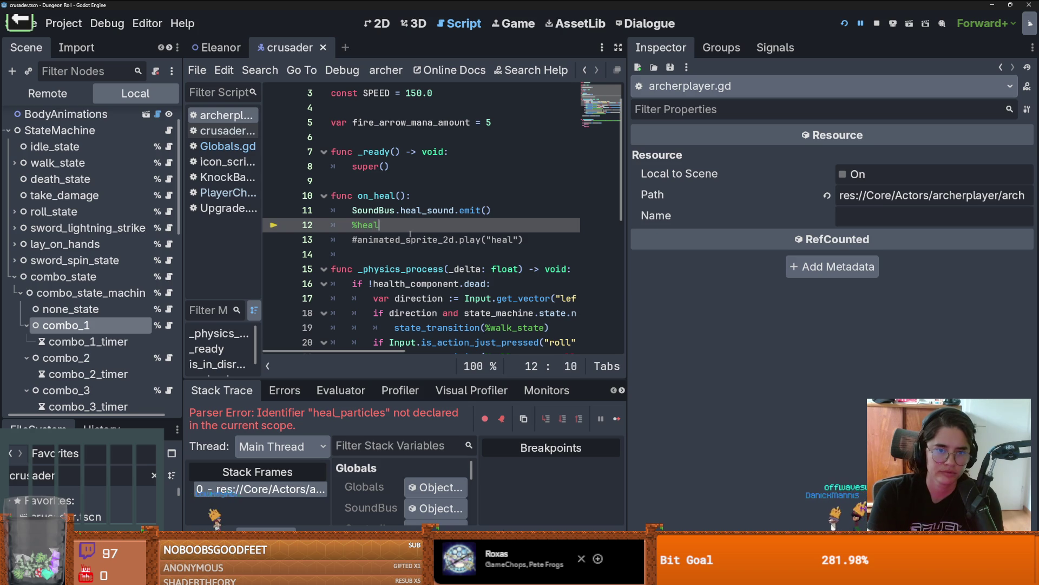
Restore the original line 12, then filter the enlarged FileSystem dock for 'archer'
triple_click(353, 223)
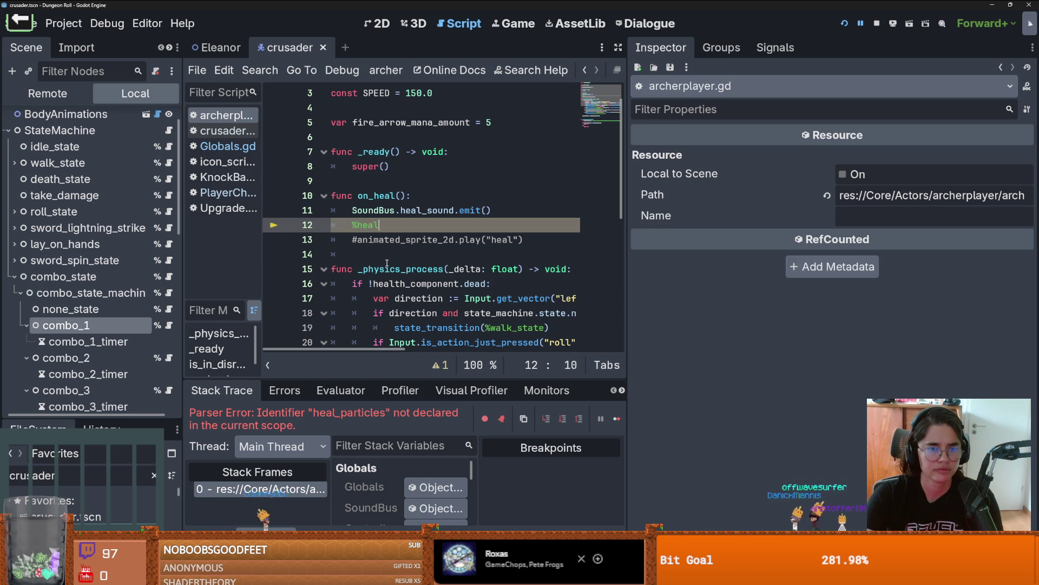
key("ctrl+z")
left_click_drag(112, 418, 117, 363)
double_click(87, 394)
type("archer")
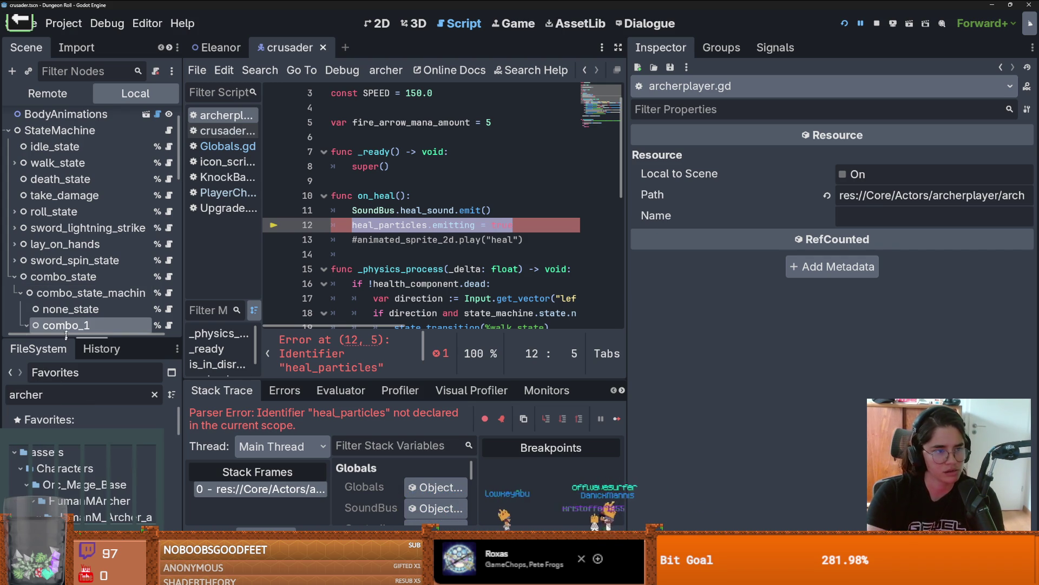
left_click_drag(66, 336, 65, 109)
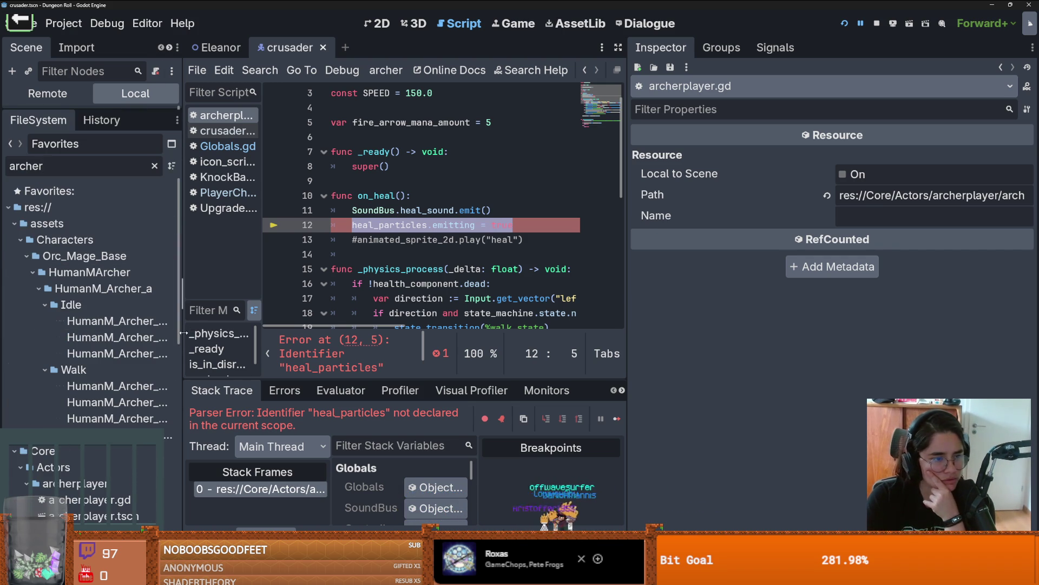
left_click_drag(185, 333, 322, 333)
scroll(146, 372, "down", 5)
Open archerplayer.tscn and inspect its heal_particles node
left_click(124, 243)
double_click(94, 244)
left_click_drag(135, 107, 135, 467)
scroll(140, 381, "down", 12)
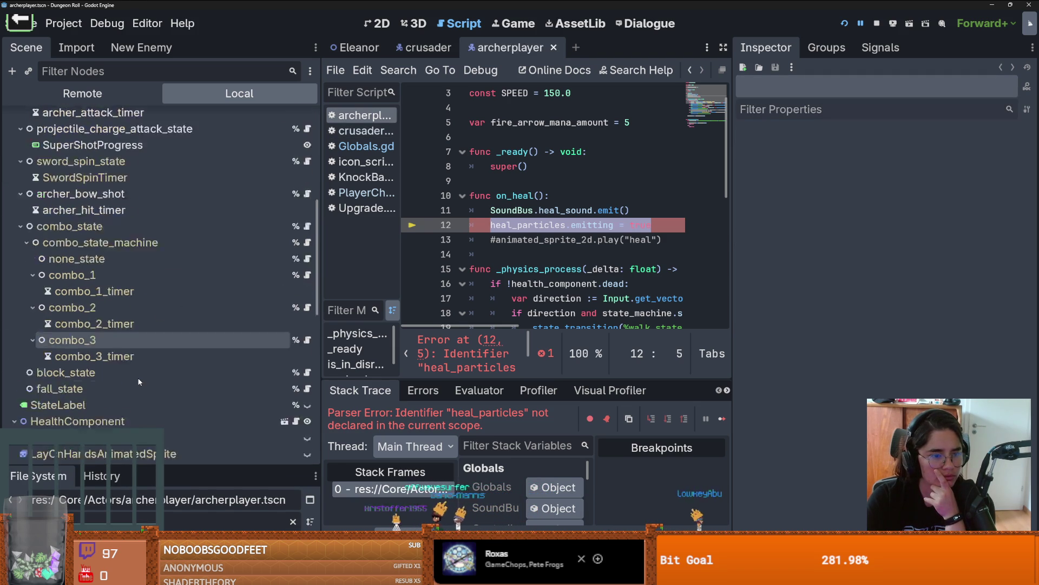
scroll(140, 381, "down", 2)
left_click(132, 418)
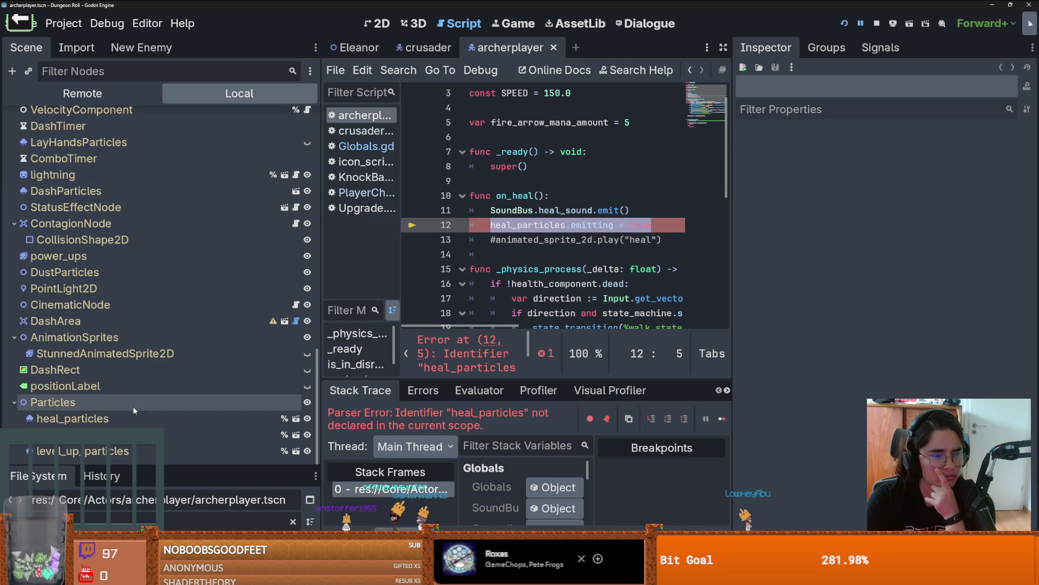
right_click(132, 417)
left_click(114, 418)
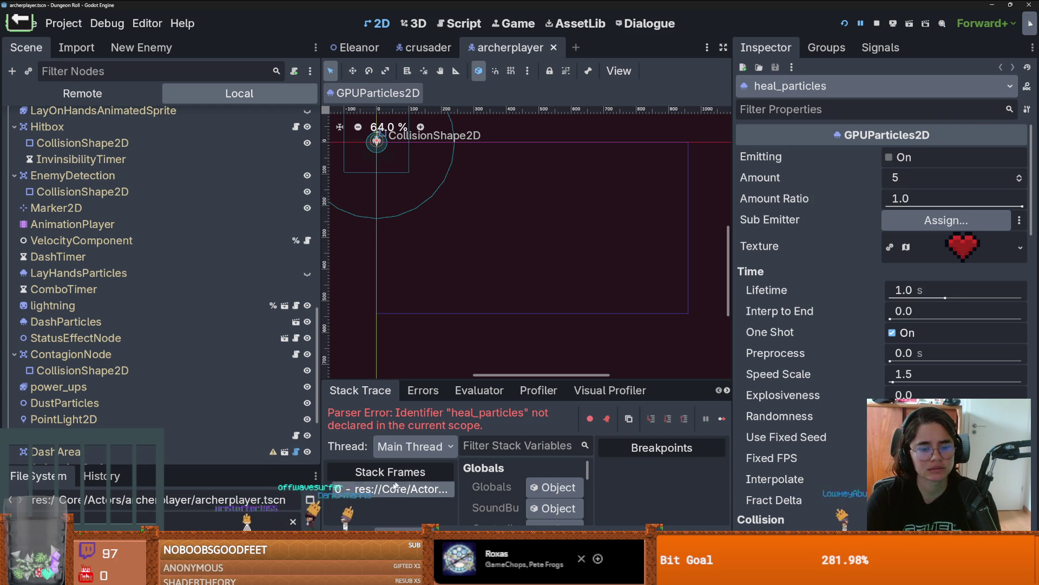
Return to archerplayer.gd at the error line and rerun the game with F5
left_click_drag(236, 479, 236, 293)
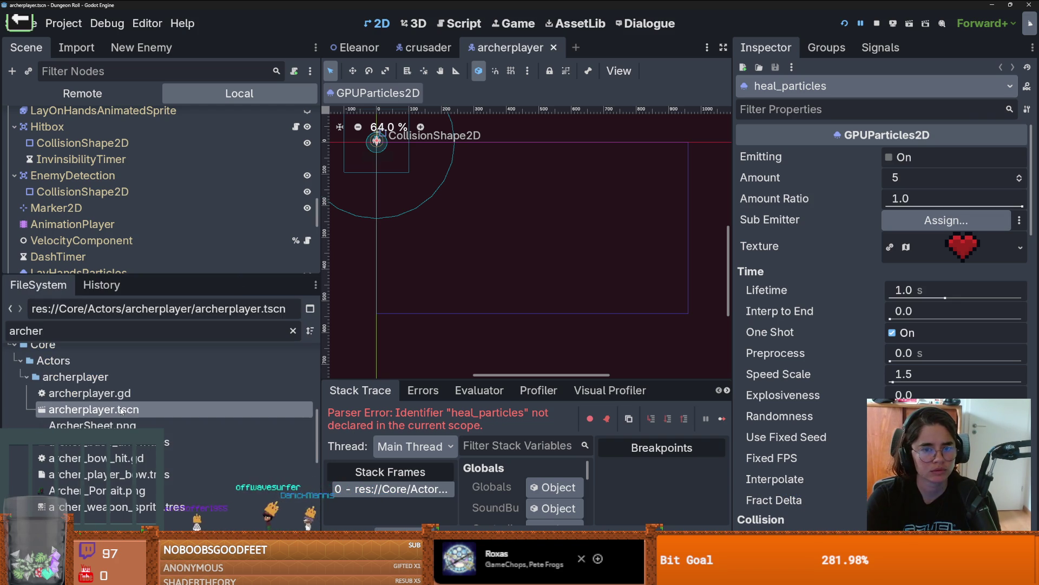
left_click(389, 489)
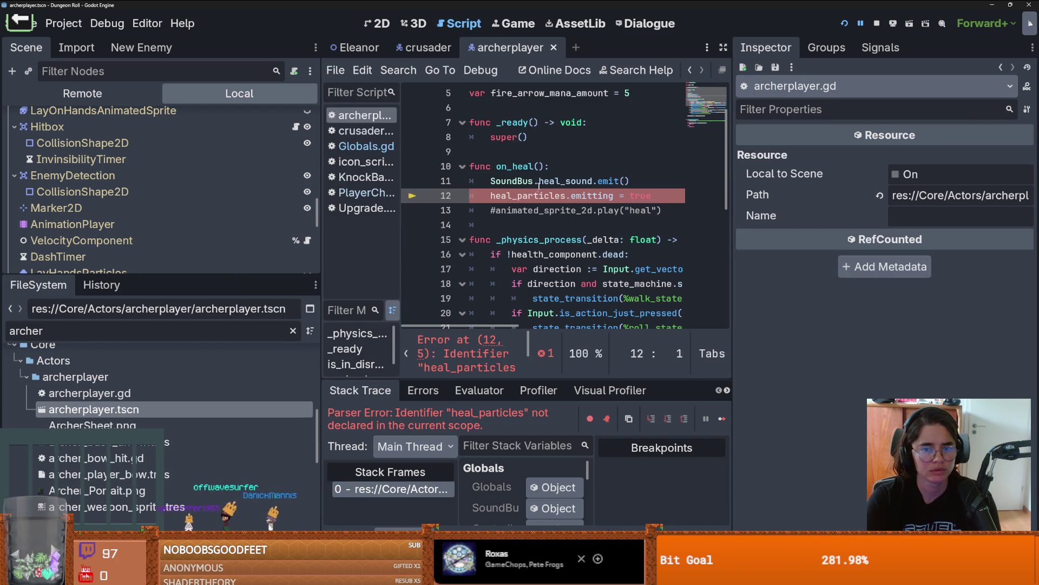
left_click_drag(220, 283, 222, 378)
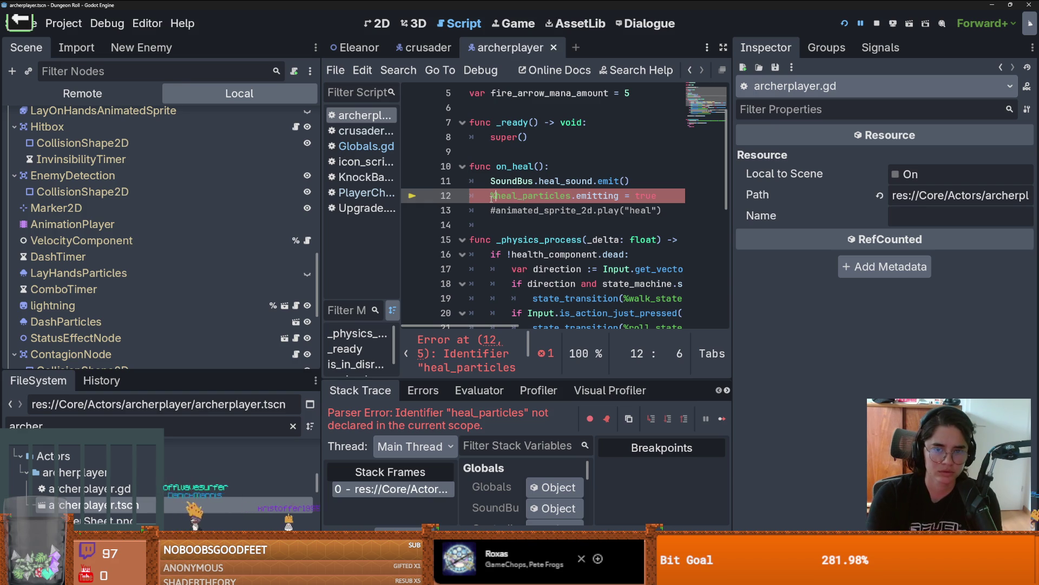
key("F5")
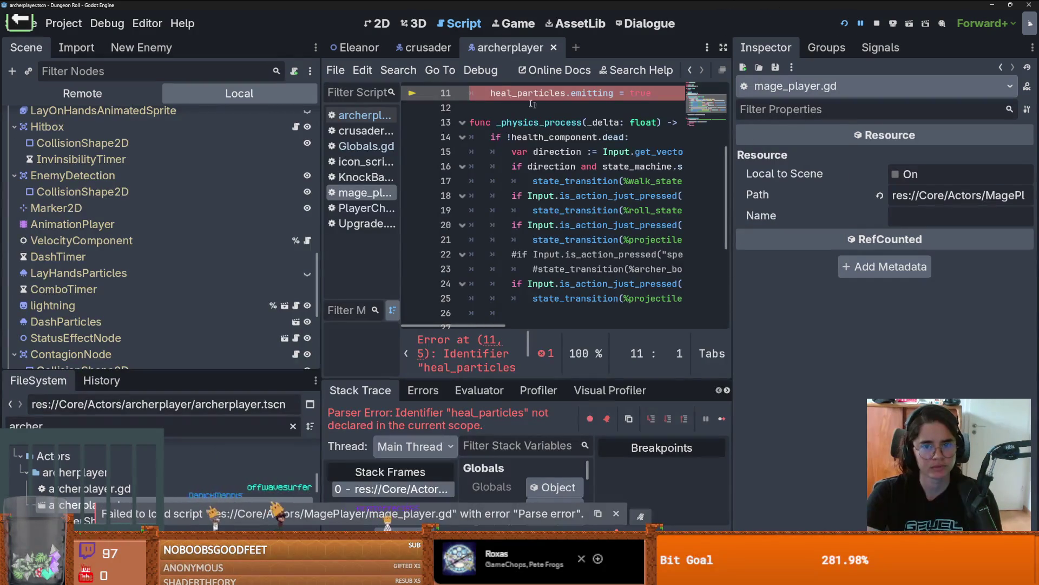
left_click(843, 23)
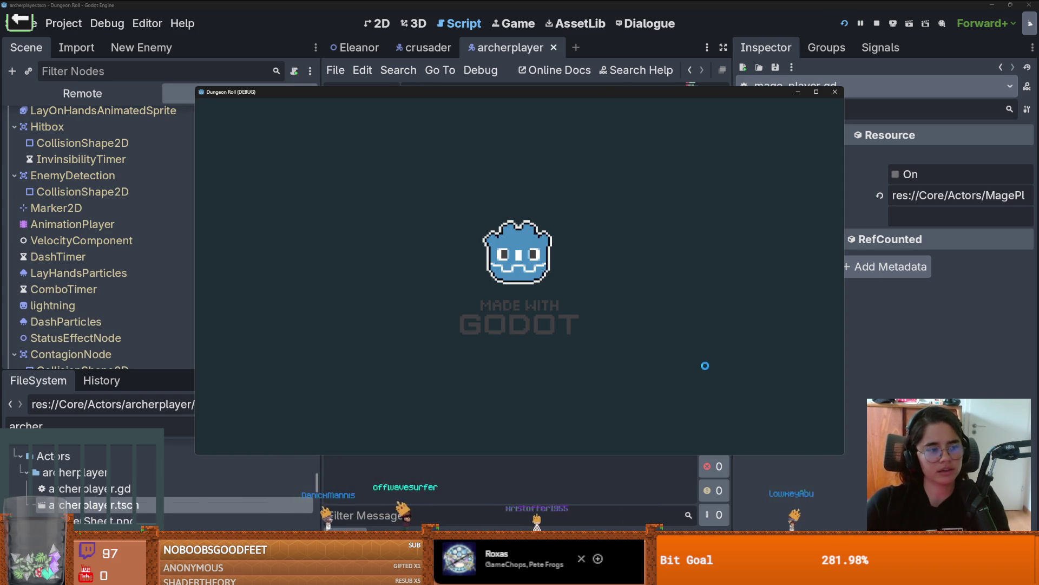
Walk the knight through the top door into a new room and attack enemies with combos
key("w+d")
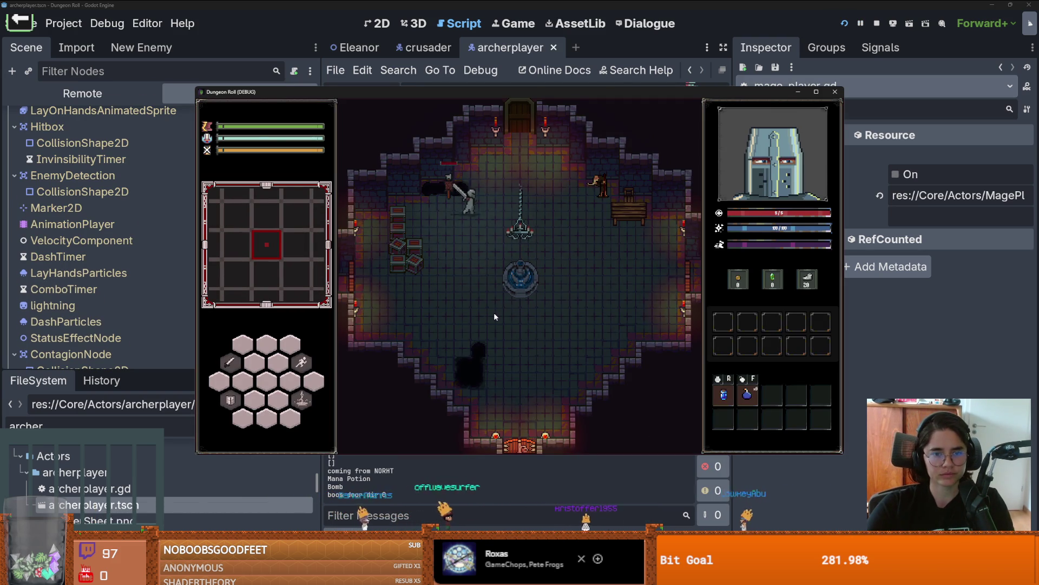
left_click(433, 264)
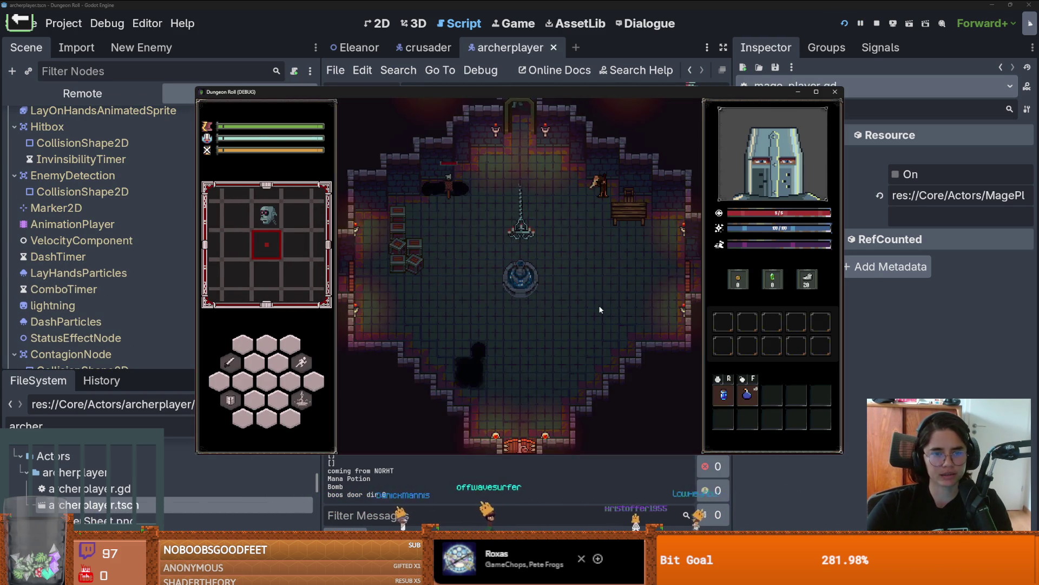
key("w")
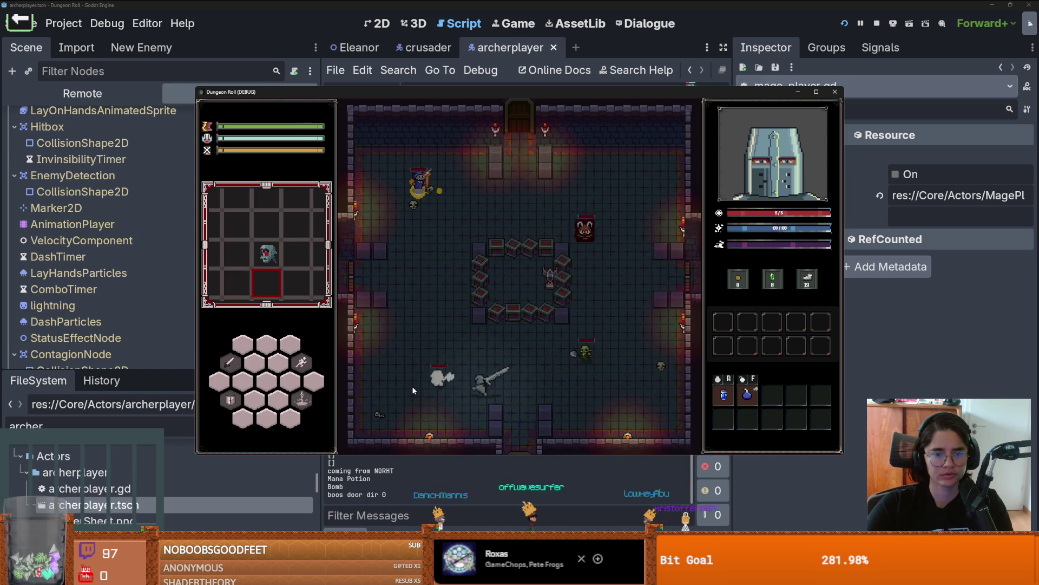
left_click(654, 379)
key("d")
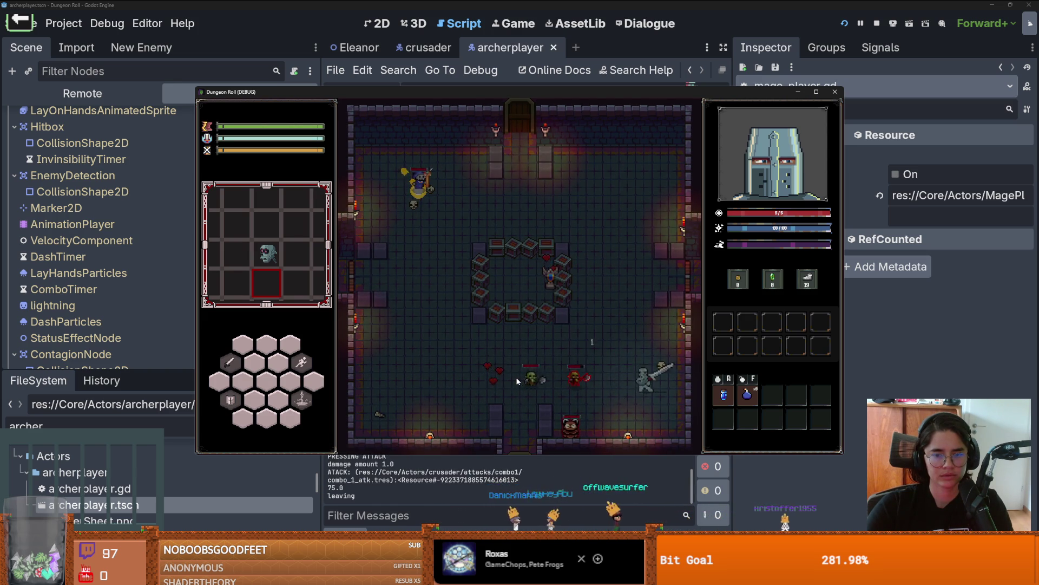
key("w")
key("a")
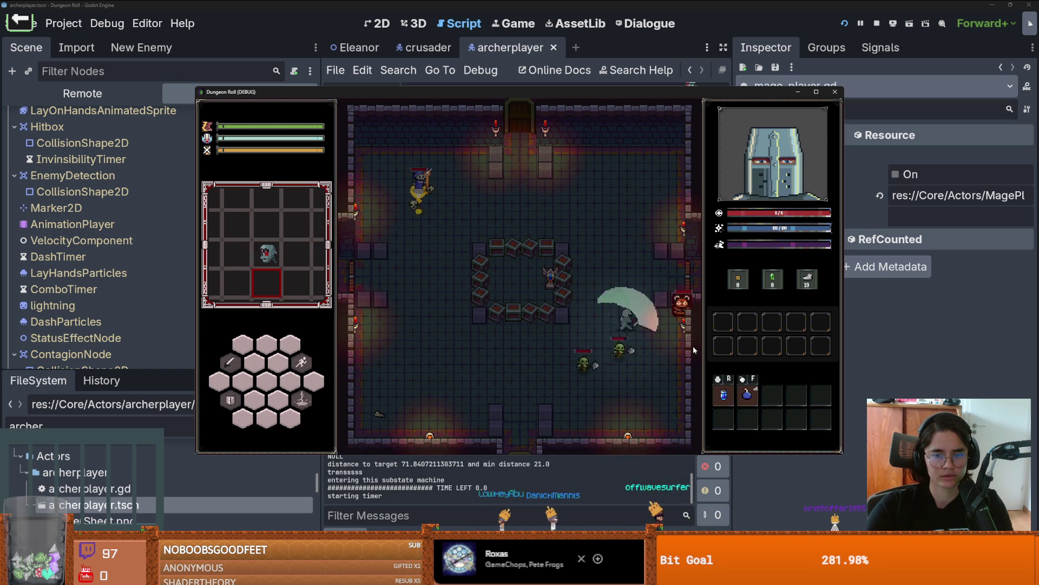
key("w")
key("a")
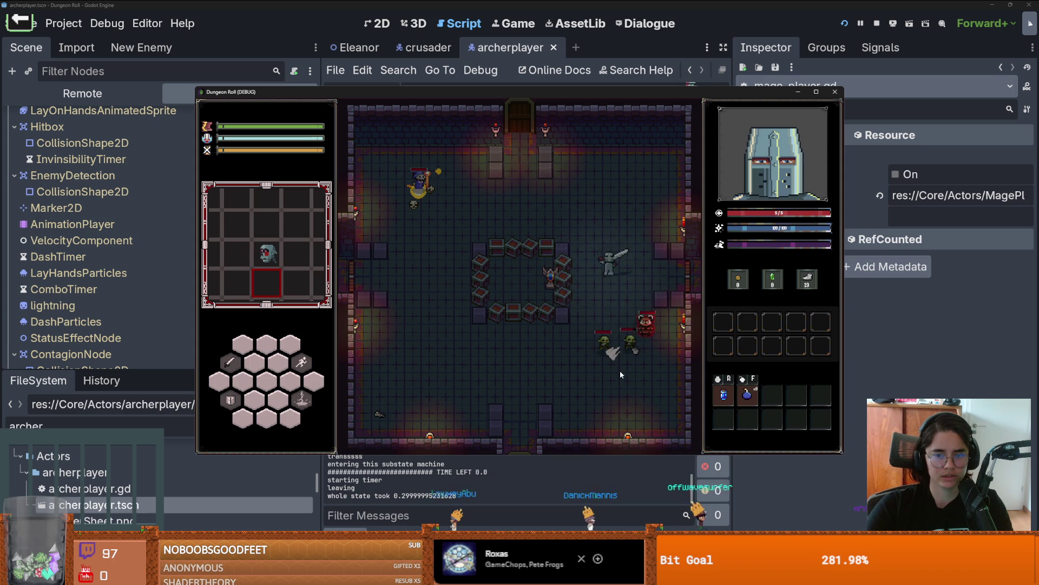
left_click(619, 370)
Keep slashing enemies and collecting hearts, then close the debug game window
key("d")
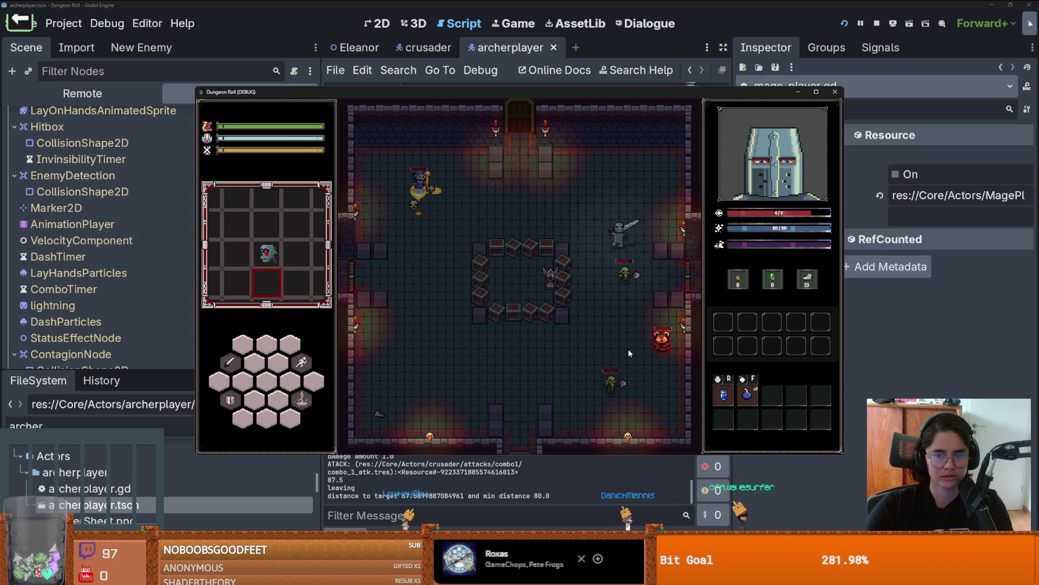
key("w")
left_click(600, 333)
key("a")
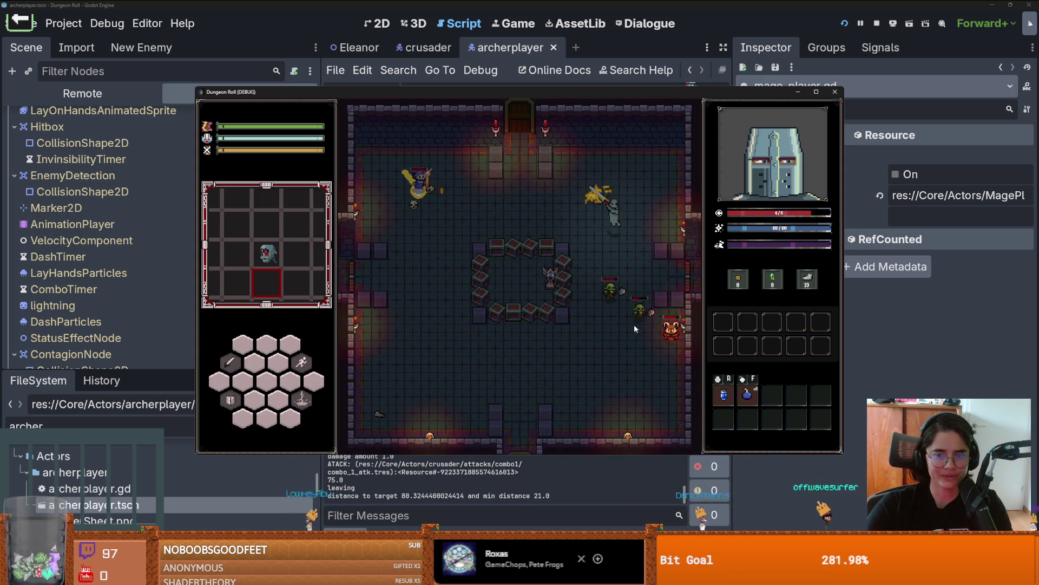
key("a")
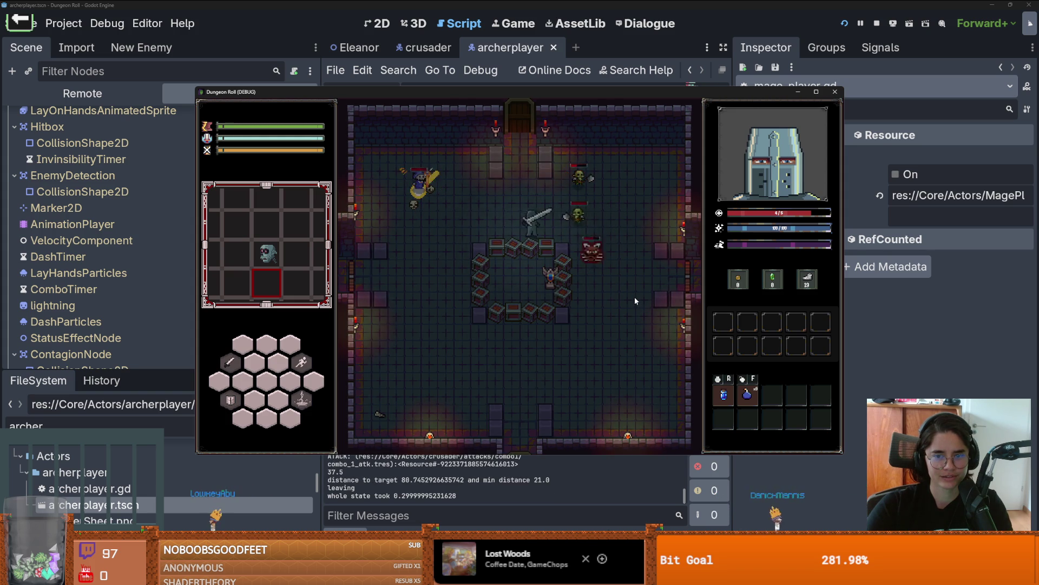
key("a")
key("a")
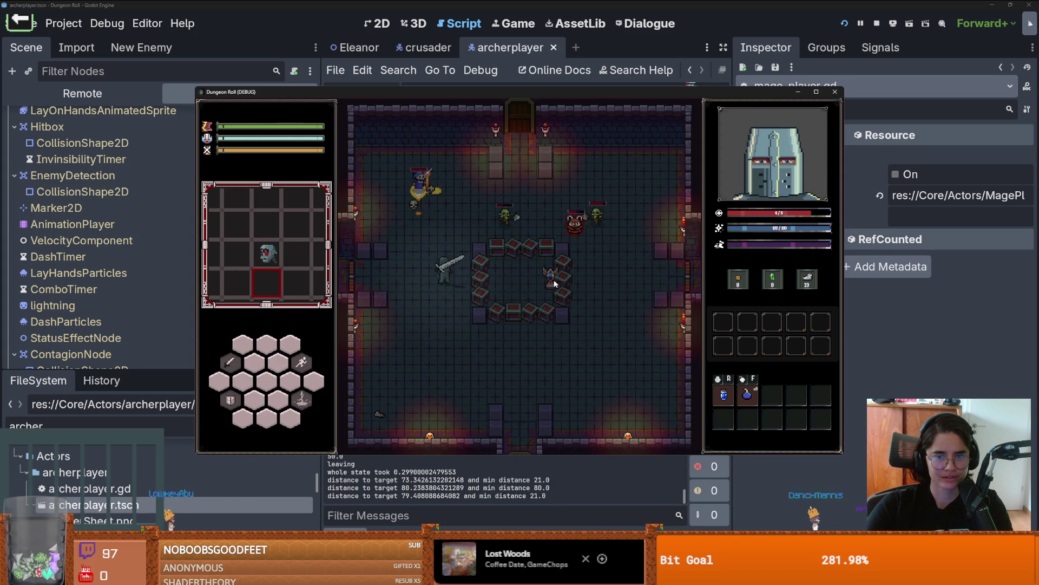
key("s")
key("w")
key("d")
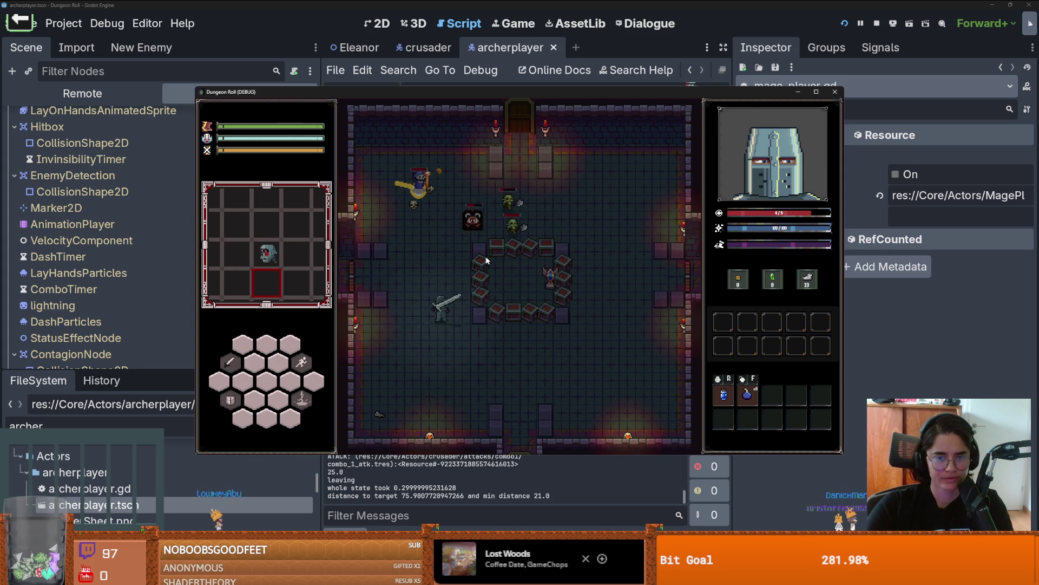
key("s")
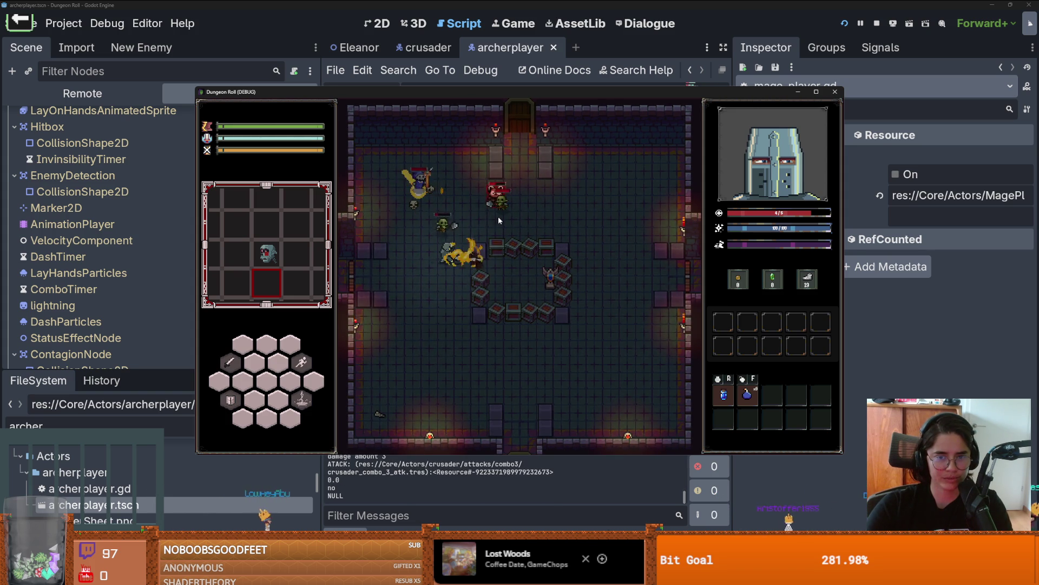
key("s")
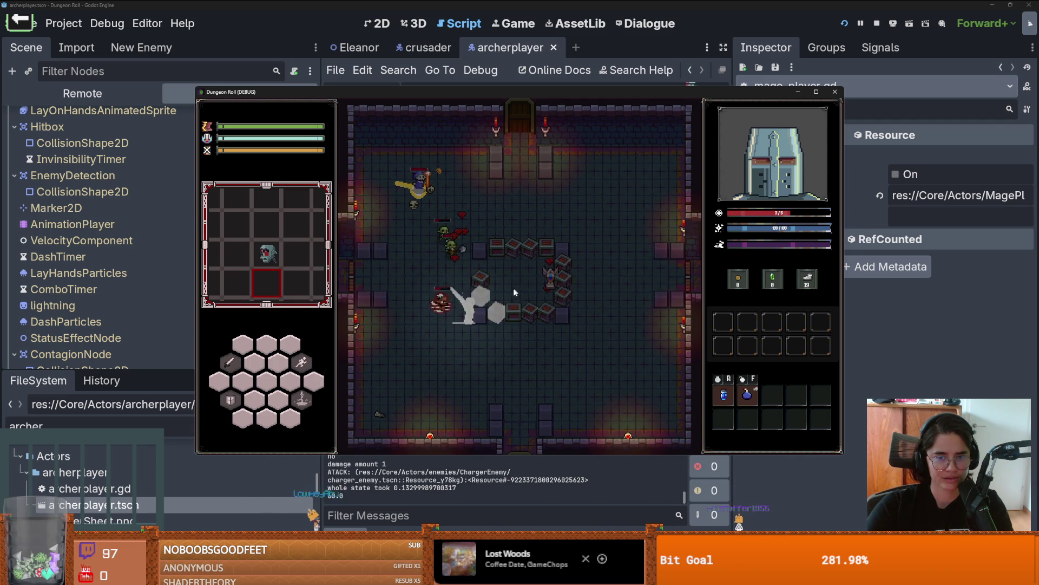
key("d")
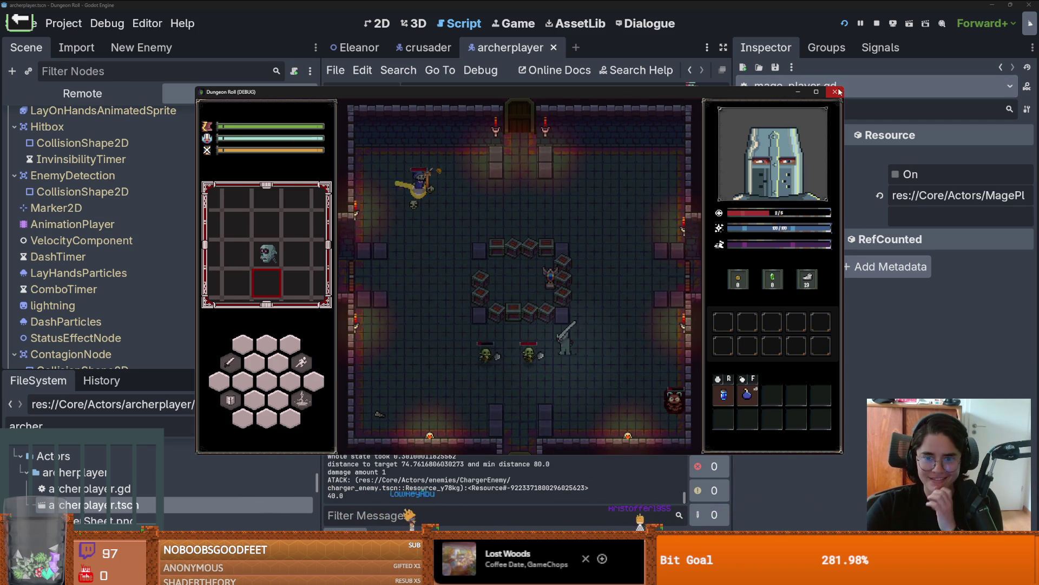
left_click(834, 91)
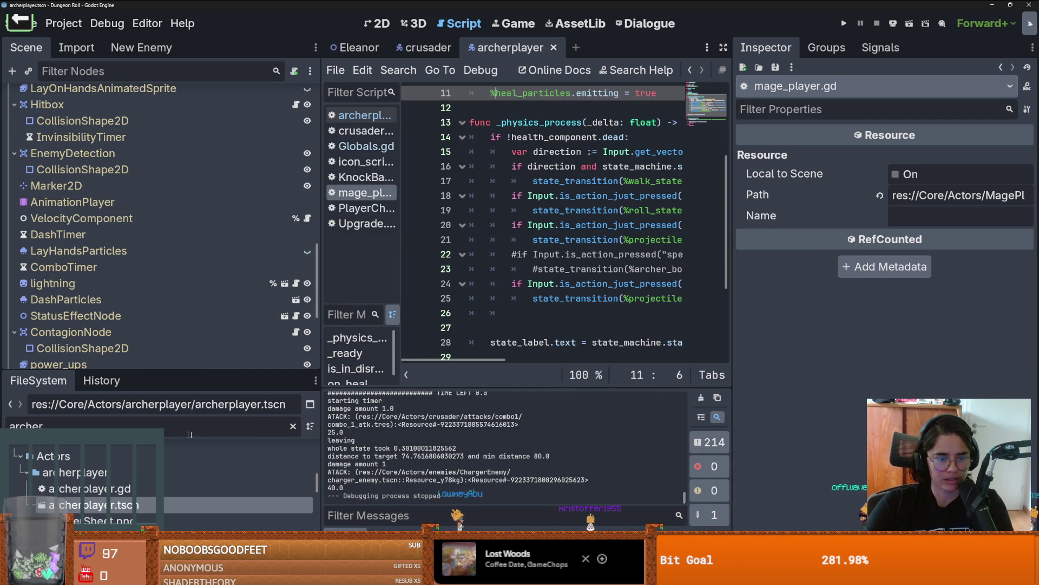
Change combo_1's Knockback Time in the crusader scene to 0.1 and run the project
left_click(433, 54)
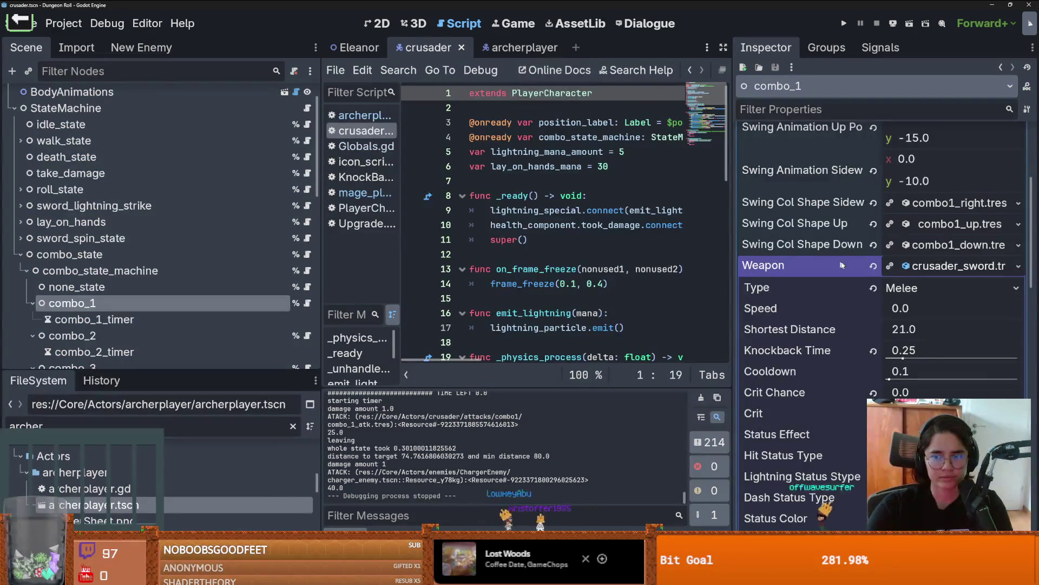
left_click(912, 350)
type("1")
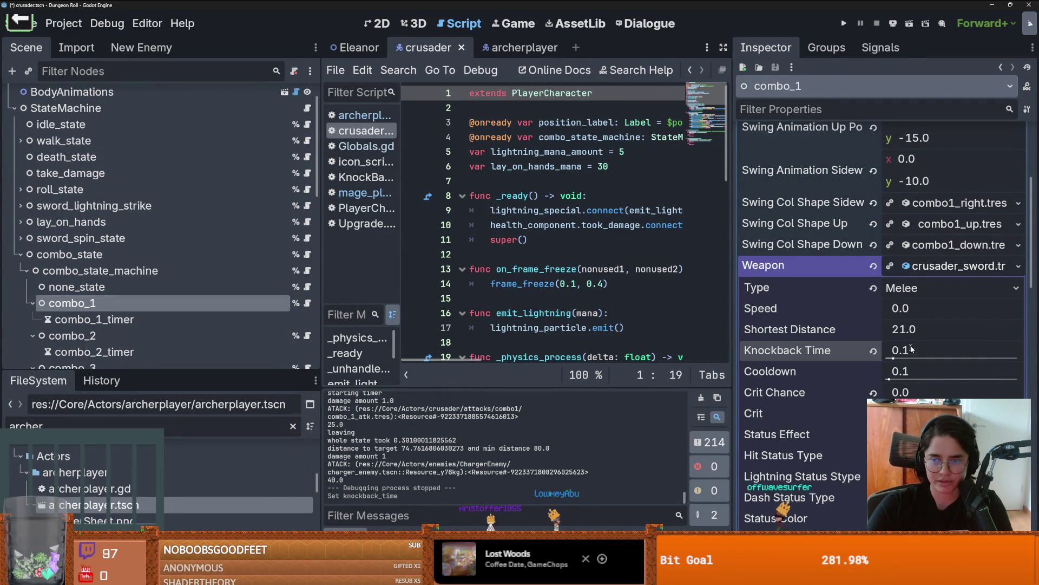
left_click(844, 23)
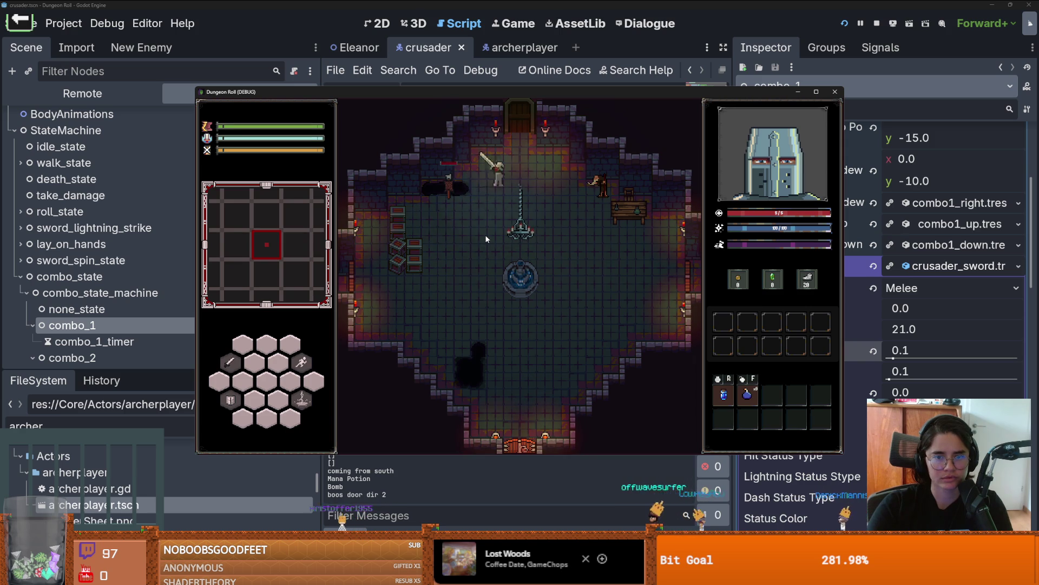
Pick a character, maximize the game window, and walk the knight past the crates toward the goblins
left_click(421, 251)
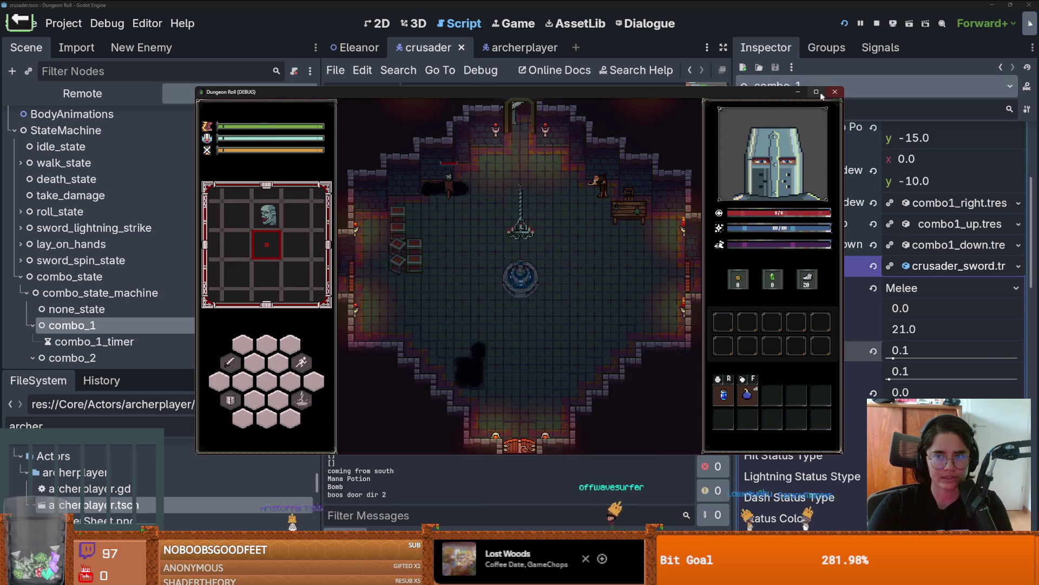
left_click(818, 92)
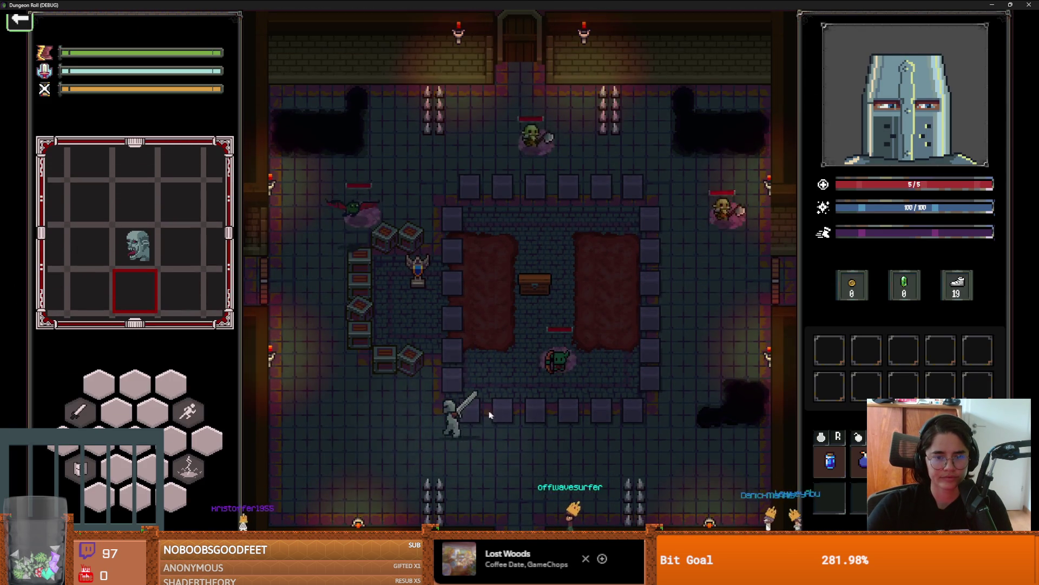
key("a")
key("w")
key("s")
key("d")
key("d")
key("s")
Fight the goblins to test the 0.1 knockback, then stop the game with F8 and save
left_click(636, 453)
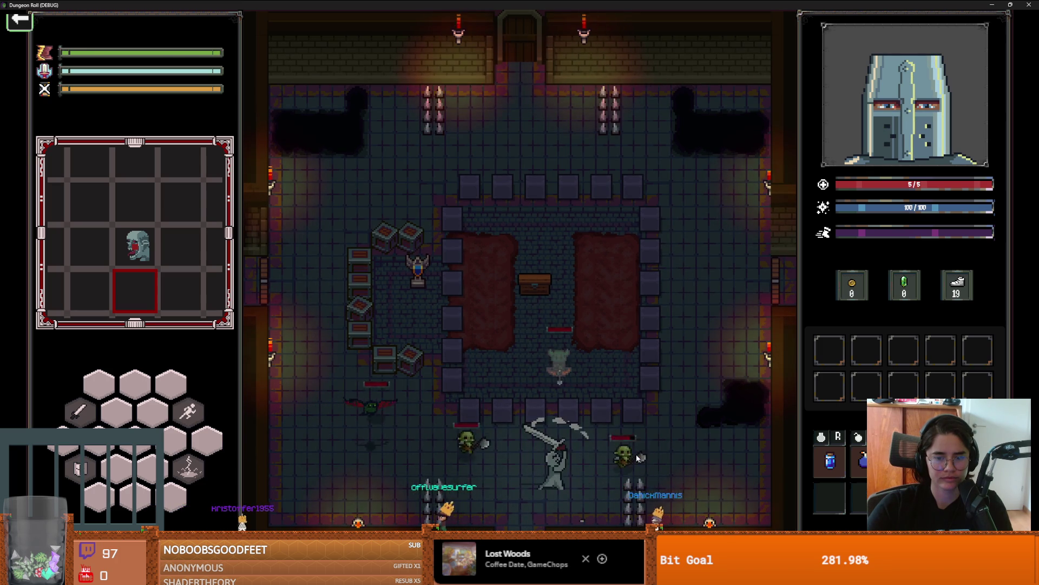
left_click(637, 458)
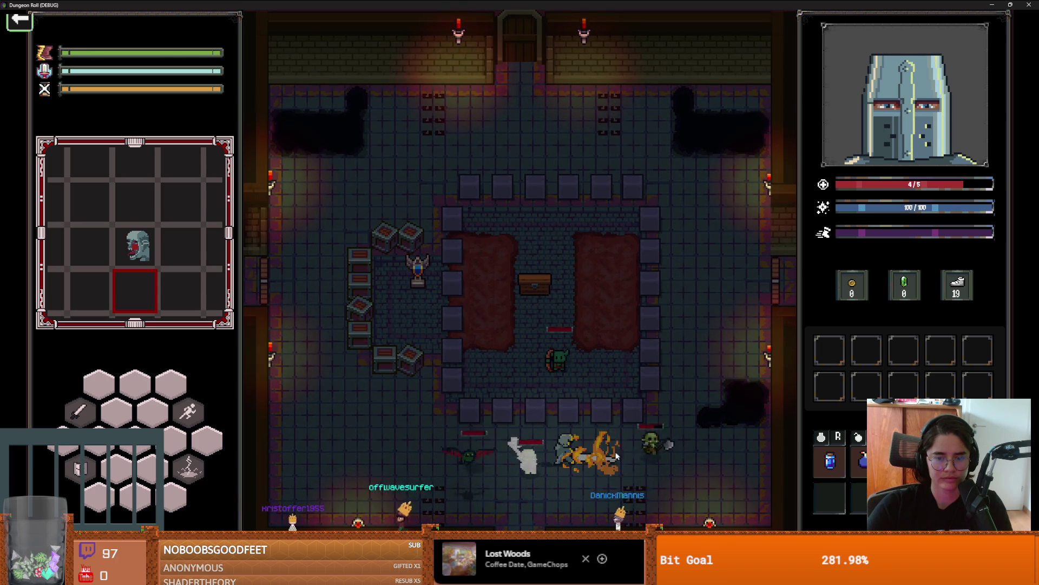
key("a")
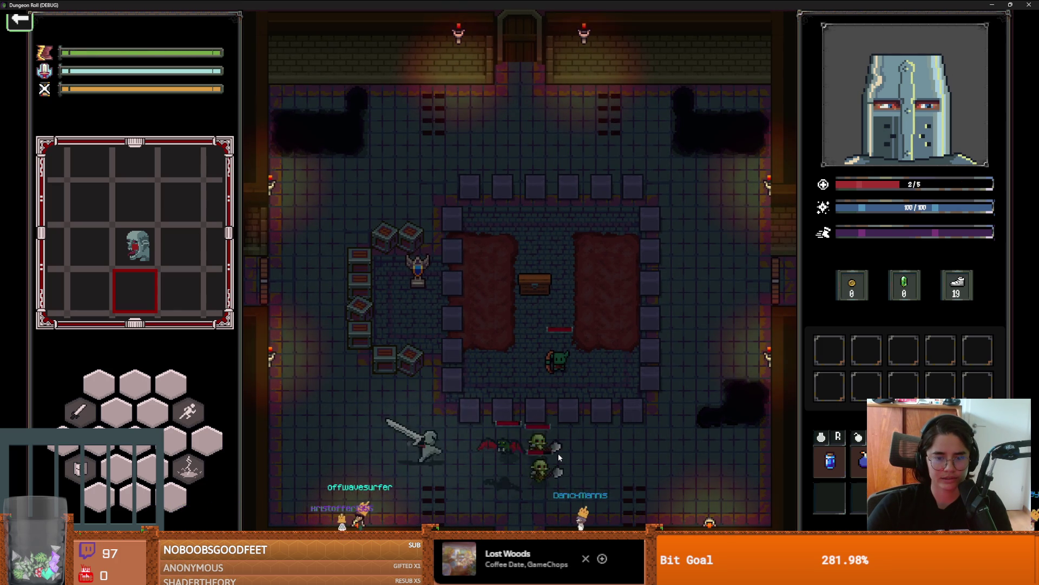
key("d")
left_click(495, 450)
key("a")
key("space")
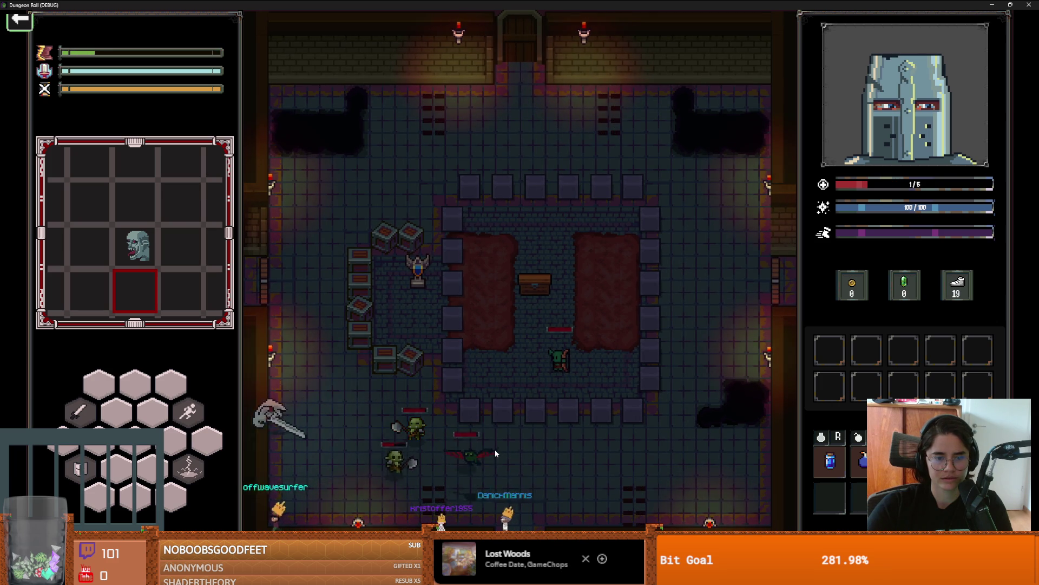
key("d")
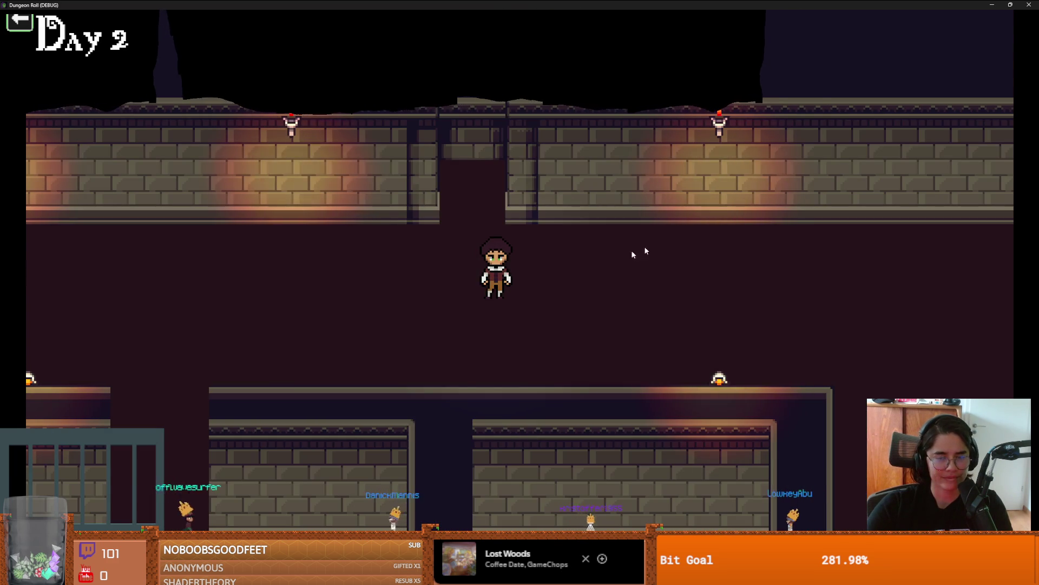
key("F8")
key("ctrl+s")
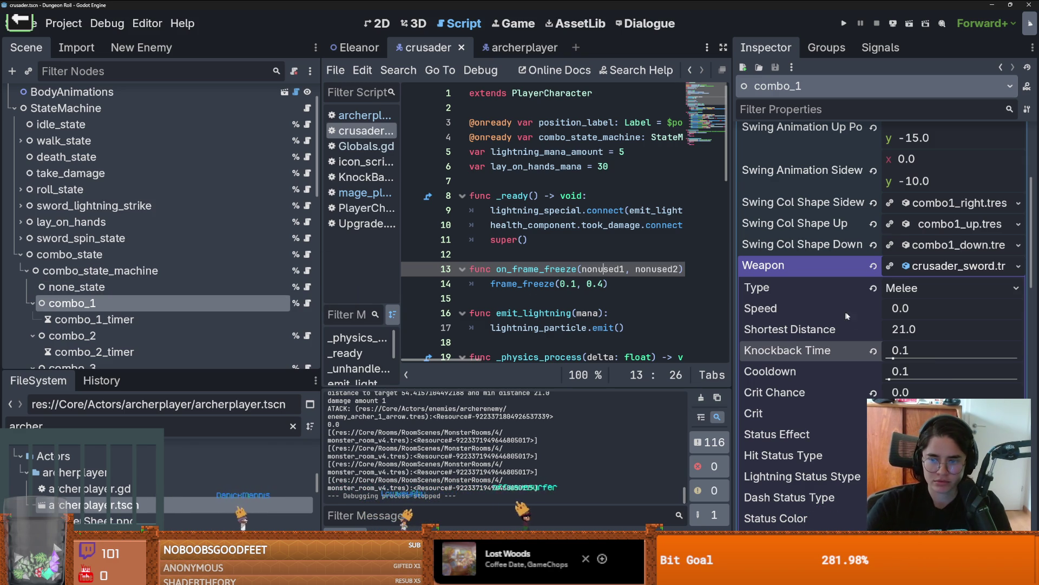
Revert combo_1's Knockback Time to 0.0, save, and show the unfiltered, collapsed file tree in a taller panel
left_click(874, 351)
key("ctrl+s")
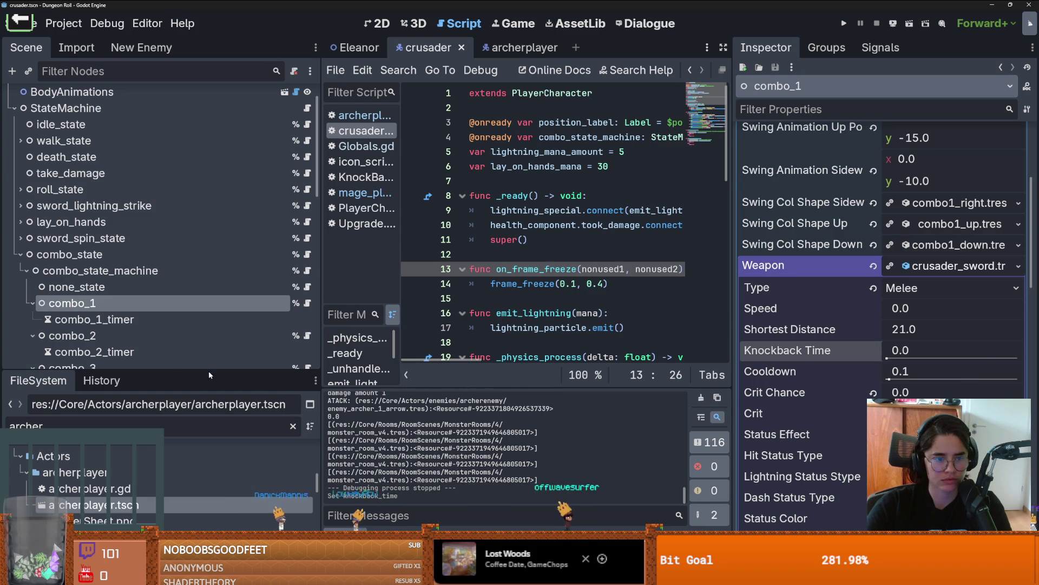
left_click_drag(212, 369, 211, 156)
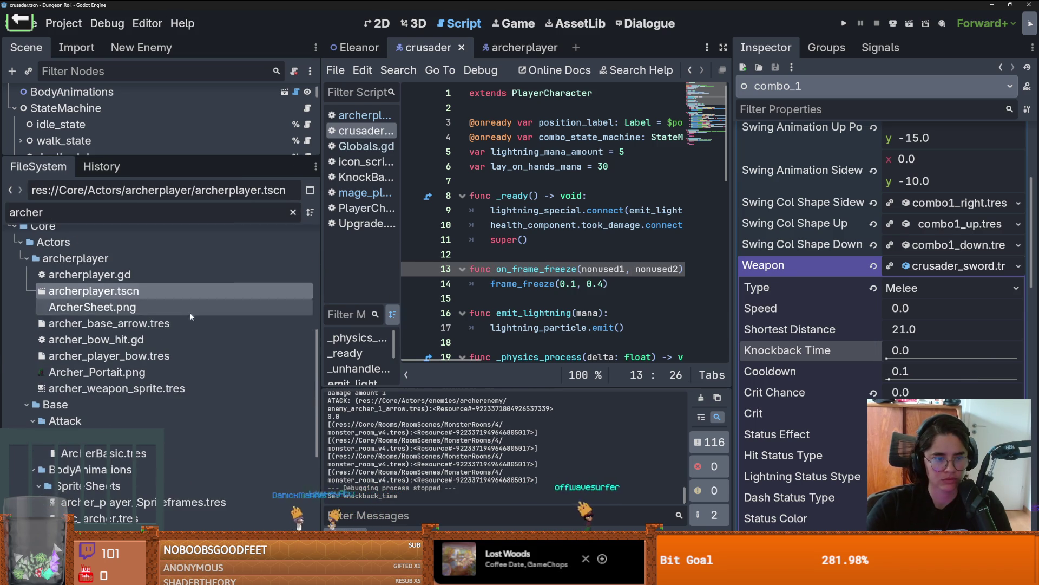
left_click(293, 212)
scroll(30, 401, "up", 4)
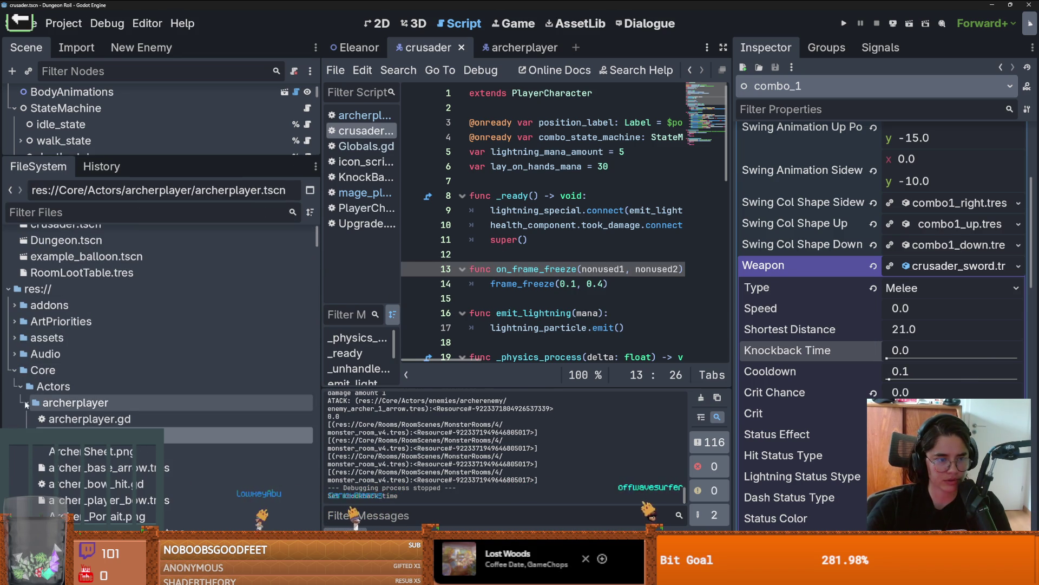
left_click(29, 402)
left_click(21, 416)
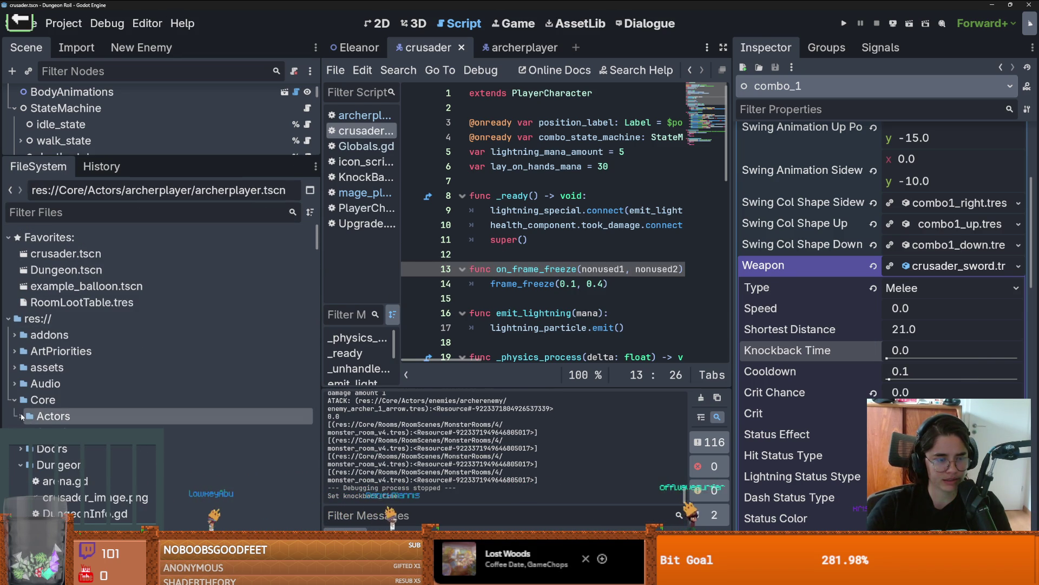
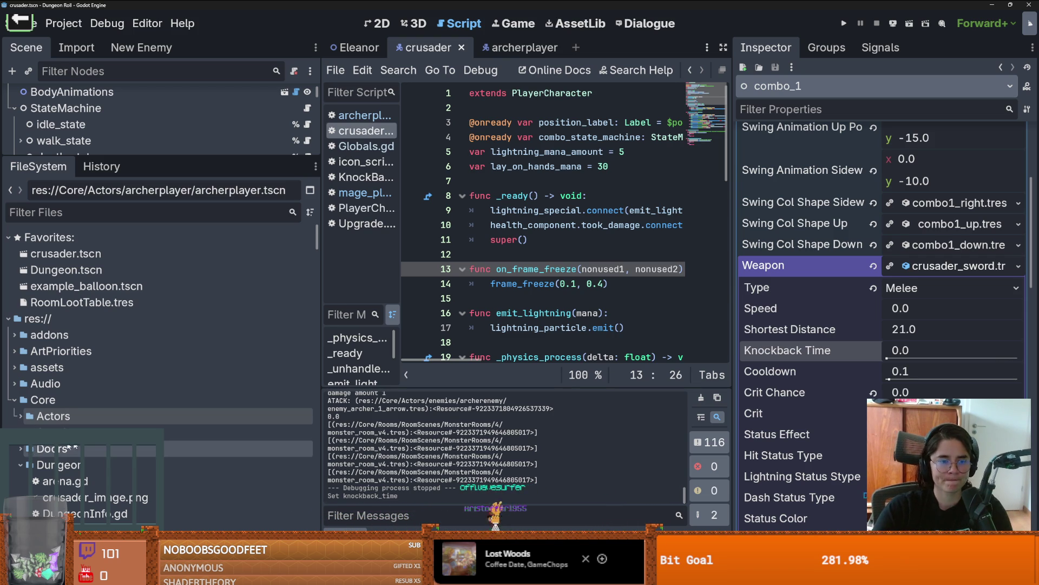
Save the scene with the sword's 0.05 knockback time and run the game
left_click_drag(320, 378, 201, 378)
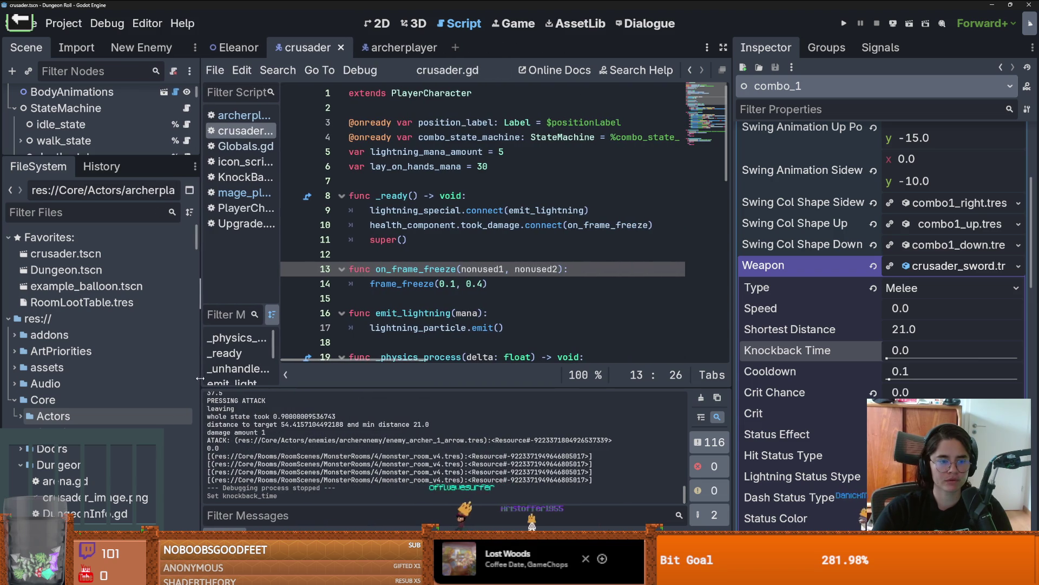
left_click(14, 400)
key("ctrl+s")
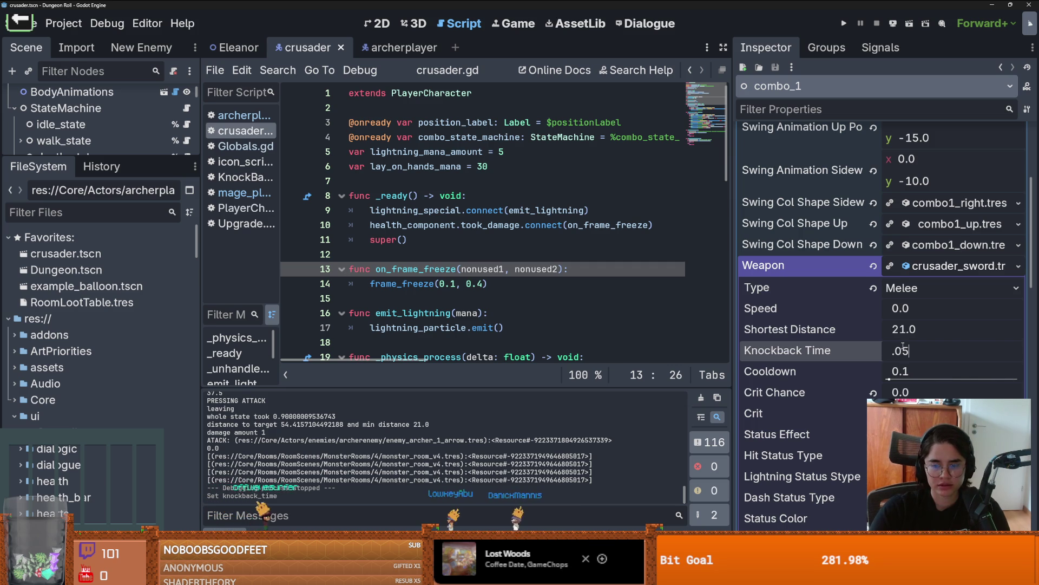
left_click(844, 23)
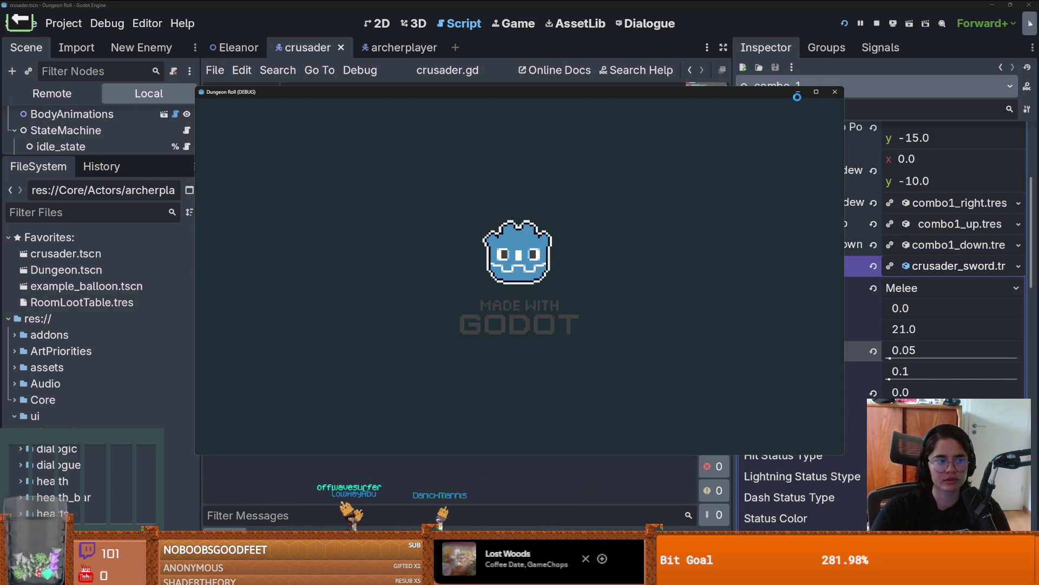
Walk the knight into the next room and swing the crusader sword at the goblins
key("d")
key("w")
key("w")
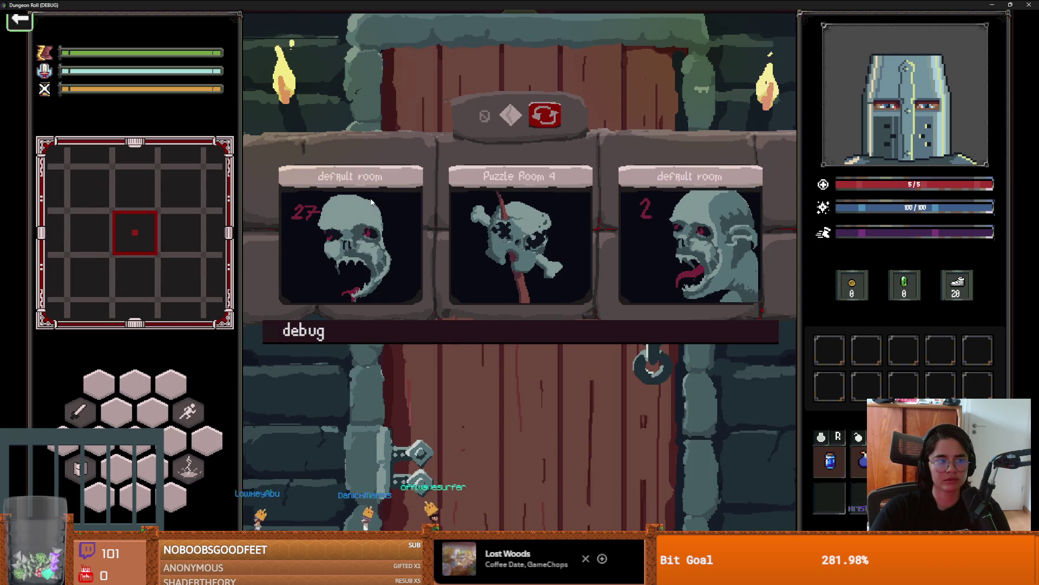
left_click(690, 259)
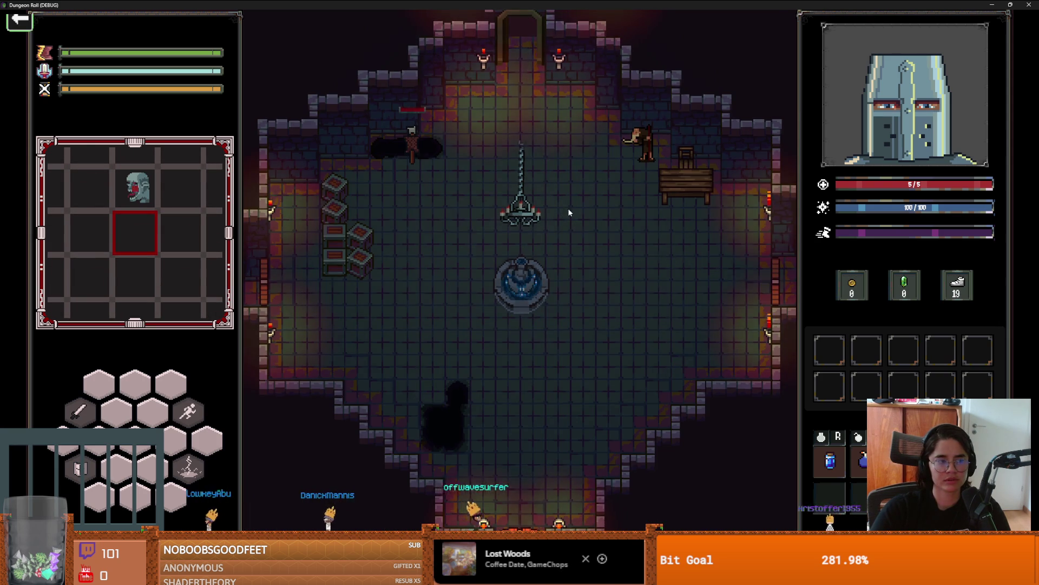
key("a")
key("w")
left_click(455, 419)
key("d")
left_click(449, 408)
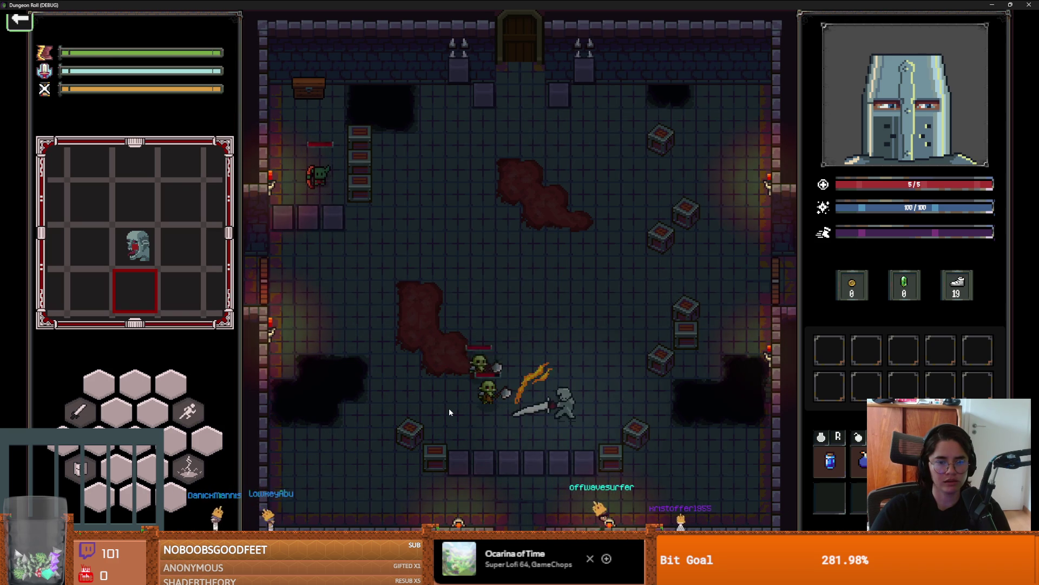
key("w")
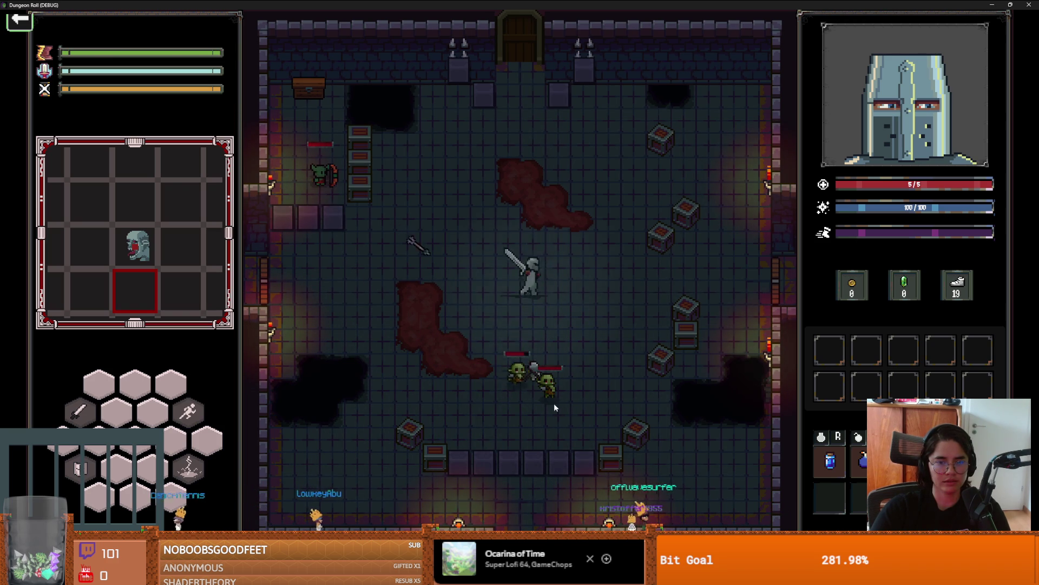
left_click(543, 397)
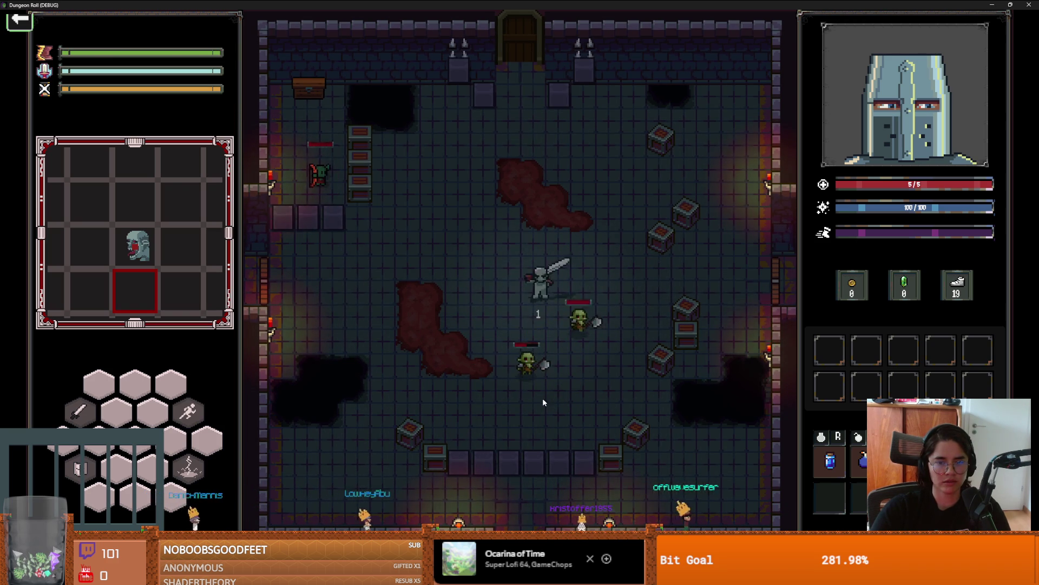
key("a")
key("a")
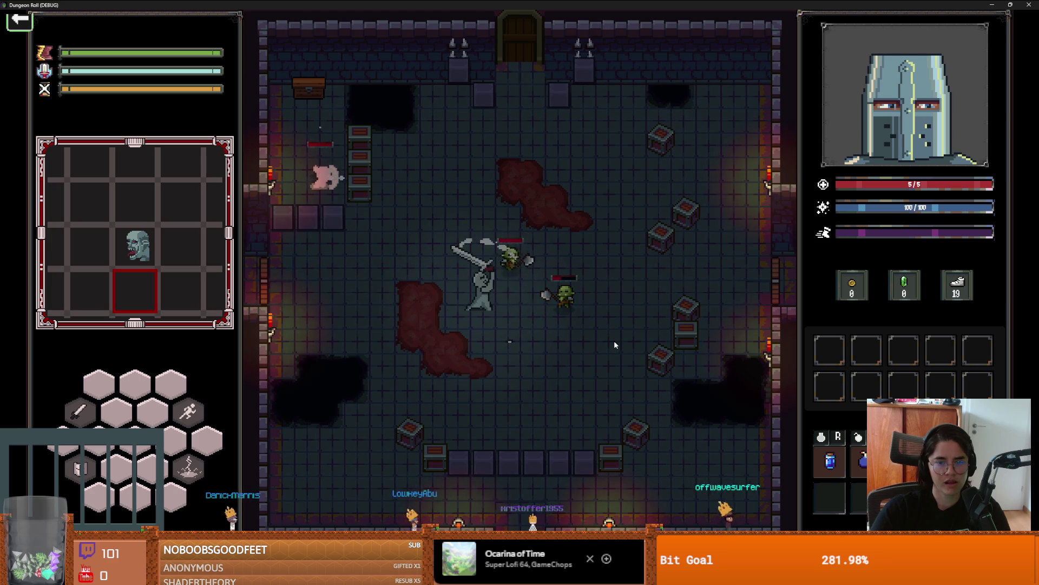
key("d")
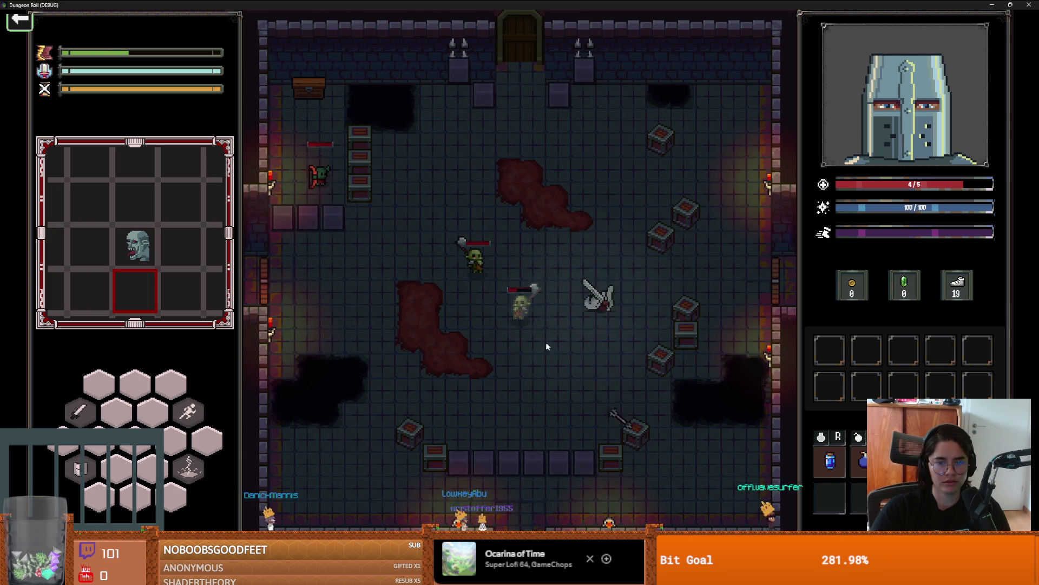
left_click(465, 320)
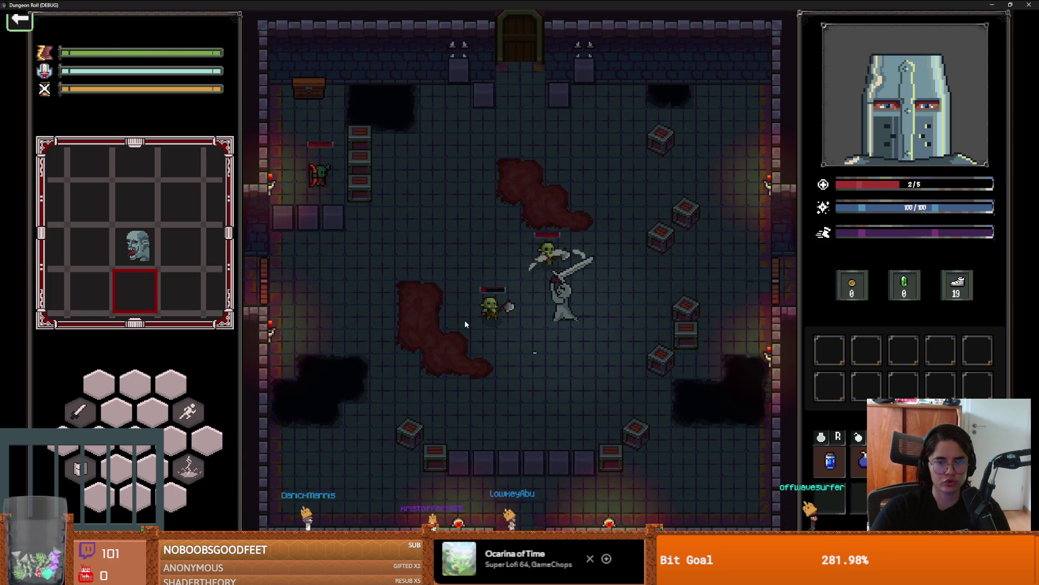
left_click(465, 319)
Keep fighting the goblins to test the 0.05 knockback, then restore the game to a smaller window
key("s")
key("a")
key("s")
left_click(589, 336)
left_click(506, 295)
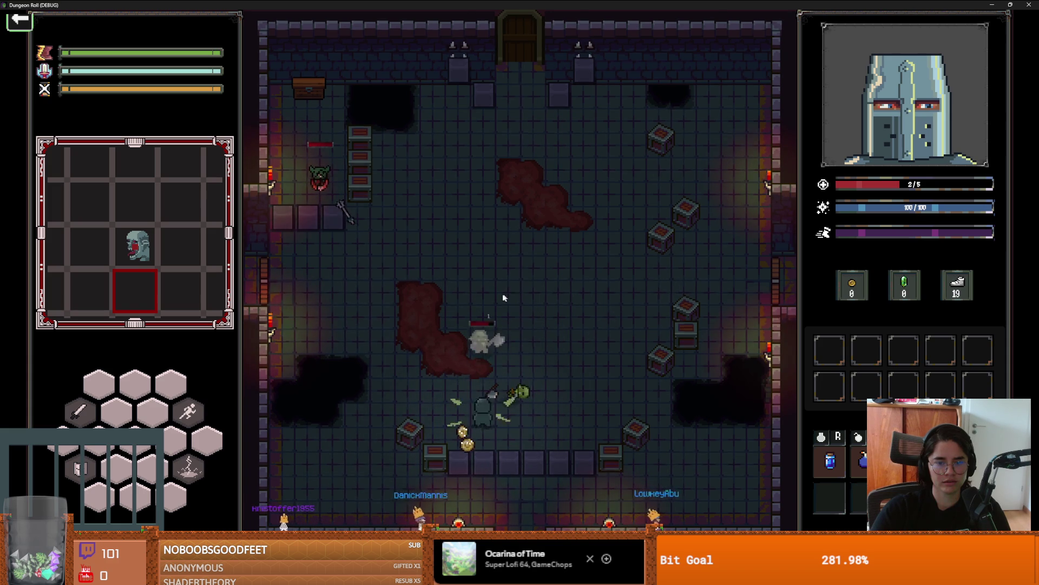
key("d")
key("d")
key("w")
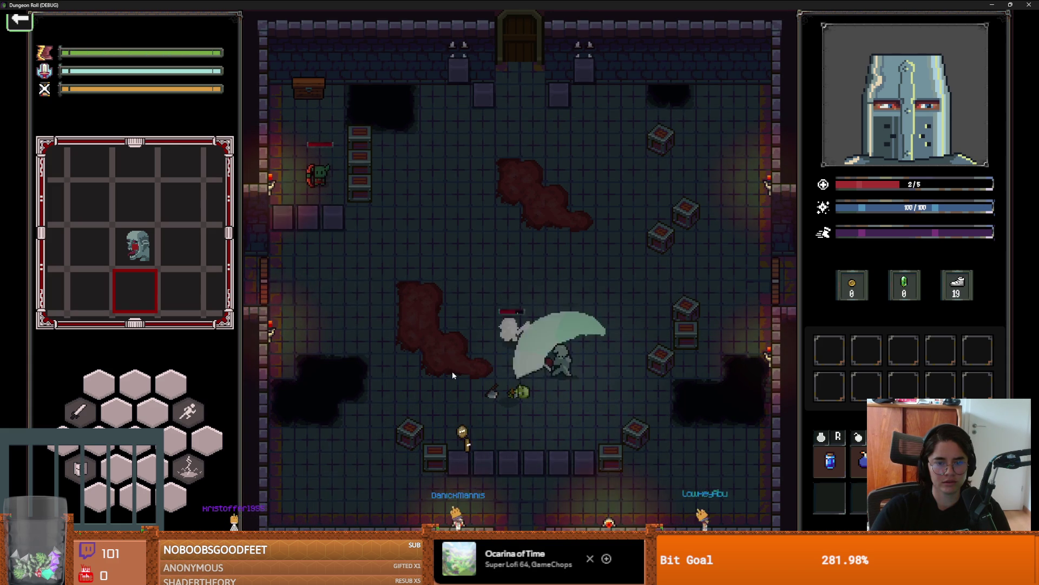
key("w")
left_click(518, 359)
key("d")
key("d")
key("a")
left_click(512, 357)
key("a")
left_click(505, 357)
key("w")
key("w")
key("a")
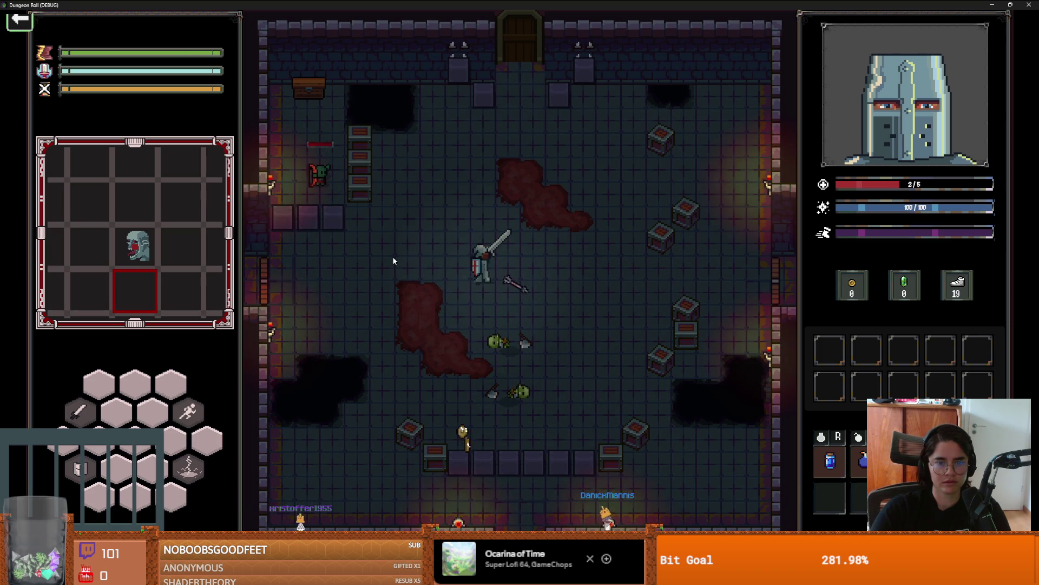
double_click(541, 7)
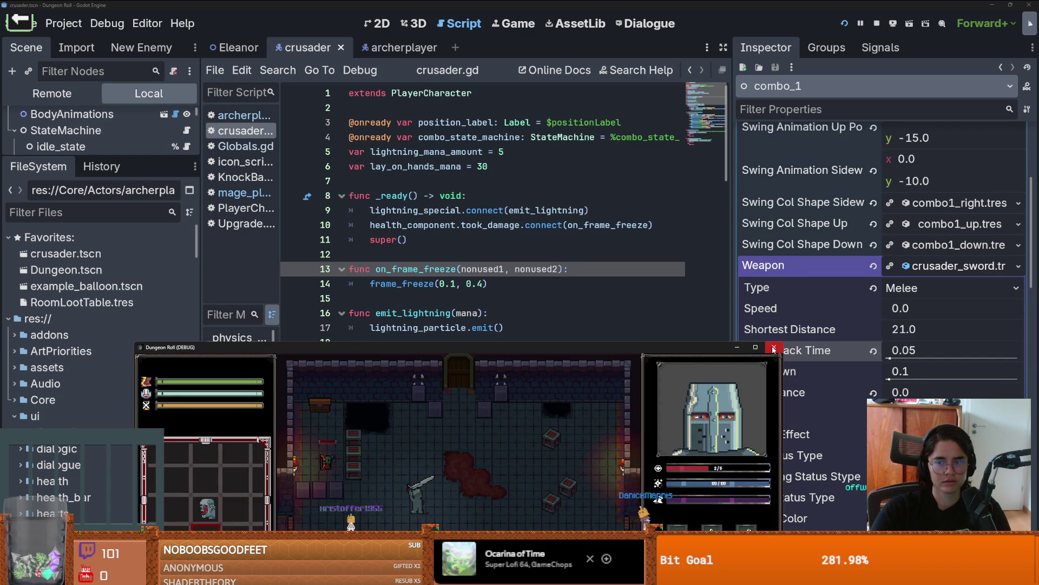
Close the game, set the sword's Knockback Time back to 0.0, and save the scene
left_click(773, 349)
left_click(556, 298)
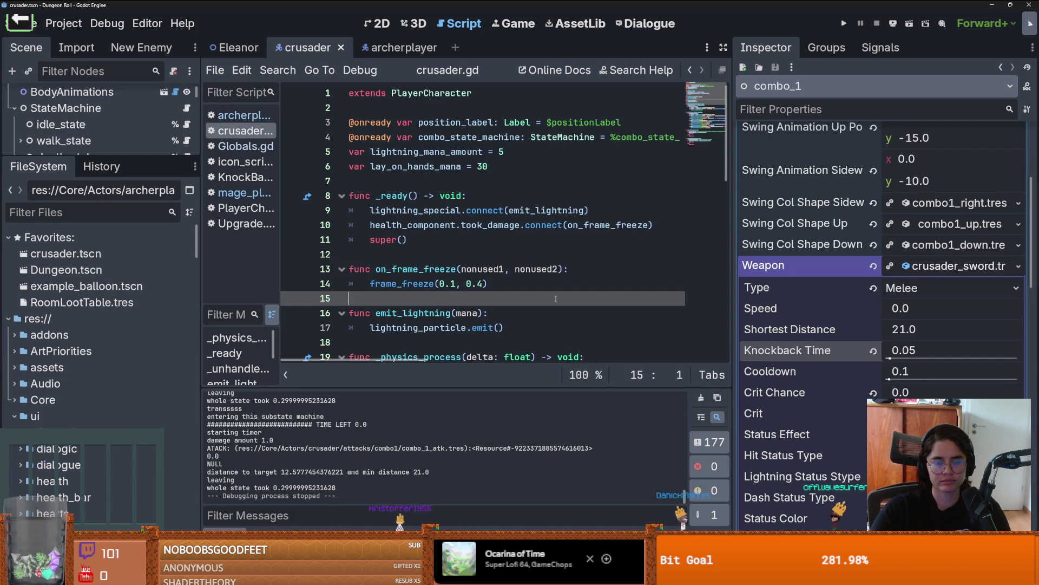
left_click(945, 348)
type("0")
key("Return")
key("ctrl+s")
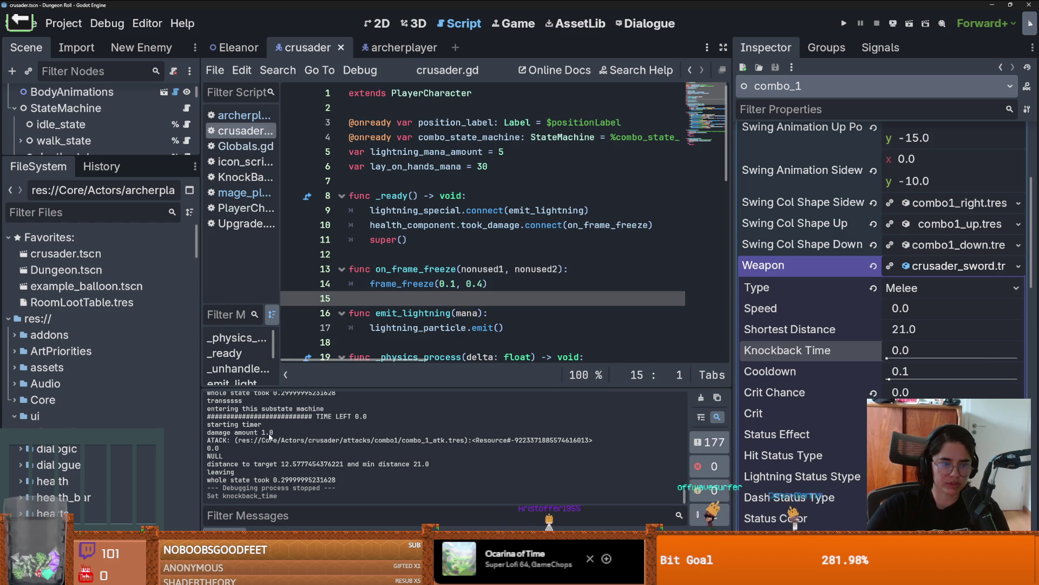
Browse the FileSystem dock, collapsing ui and checking the Core and Items folders
left_click_drag(204, 408, 240, 408)
scroll(25, 472, "down", 5)
scroll(24, 472, "up", 3)
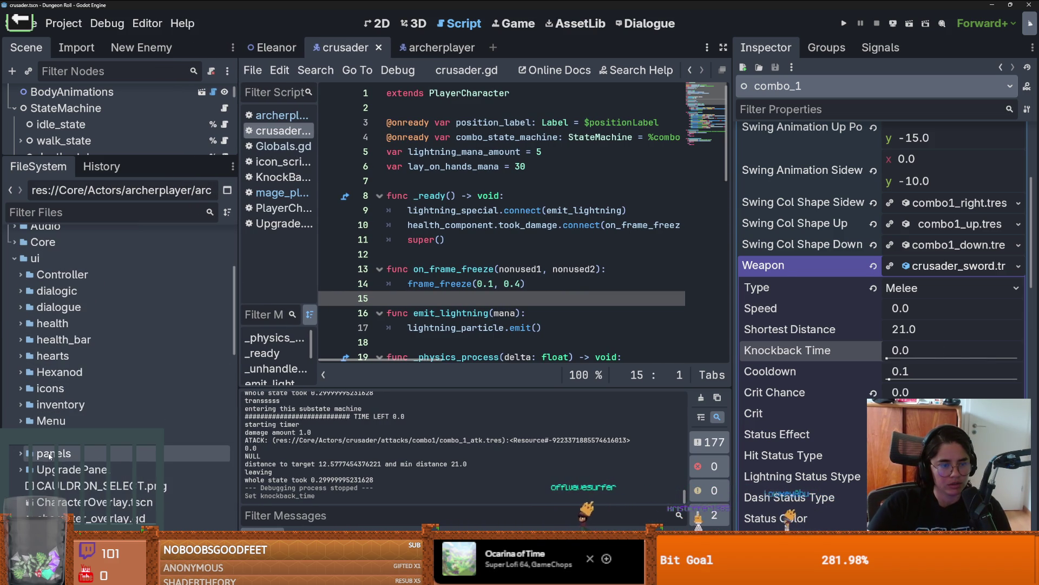
scroll(17, 379, "up", 3)
left_click(13, 337)
left_click(14, 321)
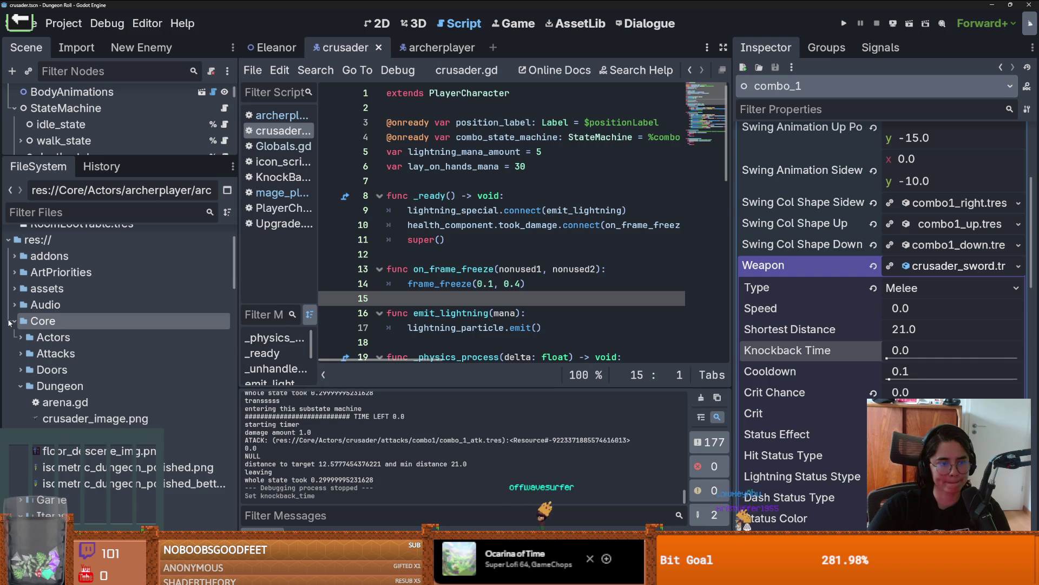
left_click(16, 418)
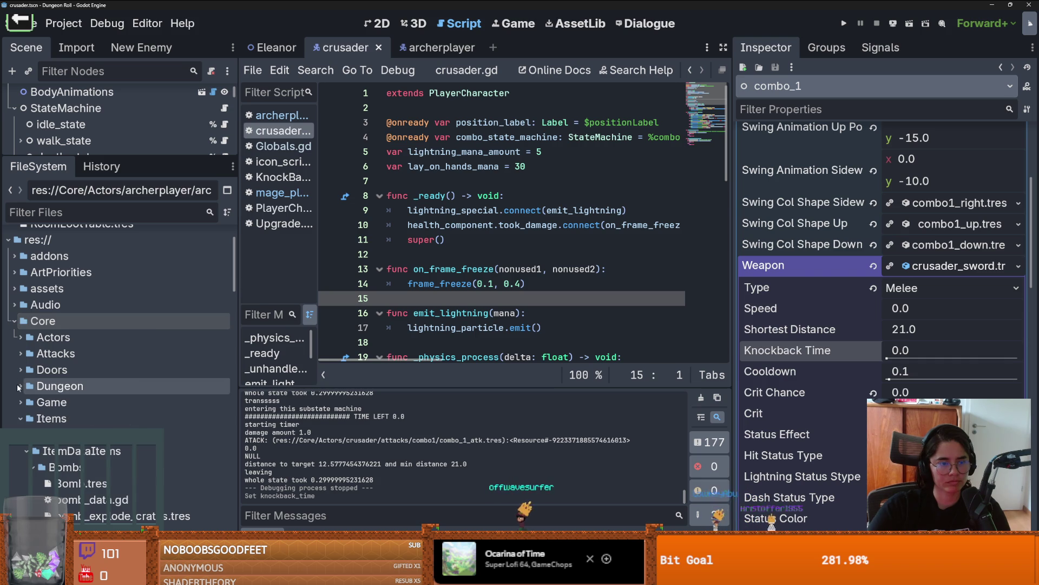
left_click(14, 418)
scroll(17, 422, "down", 2)
scroll(50, 421, "up", 4)
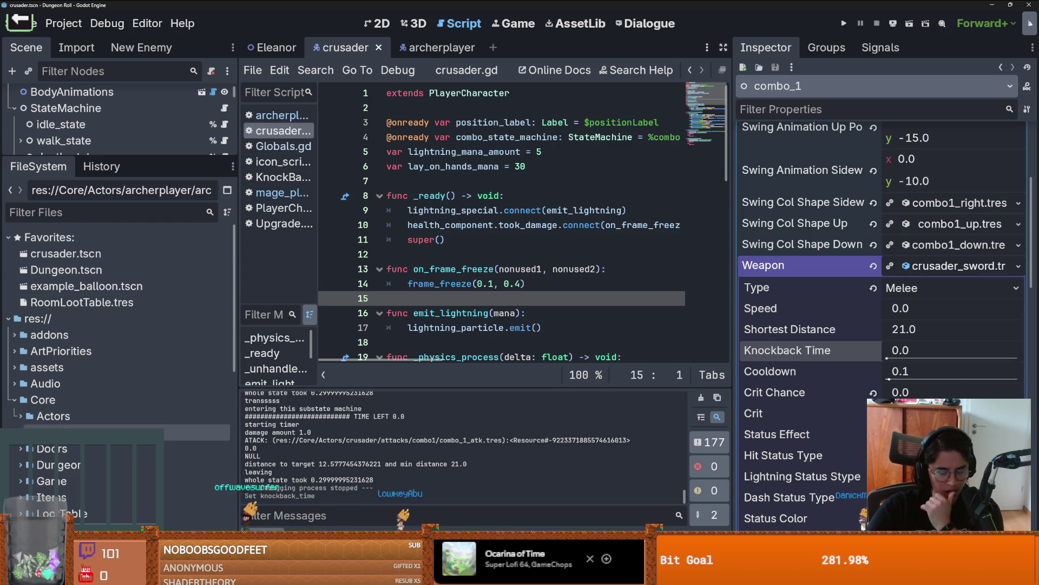
scroll(68, 447, "down", 2)
Expand Core > Actors > NPC and open Eleanor's KnockBackPunch.gd script
left_click(17, 408)
left_click(14, 360)
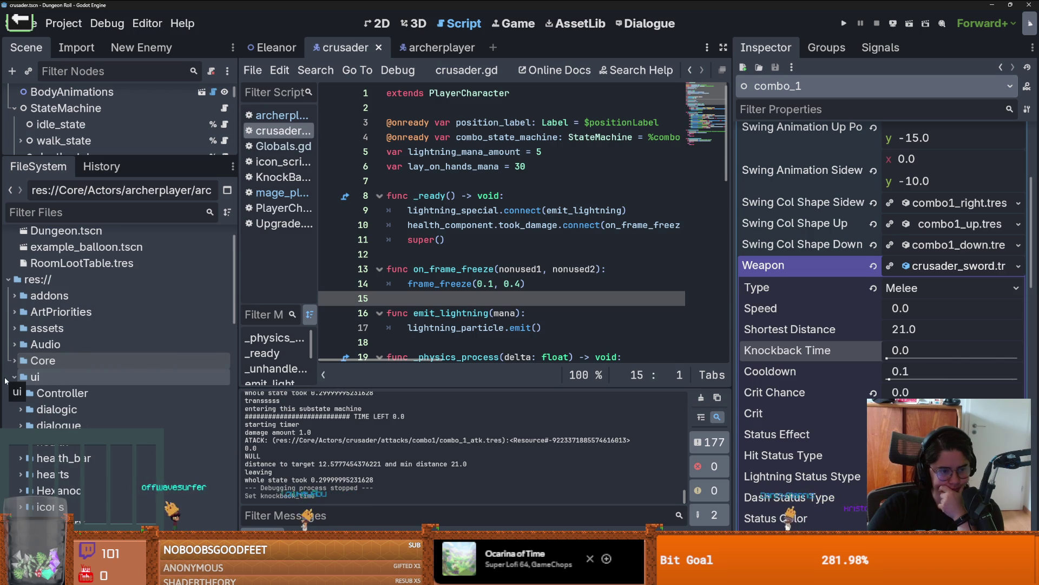
left_click(14, 360)
left_click(22, 378)
scroll(21, 422, "down", 1)
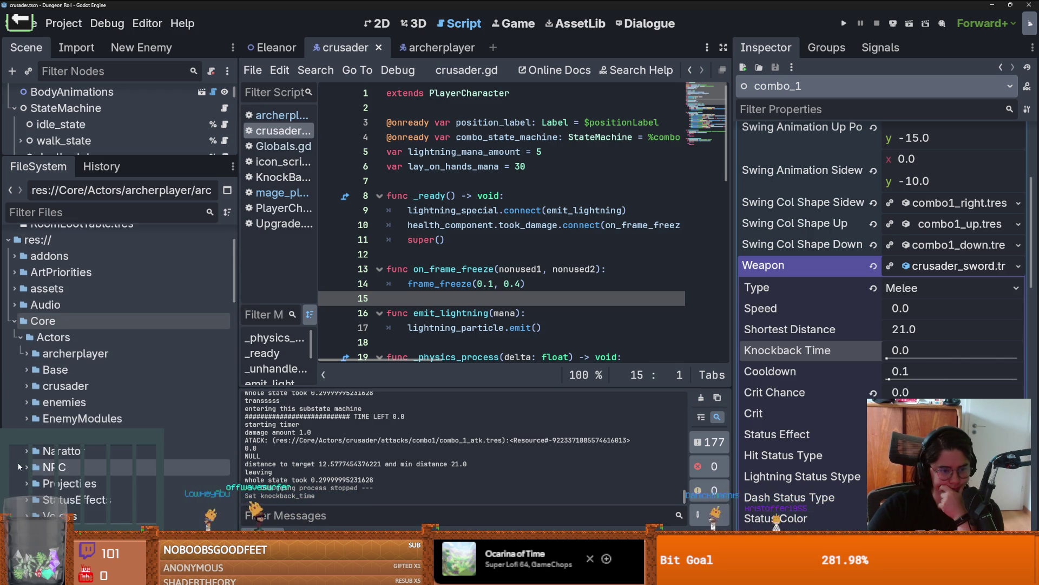
left_click(26, 467)
scroll(27, 433, "down", 6)
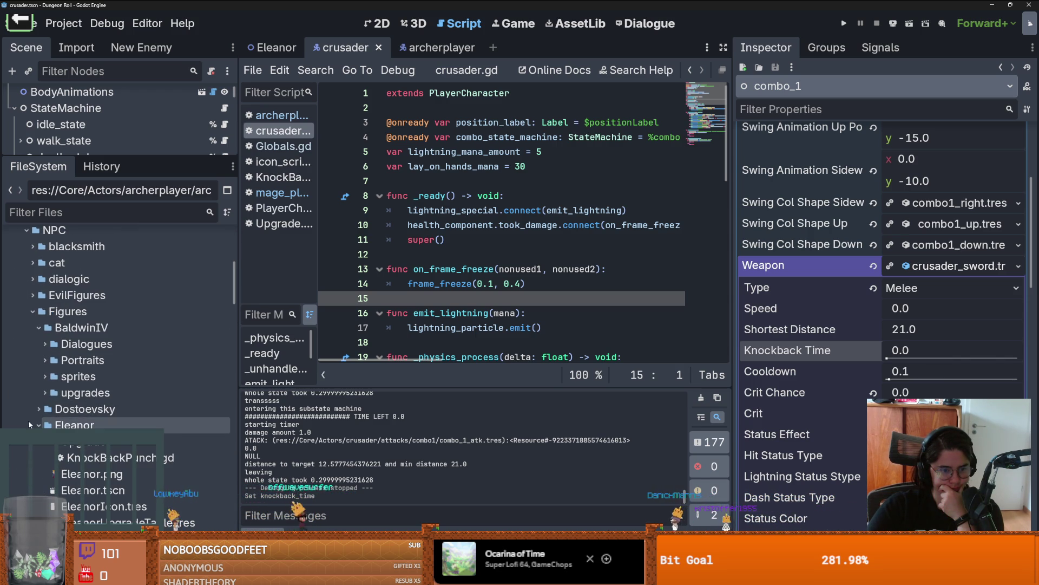
double_click(109, 457)
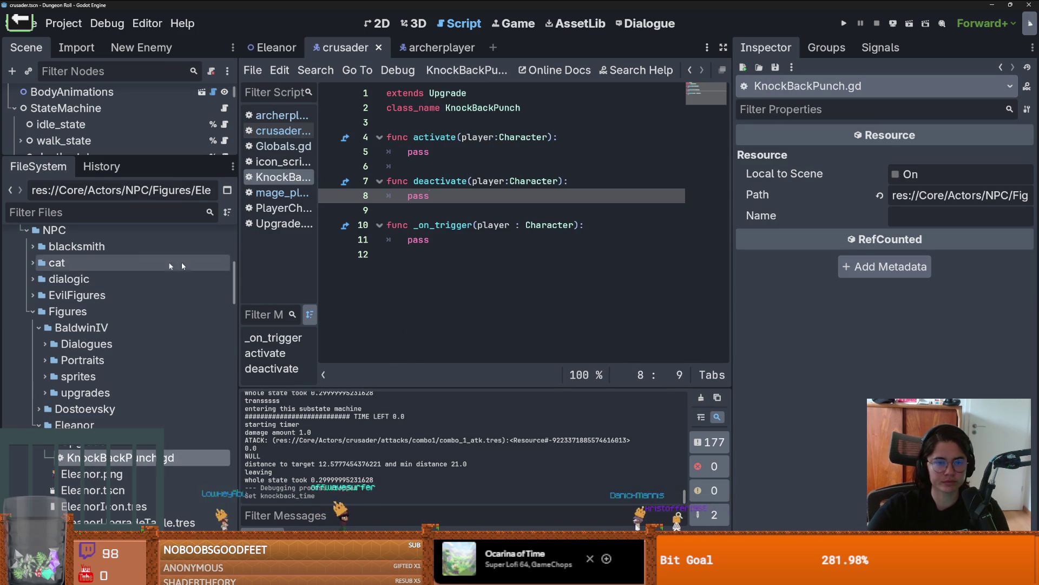
Filter the project files for 'Crusader' and preload crusader_sword.tres into the script
left_click(130, 207)
type("Cru")
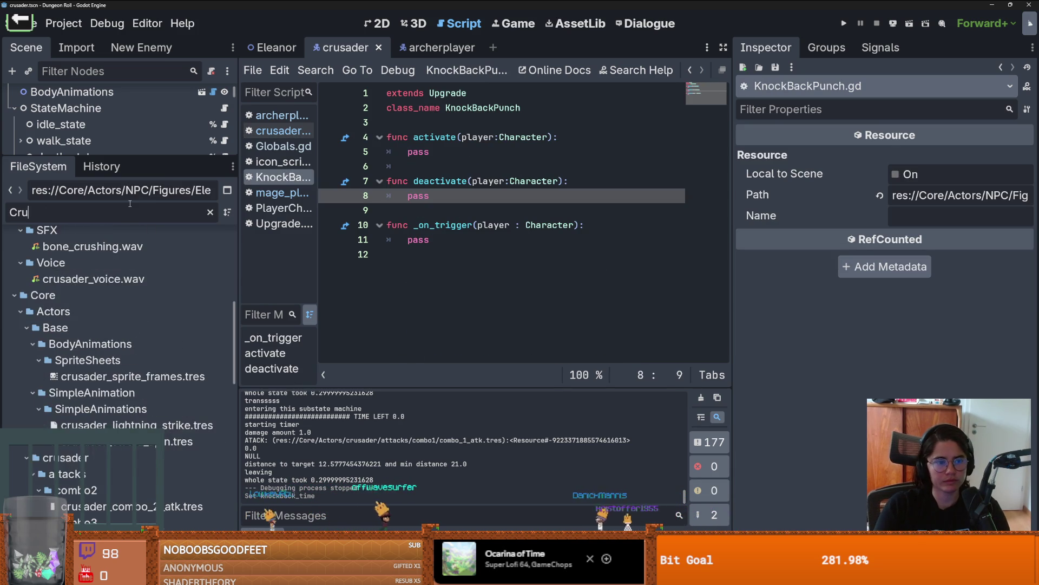
type("sader")
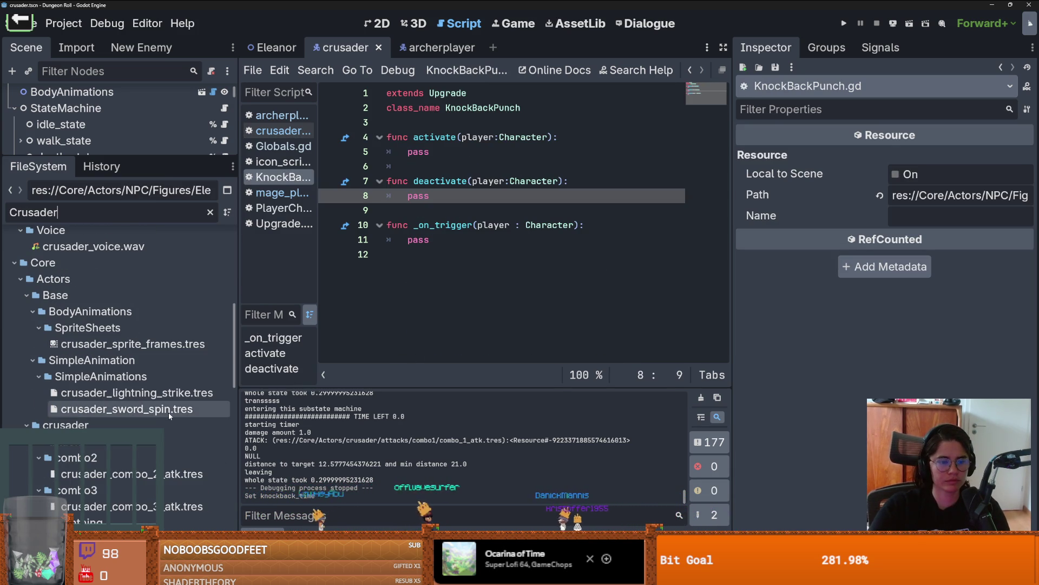
scroll(169, 415, "down", 5)
scroll(169, 416, "down", 3)
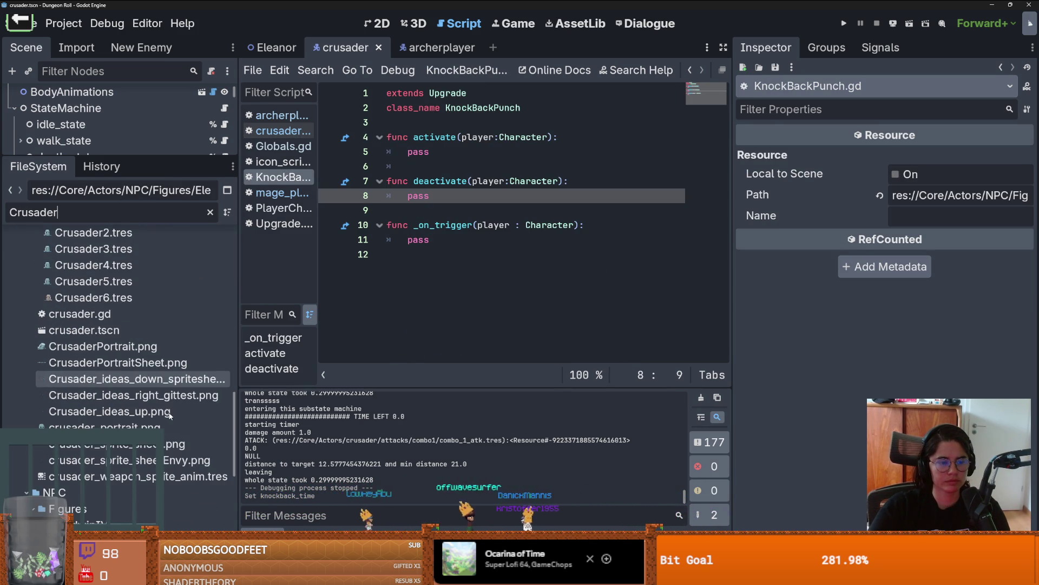
scroll(169, 415, "down", 6)
mouse_move(135, 402)
left_mouse_down()
mouse_move(463, 208)
mouse_move(423, 122)
left_mouse_up()
Replace pass in activate with CRUSADER_SWORD.knockback_time = 0.1
double_click(418, 166)
type("CRUSADER_SWORD.k")
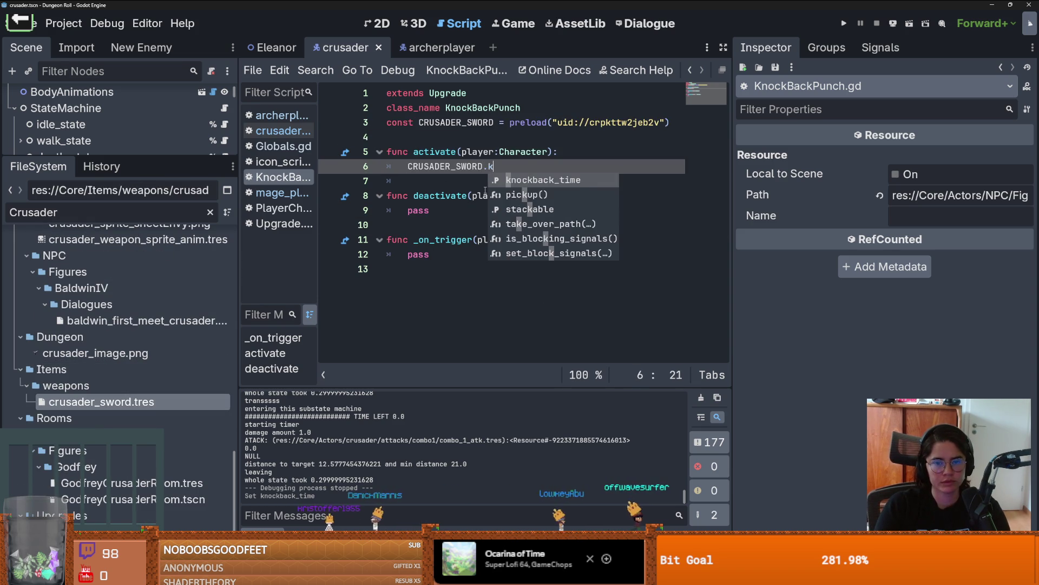
key("Return")
type("0.")
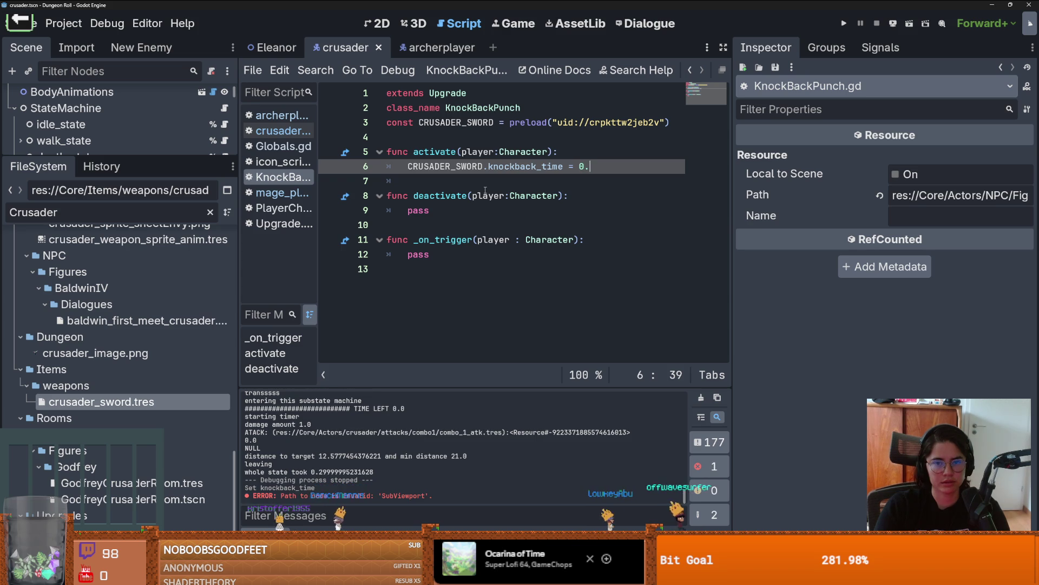
type("1")
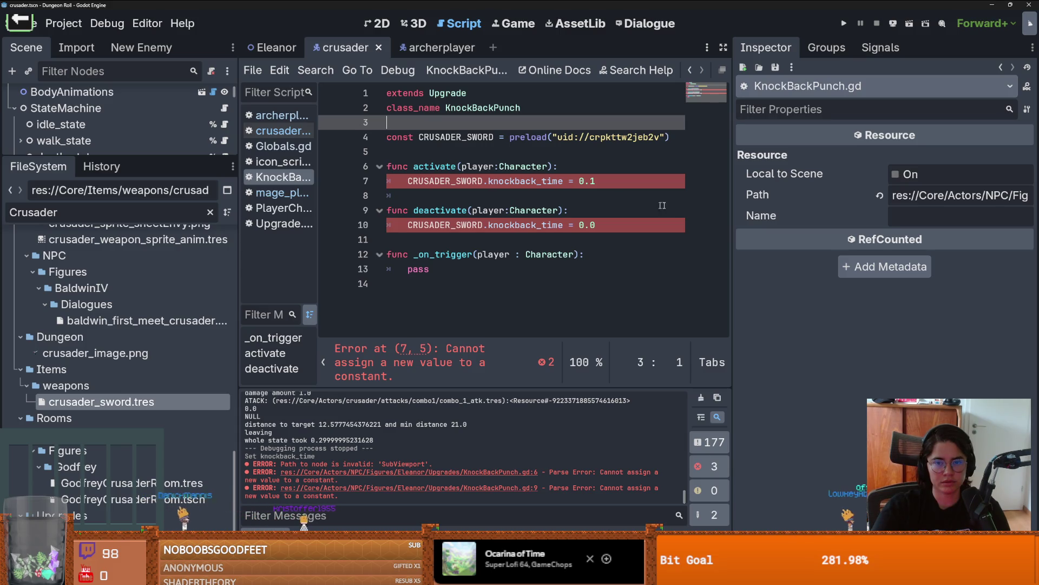
Change 'const' to 'var' for CRUSADER_SWORD on line 4 and save the script
left_click(639, 195)
double_click(400, 137)
type("var")
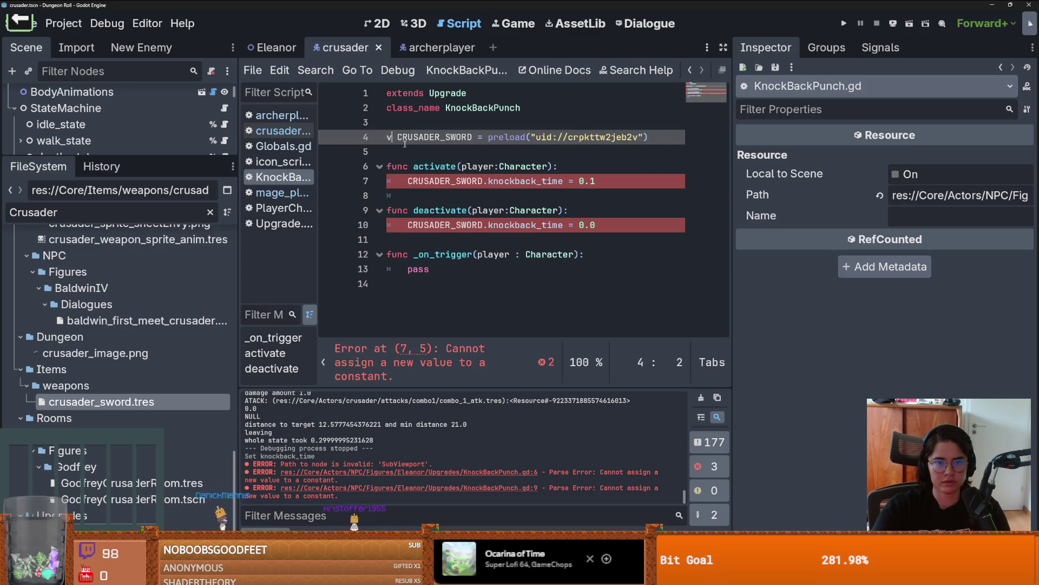
key("ctrl+s")
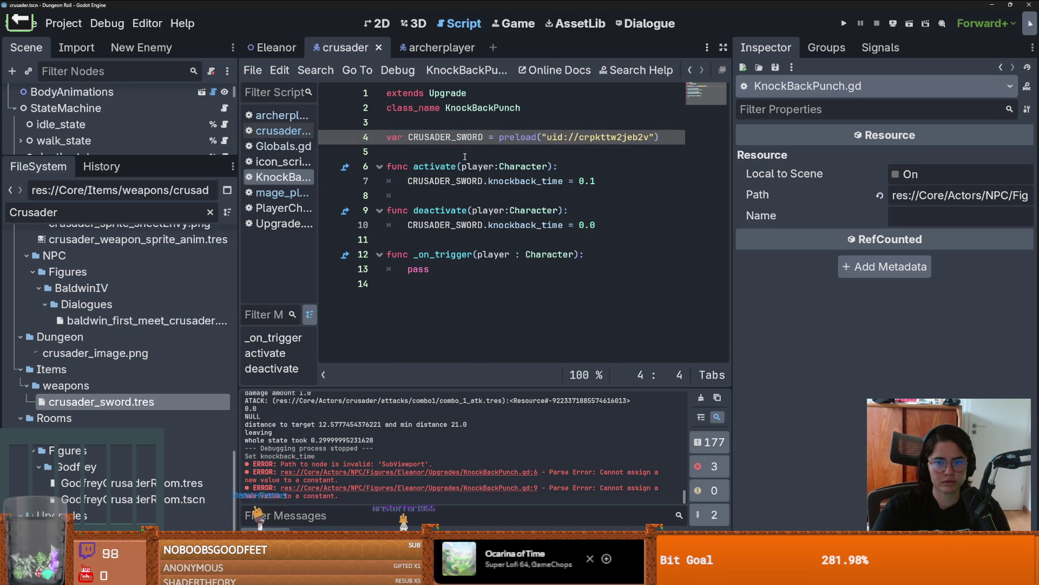
left_click(465, 156)
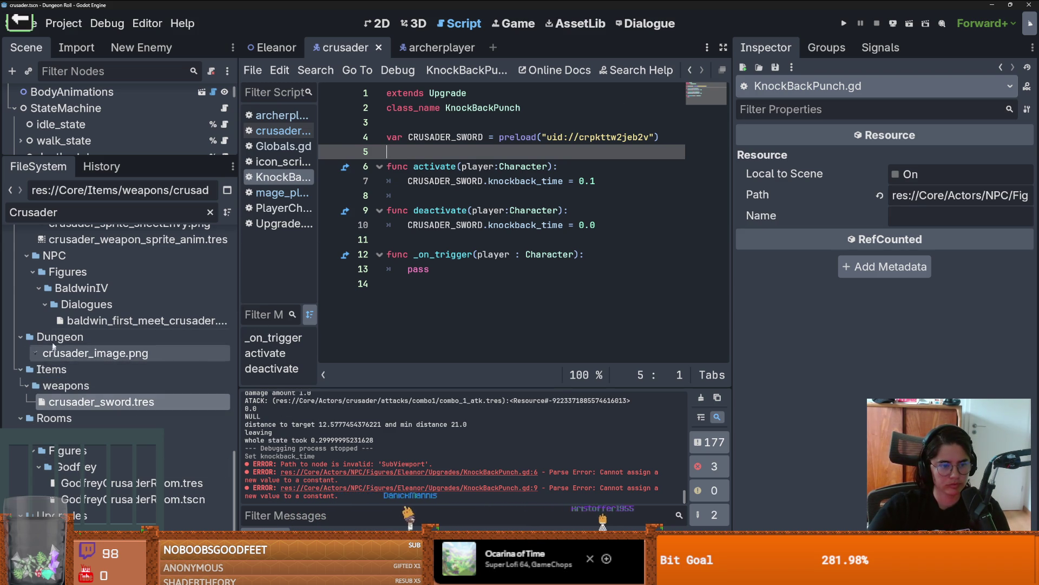
left_click(40, 289)
left_click(41, 288)
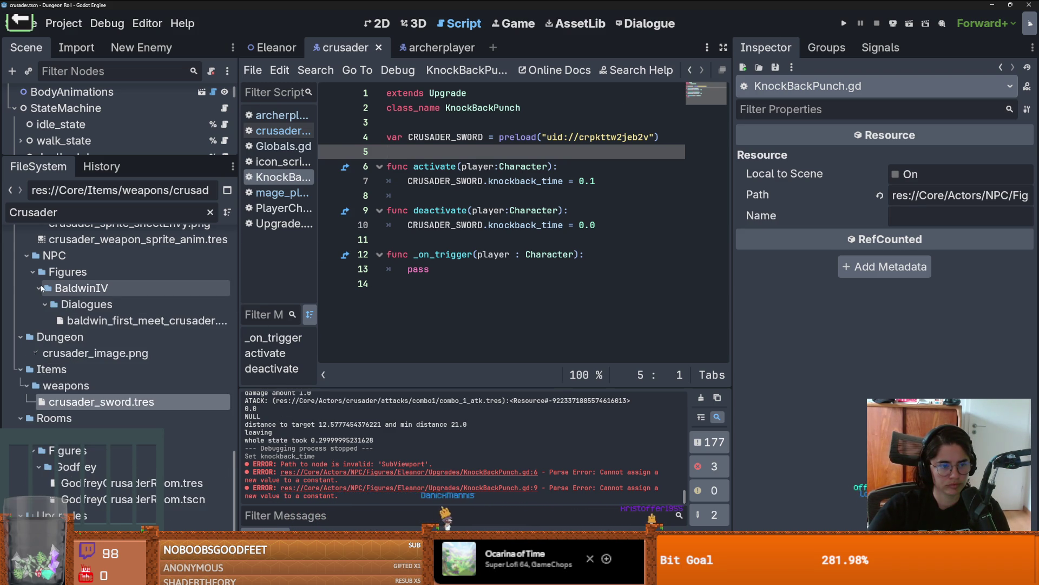
scroll(62, 325, "up", 4)
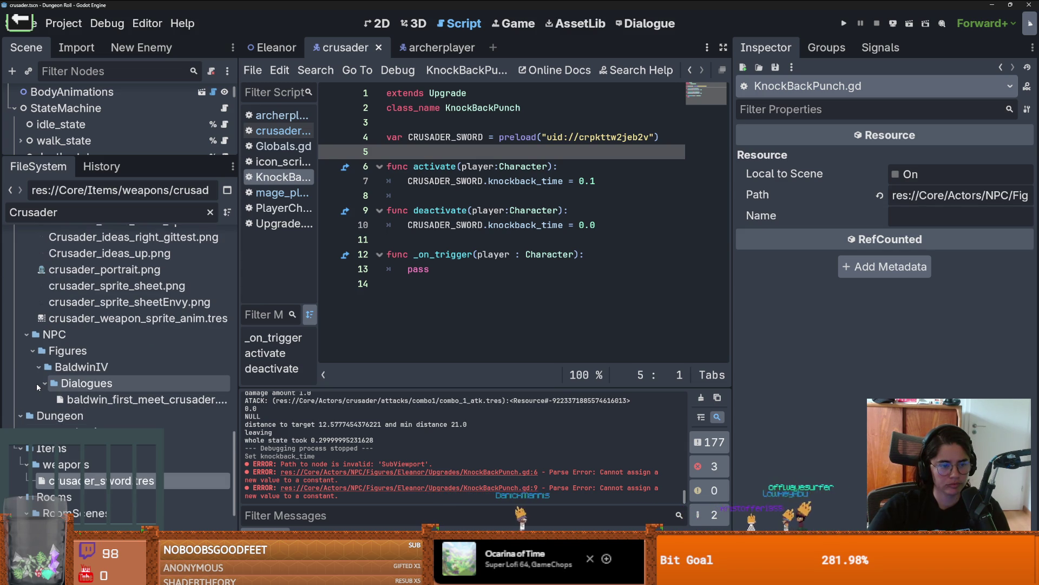
Widen the FileSystem dock, clear the 'Crusader' filter, and collapse the Dialogues folder
left_click_drag(238, 271, 283, 271)
scroll(134, 389, "down", 2)
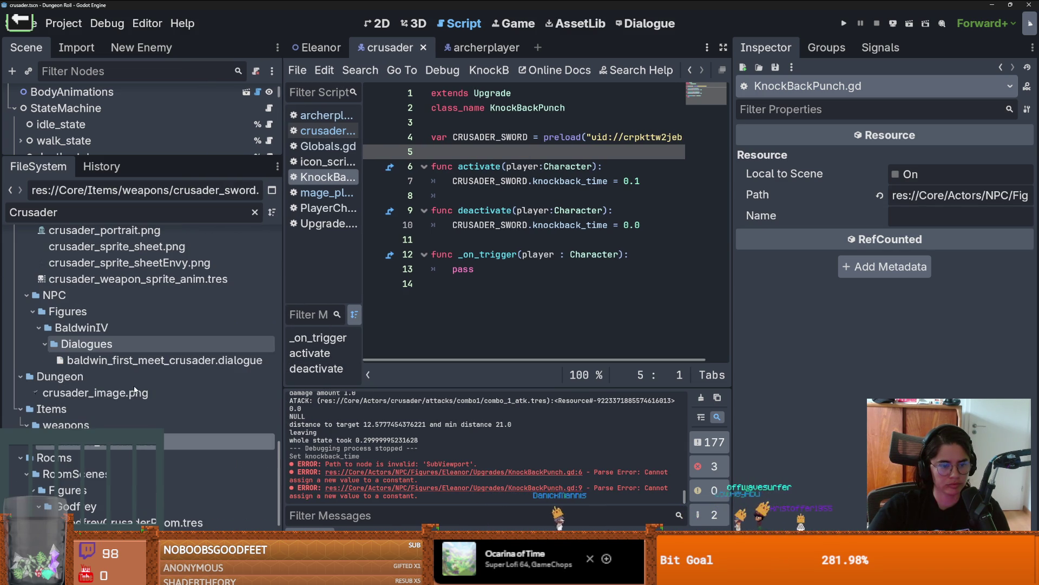
scroll(108, 372, "up", 5)
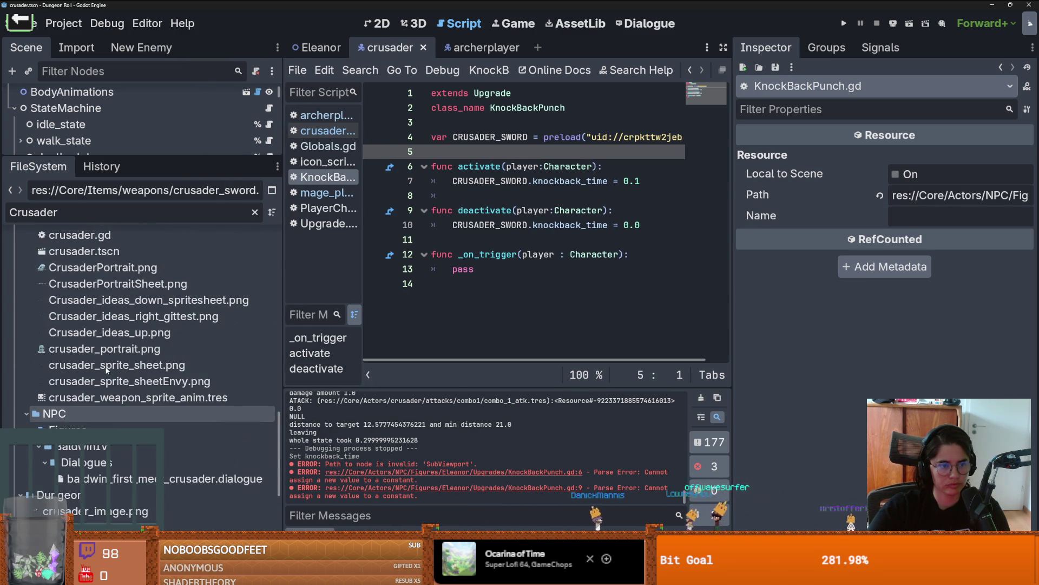
scroll(106, 370, "down", 4)
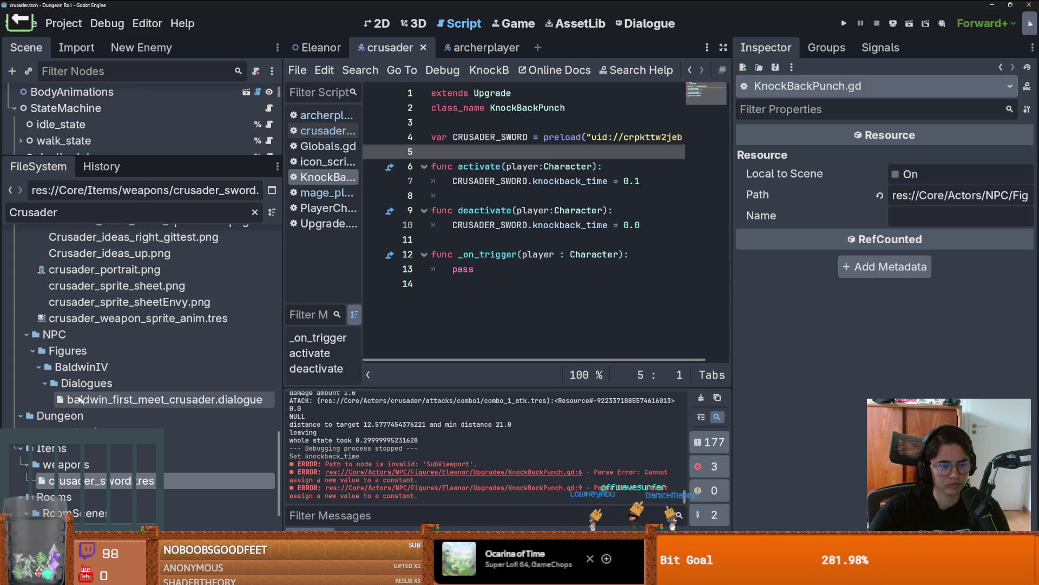
left_click(84, 384)
left_click(254, 211)
scroll(172, 402, "up", 5)
scroll(172, 402, "up", 6)
left_click(44, 396)
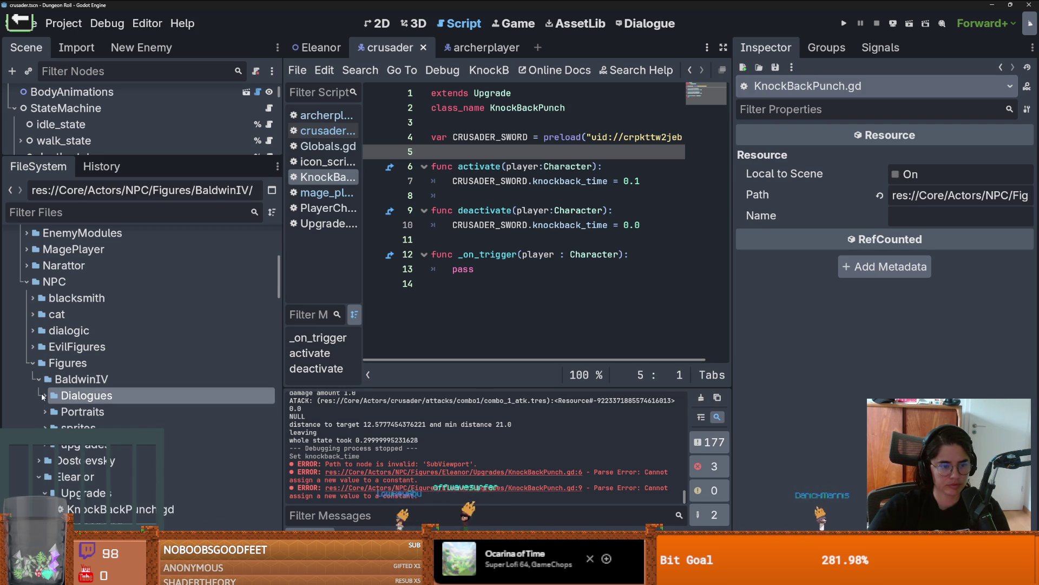
Expand BaldwinIV's upgrades folder and preview baldwin_upgrade_sheet.png
left_click(45, 428)
left_click(45, 428)
left_click(45, 444)
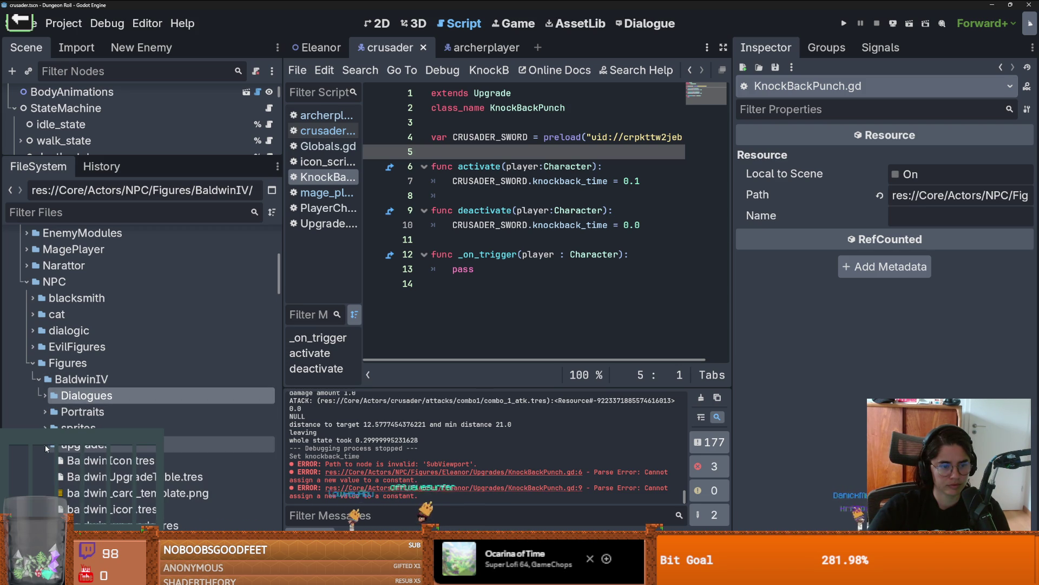
scroll(99, 428, "down", 3)
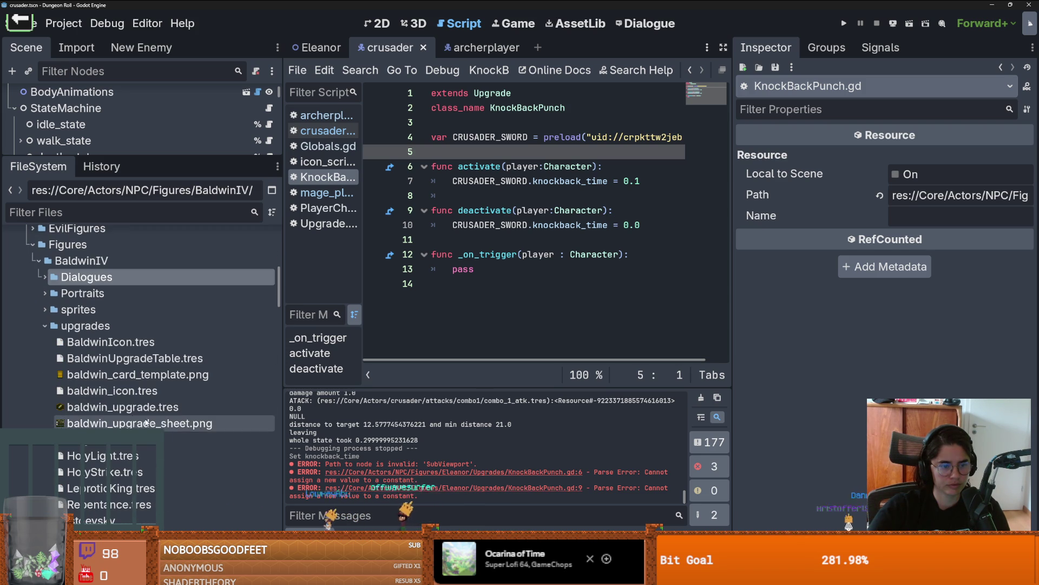
left_click(96, 424)
mouse_move(97, 426)
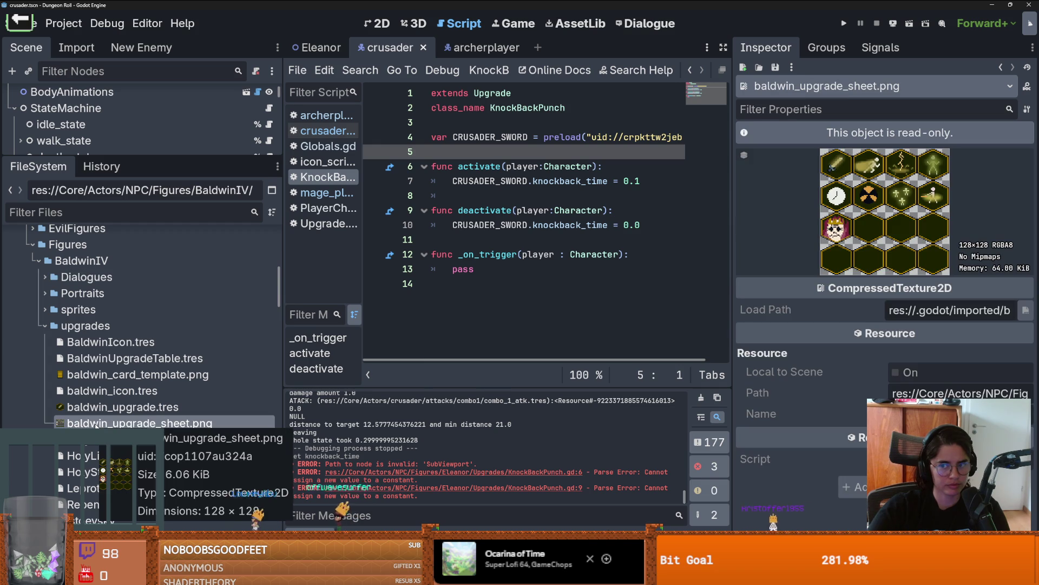
scroll(97, 426, "down", 2)
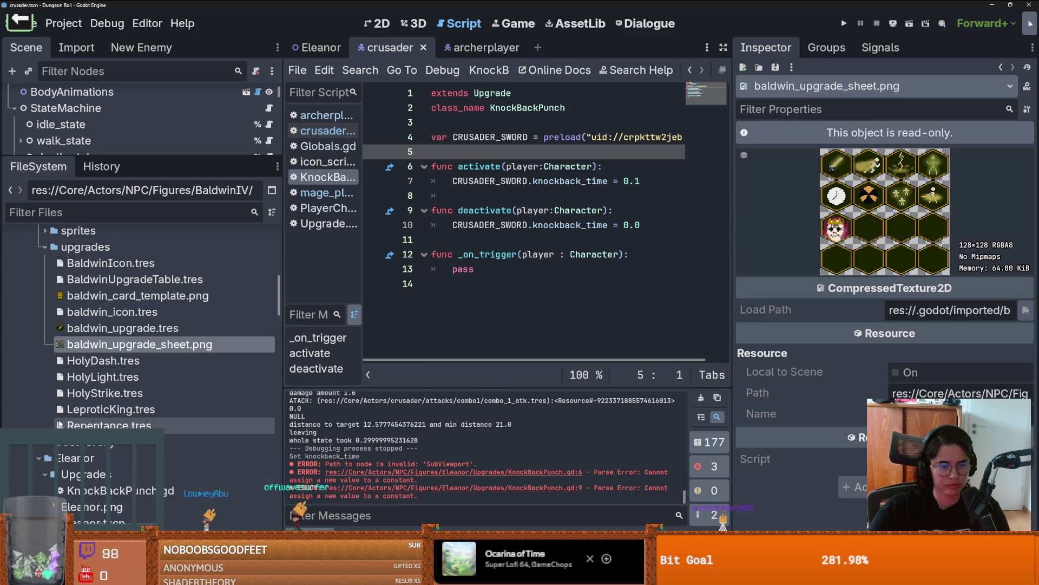
right_click(73, 246)
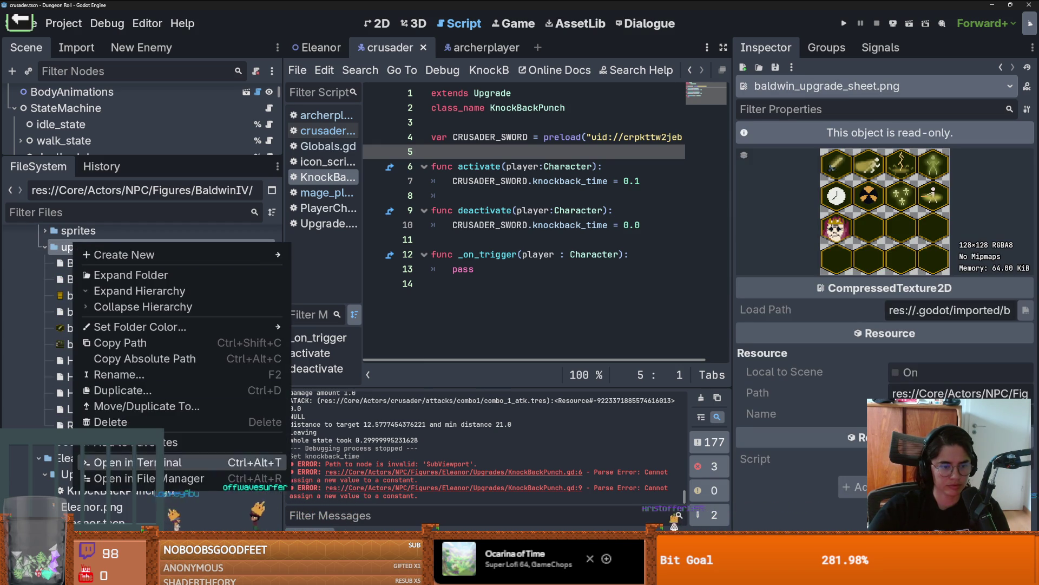
key("Escape")
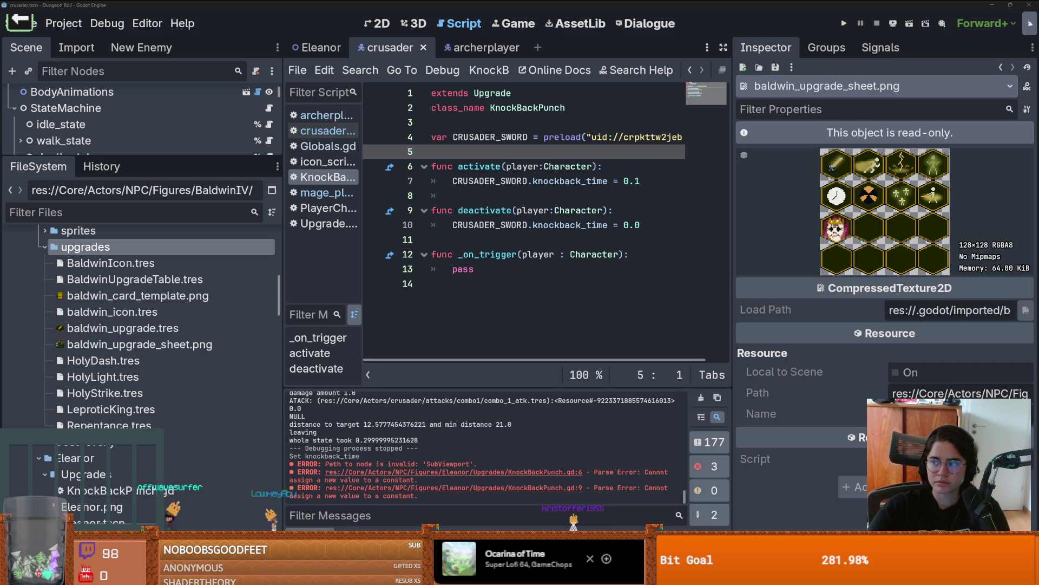
key("alt+Tab")
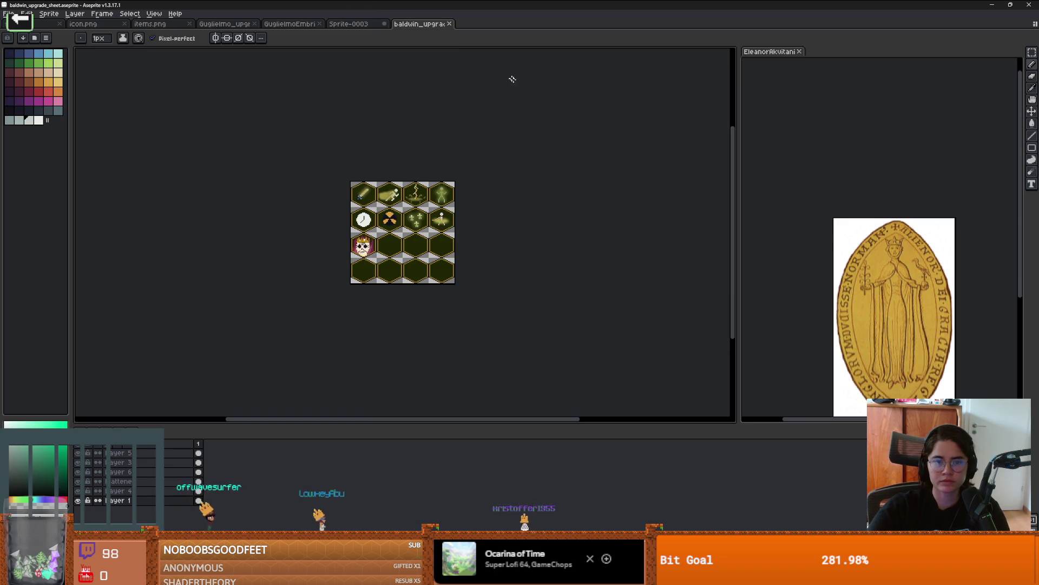
Close the gold seal reference pane beside Baldwin's upgrade sheet and adjust the canvas zoom
left_click(800, 51)
scroll(598, 186, "up", 2)
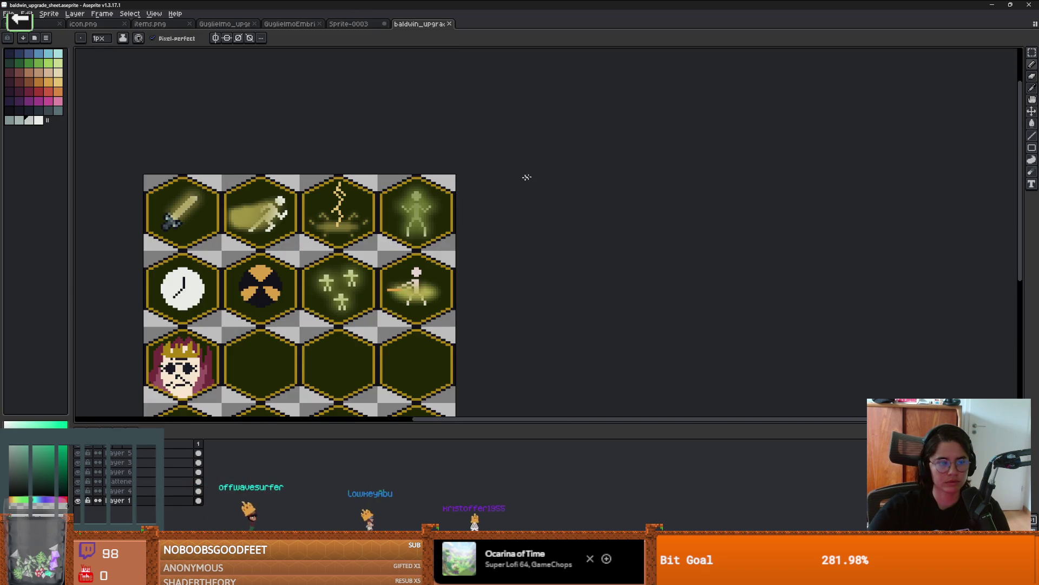
scroll(599, 168, "down", 1)
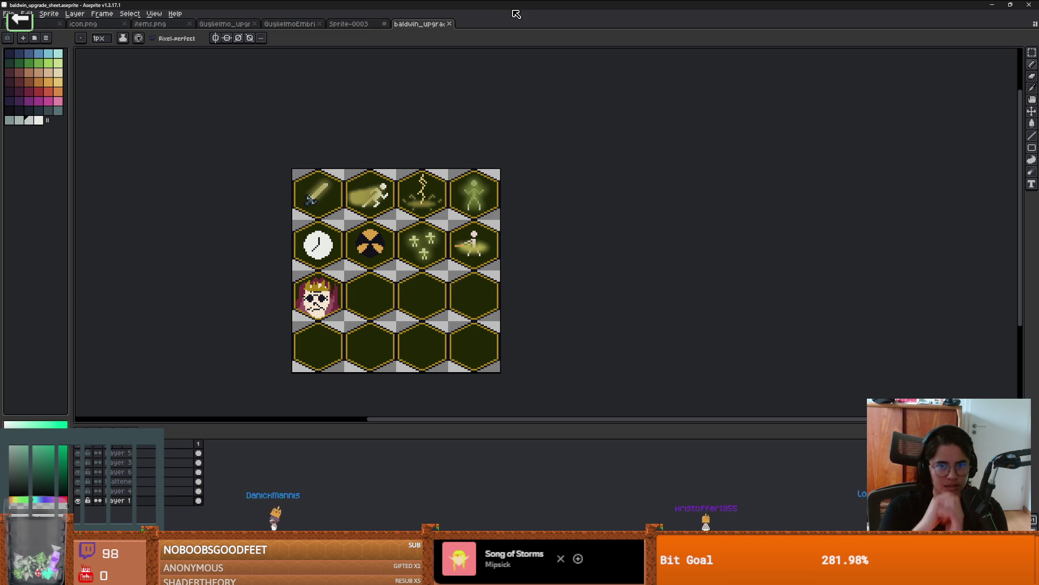
key("alt+Tab")
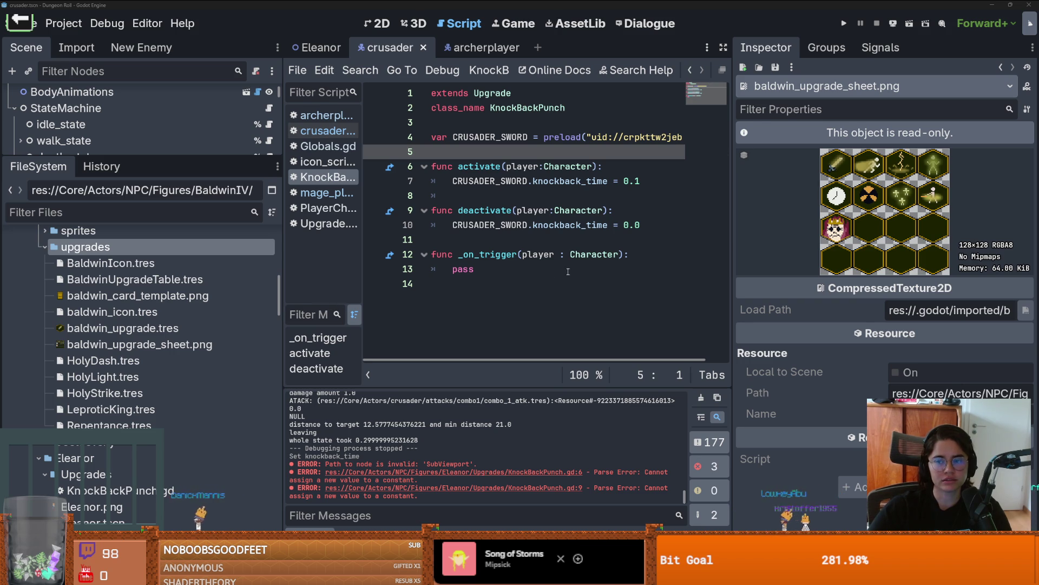
Enlarge the scene tree and open the combo_2 node's script
left_click(568, 271)
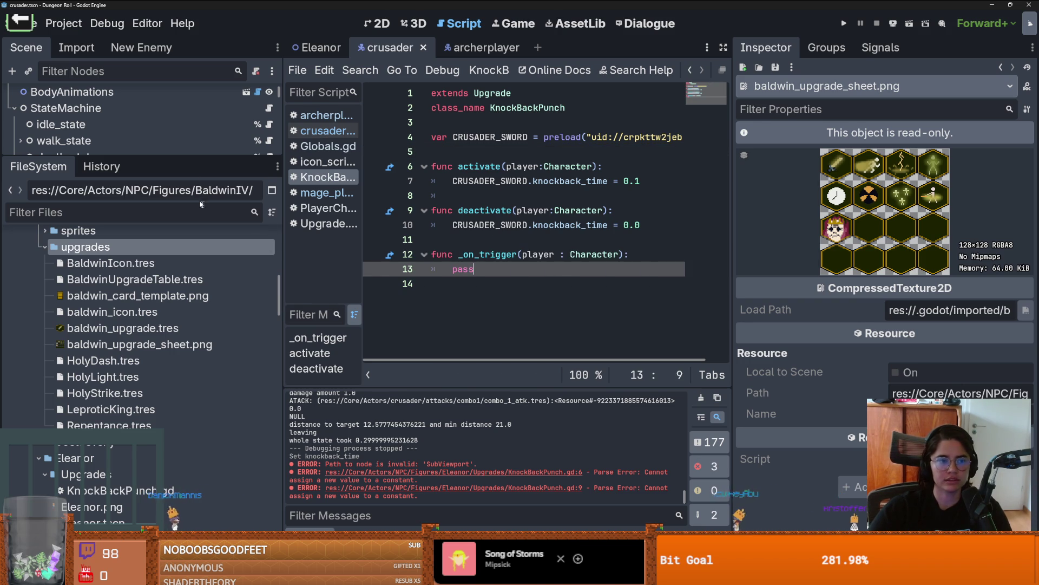
left_click_drag(189, 162, 225, 379)
left_click(151, 340)
scroll(154, 353, "down", 2)
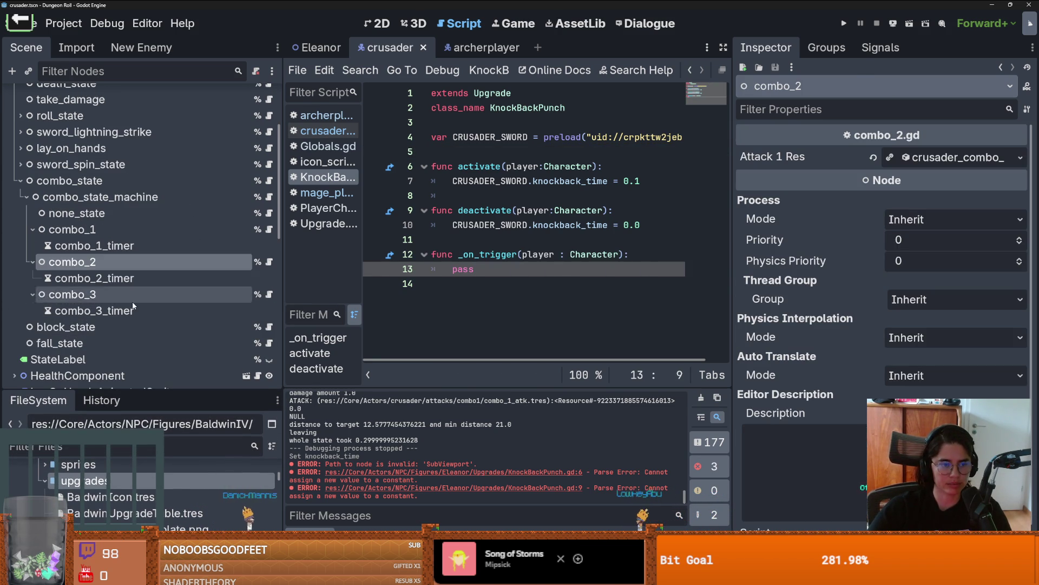
left_click(142, 262)
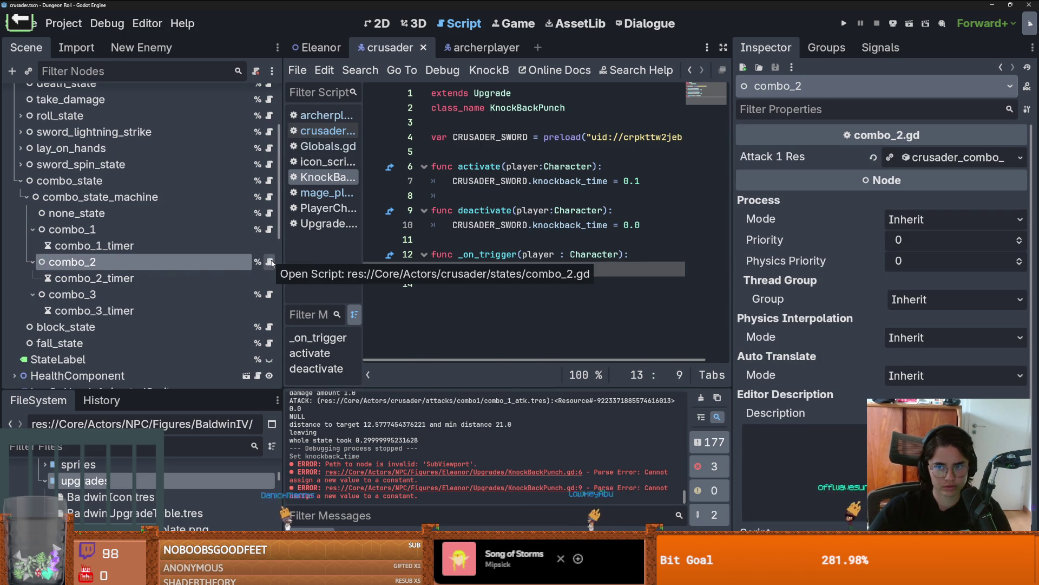
left_click(270, 262)
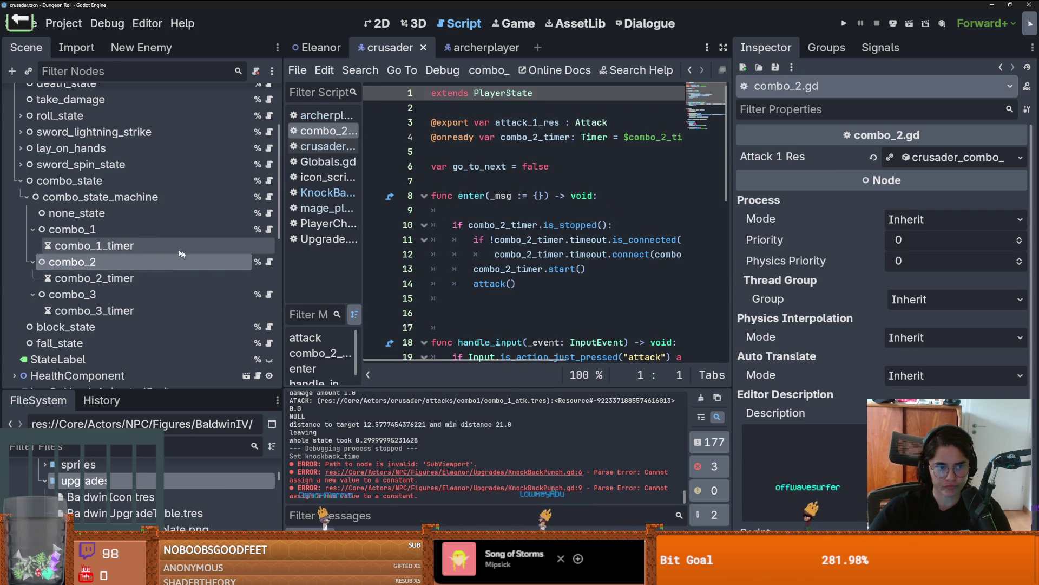
Review combo_1's crusader_sword Weapon settings, save the crusader scene, and widen the code editor
left_click(238, 229)
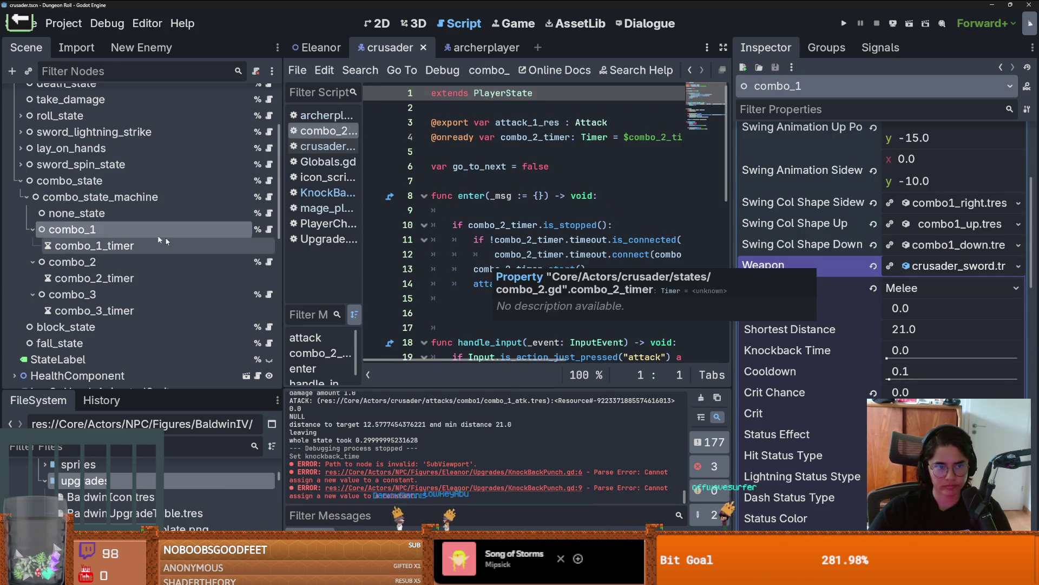
left_click(144, 262)
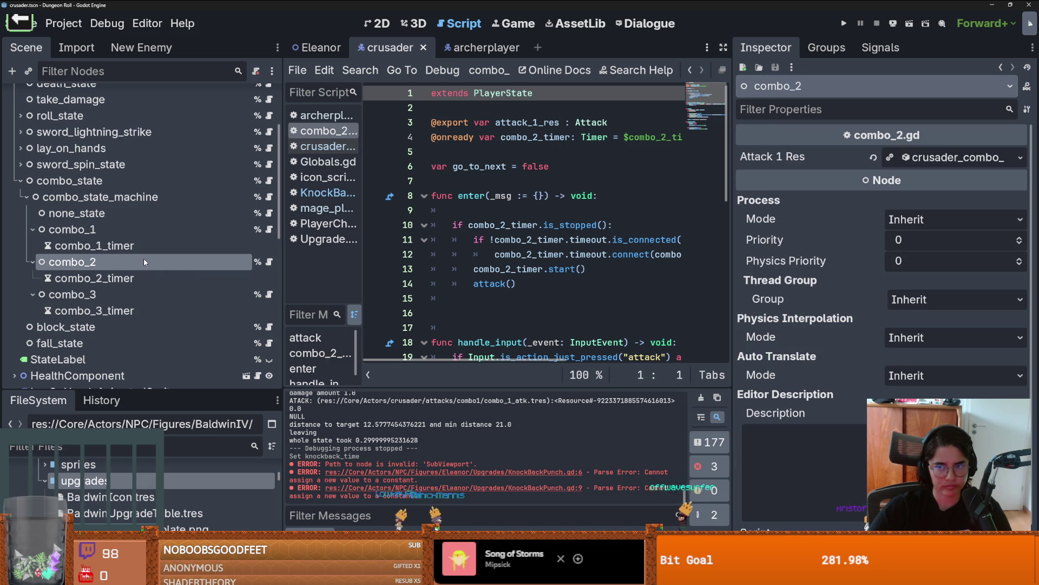
left_click(177, 235)
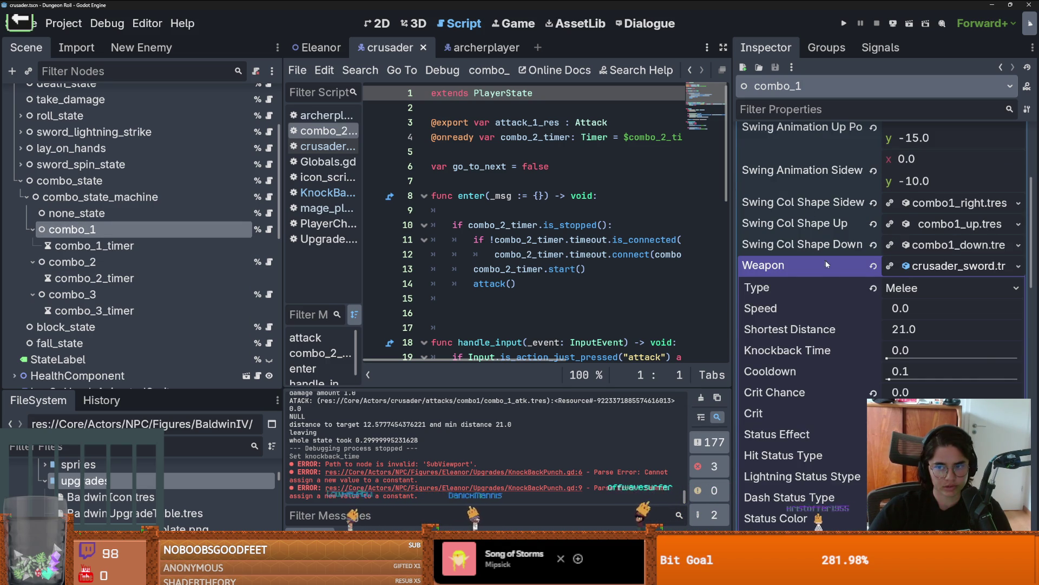
scroll(920, 271, "up", 1)
left_click(938, 319)
key("ctrl+s")
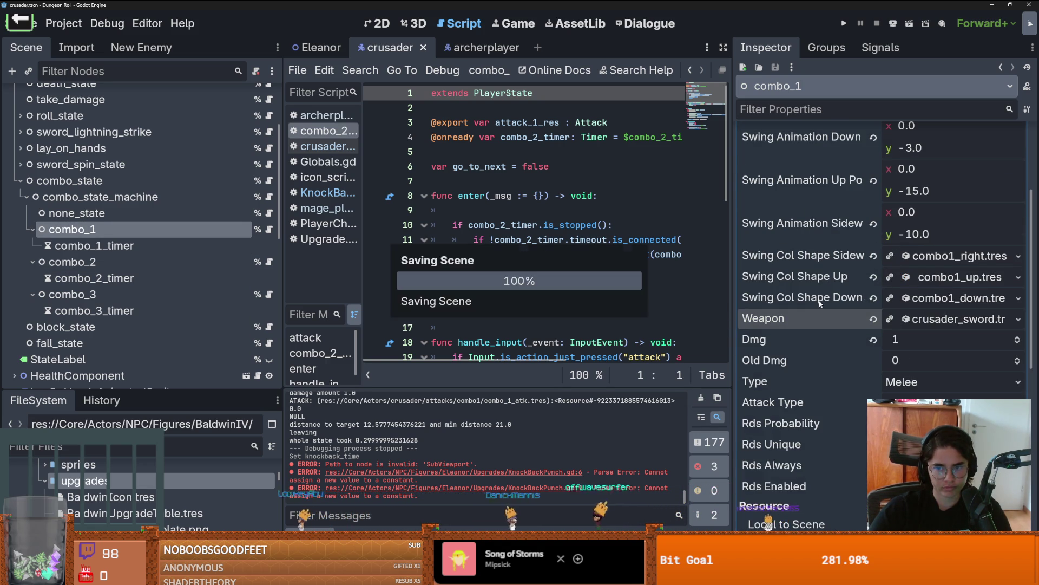
scroll(821, 304, "up", 3)
scroll(820, 304, "down", 1)
key("ctrl+s")
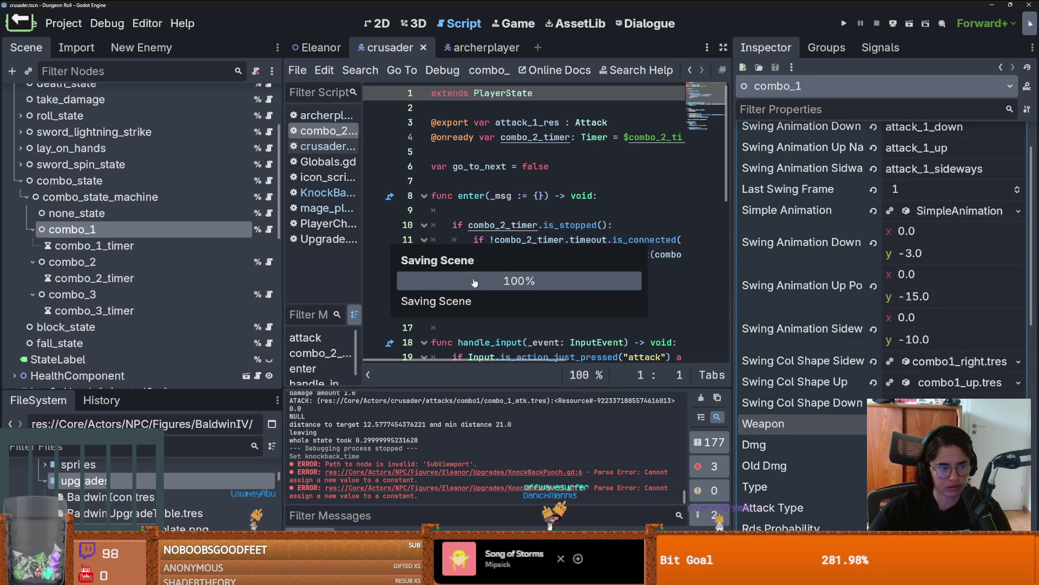
left_click_drag(731, 266, 813, 265)
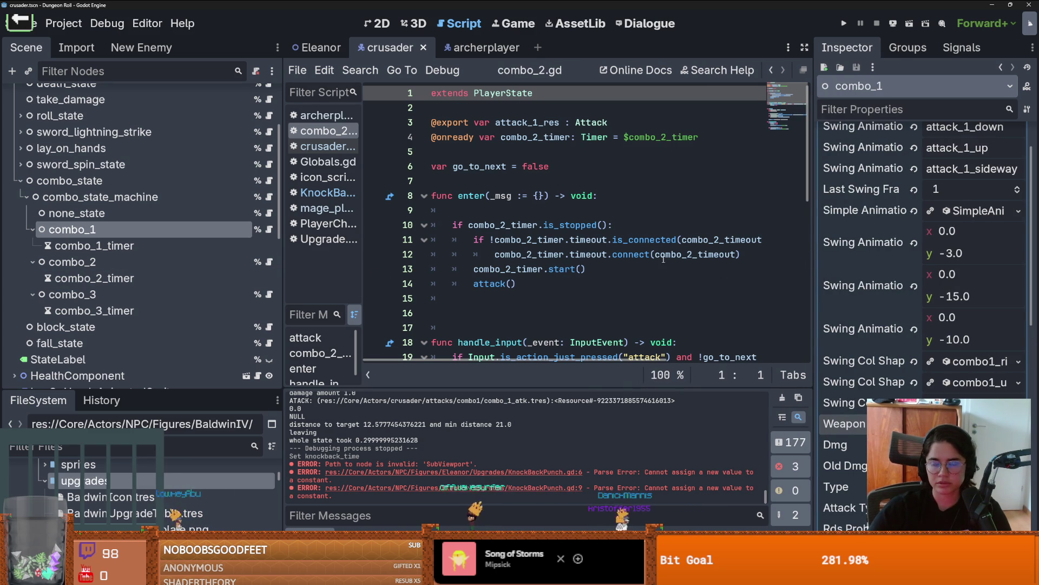
mouse_move(663, 259)
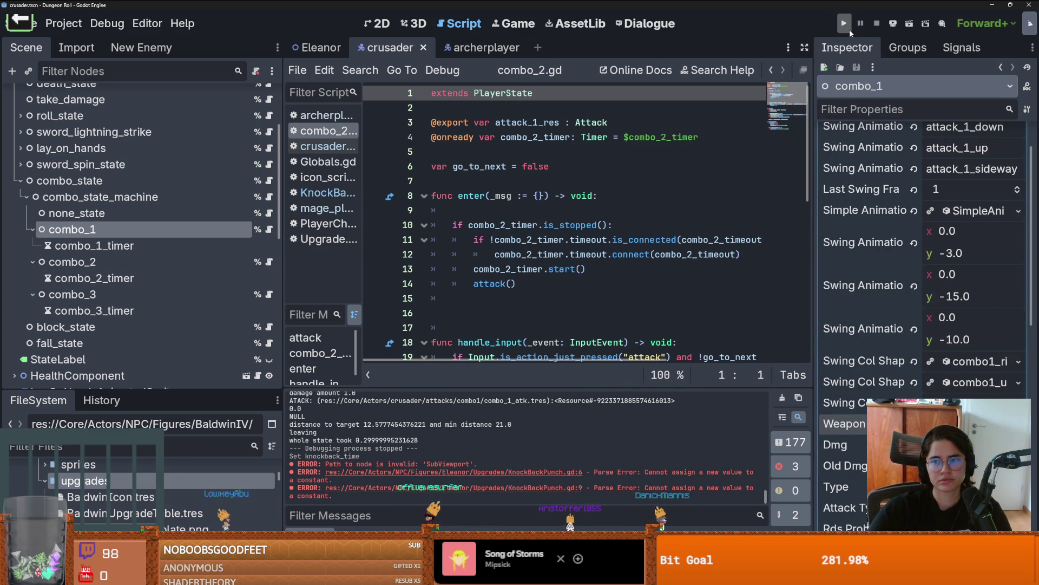
Copy the bare hex tile grid, with icon layers hidden, into a new 128x128 sprite
key("alt+Tab")
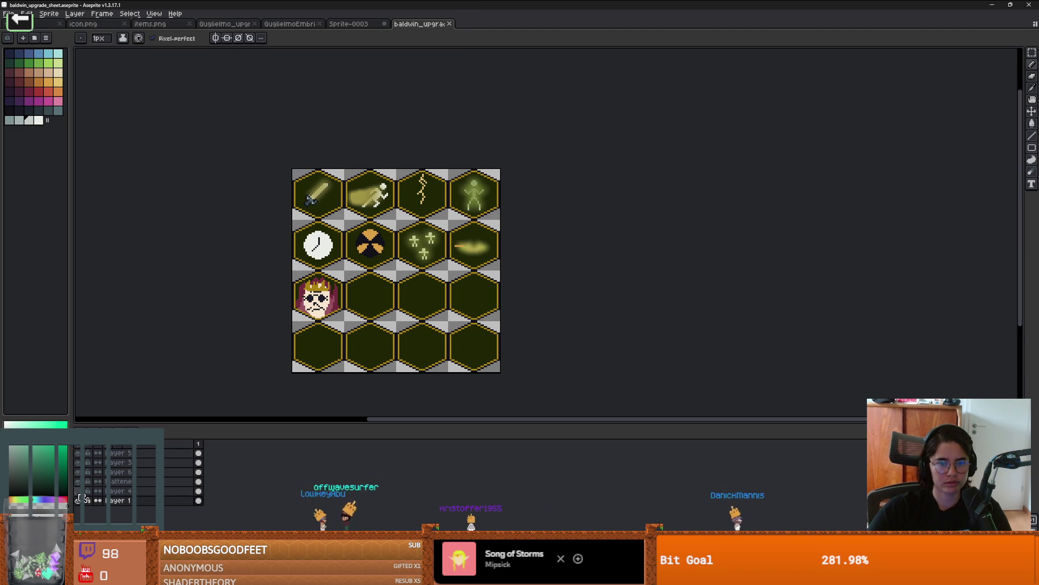
left_click_drag(80, 491, 81, 453)
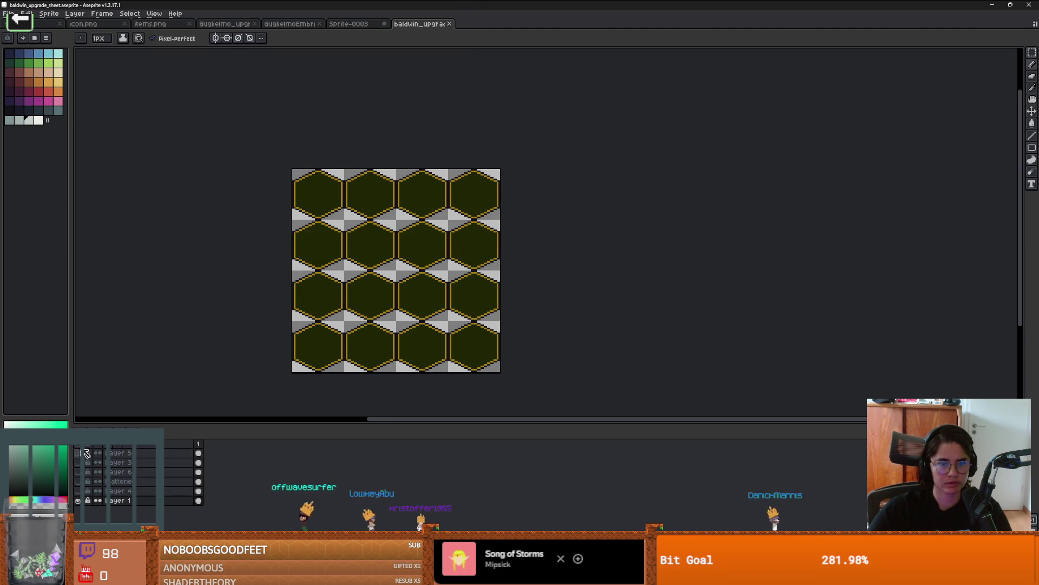
scroll(388, 365, "down", 2)
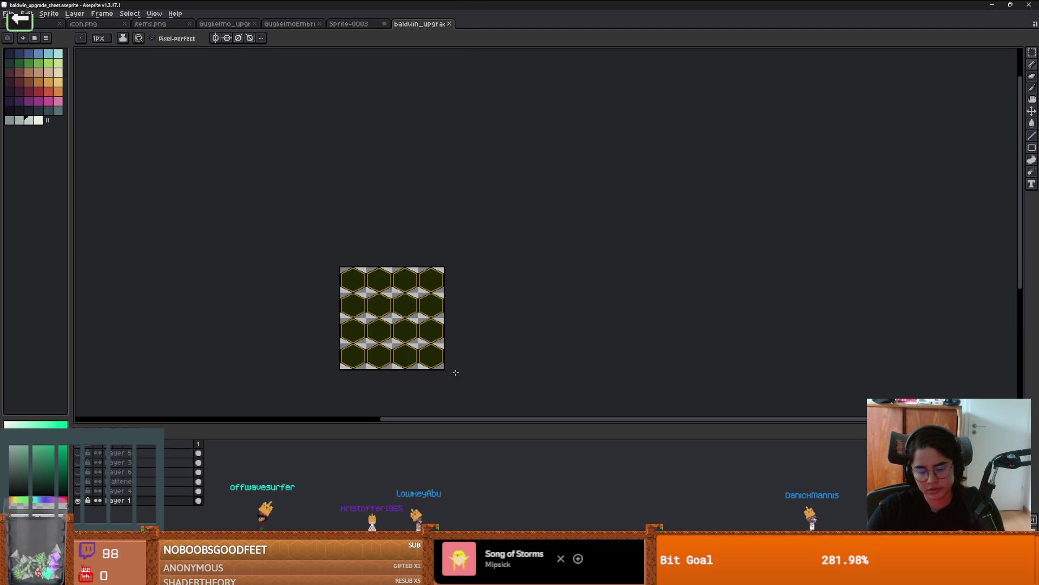
key("v")
key("ctrl+a")
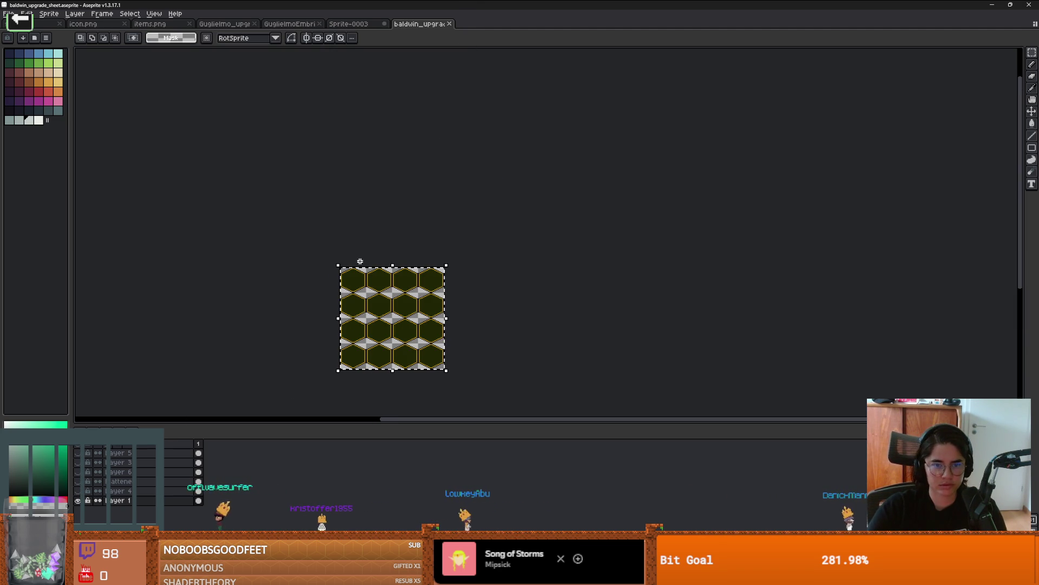
left_click(9, 14)
left_click(19, 24)
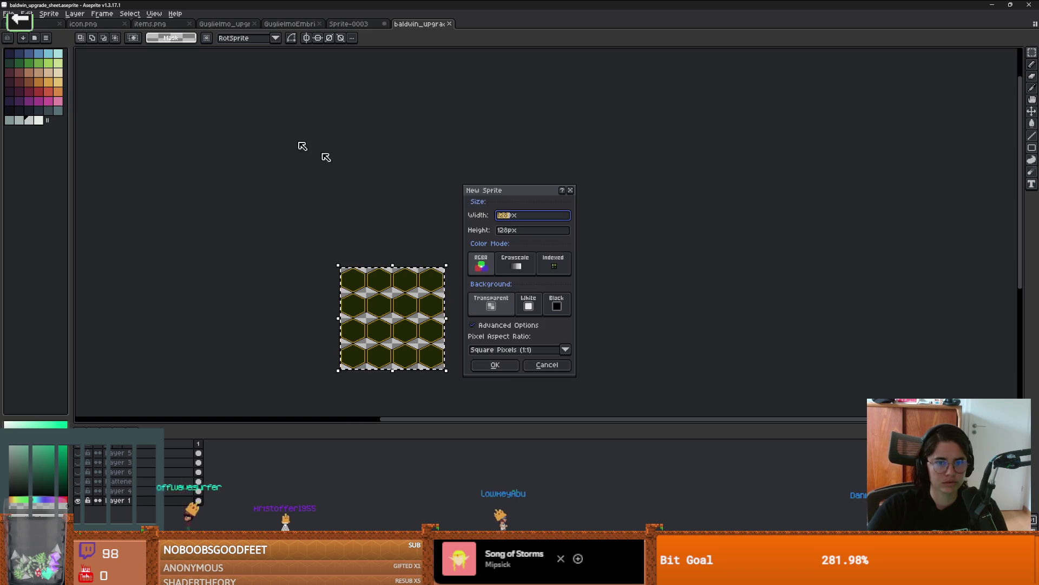
left_click(495, 368)
key("ctrl+v")
scroll(558, 260, "up", 3)
Close the baldwin upgrade sheet and return to the new hex tile sprite
left_click(422, 24)
left_click(449, 24)
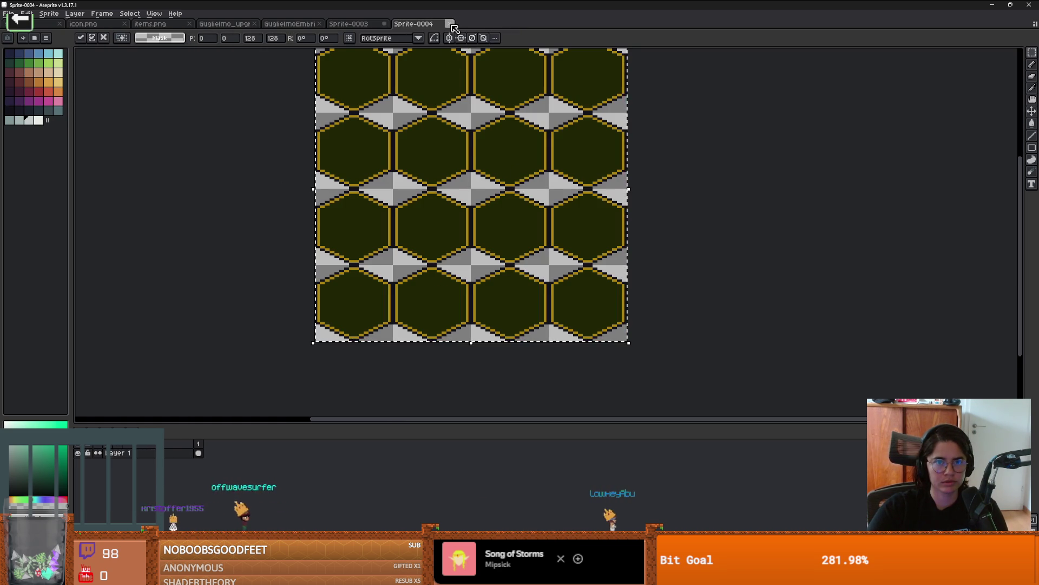
left_click(350, 23)
left_click(414, 24)
scroll(449, 132, "up", 1)
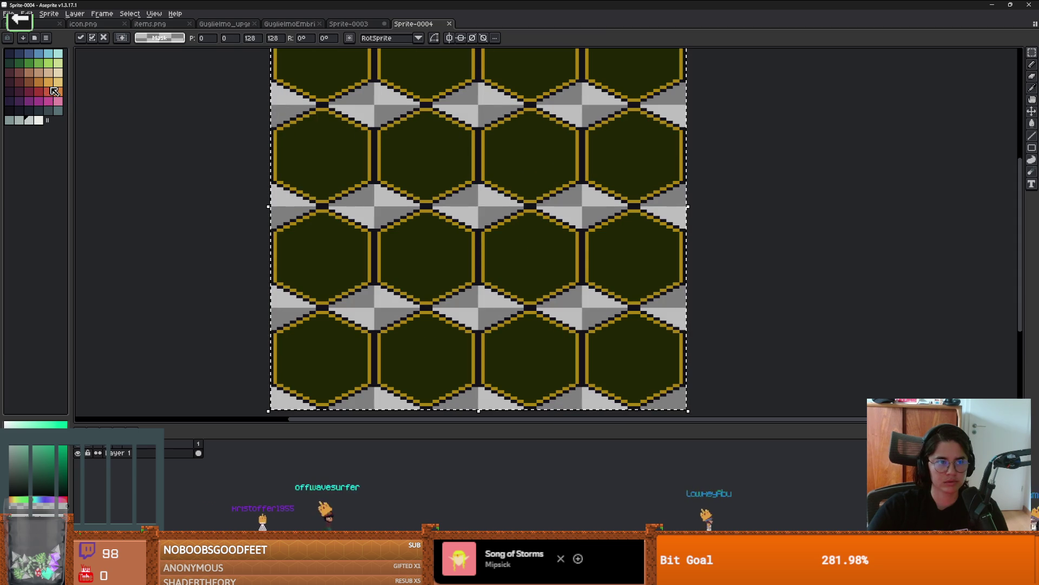
Bucket-fill the hexagon interiors purple and the hexagon outlines pink-magenta
left_click(19, 100)
scroll(323, 182, "up", 1)
key("g")
key("bracketright")
key("bracketright")
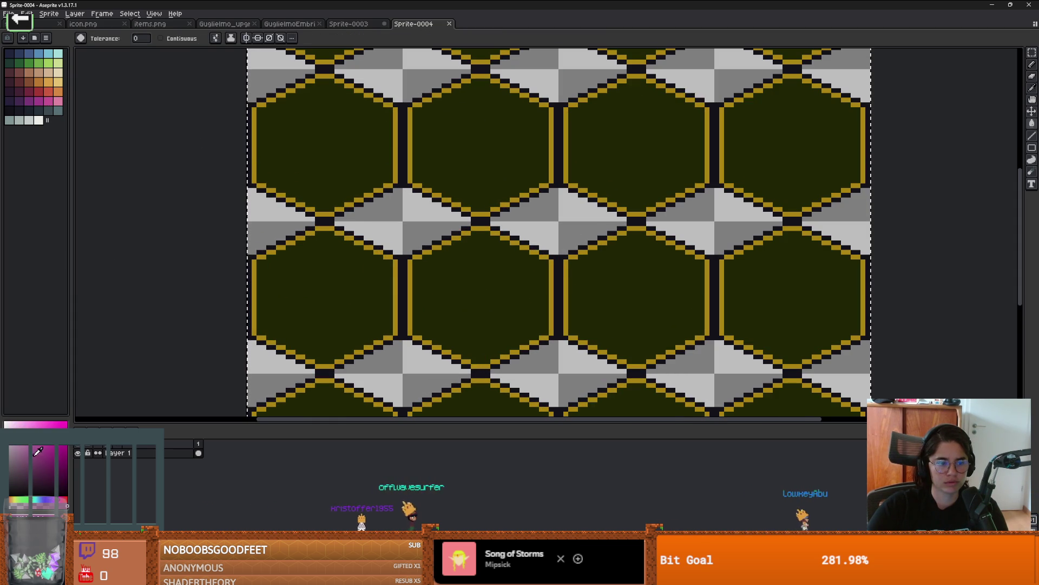
left_click(253, 274)
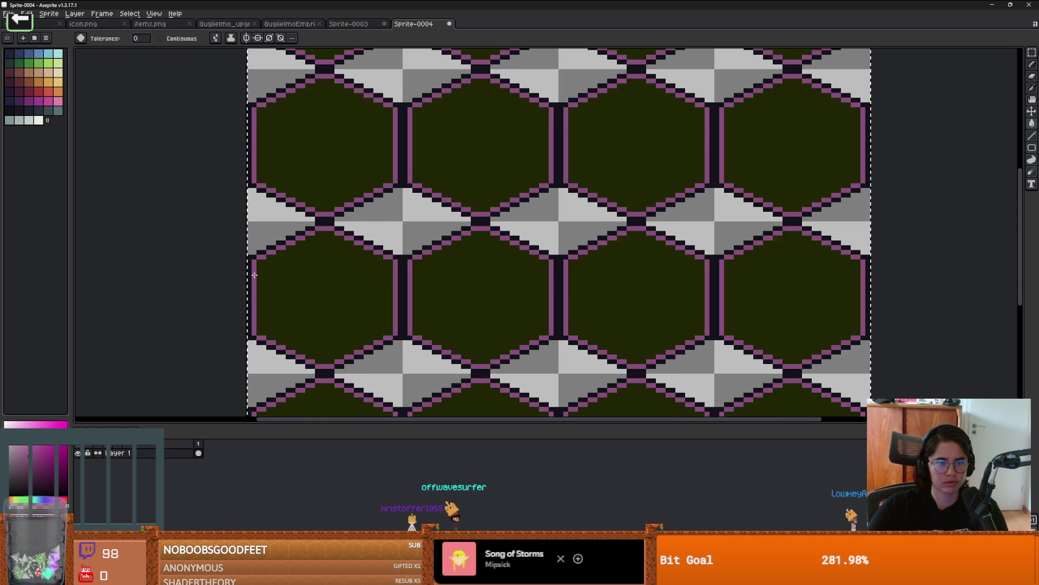
left_click(28, 100)
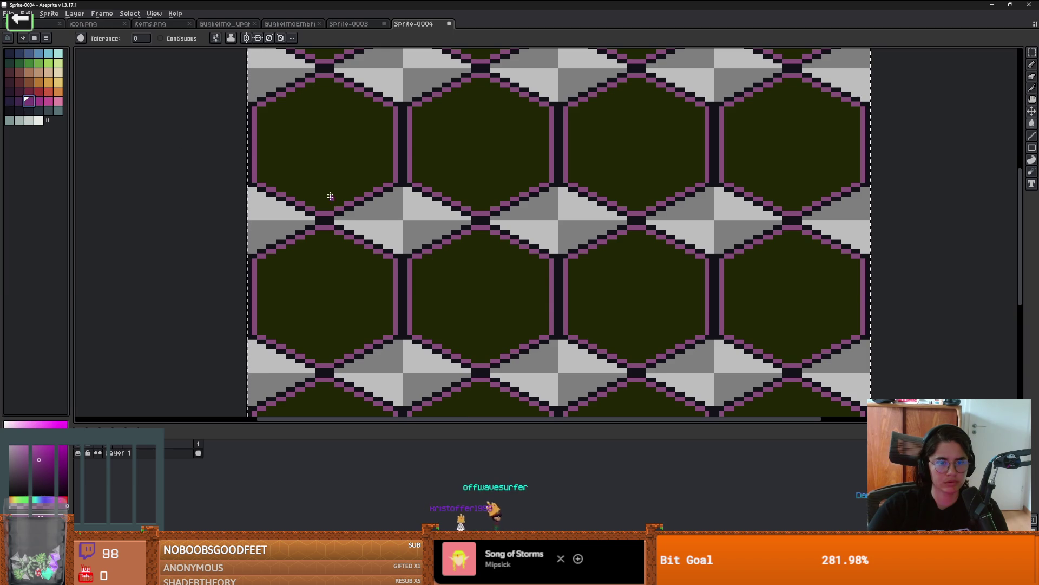
left_click(329, 197)
left_click(48, 101)
left_click(294, 202)
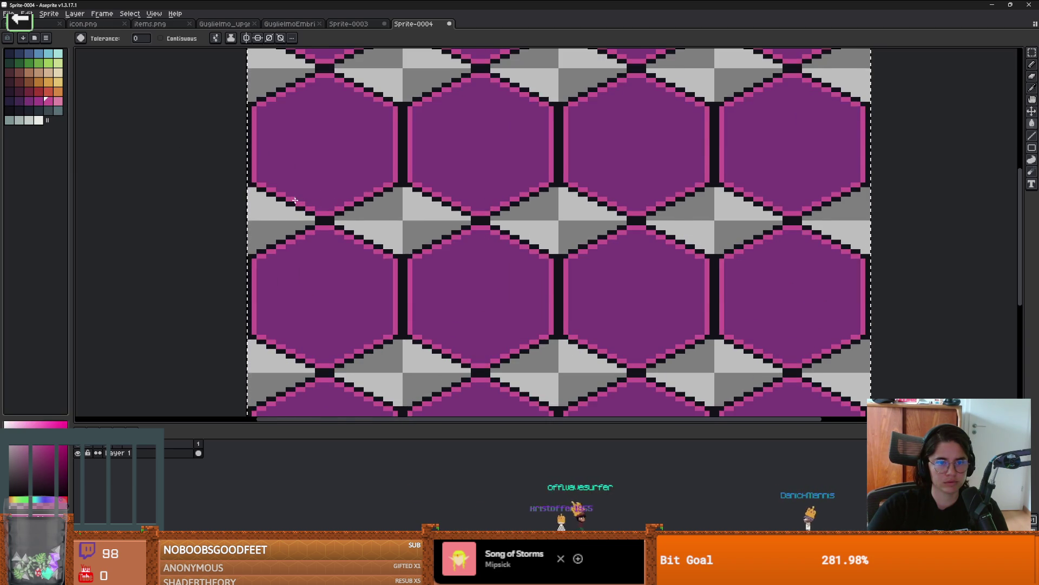
scroll(356, 242, "down", 3)
scroll(356, 242, "up", 2)
scroll(358, 242, "down", 2)
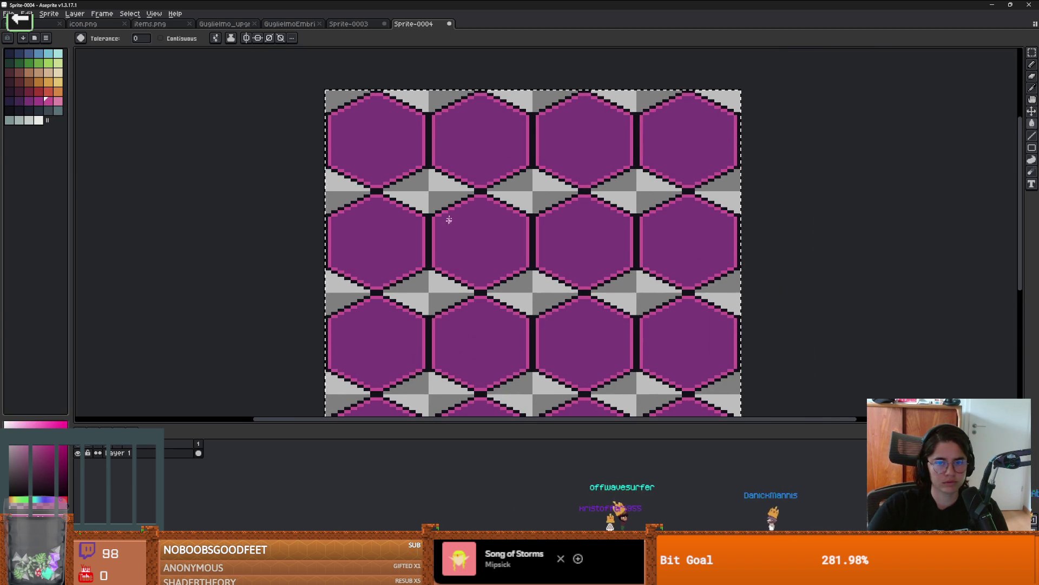
scroll(444, 230, "up", 3)
left_click_drag(416, 190, 489, 201)
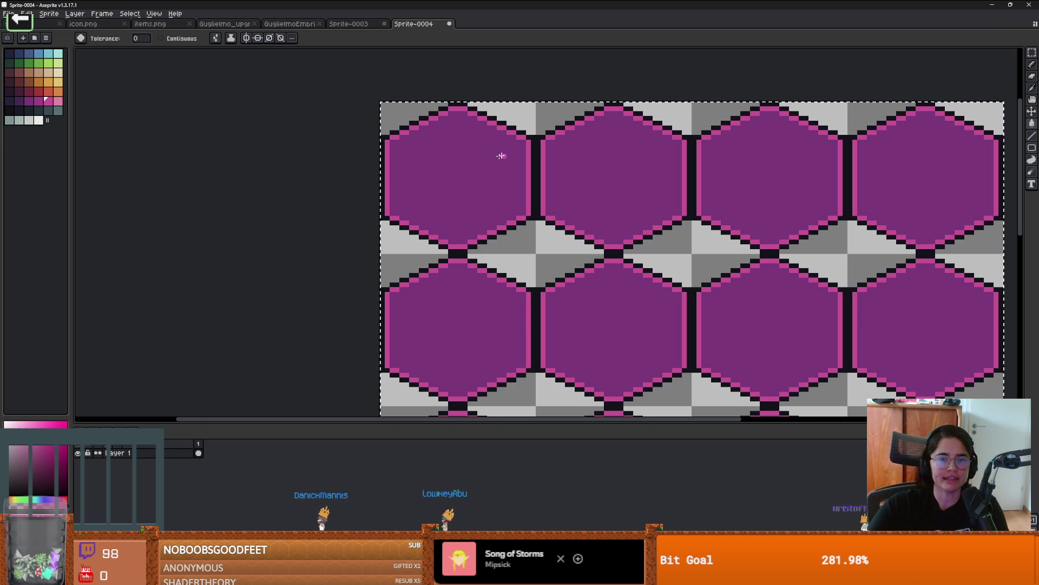
scroll(487, 162, "right", 2)
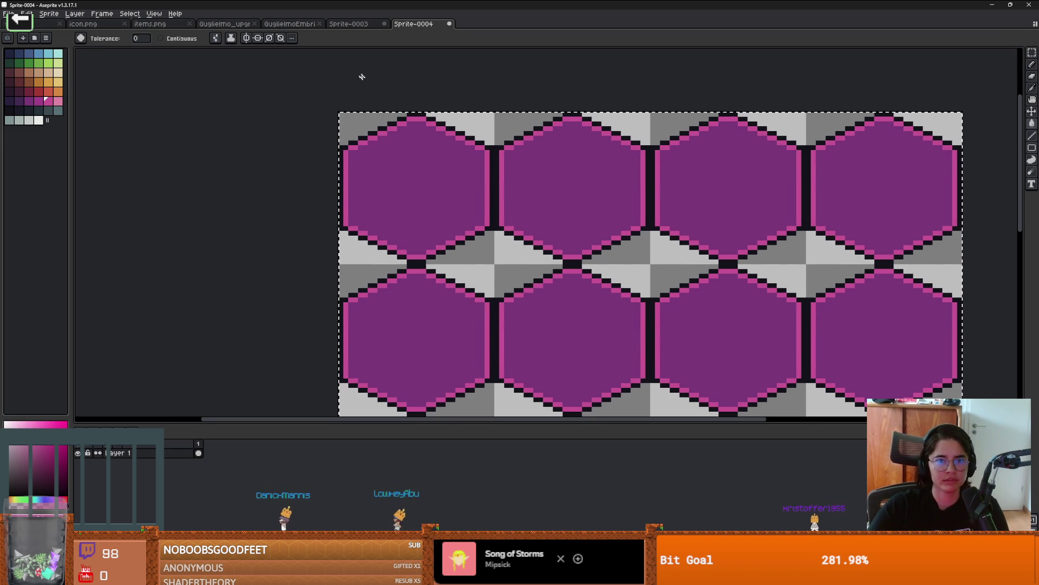
Save the sprite as eleanor_upgrade_sheet in Eleanor's Upgrades folder
left_click(8, 13)
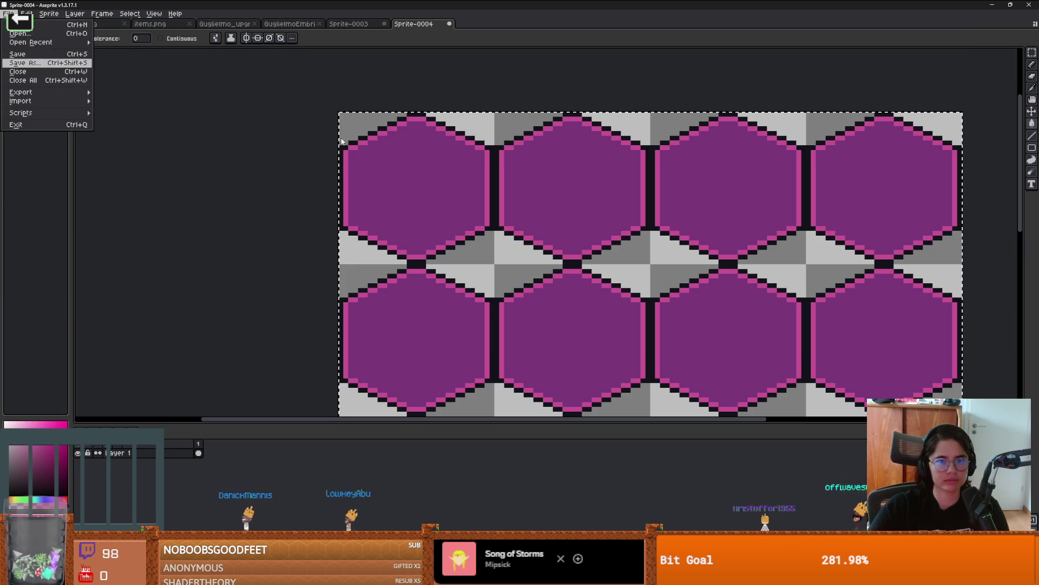
key("Return")
double_click(162, 87)
type("Eleanor_upgrade_shd")
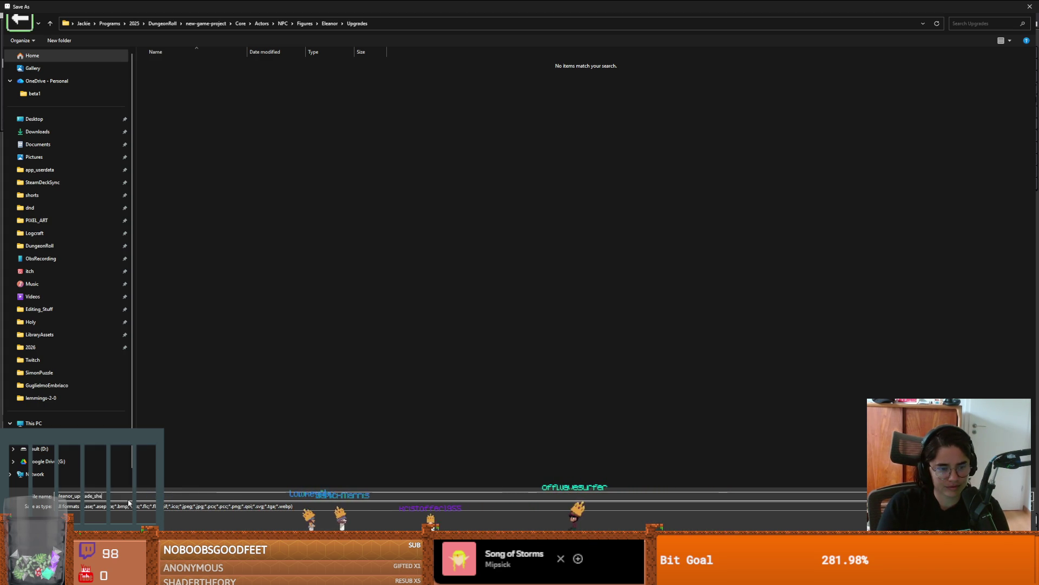
key("Return")
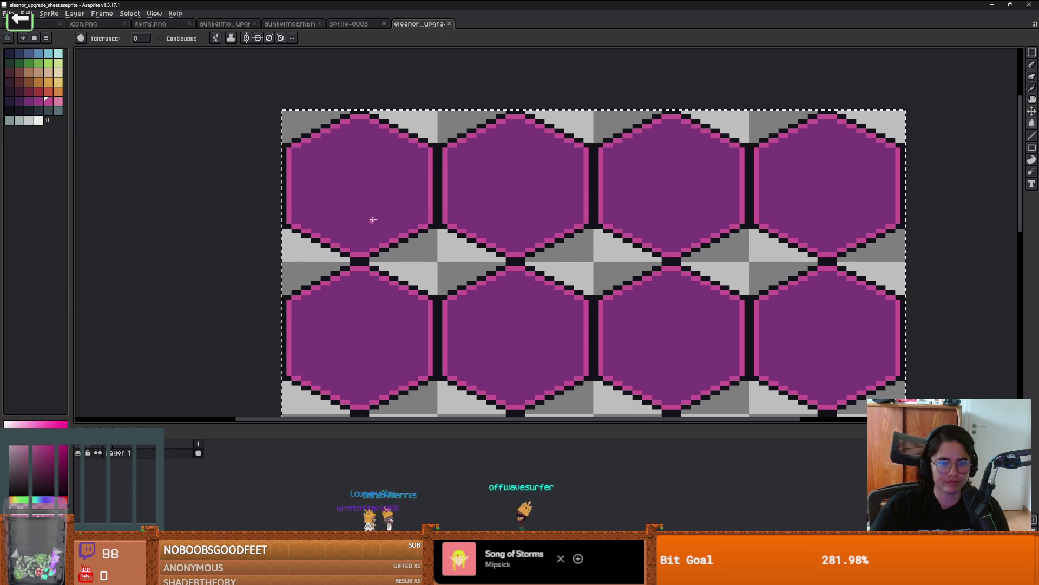
Draw a white scroll shape in the first hexagon, undoing an accidental full-canvas fill
scroll(366, 221, "up", 1)
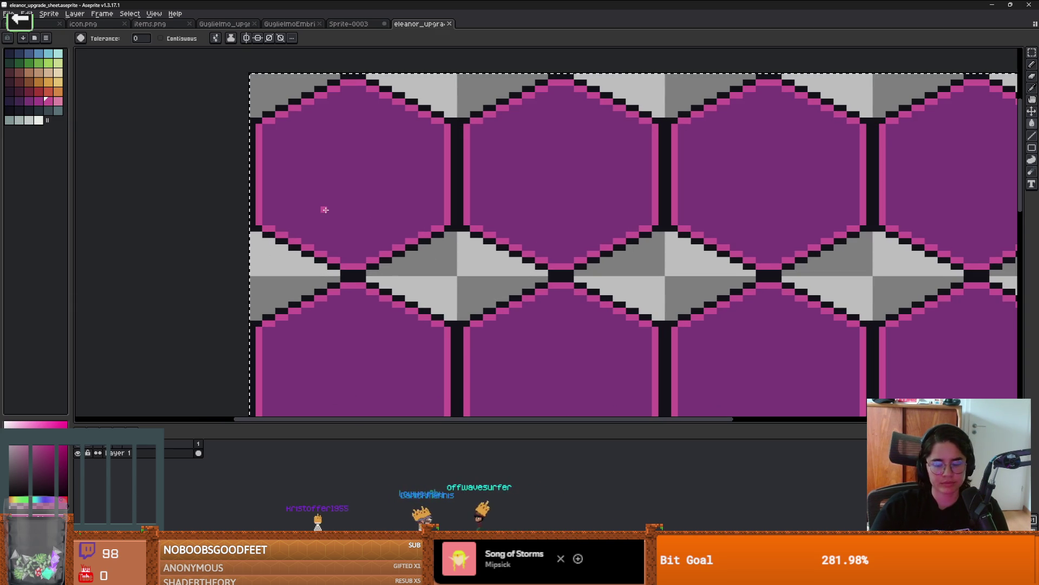
scroll(304, 174, "up", 2)
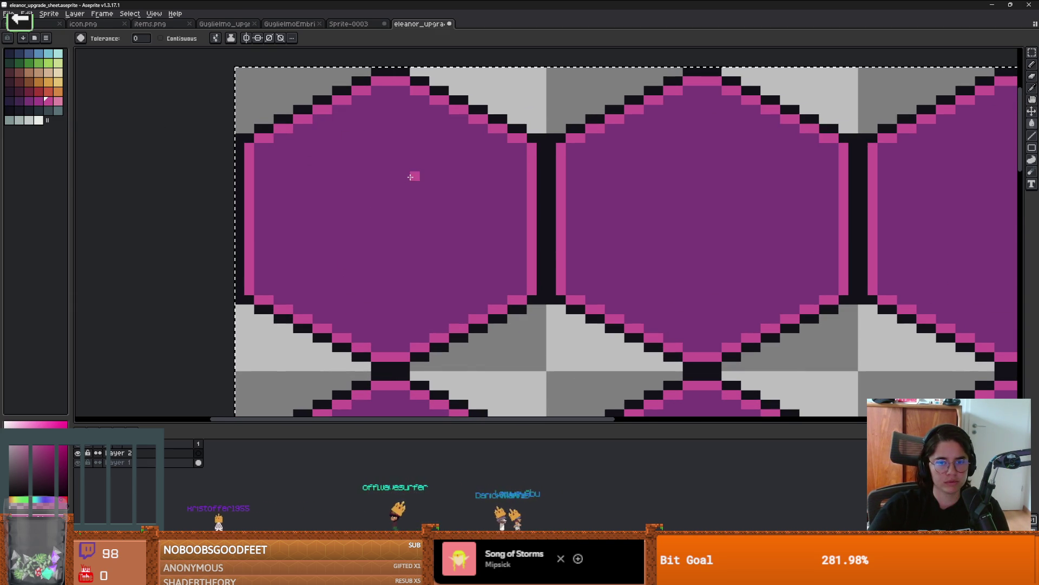
left_click(39, 120)
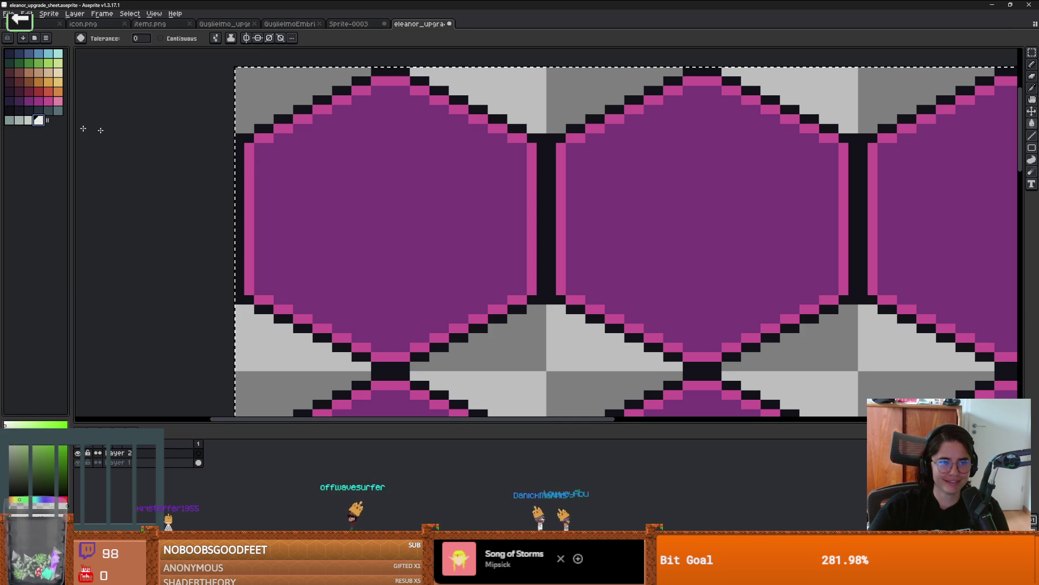
left_click(345, 158)
key("z")
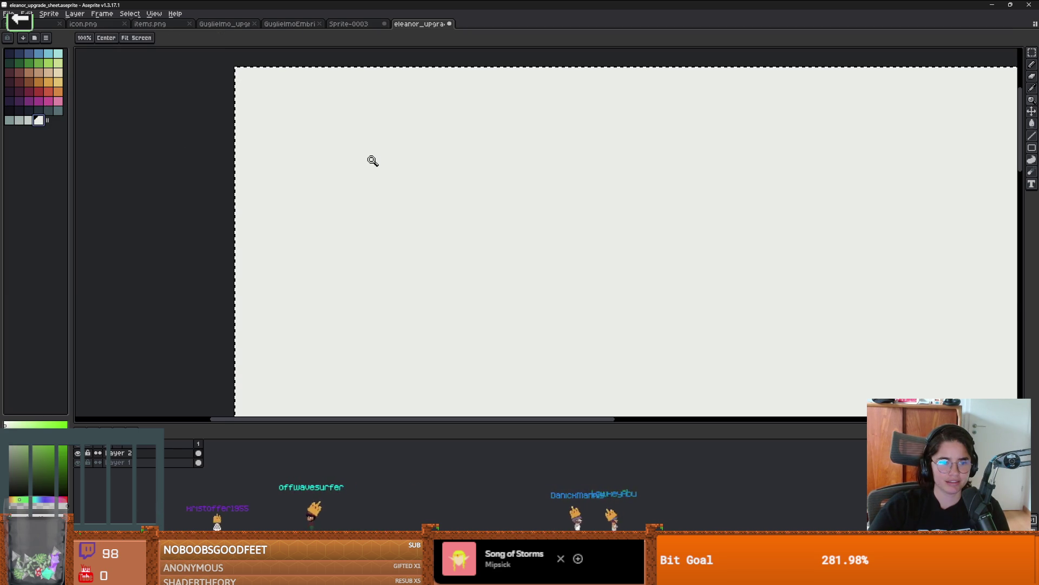
key("ctrl+z")
key("b")
mouse_move(328, 153)
left_mouse_down()
mouse_move(466, 155)
mouse_move(420, 235)
mouse_move(427, 273)
mouse_move(325, 280)
mouse_move(352, 162)
mouse_move(370, 195)
mouse_move(368, 165)
mouse_move(413, 245)
mouse_move(399, 186)
mouse_move(343, 167)
mouse_move(444, 164)
mouse_move(432, 223)
left_mouse_up()
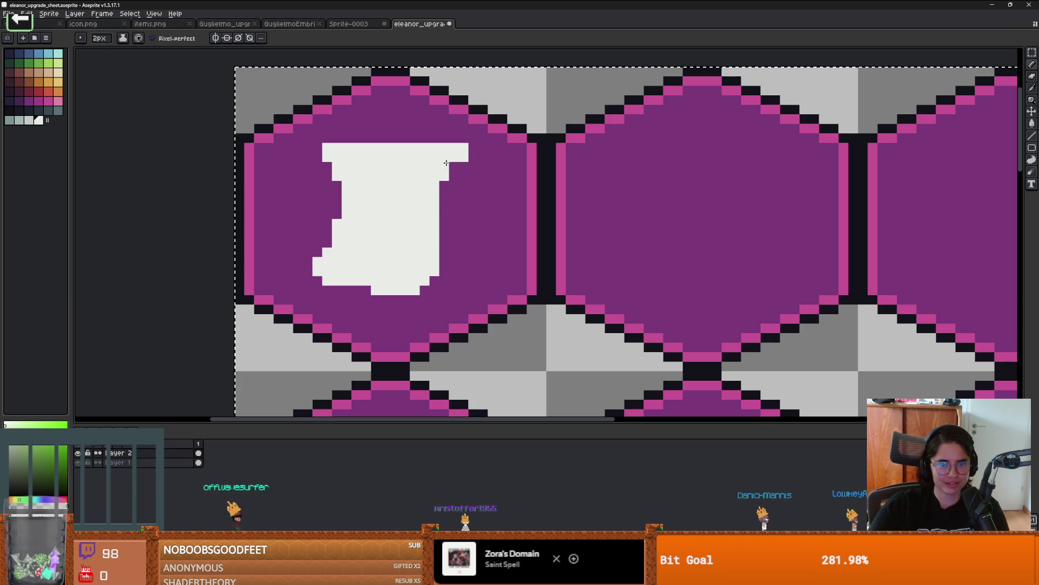
left_click_drag(446, 163, 441, 250)
Start the scroll's dark text with a 1px pencil, drawing the first short line
key("e")
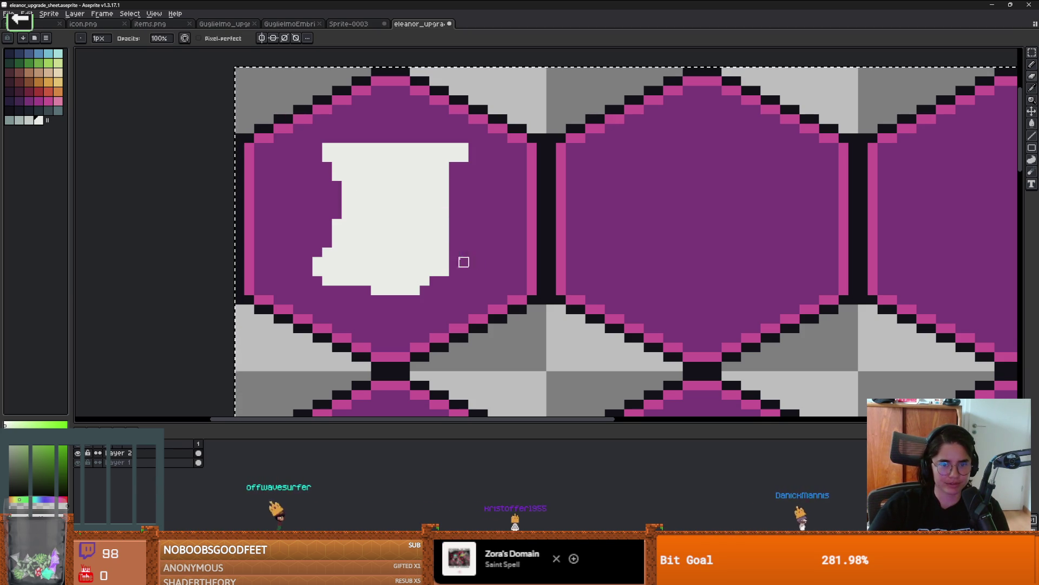
scroll(408, 239, "up", 1)
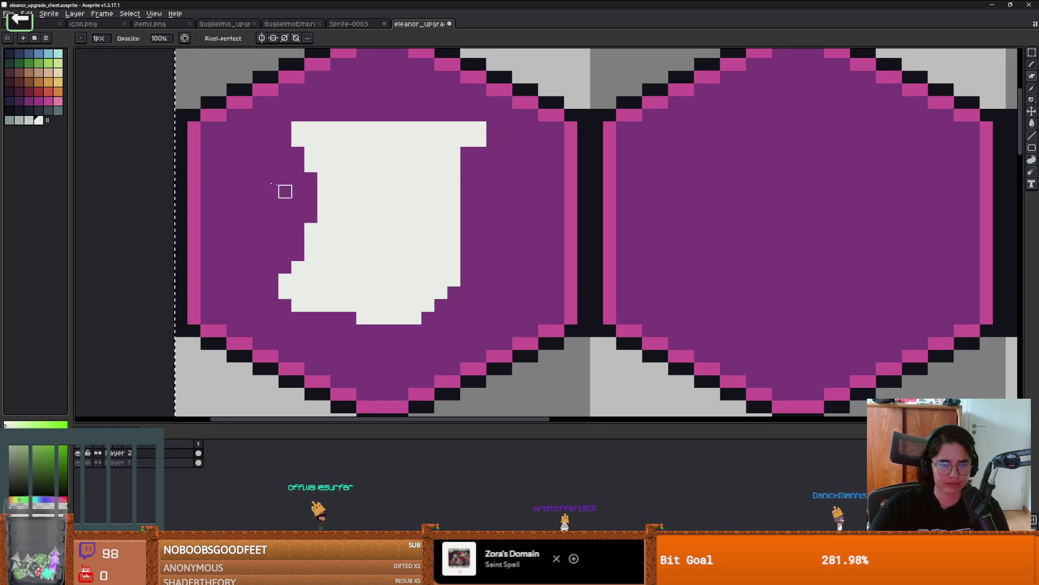
left_click(26, 108)
scroll(331, 189, "down", 5)
scroll(331, 190, "up", 4)
scroll(332, 189, "up", 3)
mouse_move(367, 162)
left_mouse_down()
mouse_move(360, 216)
mouse_move(371, 239)
left_mouse_up()
key("b")
left_click(369, 191)
key("ctrl+z")
key("minus")
left_click(377, 187)
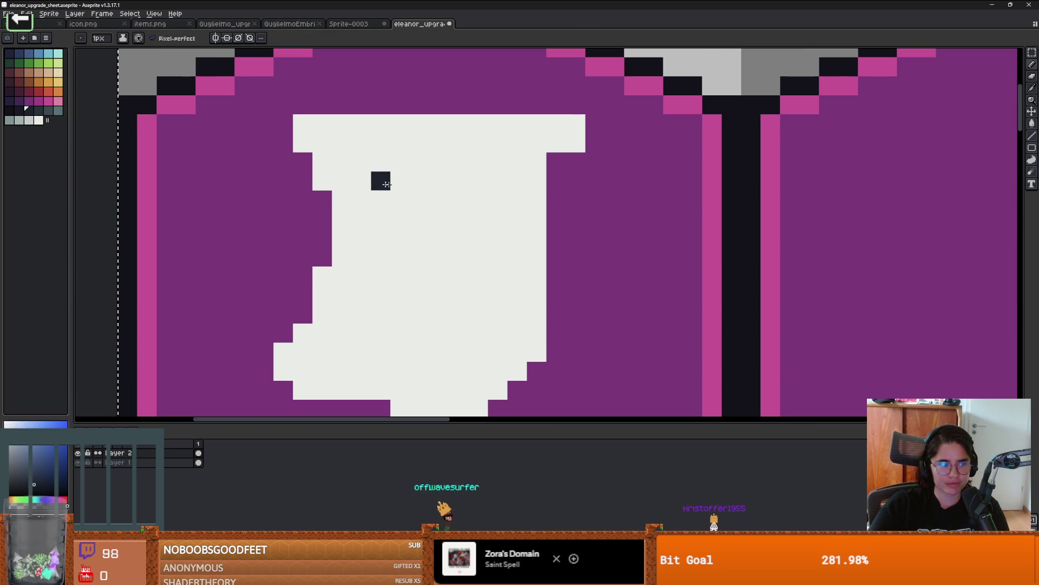
left_click_drag(380, 184, 420, 181)
left_click(460, 183)
Draw two more long dark text lines across the scroll
left_click_drag(381, 218, 473, 221)
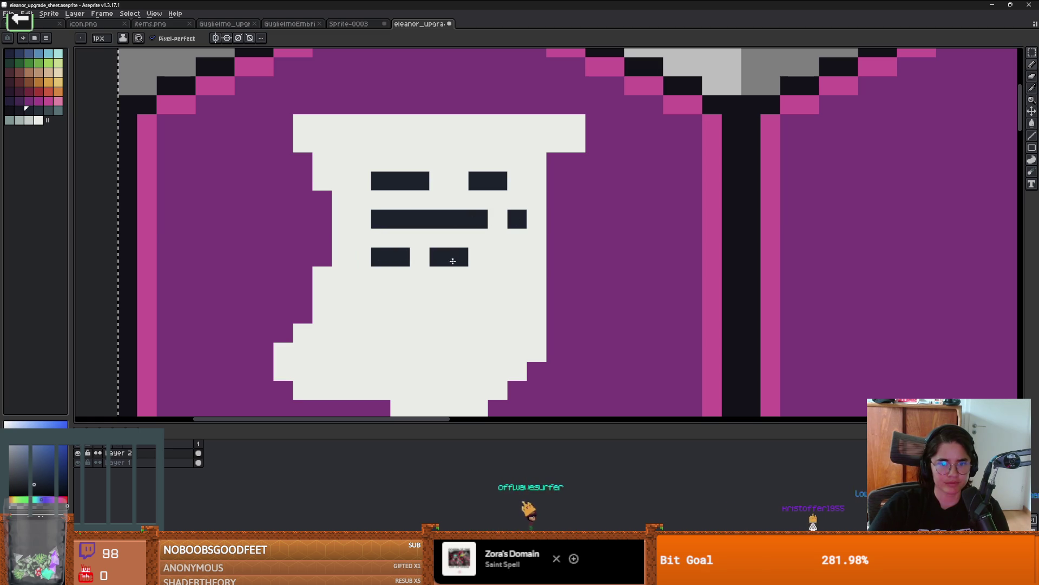
scroll(507, 260, "down", 1)
scroll(360, 285, "up", 3)
left_click(360, 285)
mouse_move(344, 278)
left_mouse_down()
mouse_move(506, 283)
mouse_move(522, 299)
mouse_move(460, 299)
left_mouse_up()
scroll(553, 284, "down", 4)
scroll(547, 281, "up", 2)
scroll(460, 299, "down", 3)
scroll(497, 323, "up", 3)
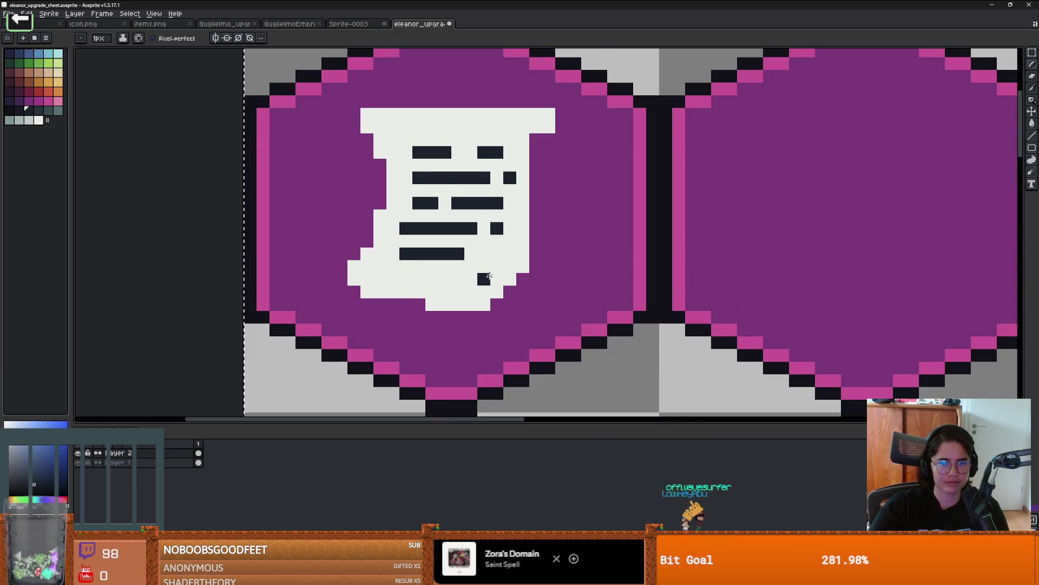
scroll(444, 238, "down", 1)
scroll(407, 201, "up", 1)
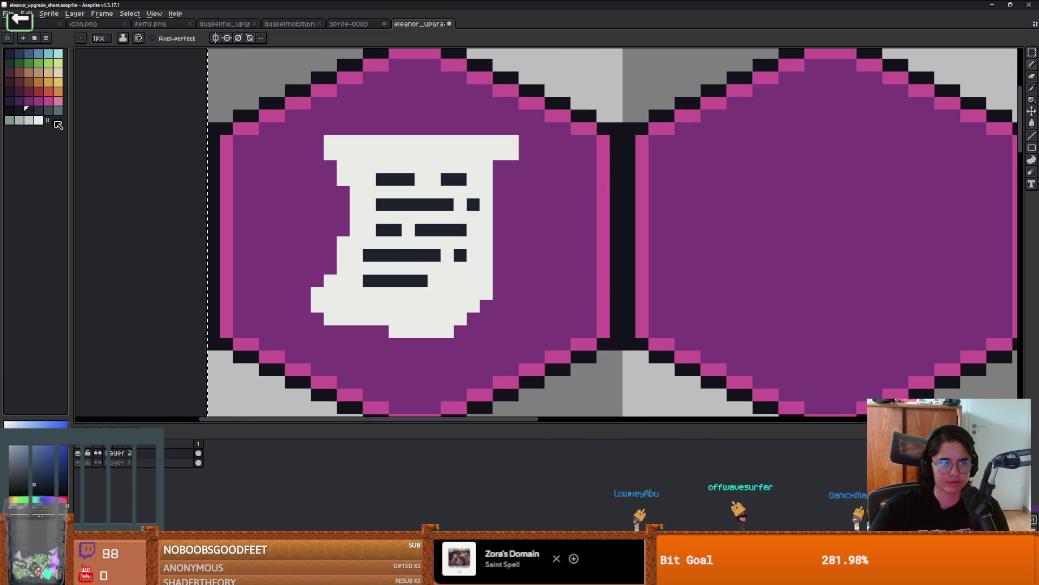
Add a pale line along the scroll's top edge and green shading on its bottom row
left_click(413, 157, "alt")
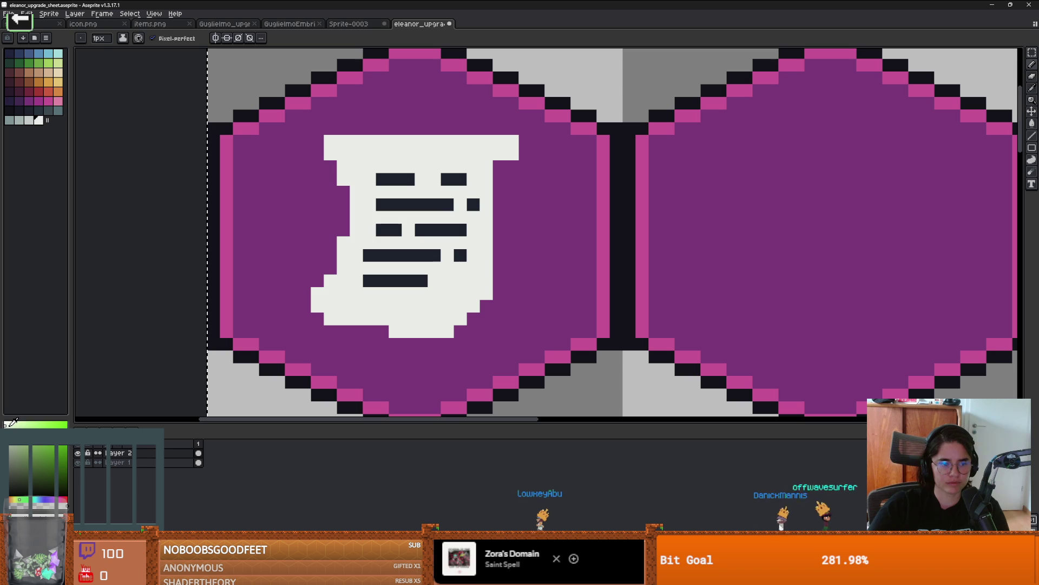
scroll(462, 167, "down", 5)
scroll(486, 209, "up", 5)
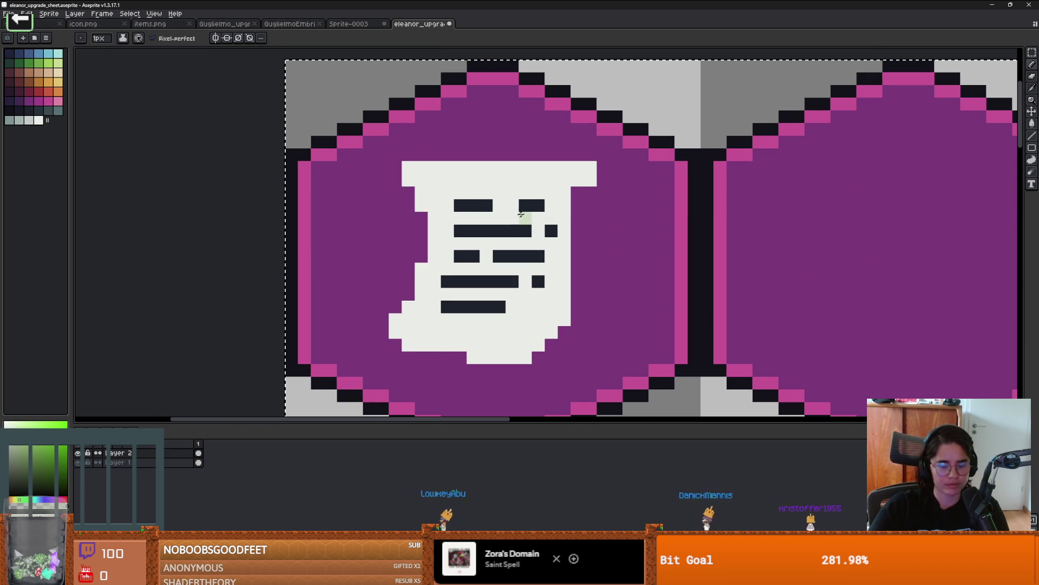
left_click_drag(590, 168, 409, 168)
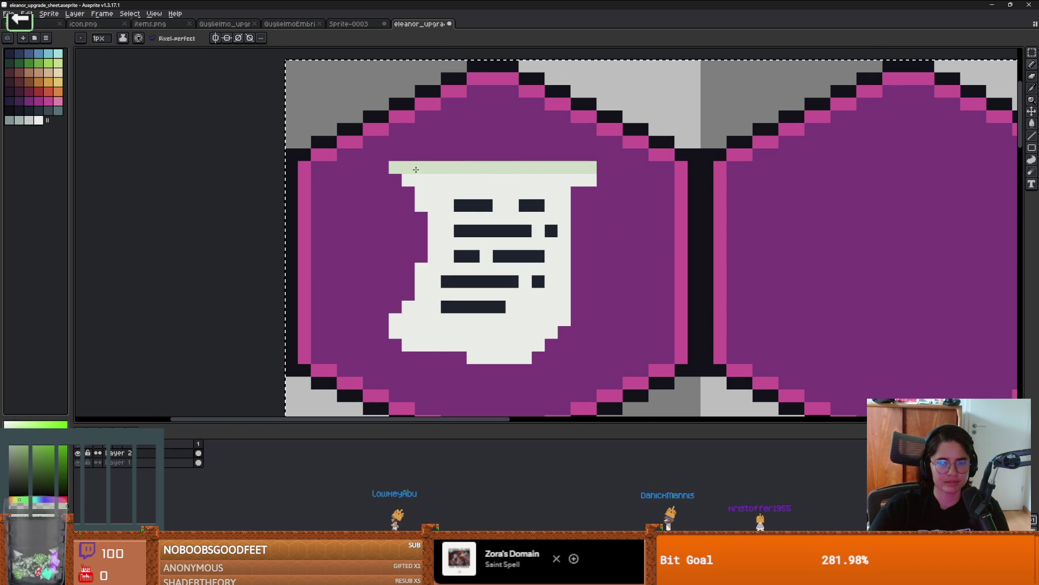
scroll(564, 235, "down", 5)
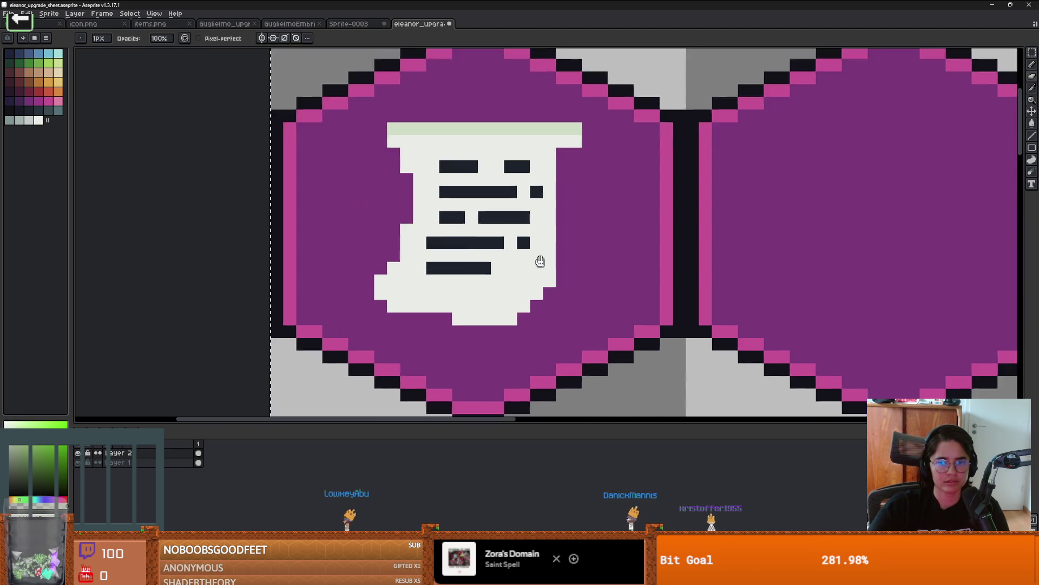
scroll(503, 285, "up", 2)
scroll(463, 251, "up", 4)
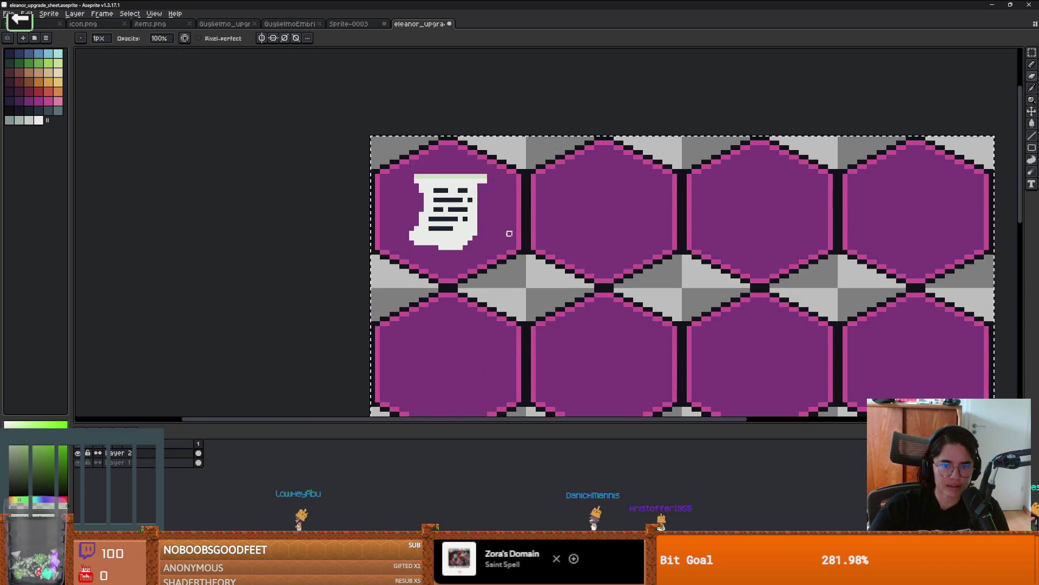
mouse_move(413, 263)
left_mouse_down()
mouse_move(302, 252)
mouse_move(348, 242)
left_mouse_up()
scroll(302, 252, "down", 3)
scroll(324, 246, "up", 3)
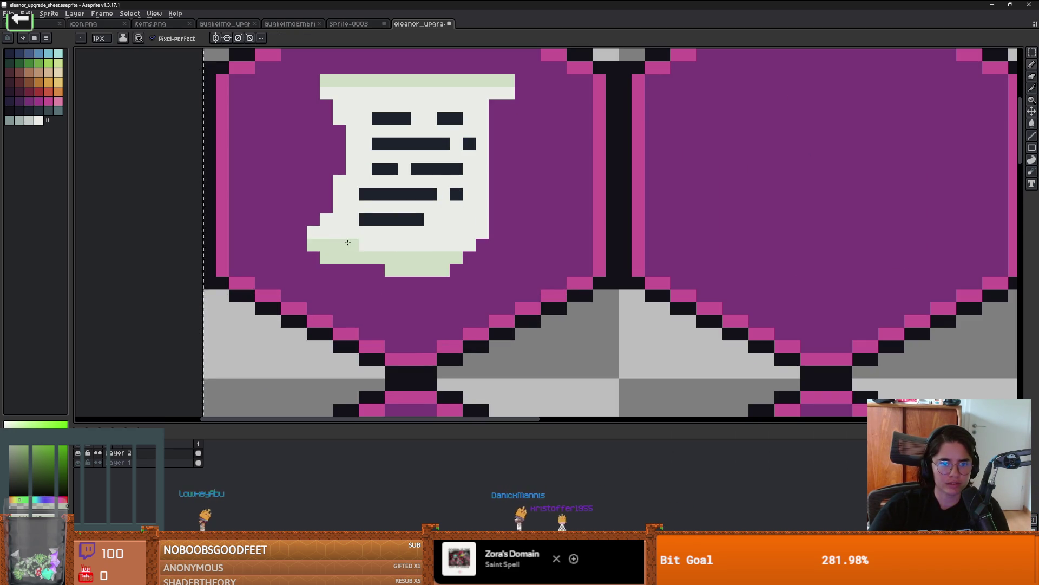
scroll(347, 242, "down", 2)
scroll(413, 245, "up", 2)
scroll(397, 239, "down", 2)
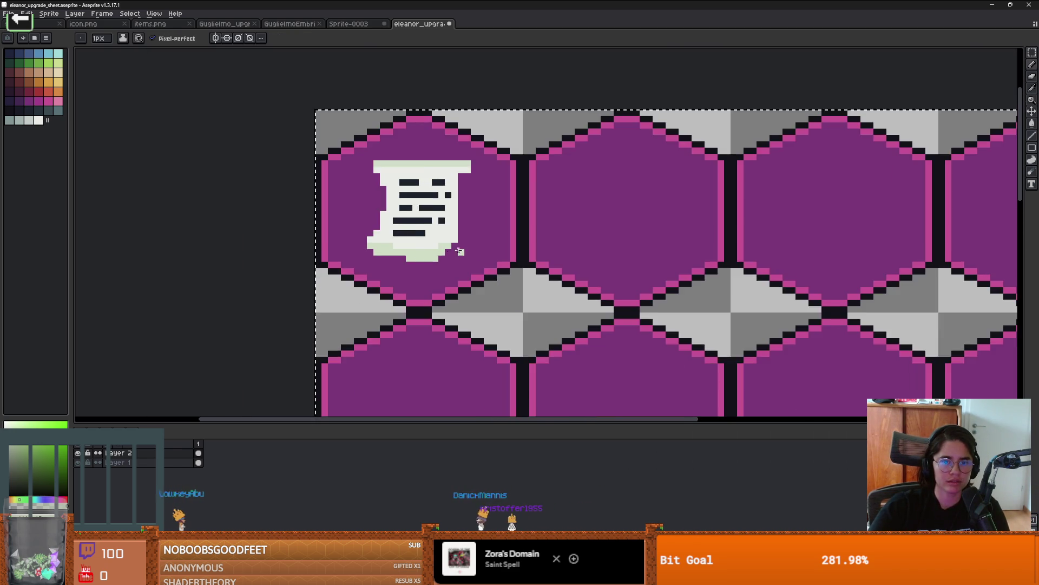
scroll(474, 251, "up", 2)
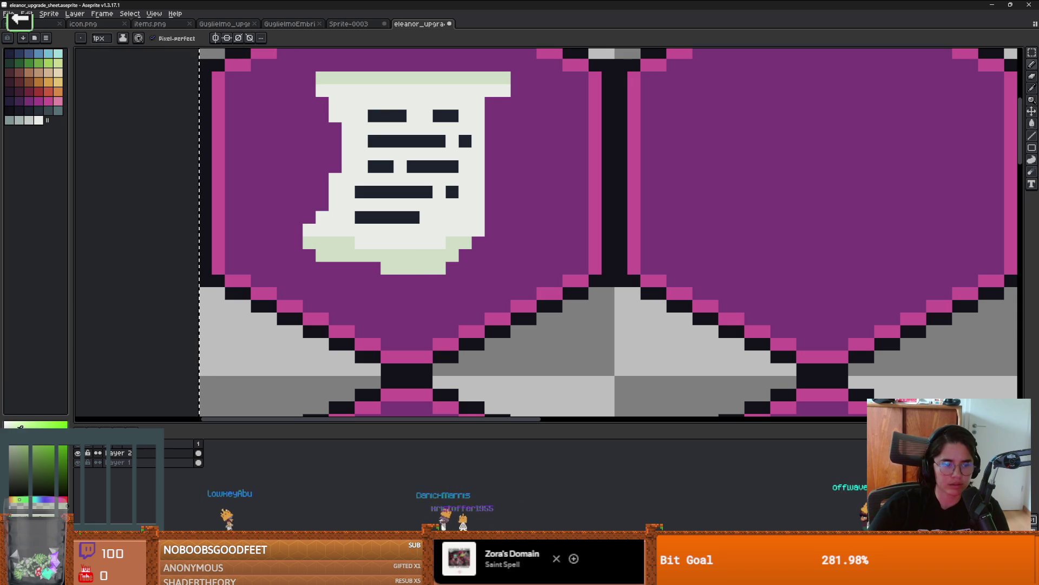
left_click_drag(439, 268, 389, 268)
scroll(450, 268, "down", 2)
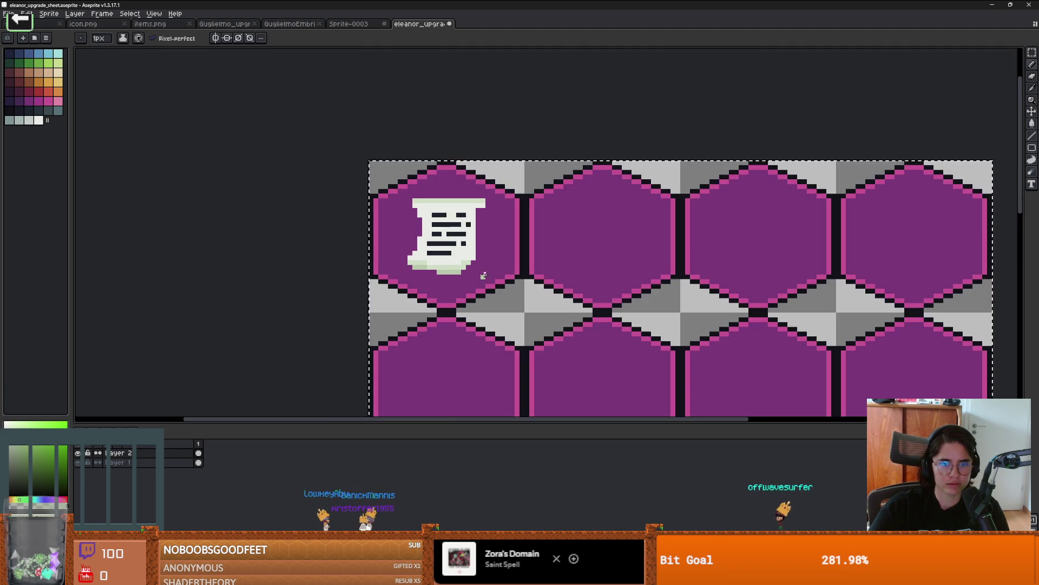
scroll(444, 267, "up", 4)
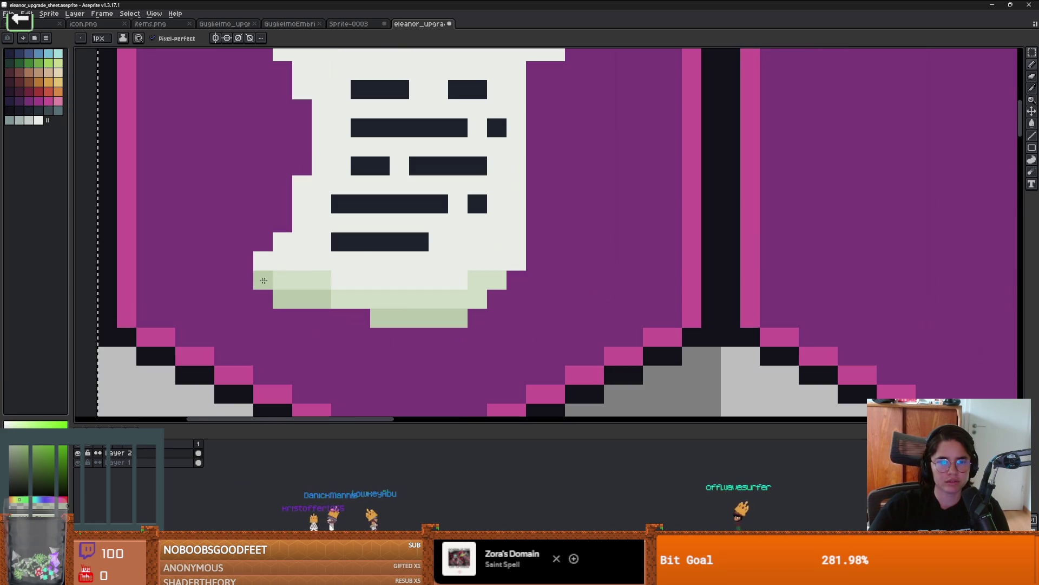
Repaint the stray light-green pixels along the scroll's bottom edge white
left_click(343, 273, "alt")
left_click_drag(343, 274, 274, 276)
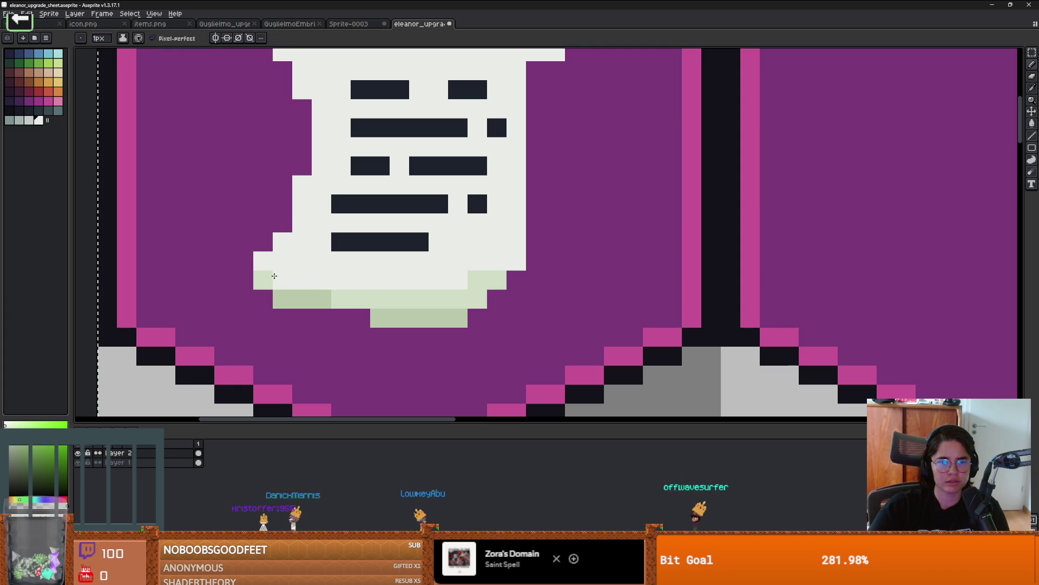
scroll(266, 276, "down", 2)
scroll(388, 299, "up", 2)
left_click_drag(391, 302, 334, 294)
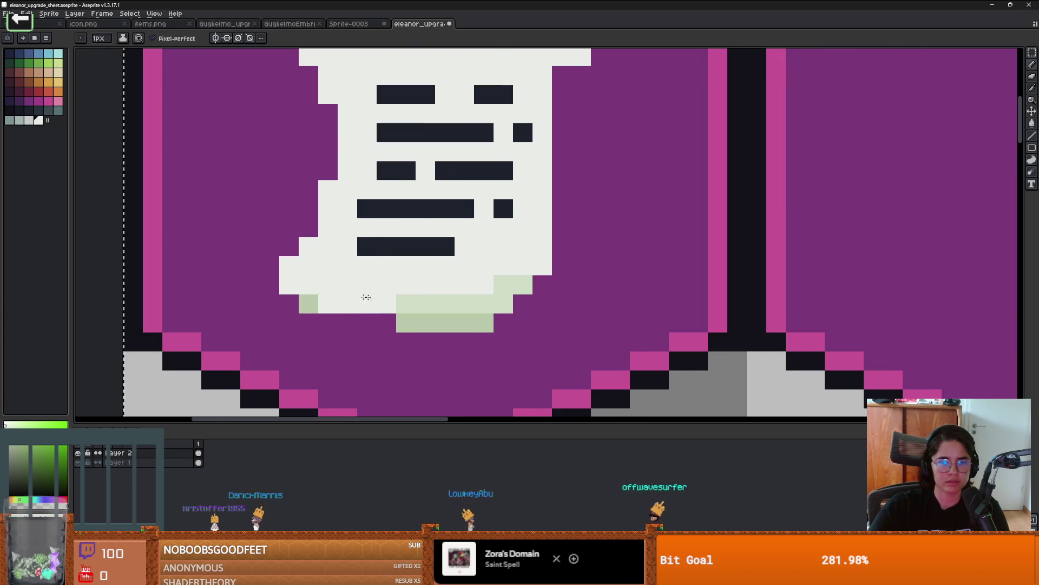
scroll(457, 306, "down", 1)
scroll(457, 305, "down", 1)
left_click_drag(451, 302, 413, 302)
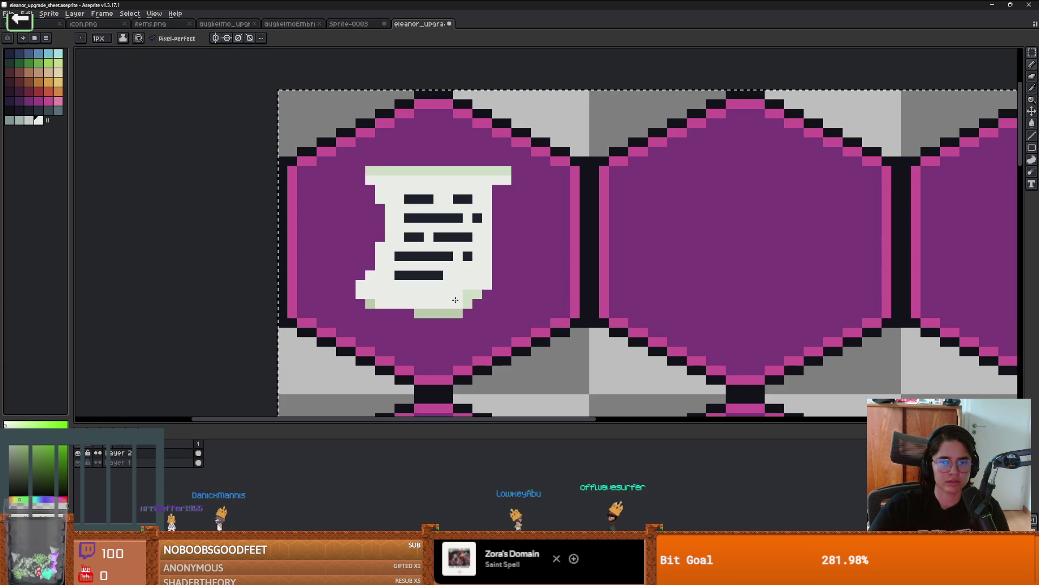
scroll(540, 310, "down", 1)
scroll(497, 302, "up", 2)
Sample the light green with Alt and extend the scroll's pale-green bottom row leftward
key("alt")
left_click(394, 307)
scroll(379, 307, "down", 1)
scroll(374, 307, "up", 1)
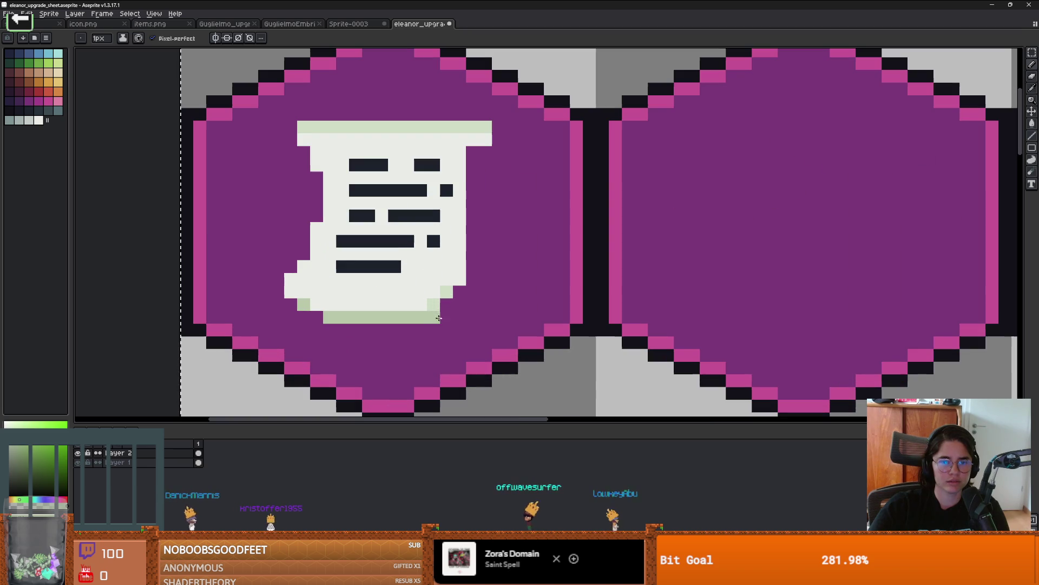
scroll(477, 325, "up", 1)
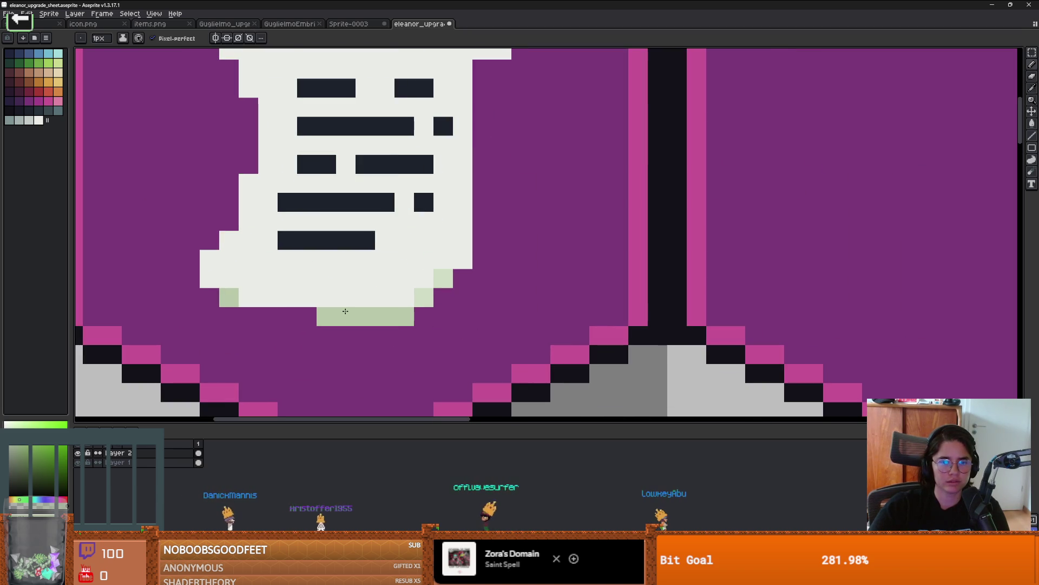
key("alt")
left_click_drag(307, 316, 248, 316)
scroll(443, 316, "down", 1)
scroll(442, 316, "down", 2)
scroll(471, 316, "up", 1)
scroll(469, 322, "up", 1)
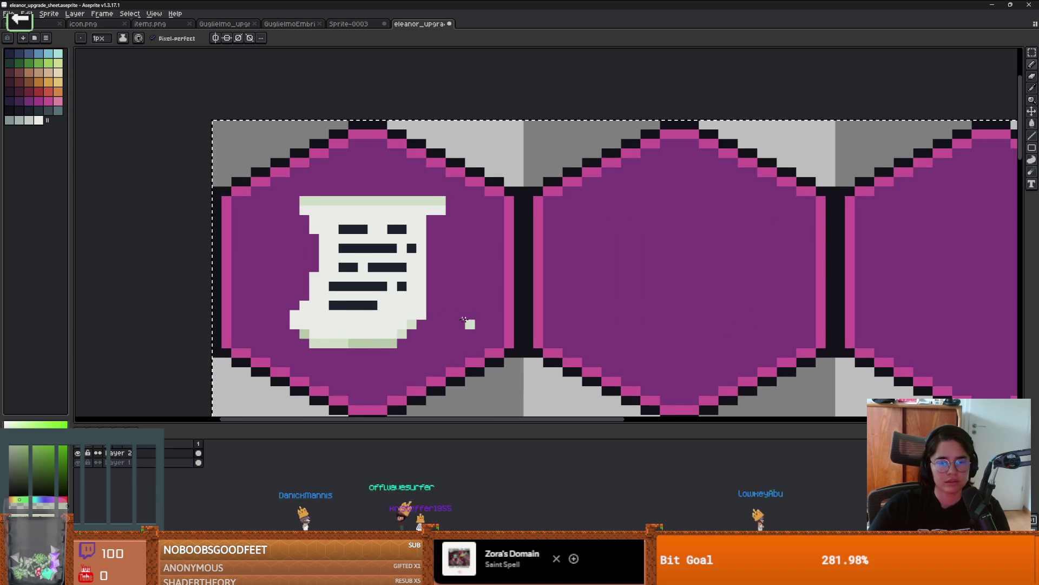
scroll(389, 328, "up", 1)
key("alt")
scroll(392, 327, "down", 4)
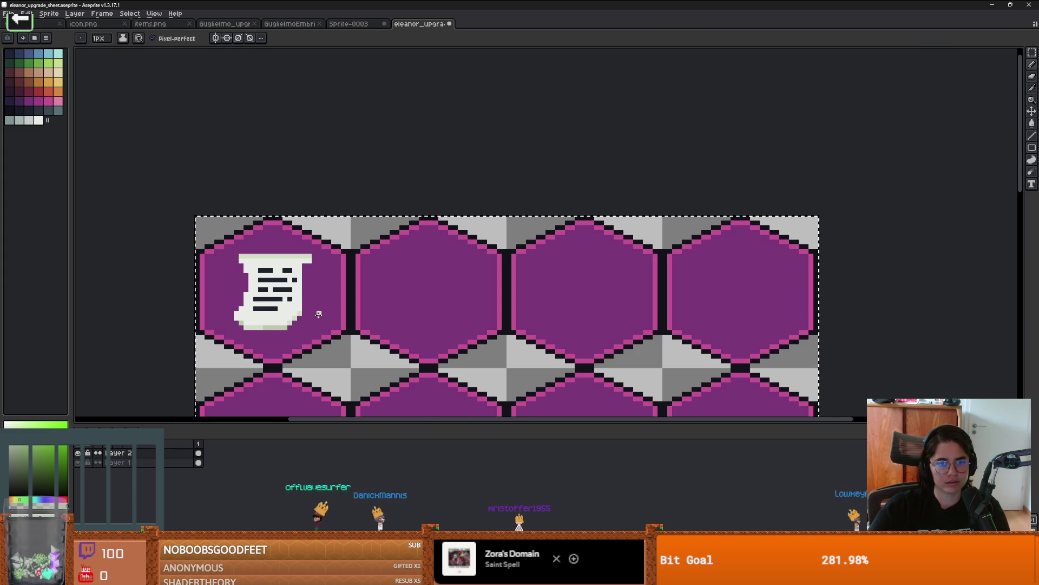
key("ctrl+s")
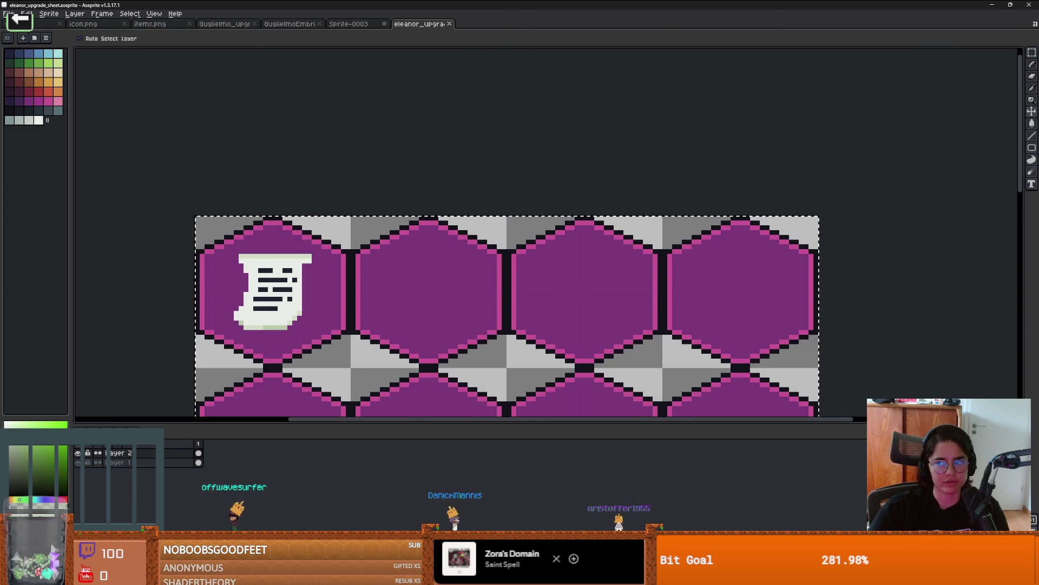
key("ctrl")
Re-save the Eleanor upgrade sheet with the png files type in the Upgrades folder
left_click(9, 14)
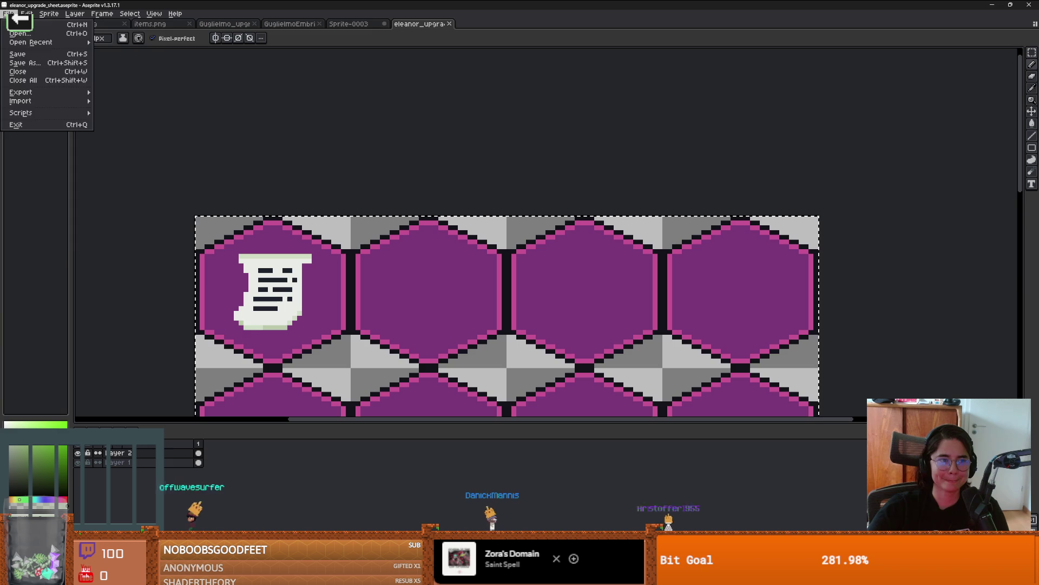
left_click(51, 68)
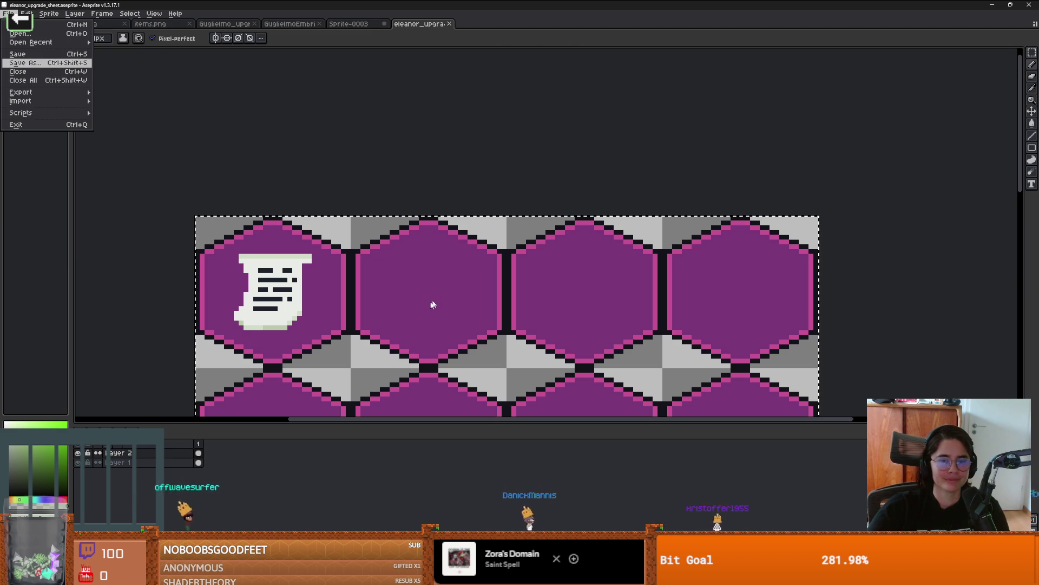
left_click(129, 506)
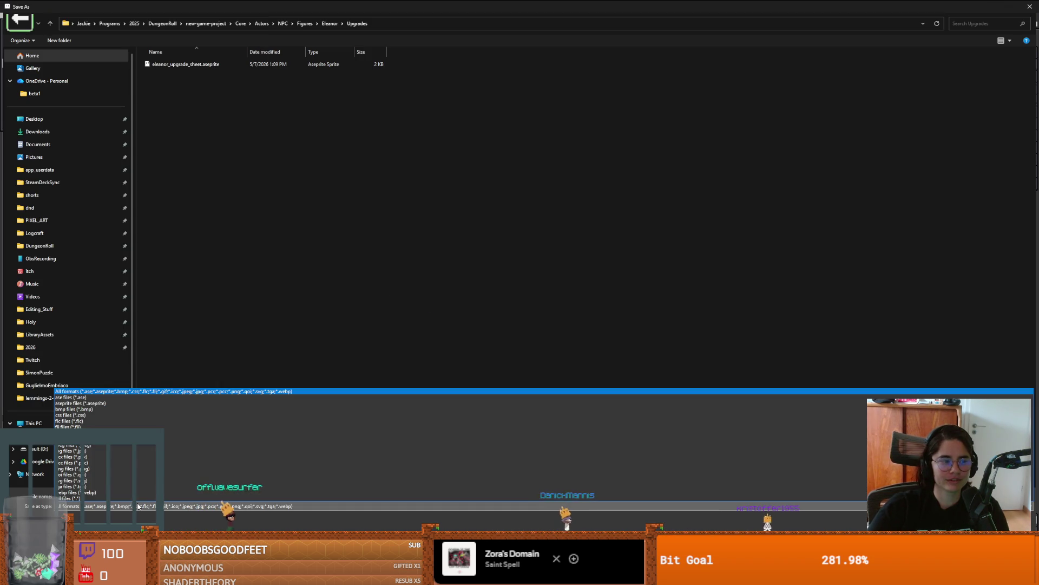
left_click(257, 451)
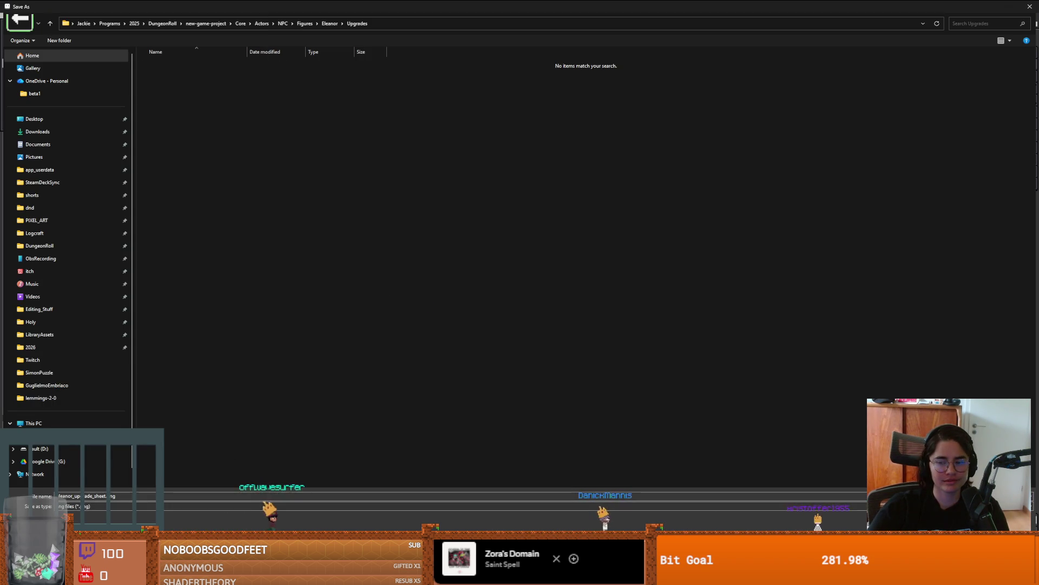
key("Return")
key("alt+Tab")
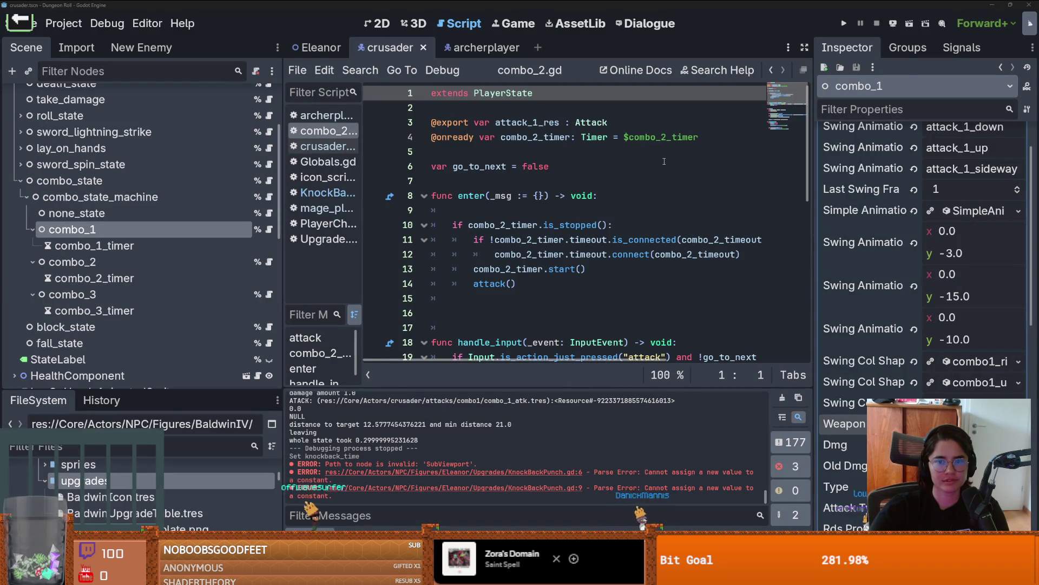
In Eleanor/Upgrades, create a KnockBackPunch resource saved as KnockbackDivorce.tres
left_click_drag(200, 402, 200, 227)
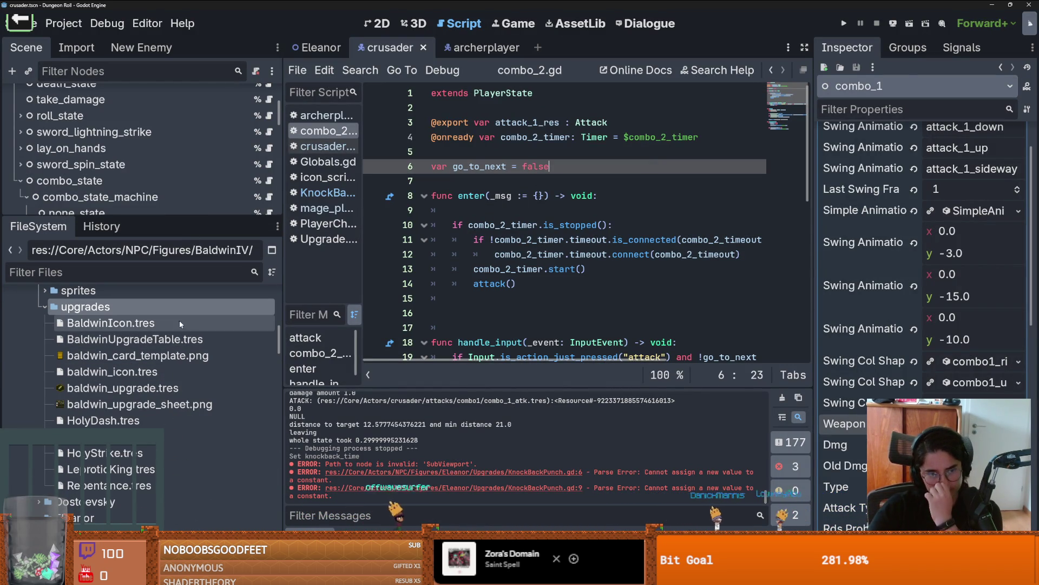
left_click(45, 308)
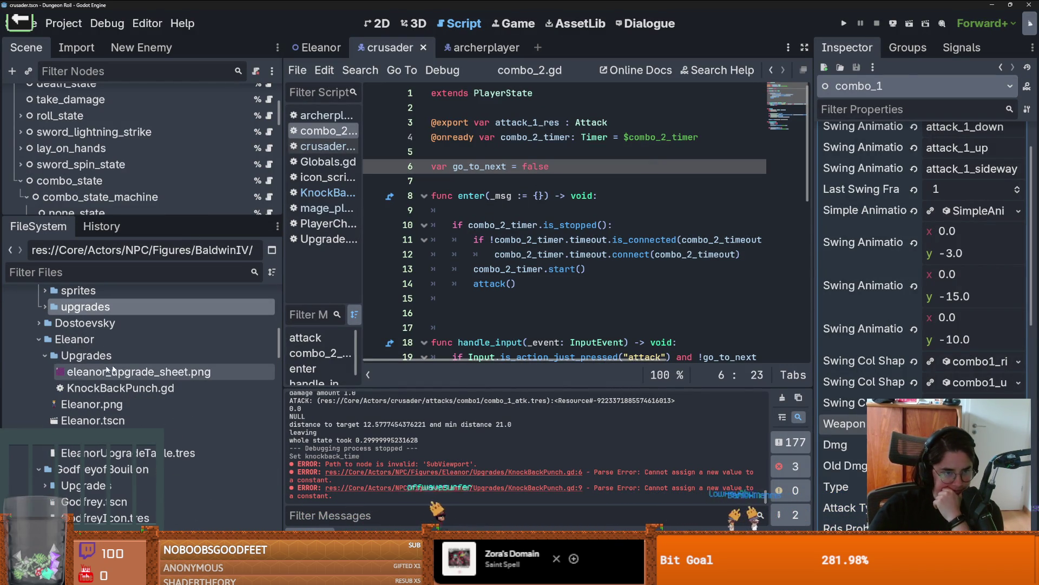
left_click(85, 389)
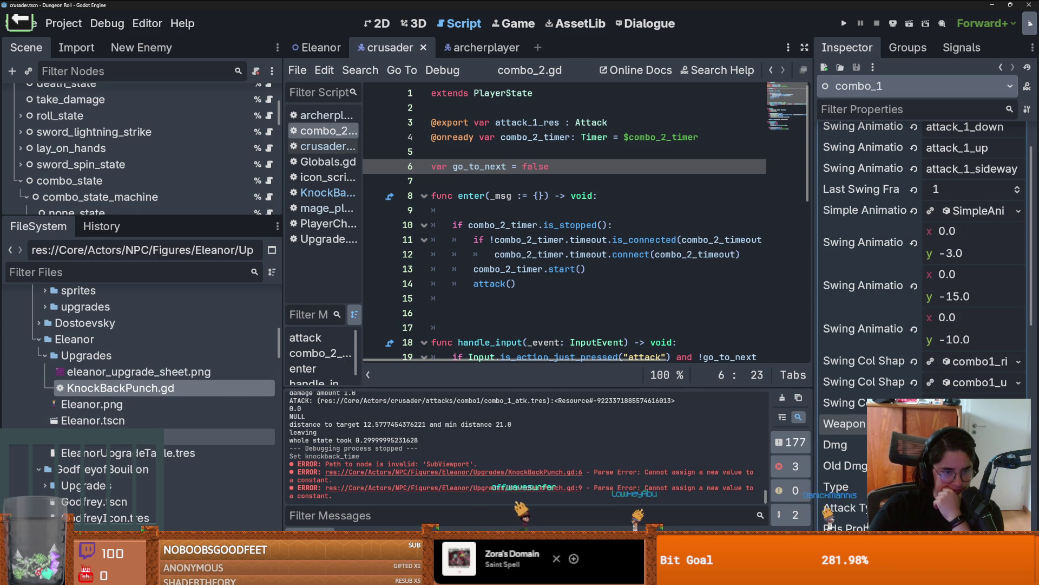
right_click(105, 358)
mouse_move(157, 375)
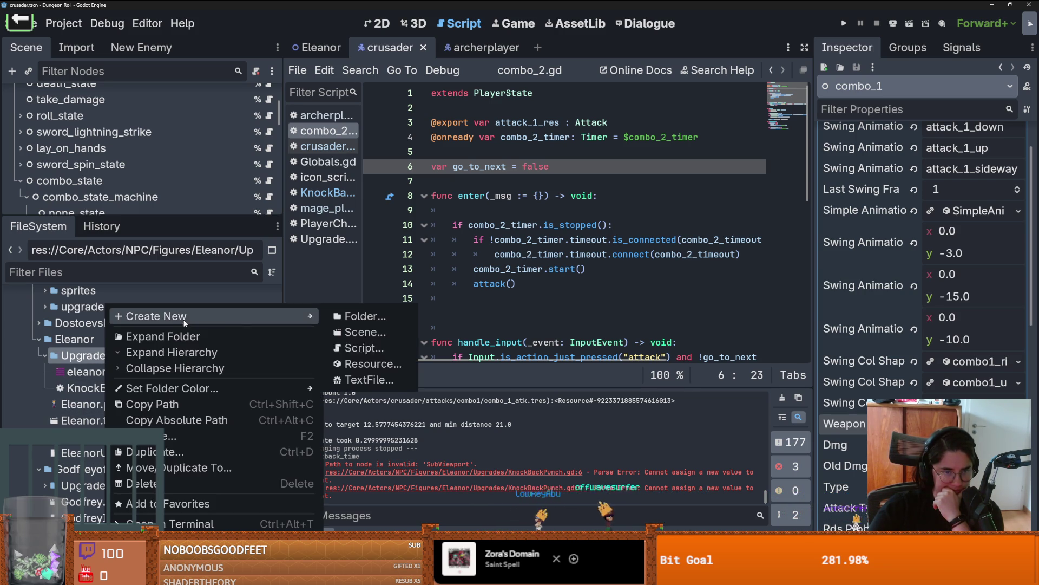
left_click(379, 361)
type("knoc")
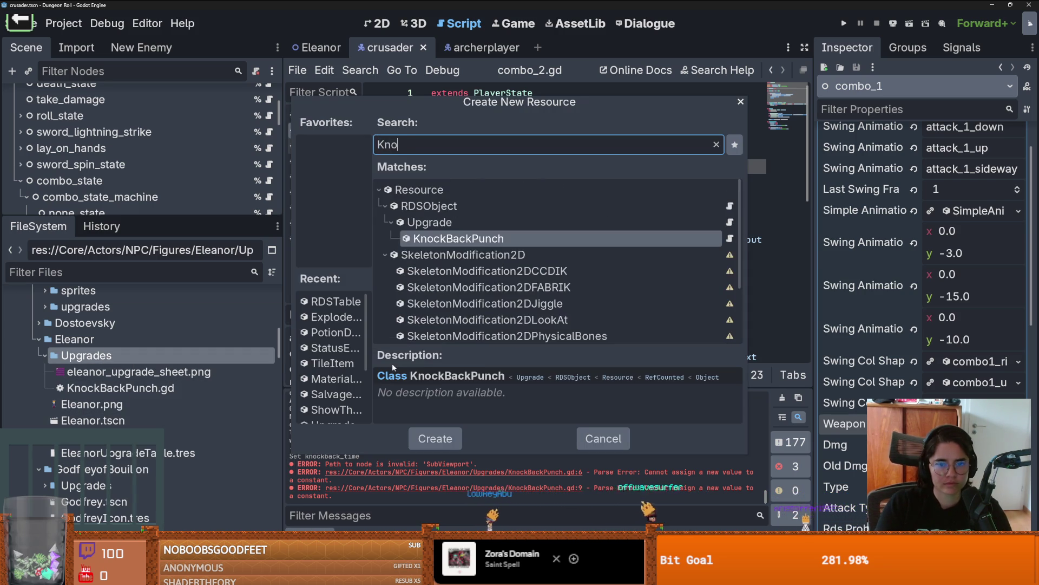
key("Return")
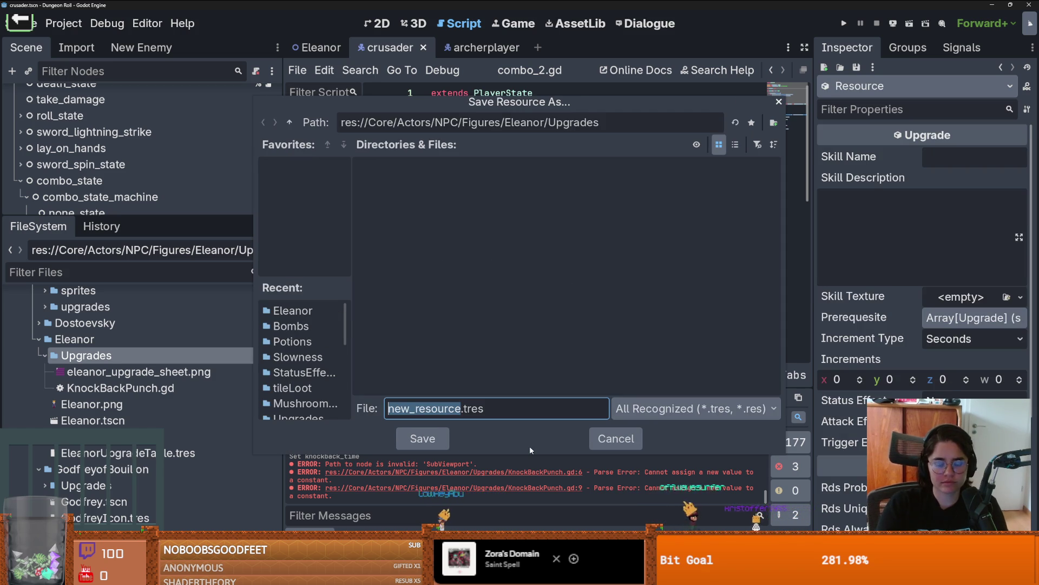
type("Knock")
type("backDiv")
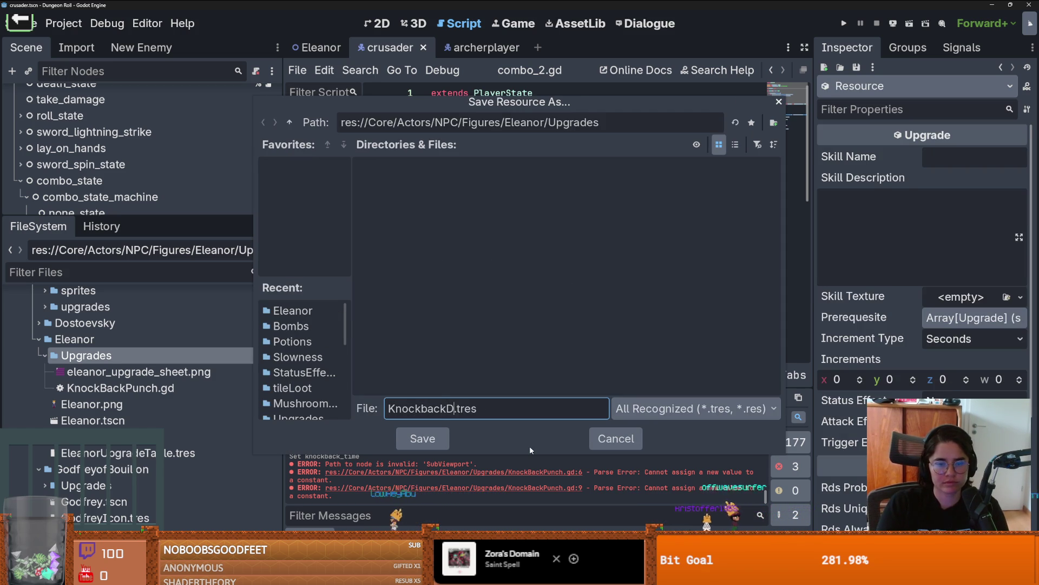
type("orce")
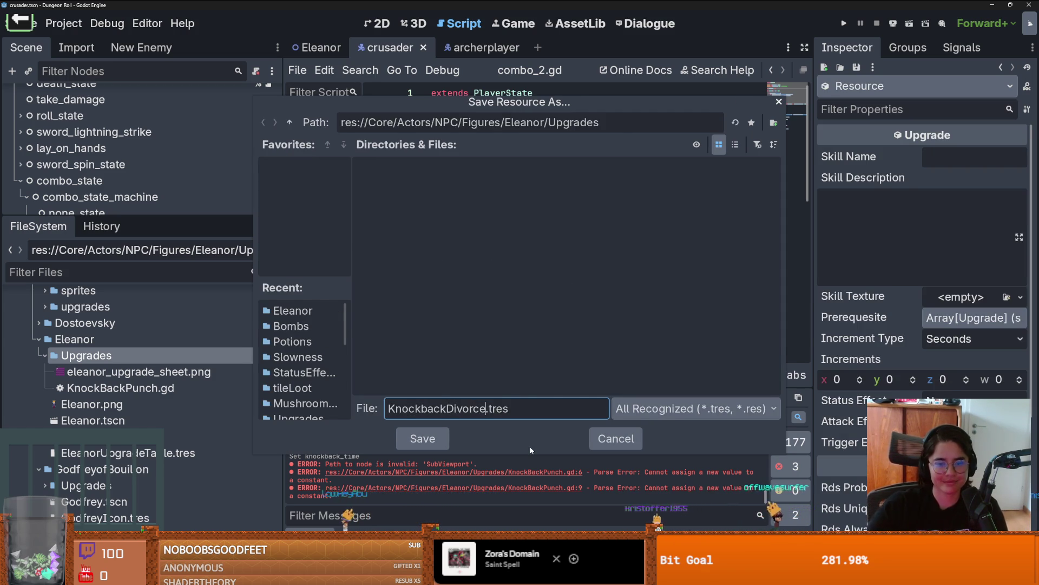
key("Return")
left_click(955, 157)
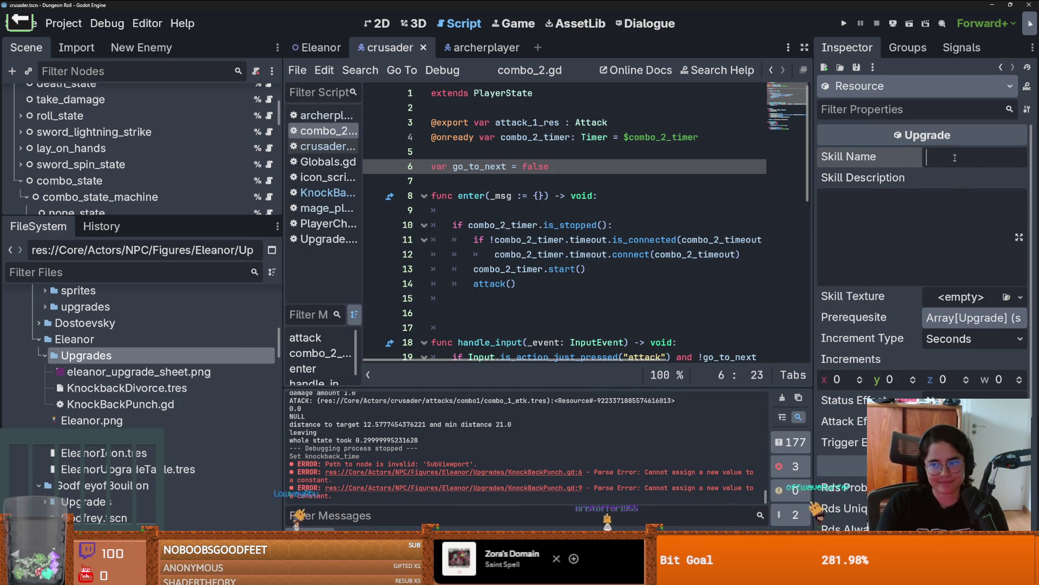
Enter the Knockback Divorce name and a knockback skill description
type("Knockback Divorce")
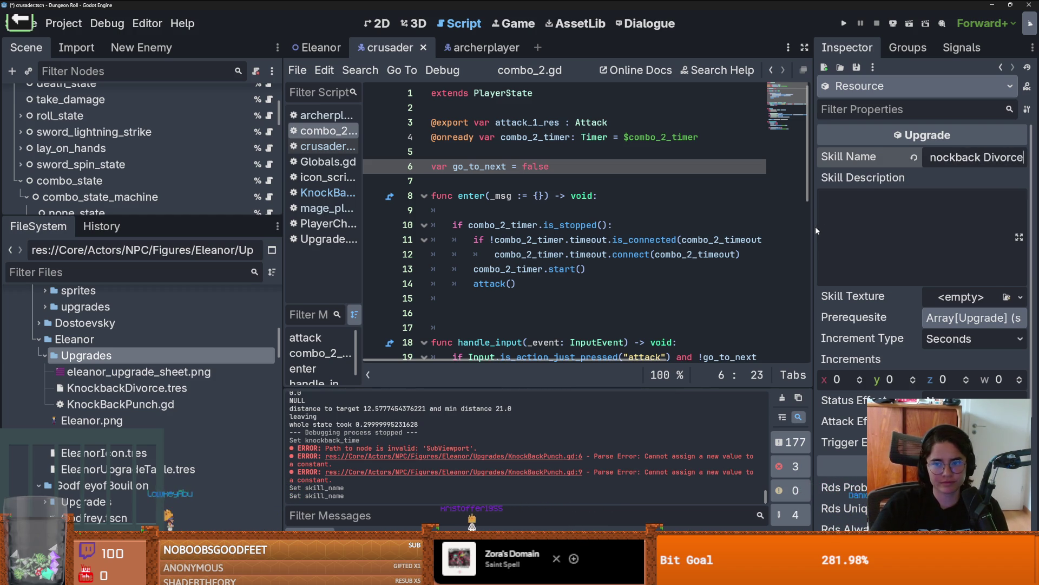
mouse_move(817, 231)
left_mouse_down()
mouse_move(612, 227)
mouse_move(671, 228)
left_mouse_up()
left_click(809, 223)
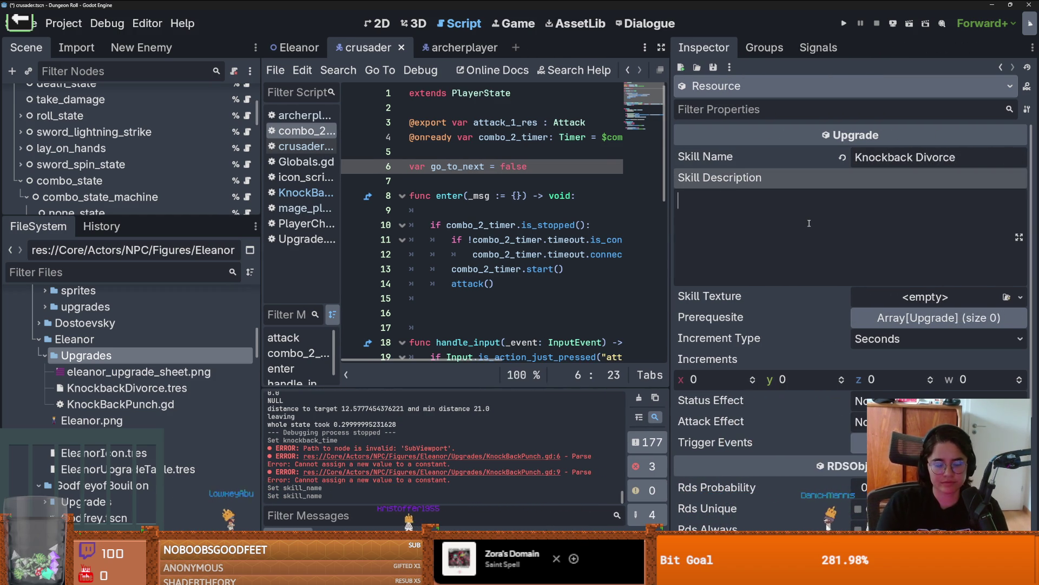
type("your")
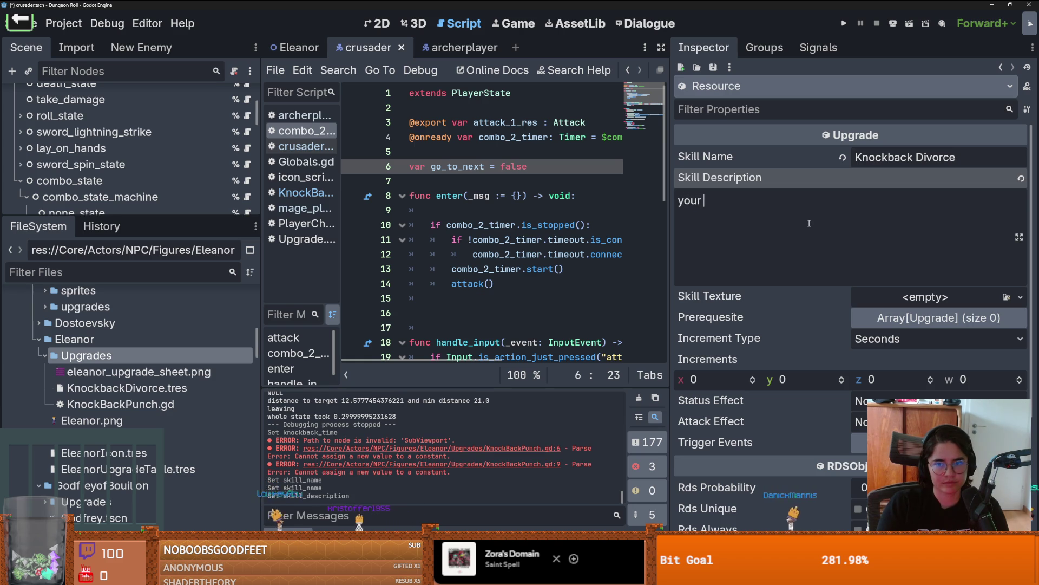
type("knocks back enemies")
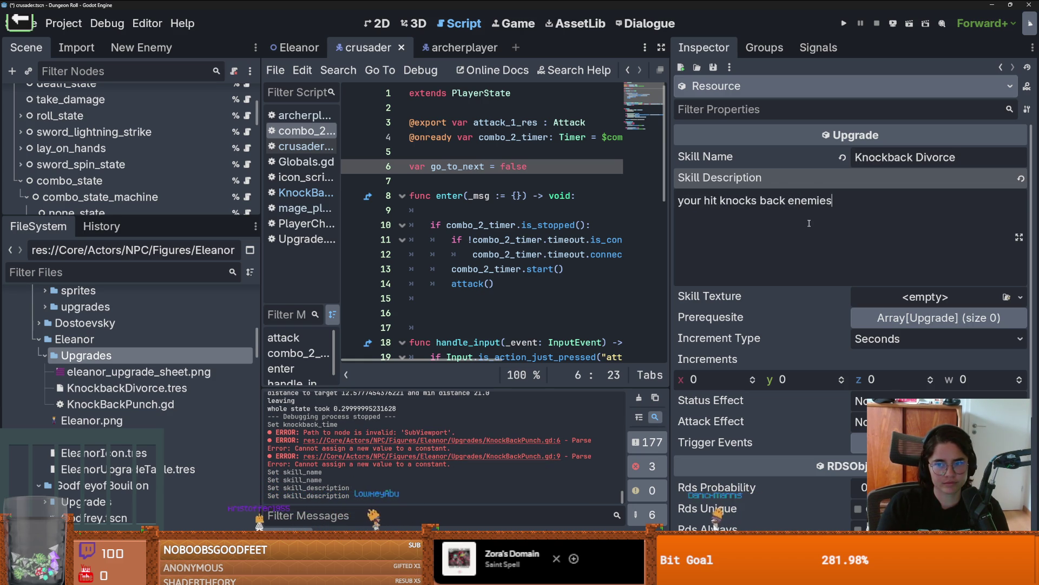
Make the Skill Texture an AtlasTexture from eleanor_upgrade_sheet.png, using the first 32 px icon
left_click(926, 296)
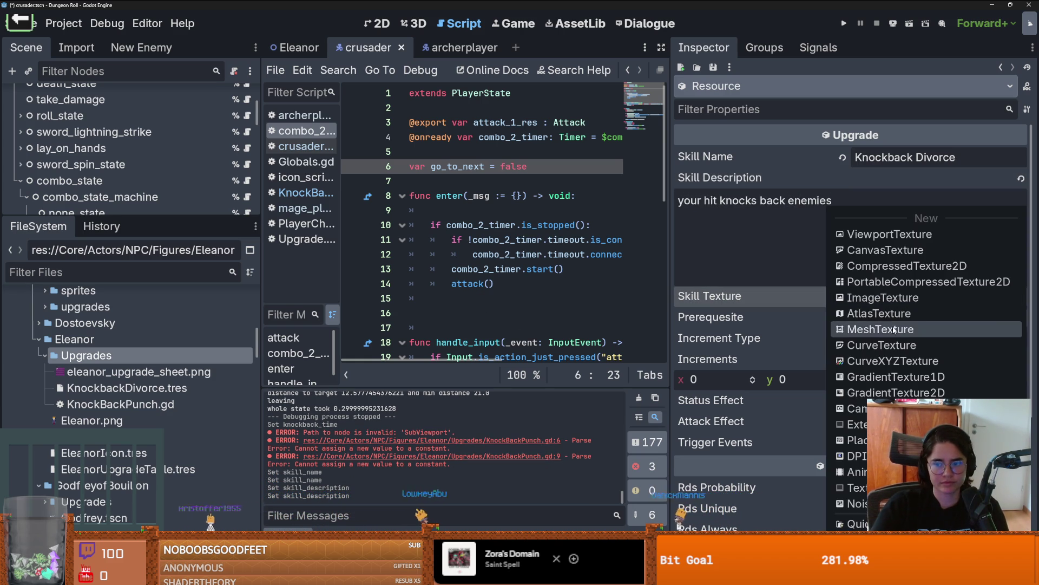
left_click(863, 375)
left_click_drag(138, 371, 894, 452)
left_click(825, 514)
scroll(526, 262, "up", 5)
left_click_drag(460, 219, 514, 271)
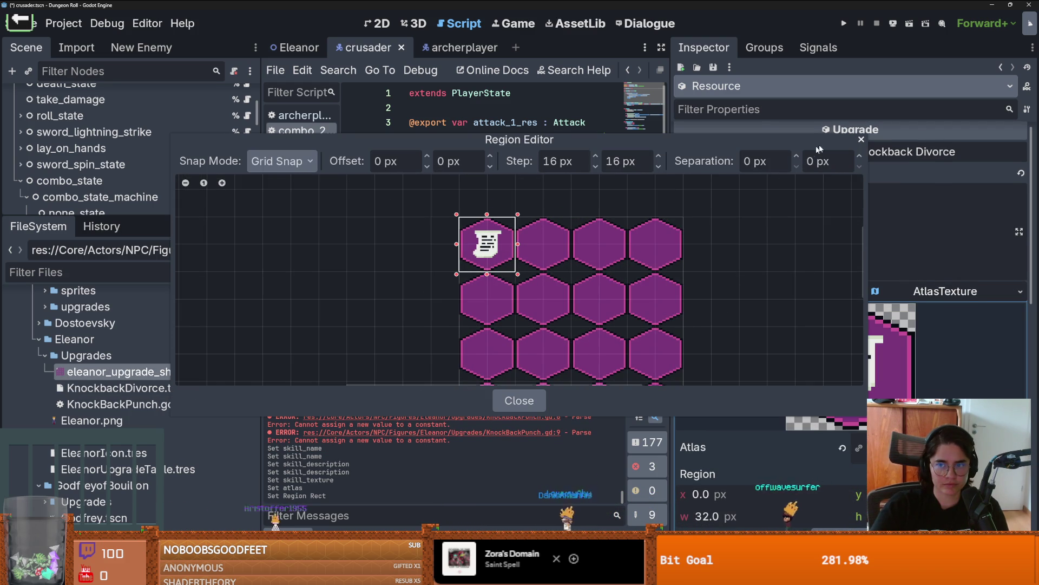
left_click(862, 139)
key("ctrl+s")
Set Rds Probability to 1.0, enable Rds, and save the upgrade resource
scroll(888, 325, "down", 3)
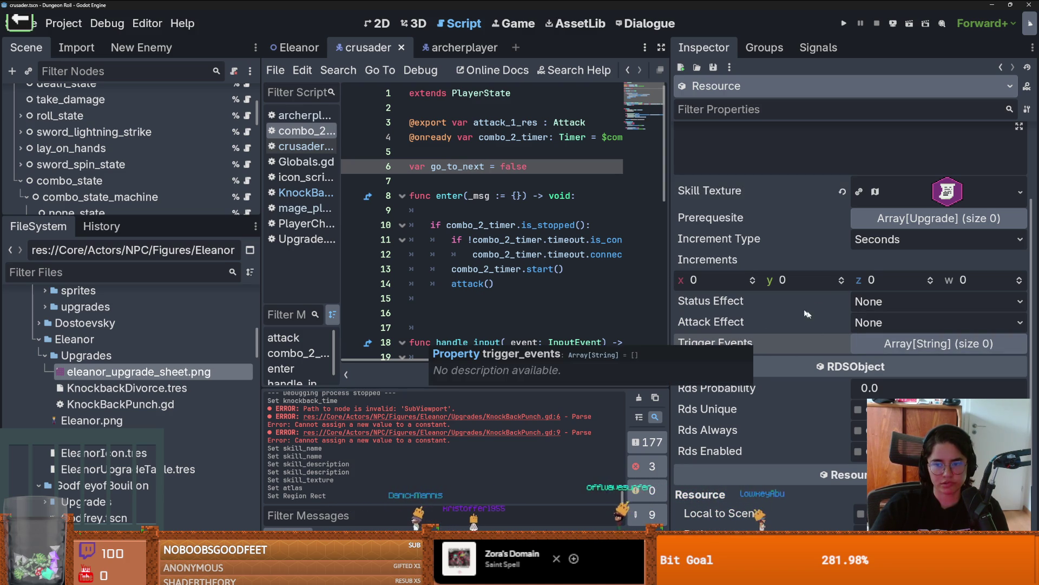
type("1")
key("Return")
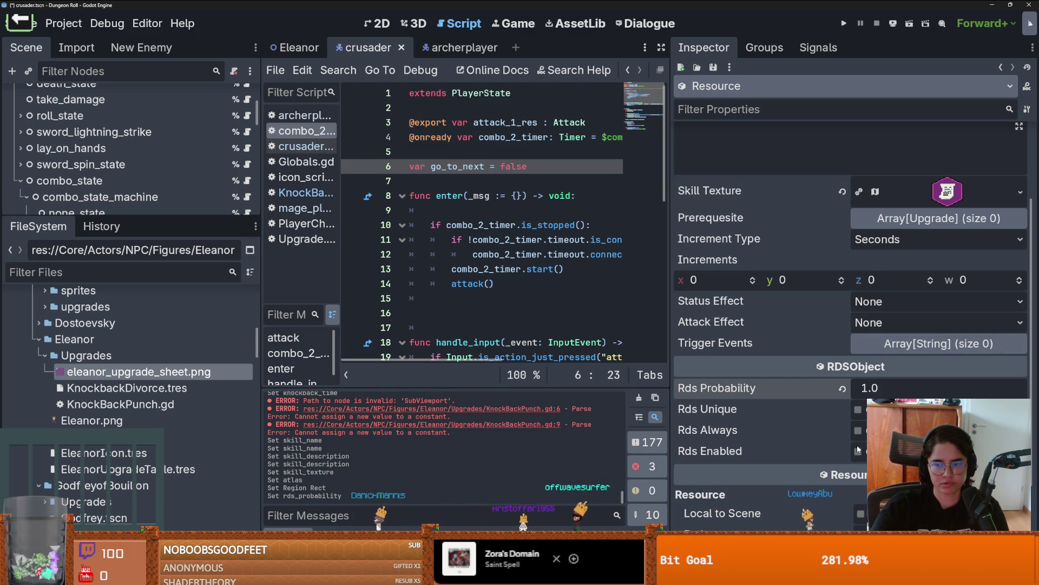
left_click(858, 452)
key("ctrl+s")
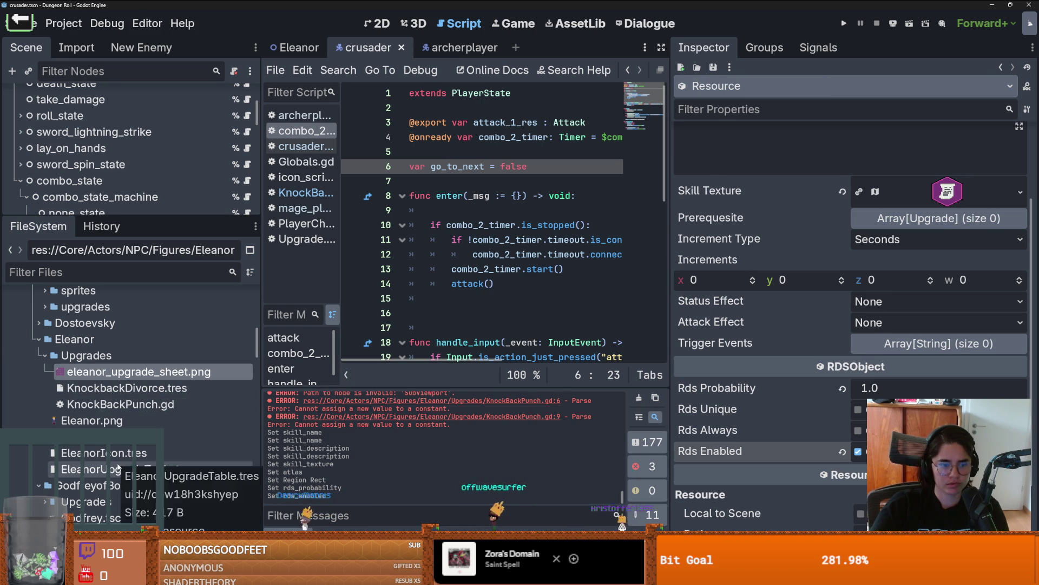
Add KnockbackDivorce.tres to EleanorUpgradeTable's Rds Contents and save
left_click(135, 468)
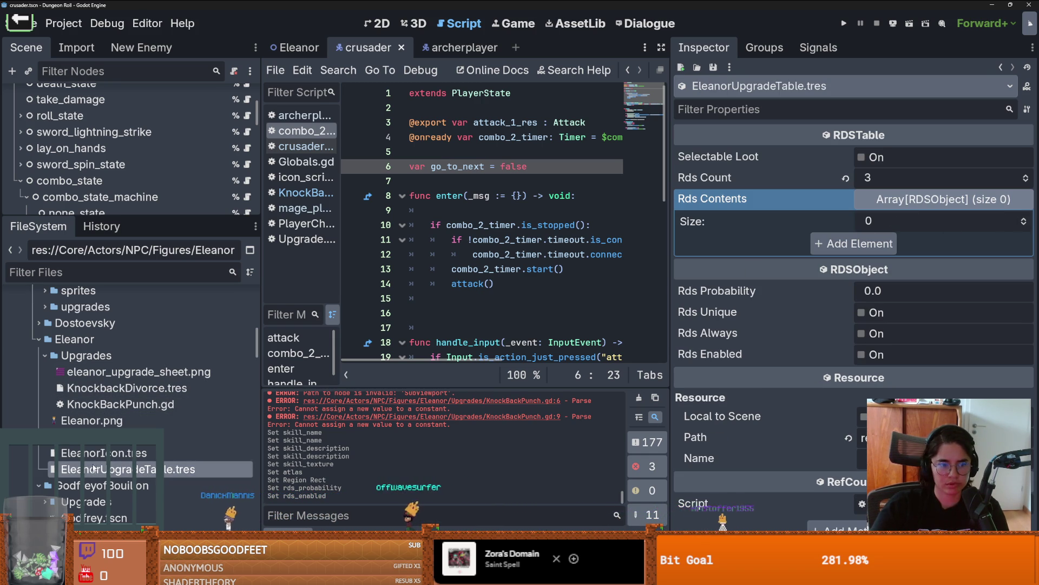
mouse_move(125, 388)
left_mouse_down()
mouse_move(802, 267)
mouse_move(915, 186)
mouse_move(914, 233)
mouse_move(932, 230)
left_mouse_up()
left_click_drag(127, 388, 921, 222)
key("ctrl+s")
Turn on Rds Enabled for the upgrade table and save
left_click(857, 376)
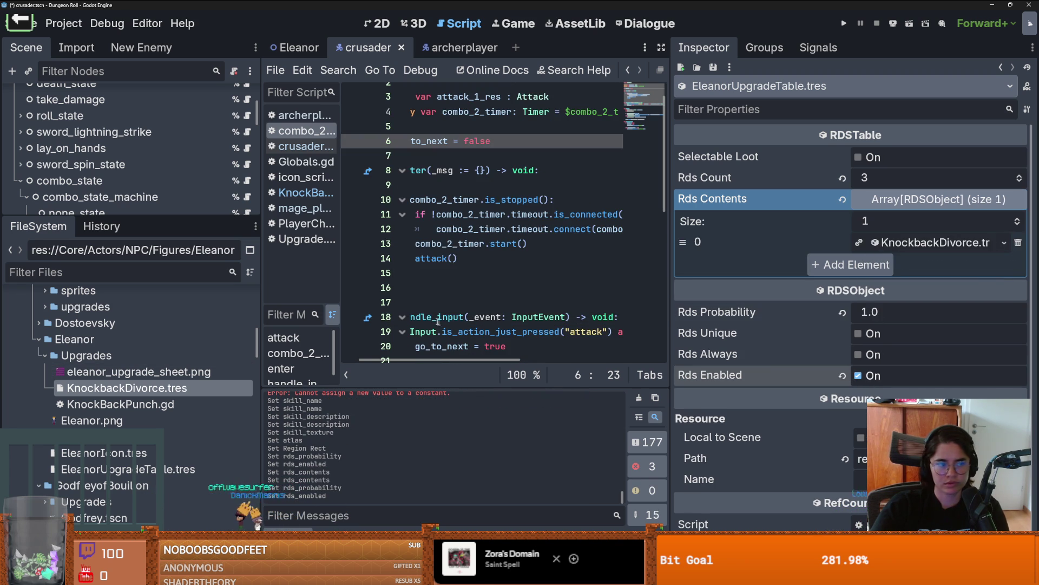
left_click_drag(670, 272, 735, 271)
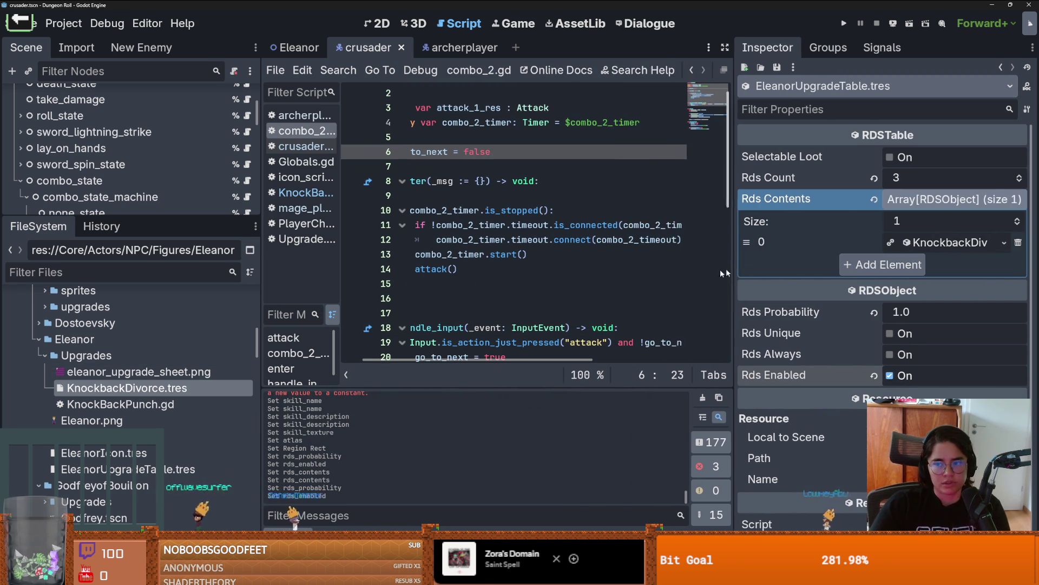
scroll(606, 285, "up", 1)
left_click_drag(148, 214, 149, 294)
key("ctrl+s")
Switch to Eleanor's scene in the 2D view and select the Eleanor root node
left_click(284, 51)
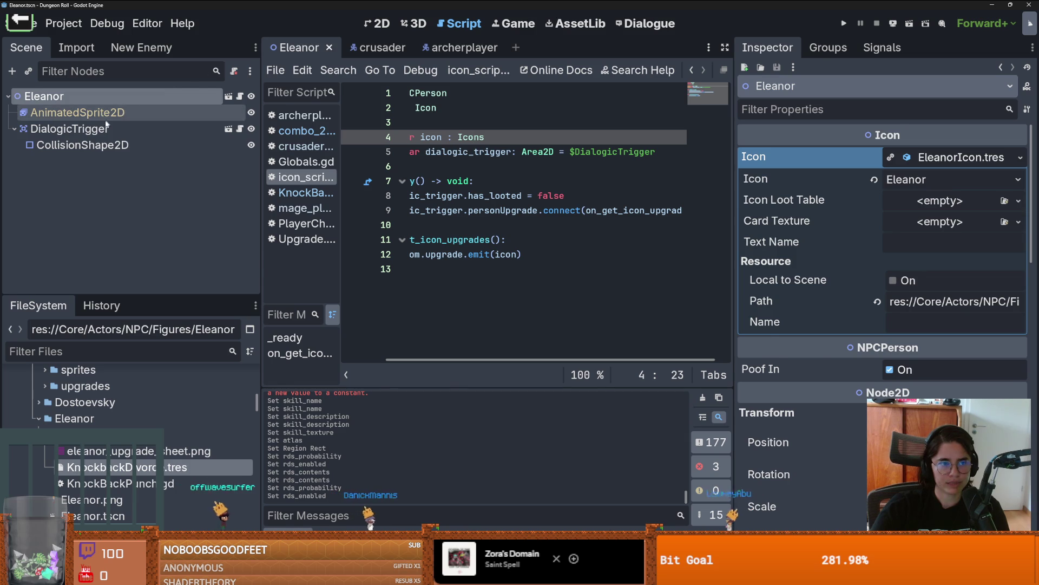
left_click(70, 129)
left_click(44, 96)
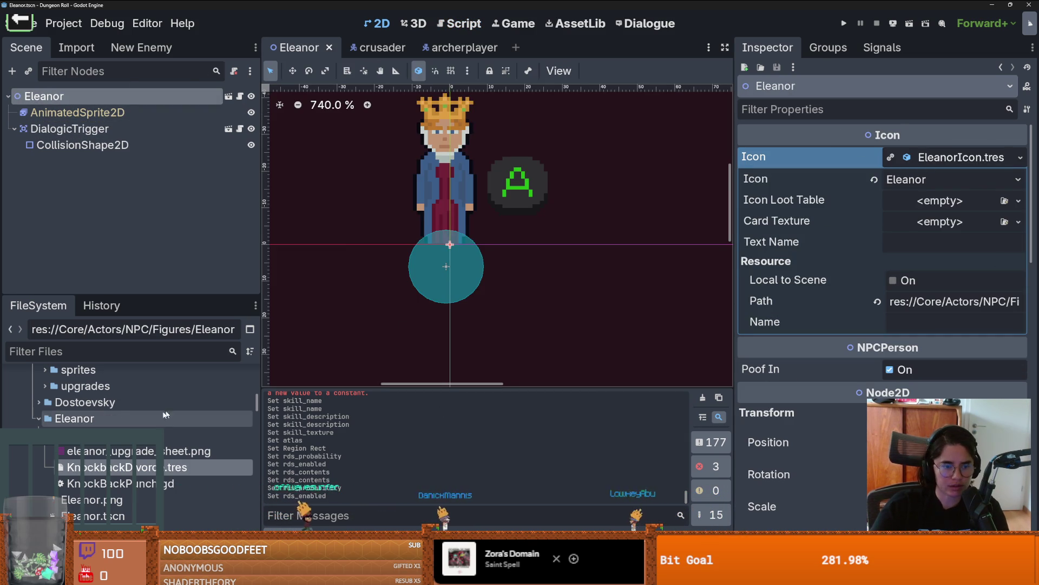
Expand BaldwinIV's upgrades folder and open baldwin_card_template.png's location in the file manager
scroll(35, 405, "up", 3)
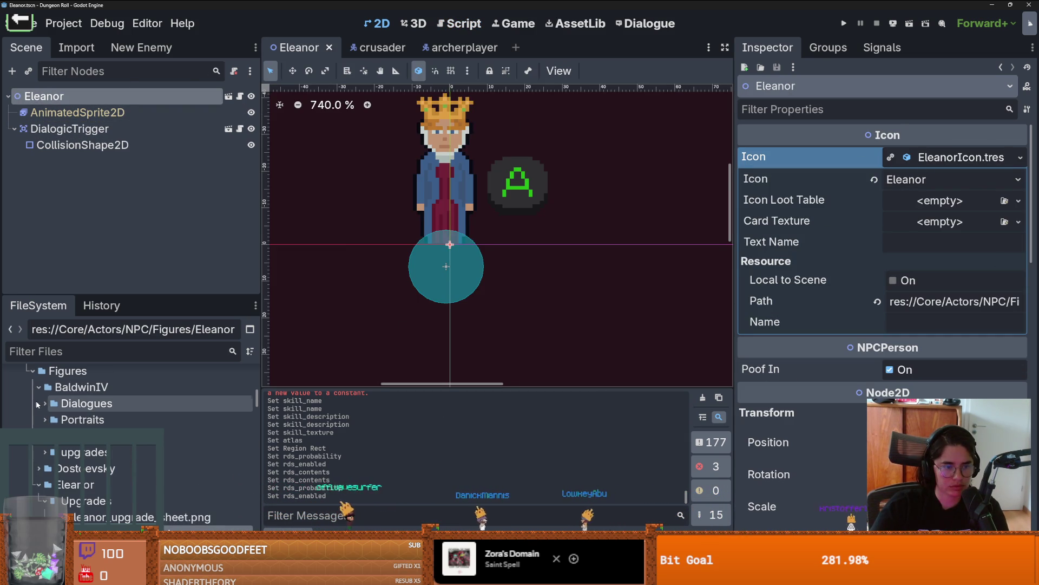
left_click(33, 404)
left_click(33, 404)
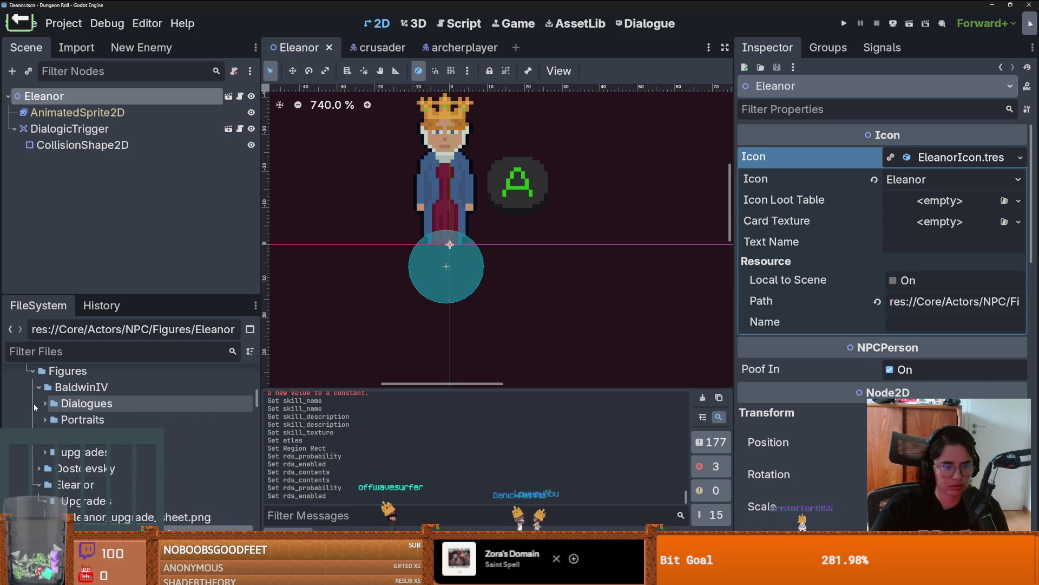
left_click(42, 419)
left_click(41, 419)
left_click(44, 451)
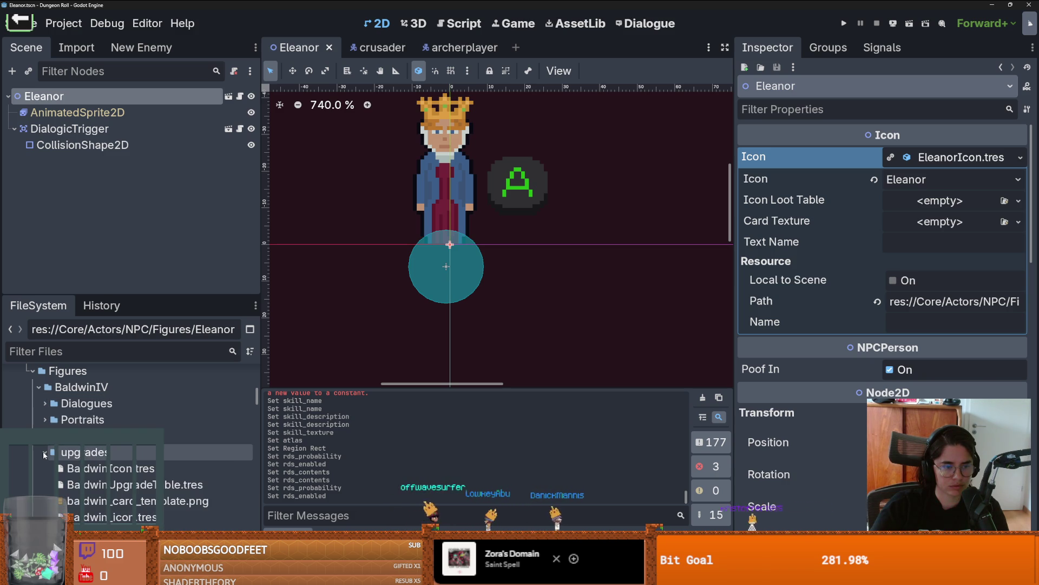
scroll(139, 473, "down", 3)
left_click_drag(138, 456, 162, 455)
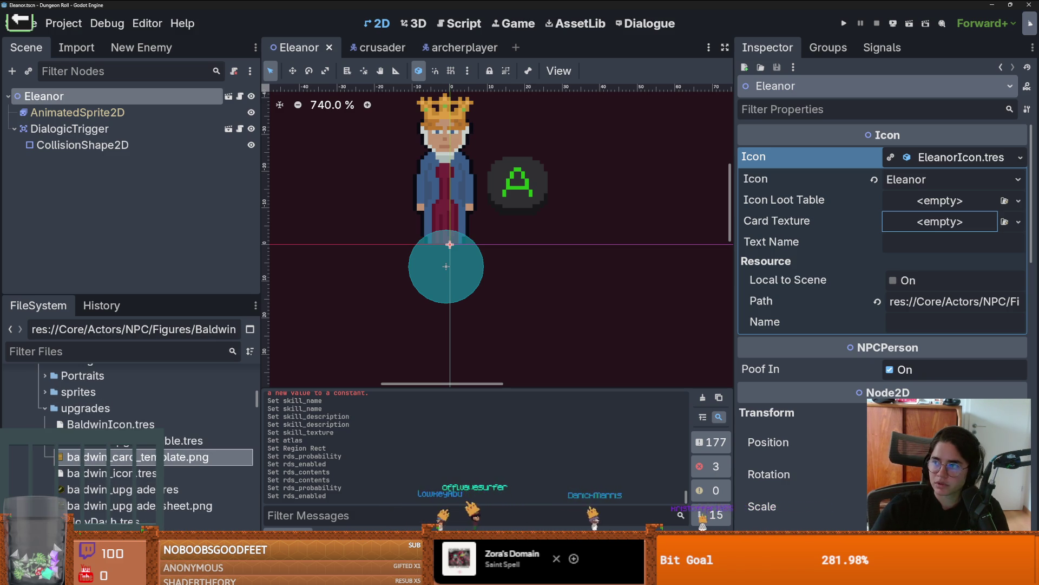
right_click(120, 457)
left_click(168, 524)
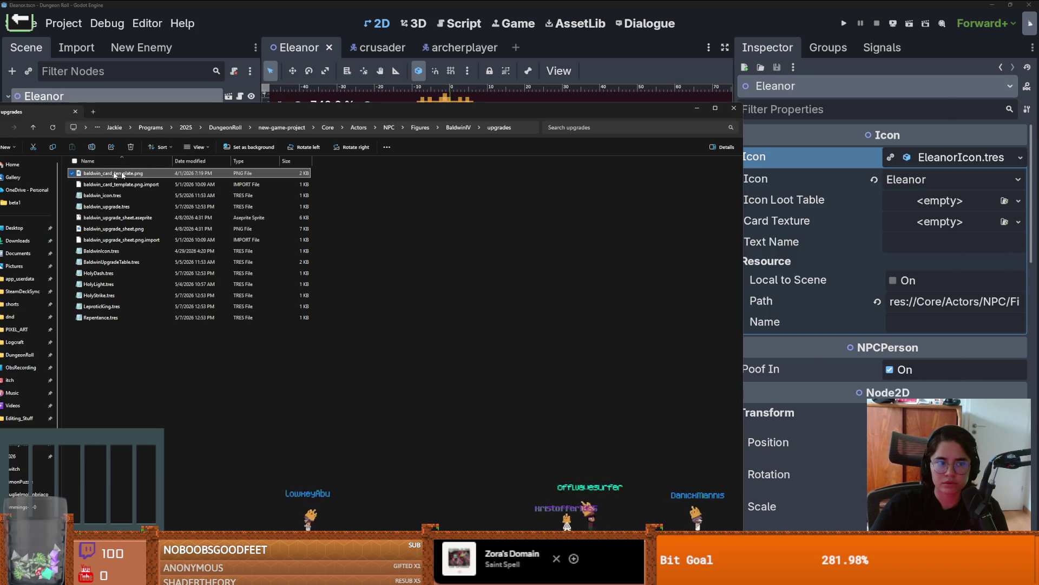
left_click_drag(114, 173, 124, 178)
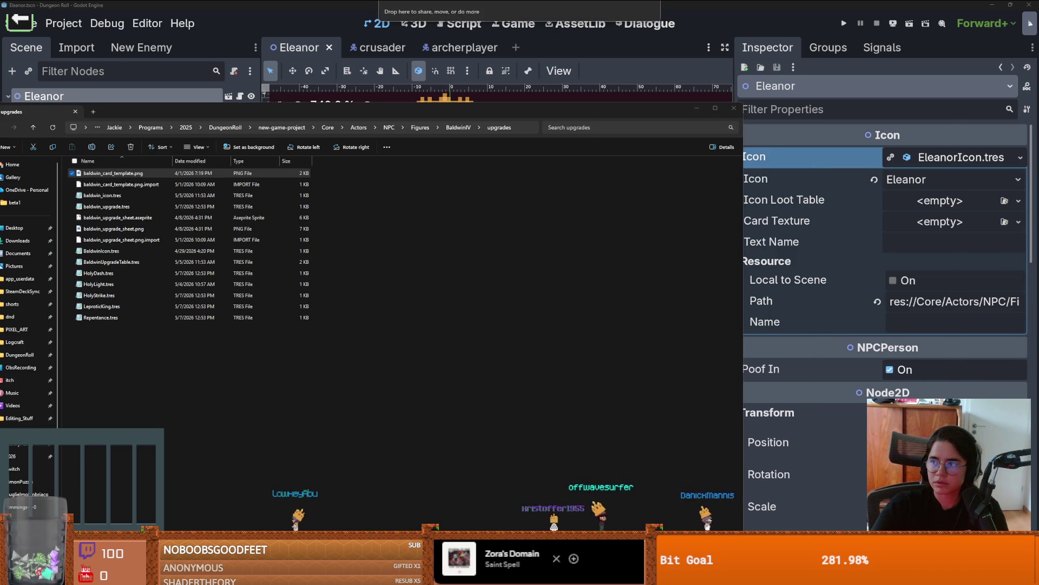
Open baldwin_card_template.png in Aseprite and load the adamcyoungis palette
double_click(119, 173)
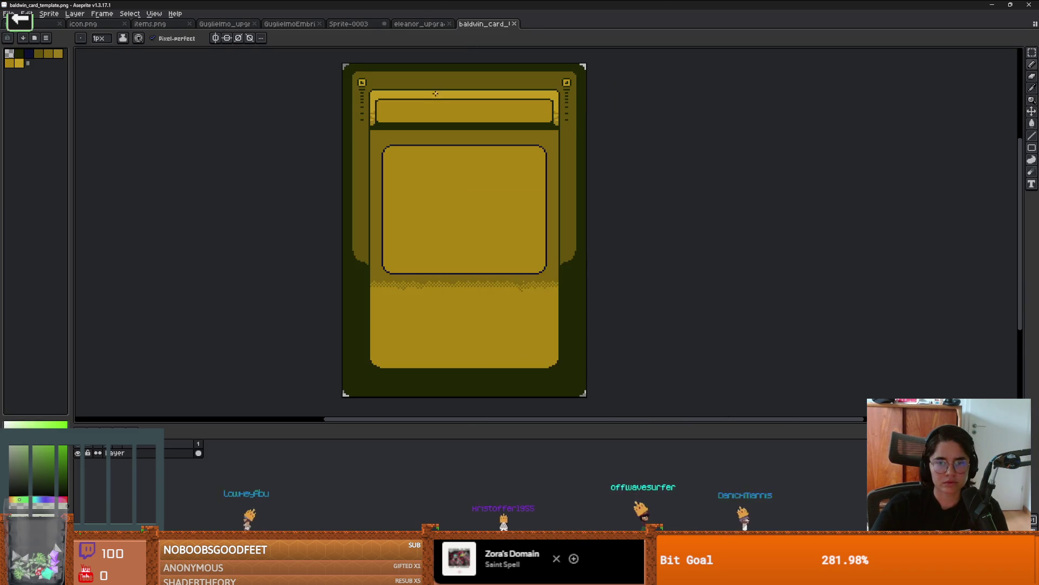
scroll(438, 94, "up", 1)
left_click(34, 38)
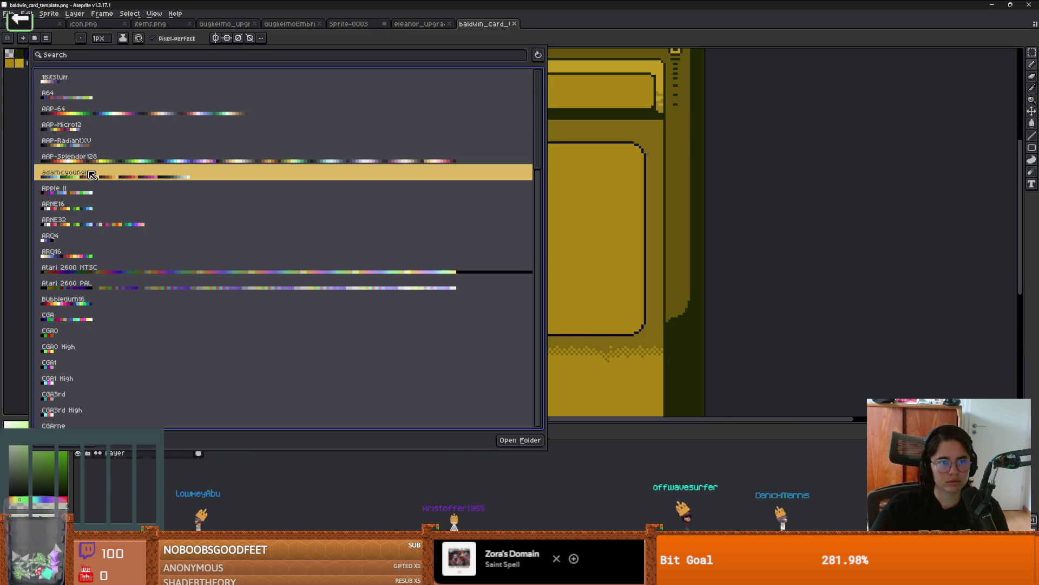
left_click(91, 174)
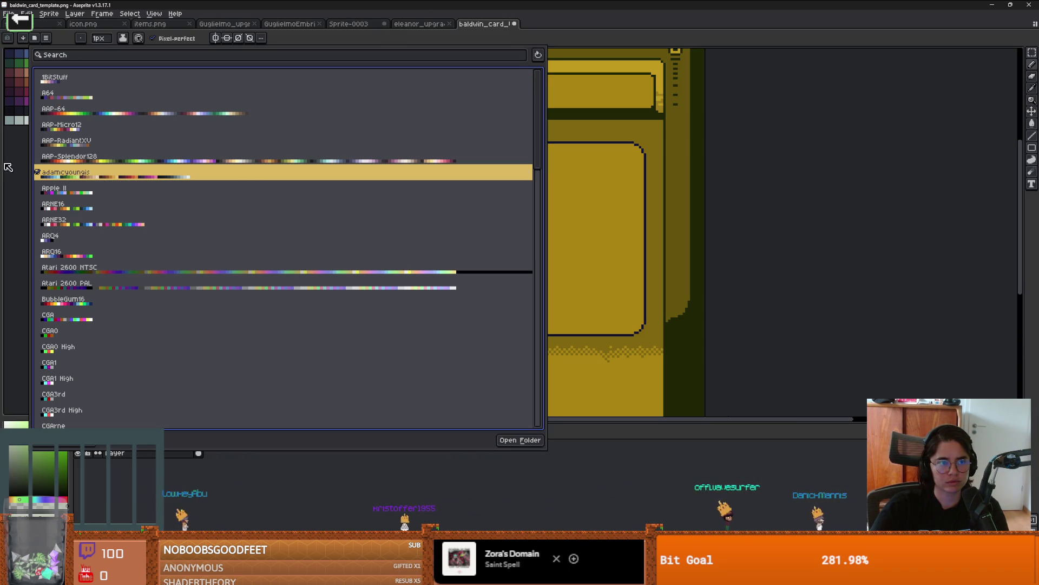
key("Escape")
Bucket-fill the card's outer frame, inner panel surround and gold areas in three purple shades
left_click(9, 101)
key("g")
scroll(420, 170, "down", 2)
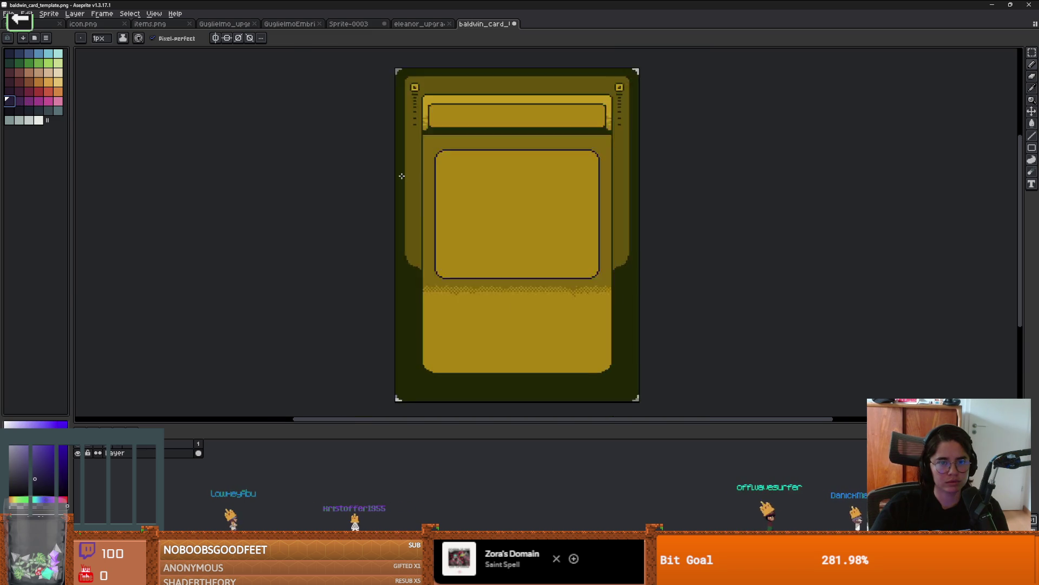
scroll(420, 170, "up", 2)
left_click(420, 169)
scroll(422, 171, "down", 4)
scroll(421, 171, "up", 1)
left_click(19, 101)
scroll(396, 173, "up", 1)
left_click(402, 166)
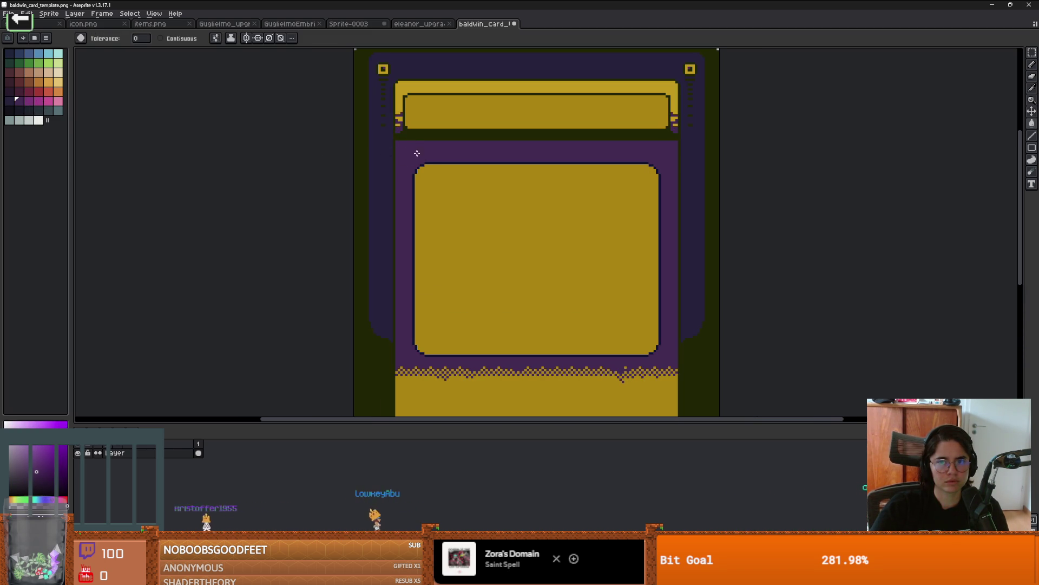
left_click(33, 101)
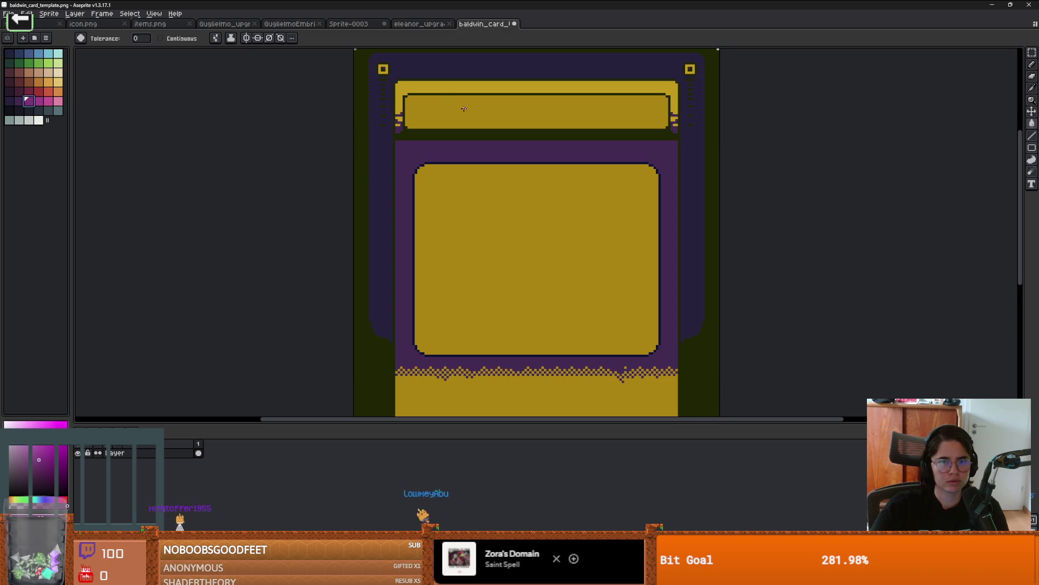
left_click(467, 120)
key("ctrl+z")
key("ctrl+y")
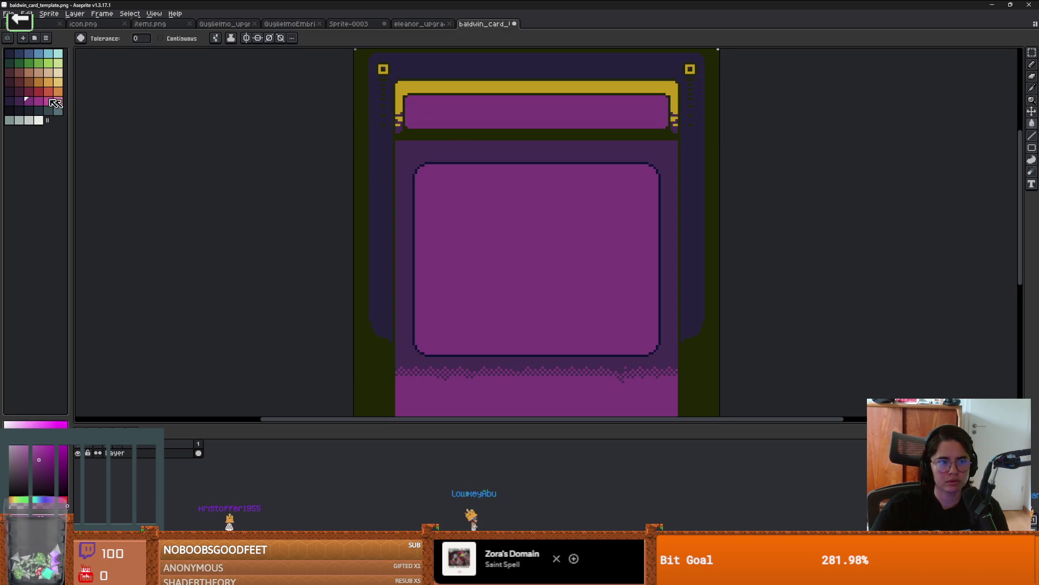
Fill the gold banner and corner marks pink, then start File > Save As
left_click(58, 102)
left_click(480, 91)
scroll(590, 160, "down", 7)
scroll(590, 160, "up", 5)
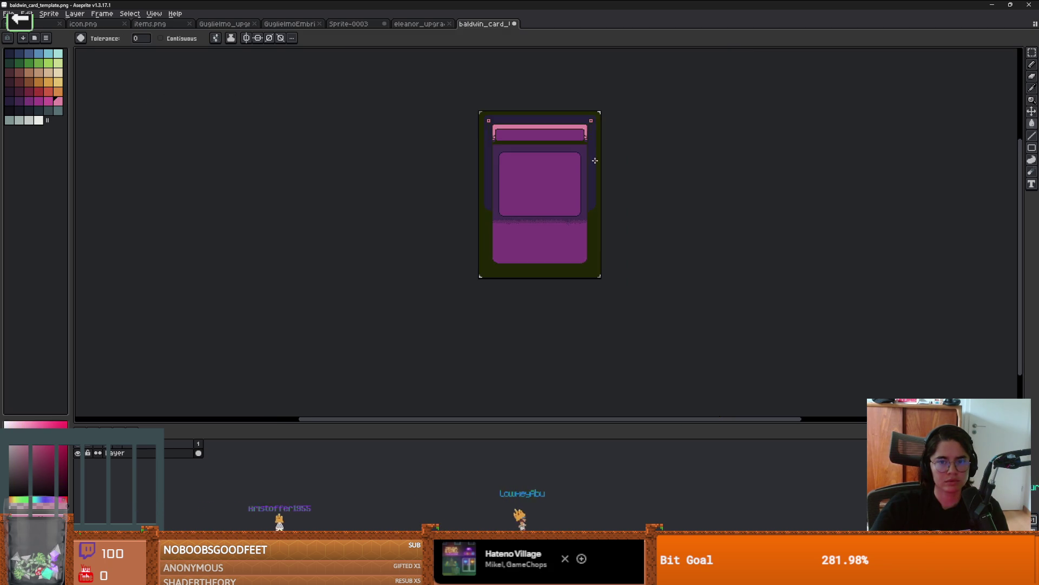
key("v")
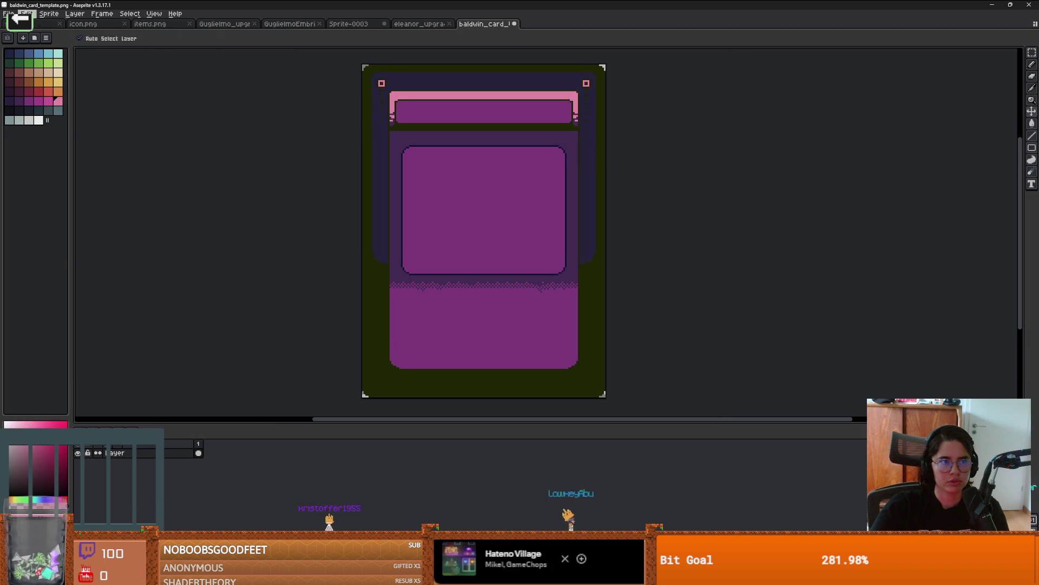
left_click(26, 13)
left_click(33, 66)
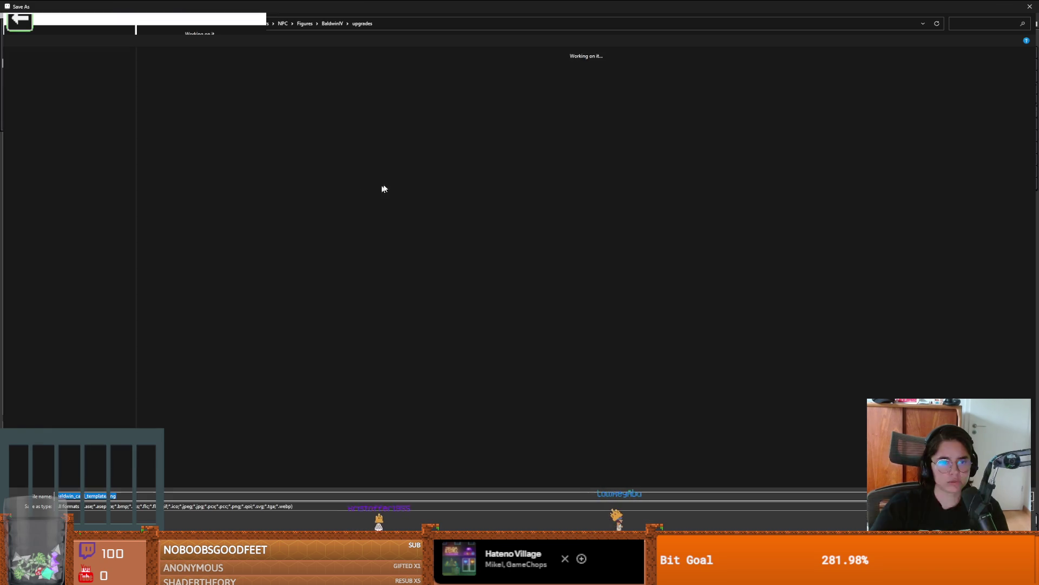
Save the card as Eleanor_card_template.png in Eleanor's Upgrades folder
left_click(332, 23)
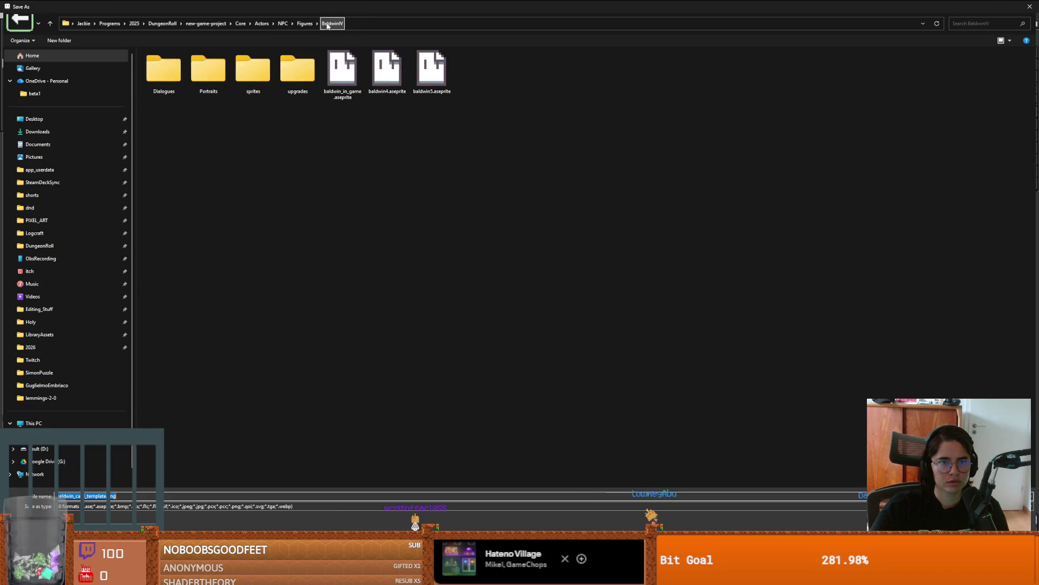
left_click(299, 24)
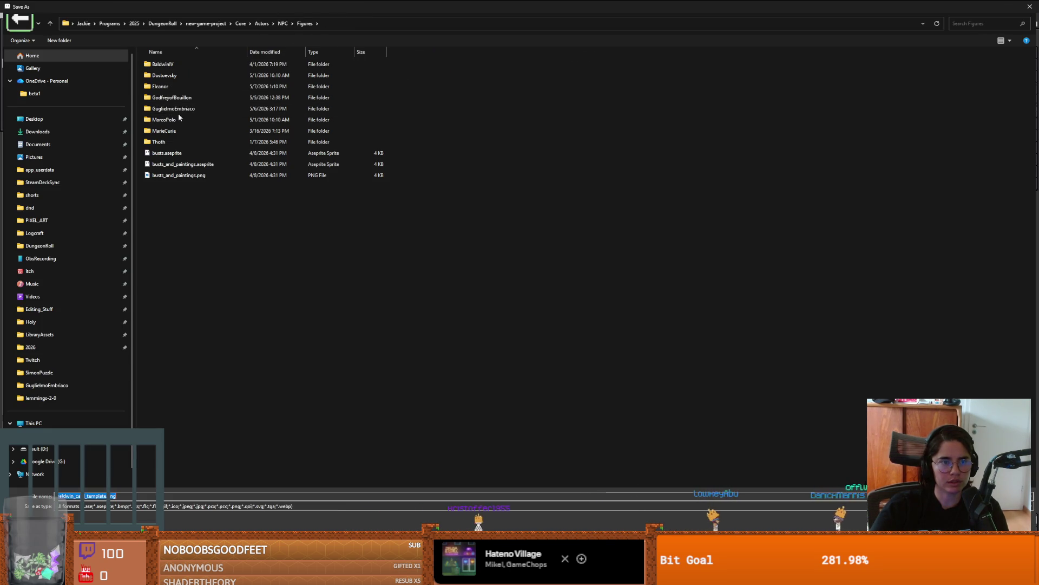
double_click(180, 87)
double_click(162, 71)
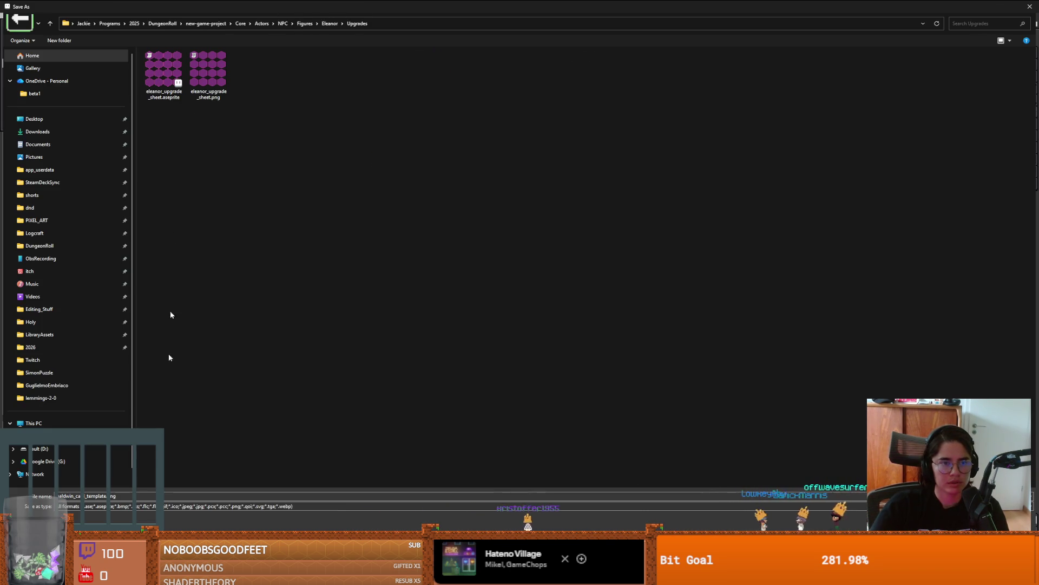
left_click(131, 497)
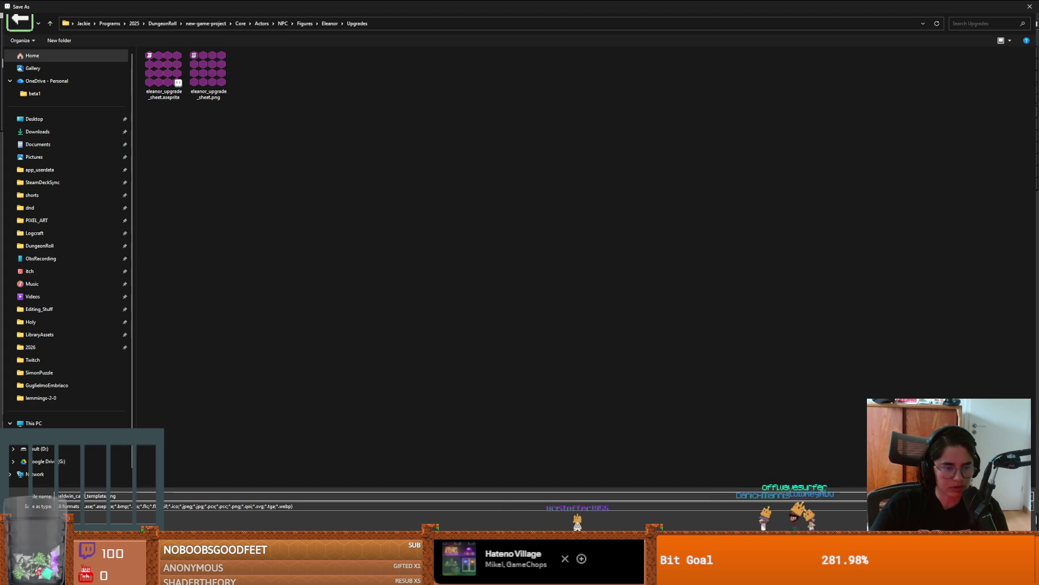
left_click_drag(62, 495, 73, 496)
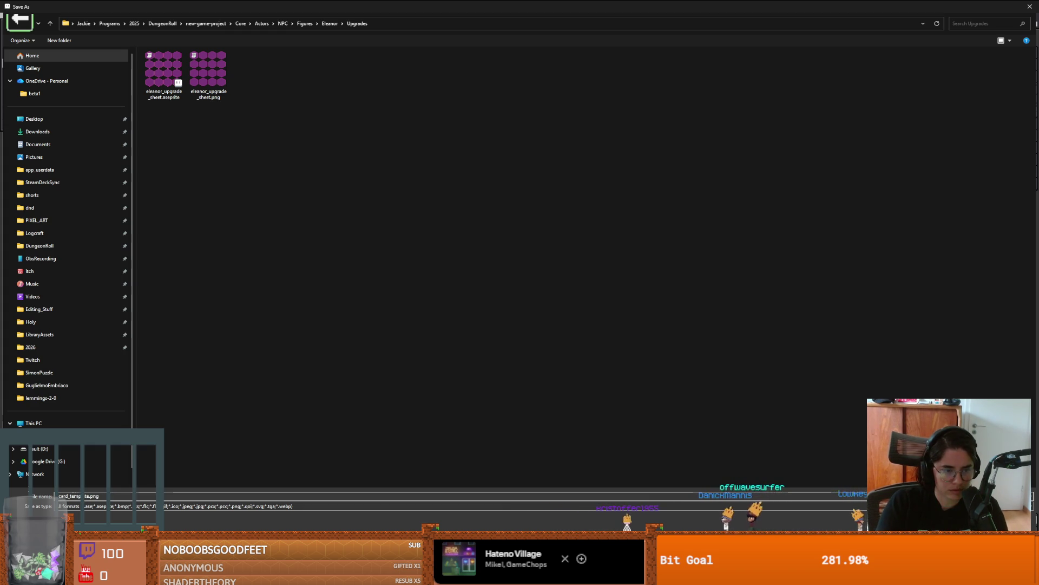
type("leanor_")
key("Return")
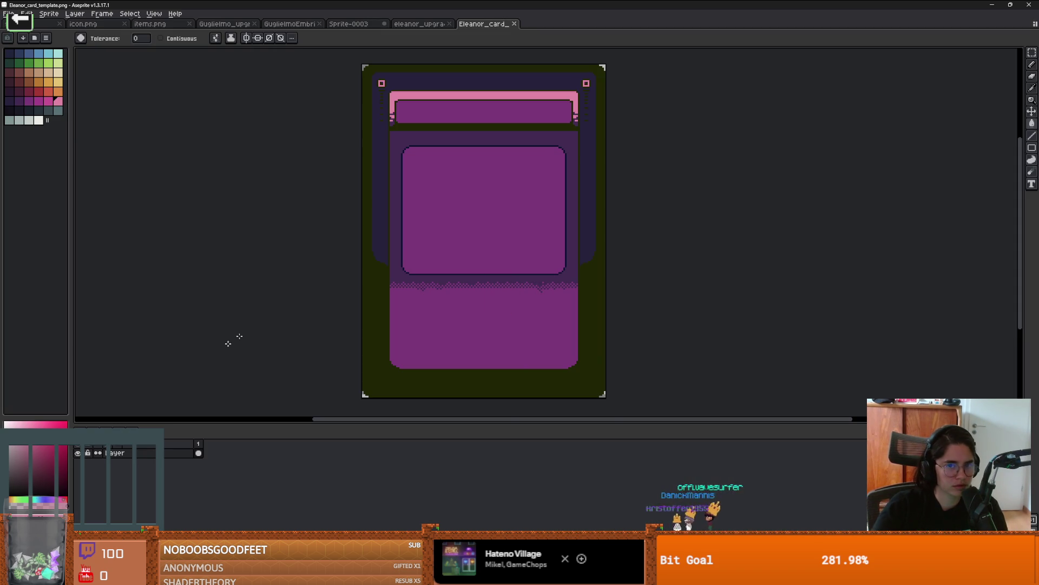
Refill the banner border magenta, then return to Godot
left_click(48, 101)
left_click(485, 96)
scroll(486, 116, "up", 1)
key("v")
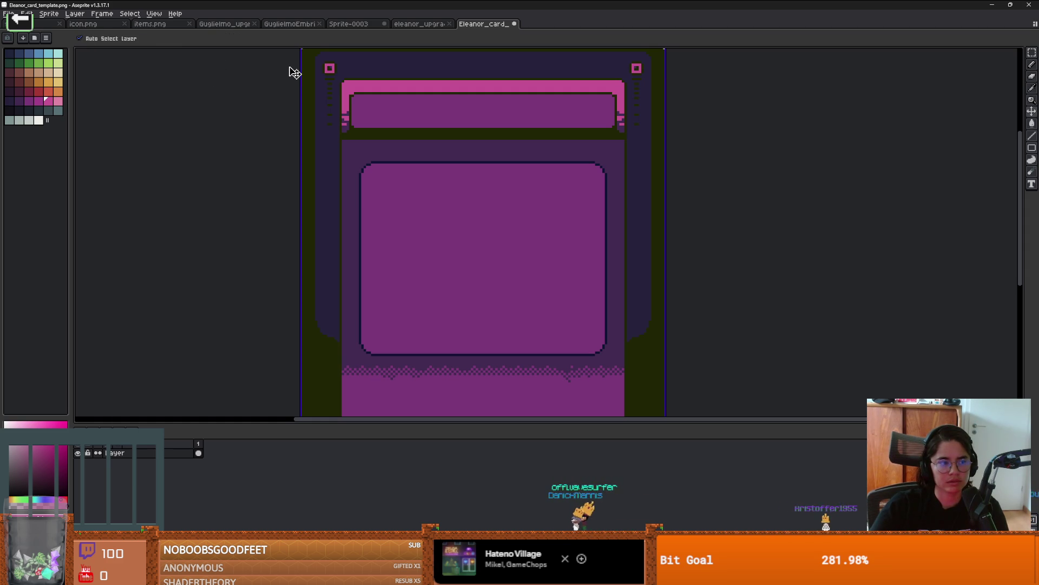
key("w")
key("alt+Tab")
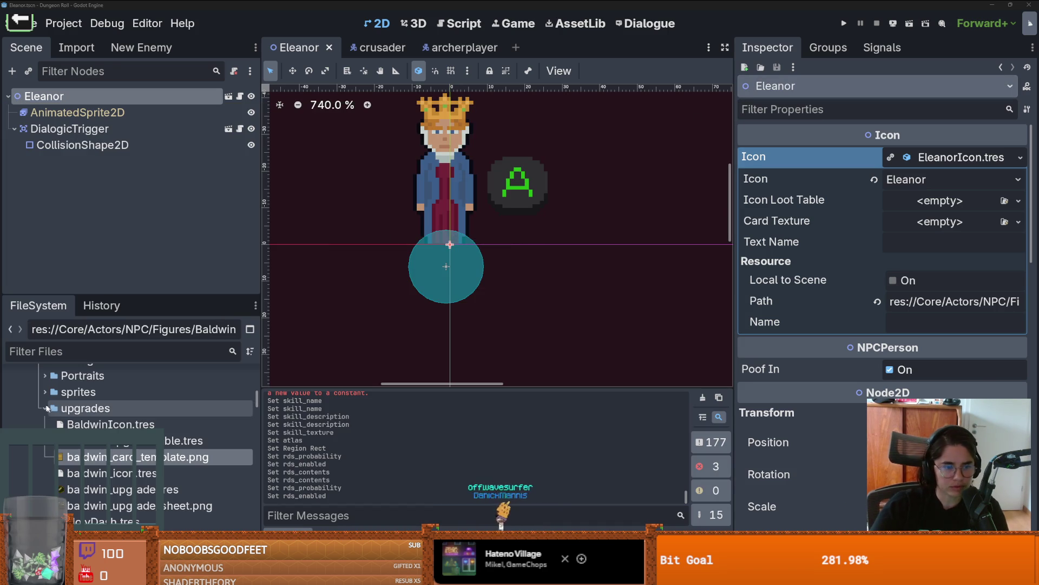
Assign Eleanor_card_template.png and EleanorUpgradeTable.tres, name the icon 'Eleanor of Aquitaine', and save
left_click(45, 408)
mouse_move(82, 458)
left_mouse_down()
mouse_move(136, 453)
mouse_move(975, 228)
mouse_move(924, 222)
left_mouse_up()
scroll(148, 479, "down", 3)
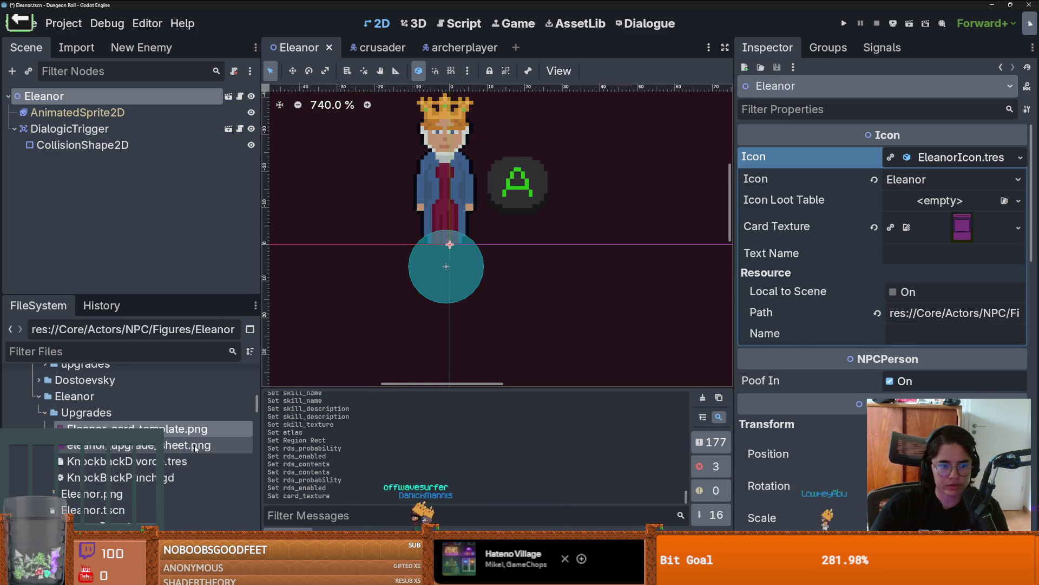
mouse_move(135, 519)
left_mouse_down()
mouse_move(877, 233)
mouse_move(920, 202)
left_mouse_up()
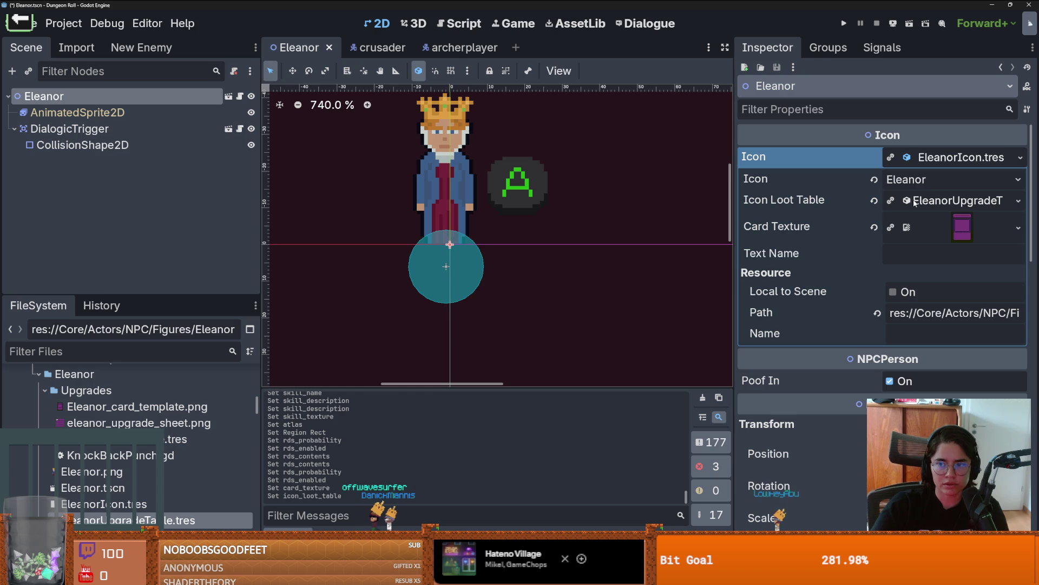
left_click(901, 257)
type("E")
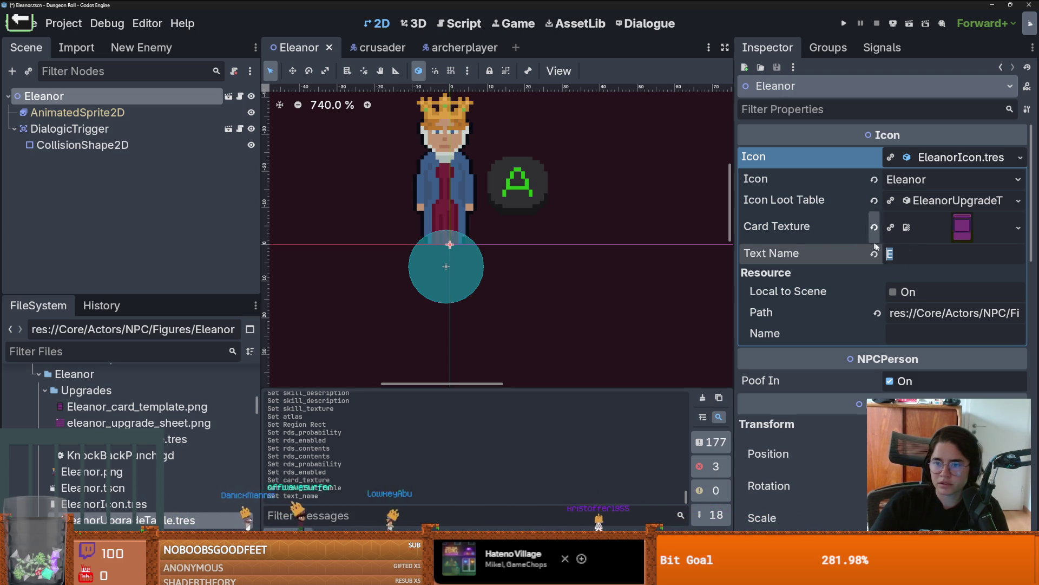
type("Eleanor of Aquitaine")
key("ctrl+s")
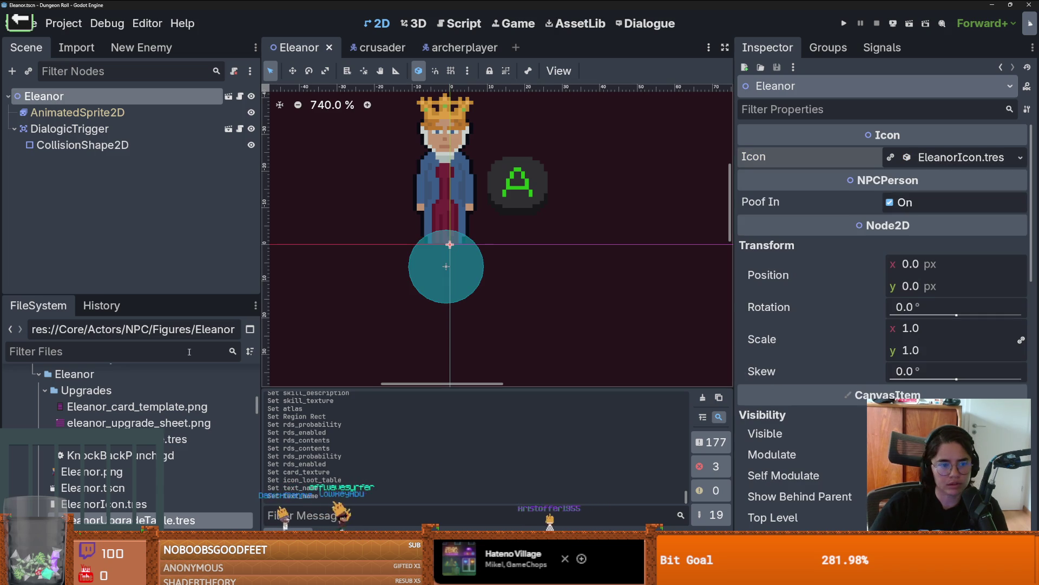
Disable Poof In, set DialogicTrigger's Icon to EleanorIcon.tres, and save the scene
left_click(890, 203)
key("ctrl+s")
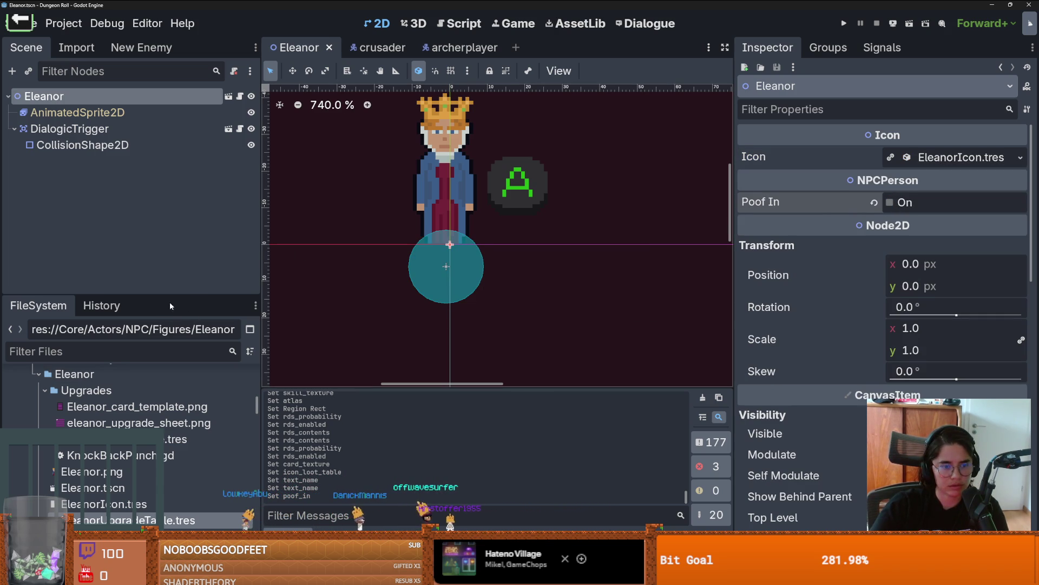
left_click(116, 130)
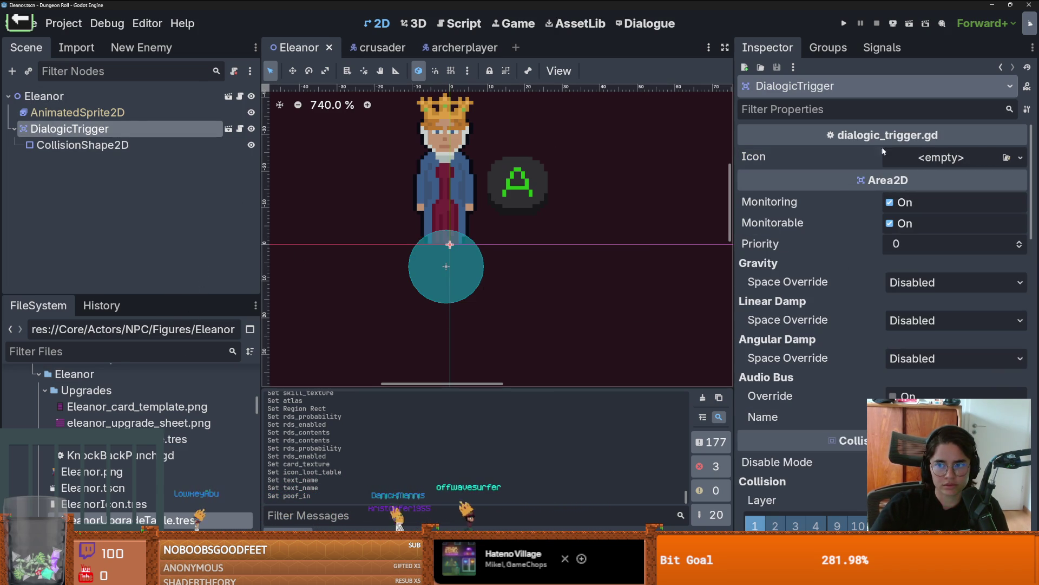
left_click(176, 96)
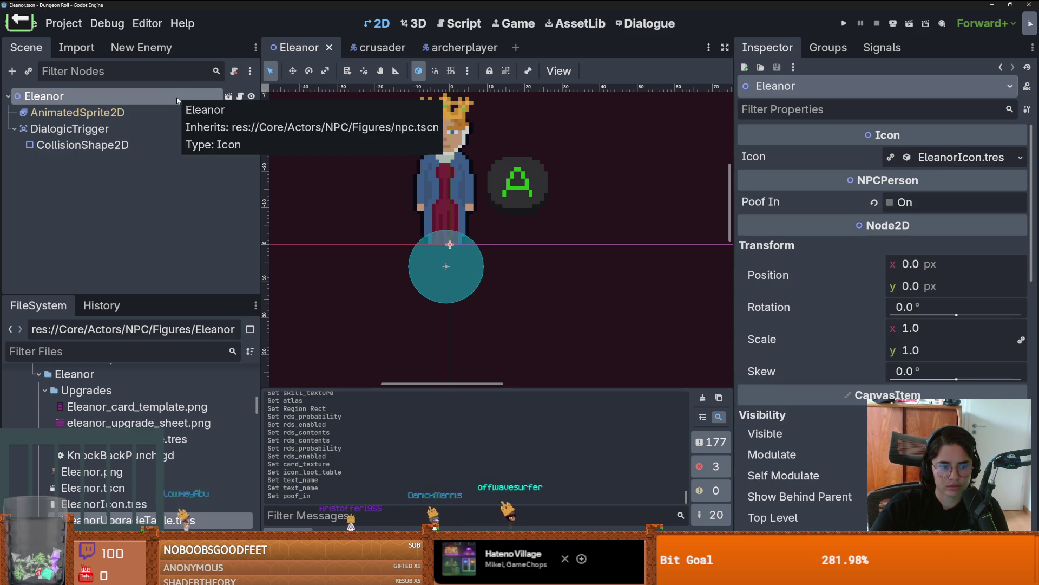
left_click(1021, 158)
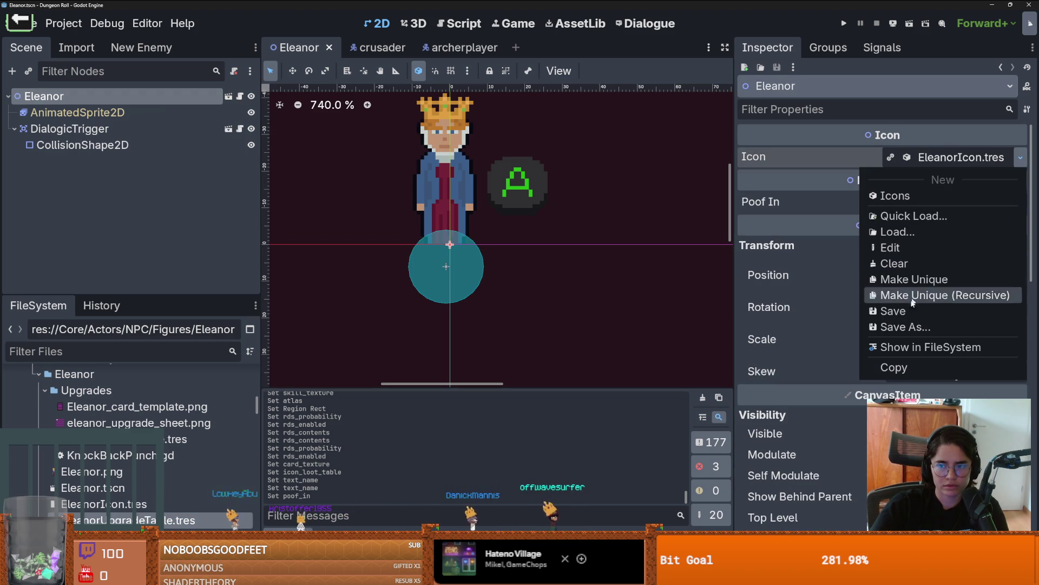
left_click(961, 311)
left_click(1011, 161)
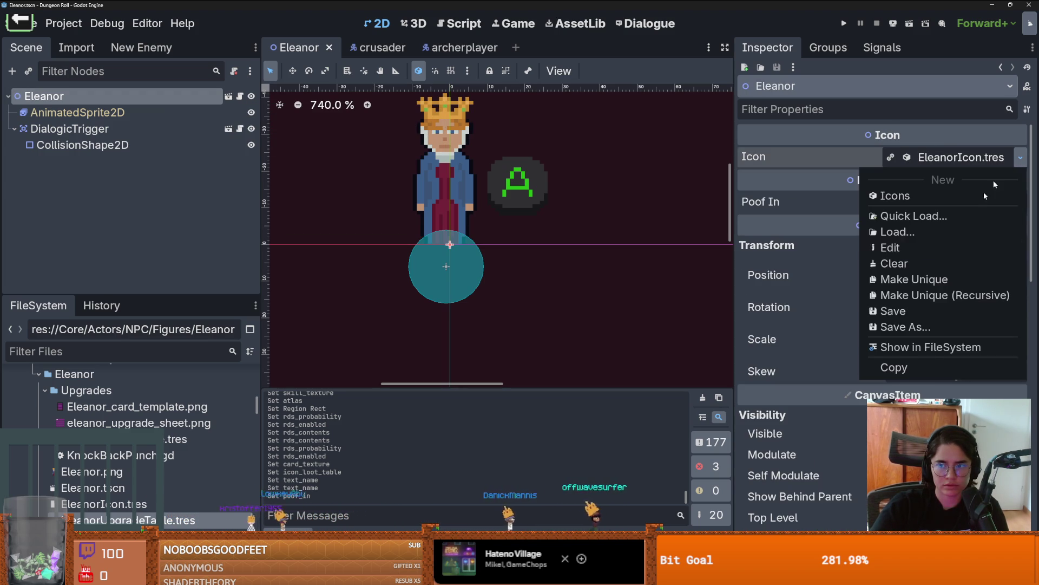
left_click(928, 324)
left_click(100, 130)
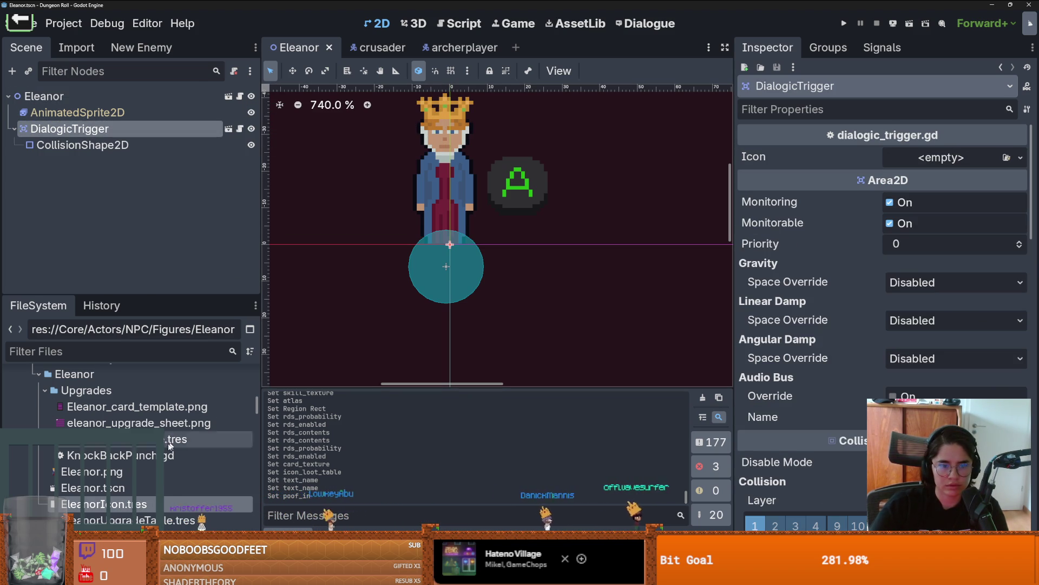
mouse_move(122, 508)
left_mouse_down()
mouse_move(758, 356)
mouse_move(947, 157)
left_mouse_up()
key("ctrl+s")
Filter the project files by 'room' and bring up the actions for room.tscn
left_click(132, 344)
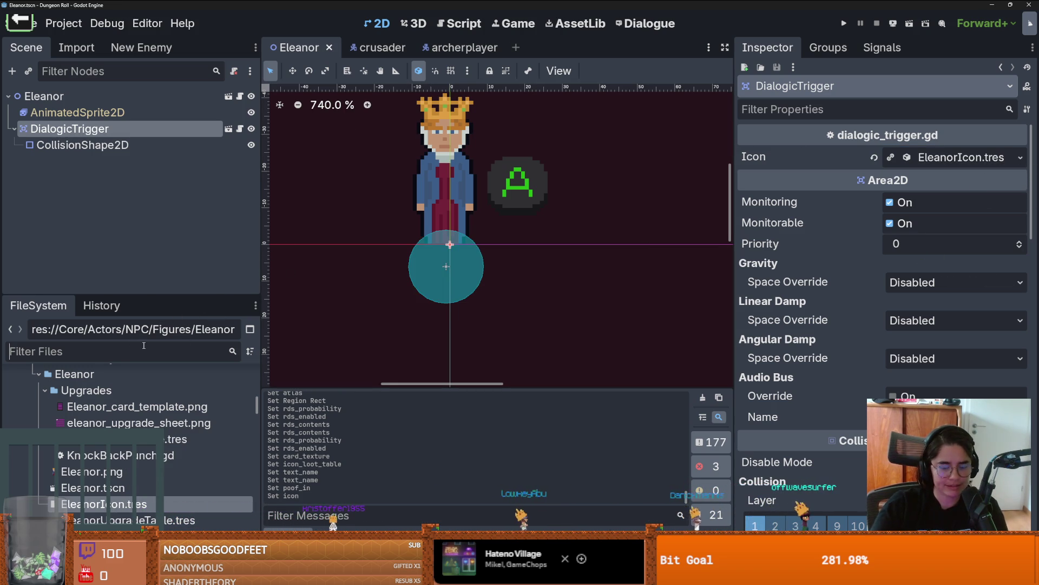
type("room")
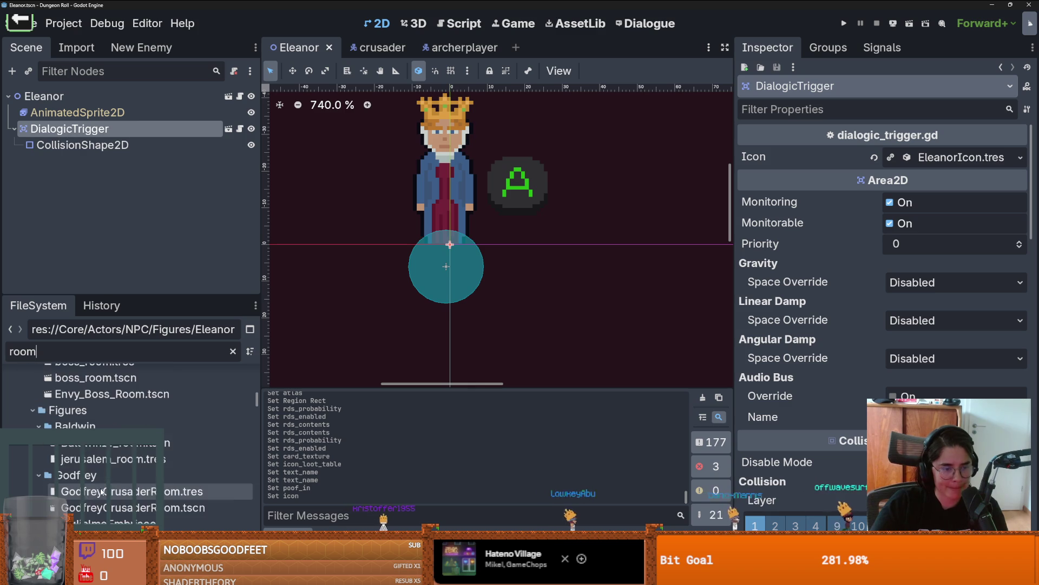
scroll(101, 491, "down", 10)
scroll(104, 491, "up", 3)
scroll(104, 491, "up", 10)
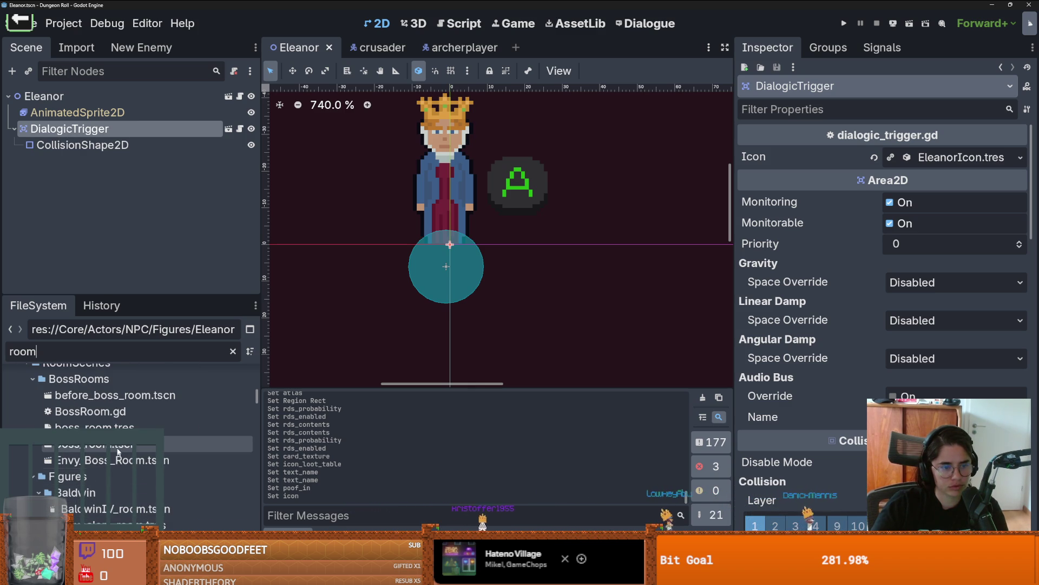
scroll(140, 450, "up", 5)
scroll(164, 443, "up", 10)
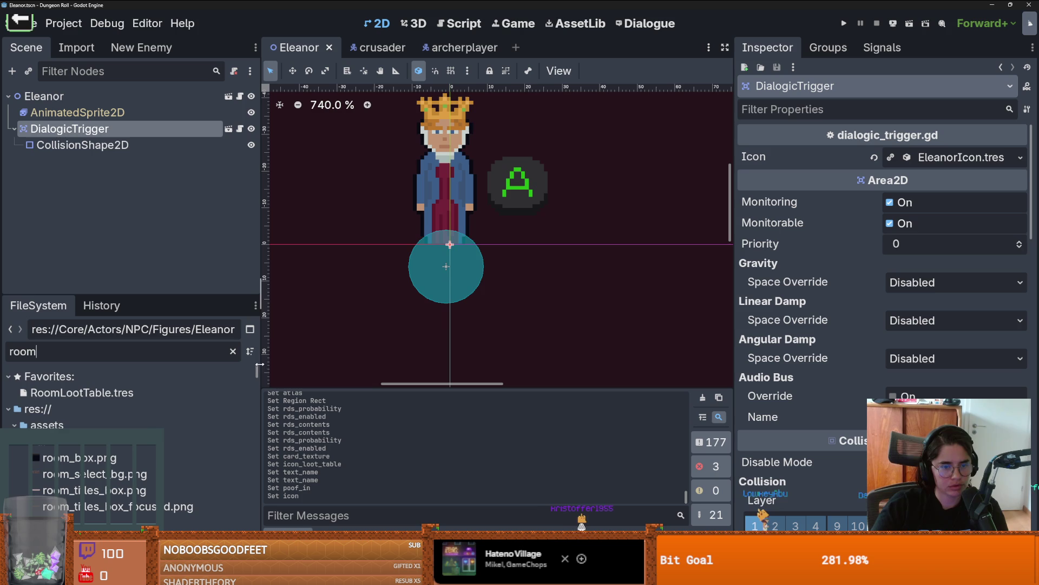
left_click_drag(258, 370, 257, 527)
scroll(140, 422, "up", 3)
right_click(107, 428)
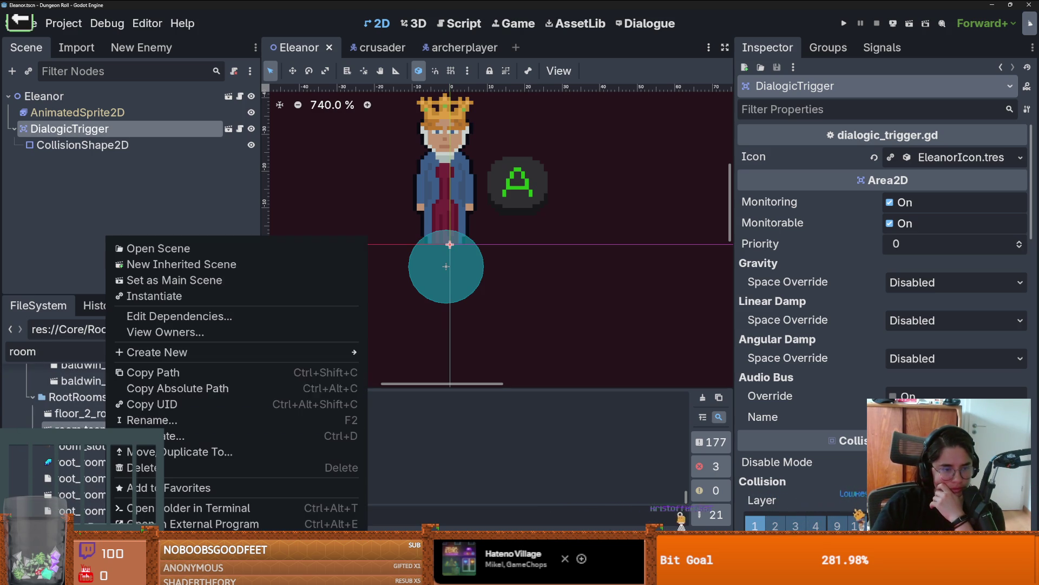
Create a new scene inheriting room.tscn and stamp the pine tree pattern on the wall layer
left_click(223, 265)
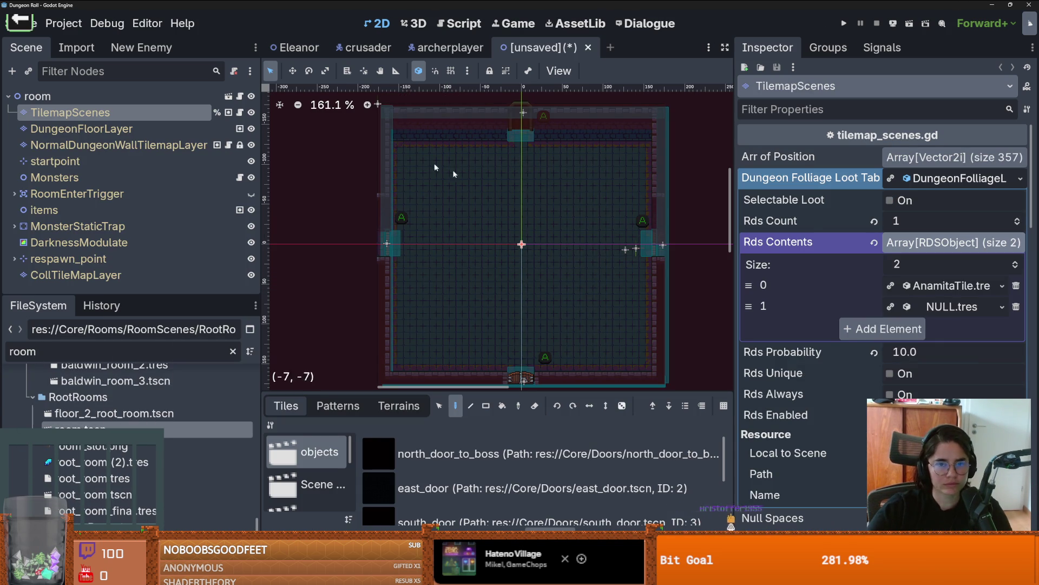
left_click(145, 146)
left_click(318, 411)
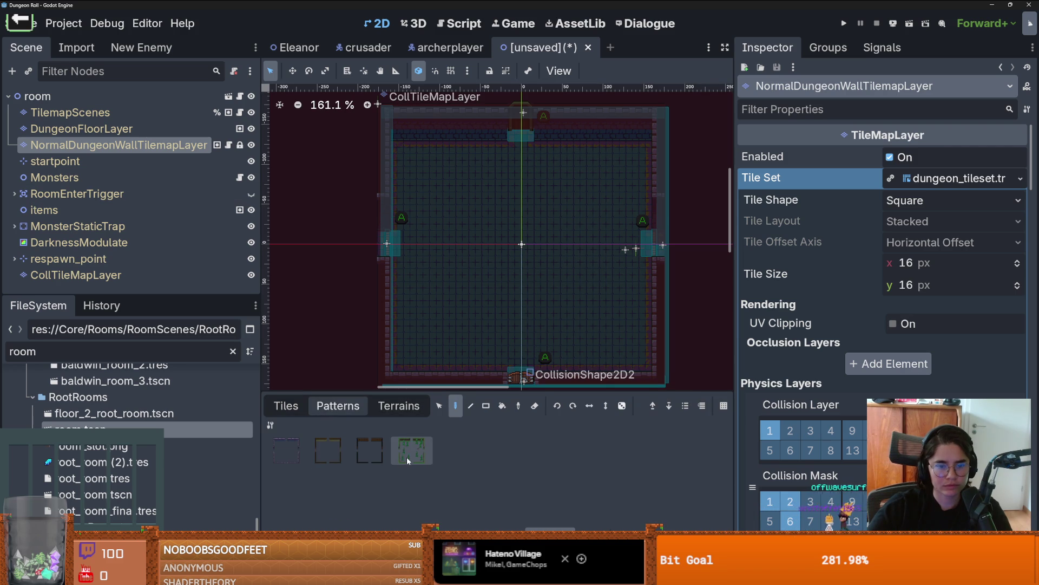
left_click(523, 245)
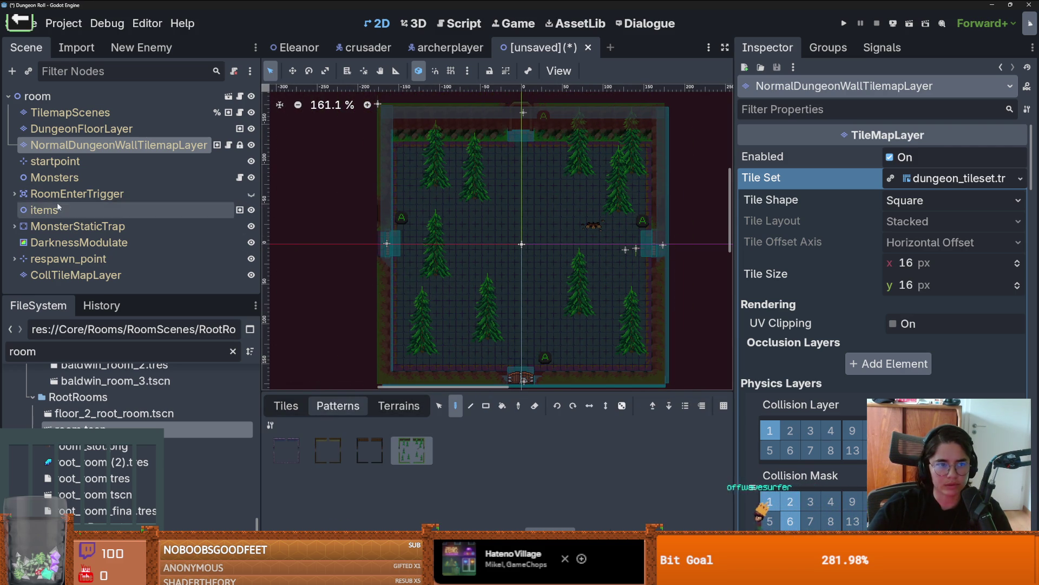
Switch to the floor tile layer and view its tile patterns
left_click(81, 128)
left_click(284, 405)
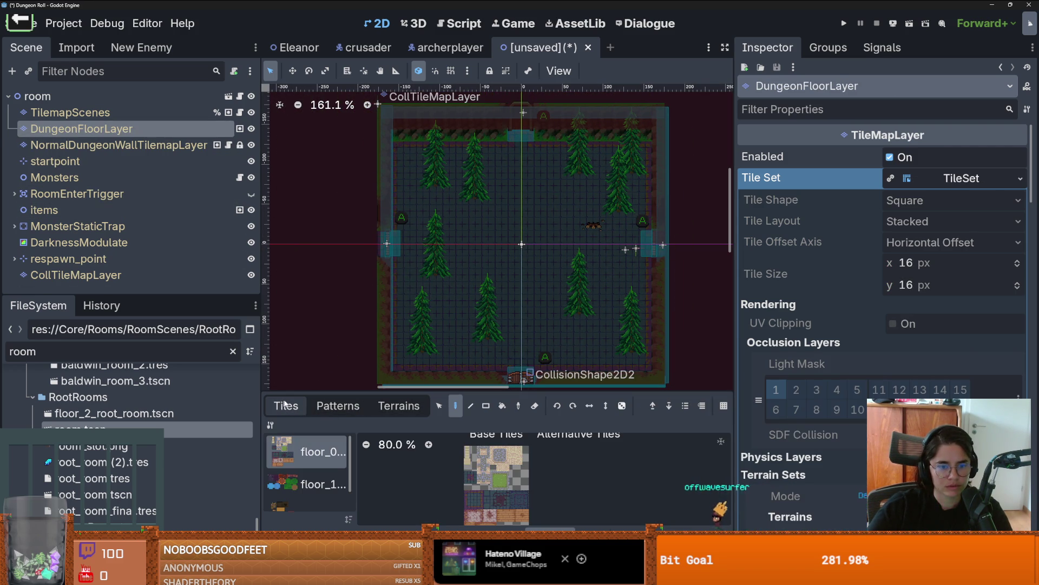
left_click(338, 406)
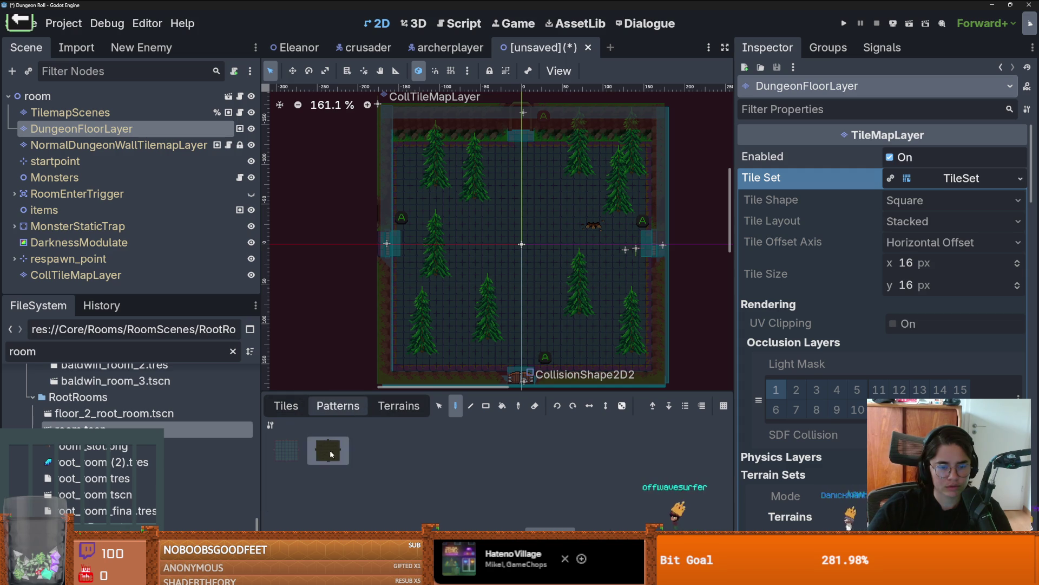
scroll(573, 255, "up", 3)
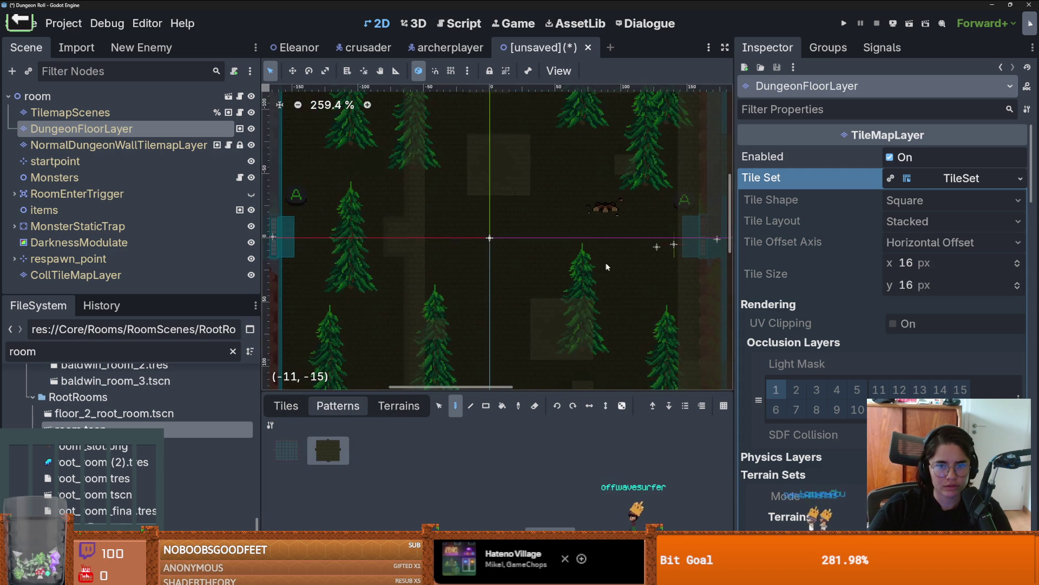
scroll(605, 262, "down", 2)
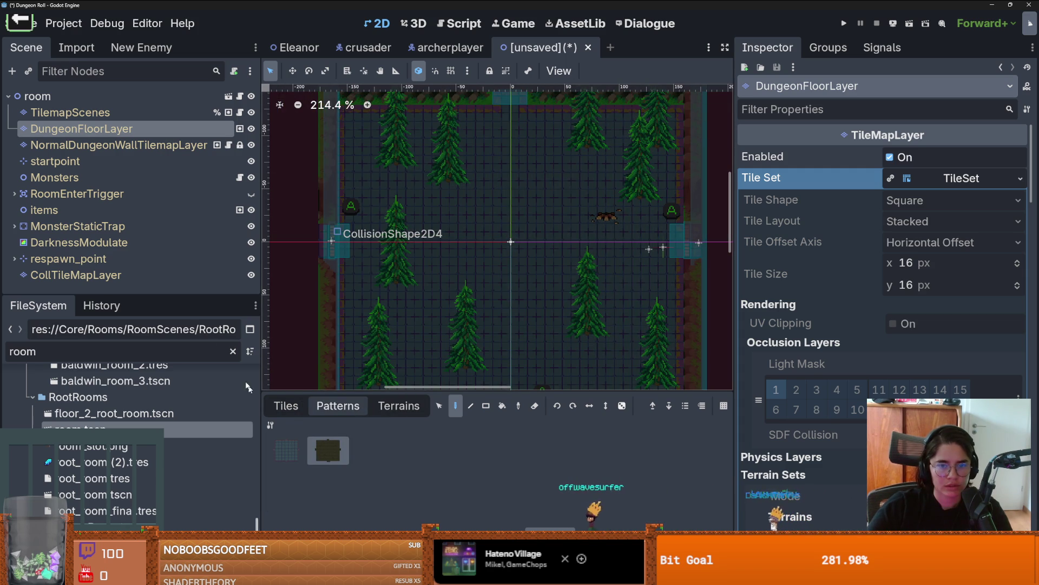
Rectangle-erase the pine trees and top wall tiles from the wall layer
left_click(398, 260)
left_click(398, 260)
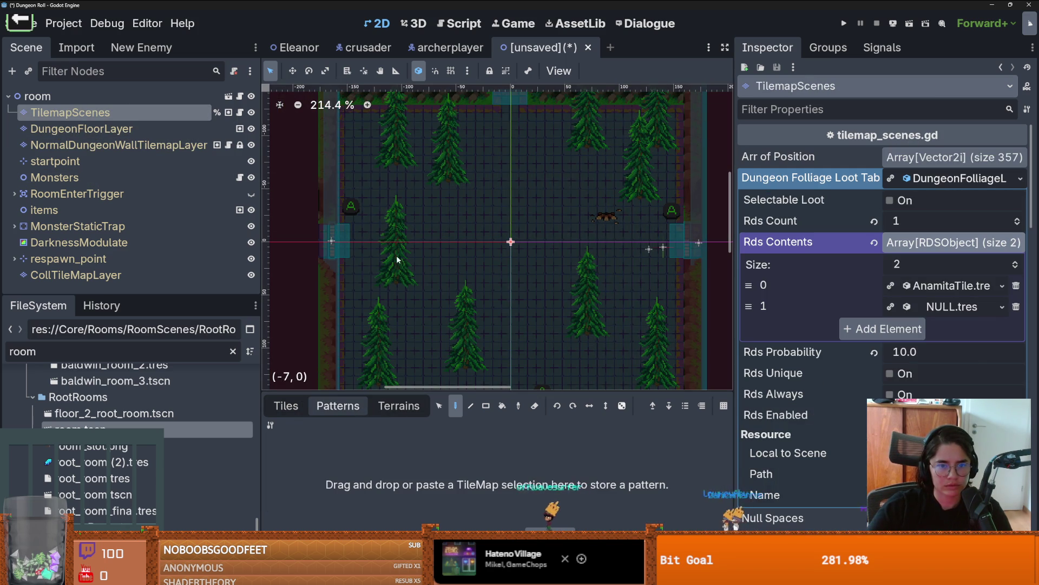
left_click(398, 260)
left_click(286, 405)
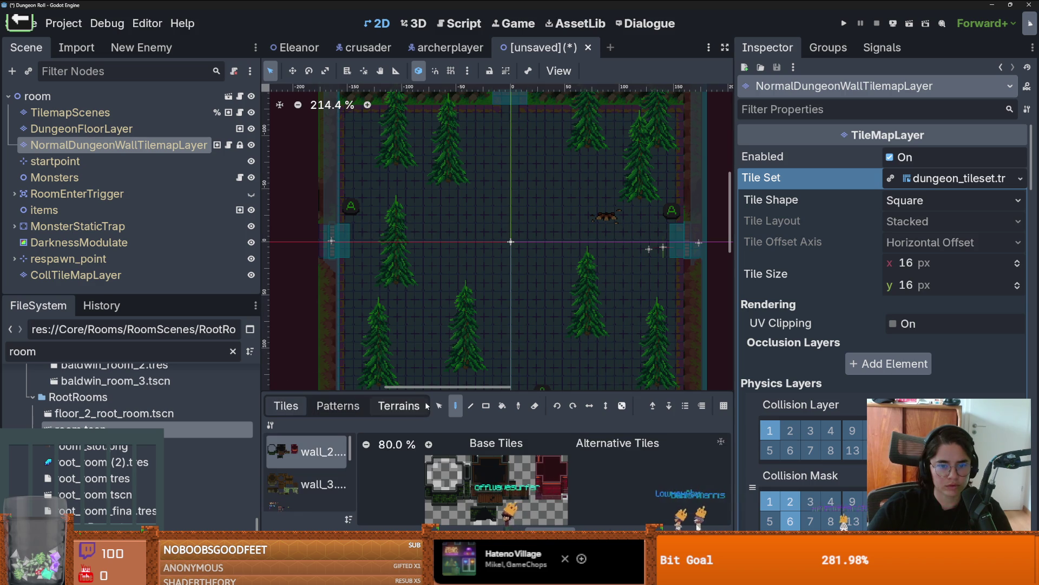
key("e")
scroll(442, 340, "down", 2)
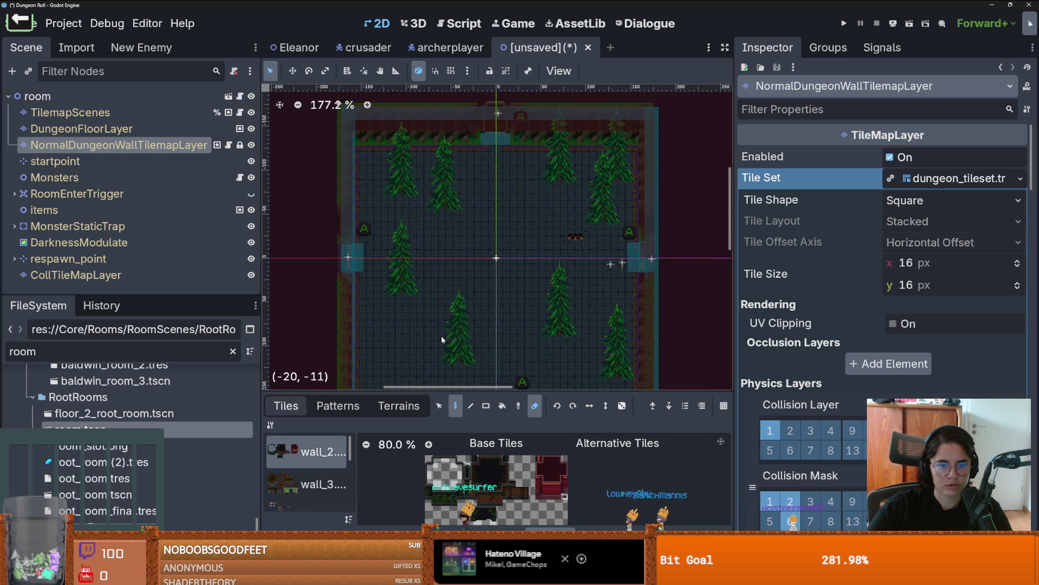
scroll(441, 340, "down", 2)
key("r")
left_click_drag(631, 352, 394, 136)
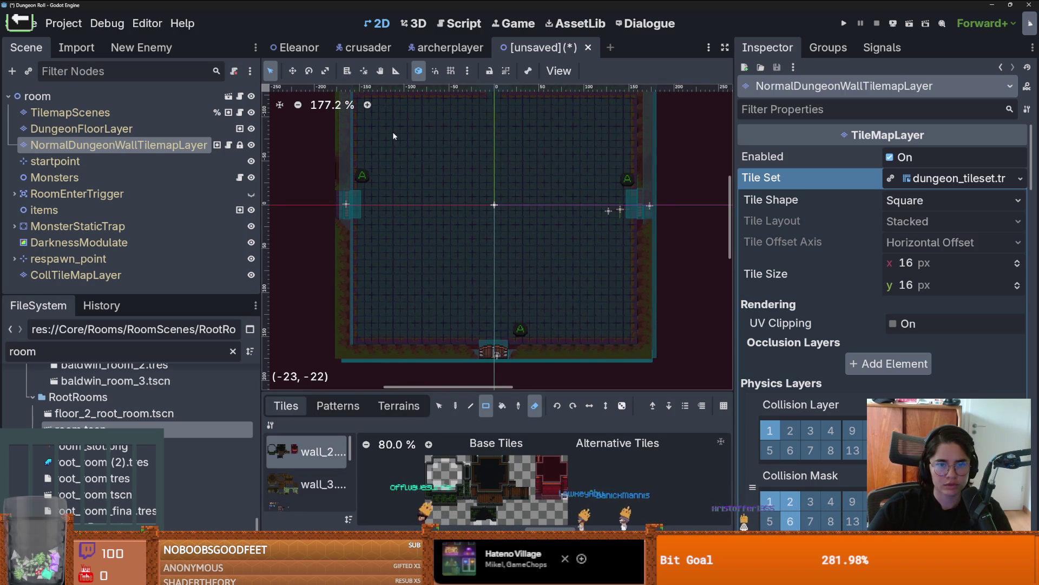
Select DungeonFloorLayer and show its Terrains list
scroll(441, 222, "up", 1)
left_click(81, 128)
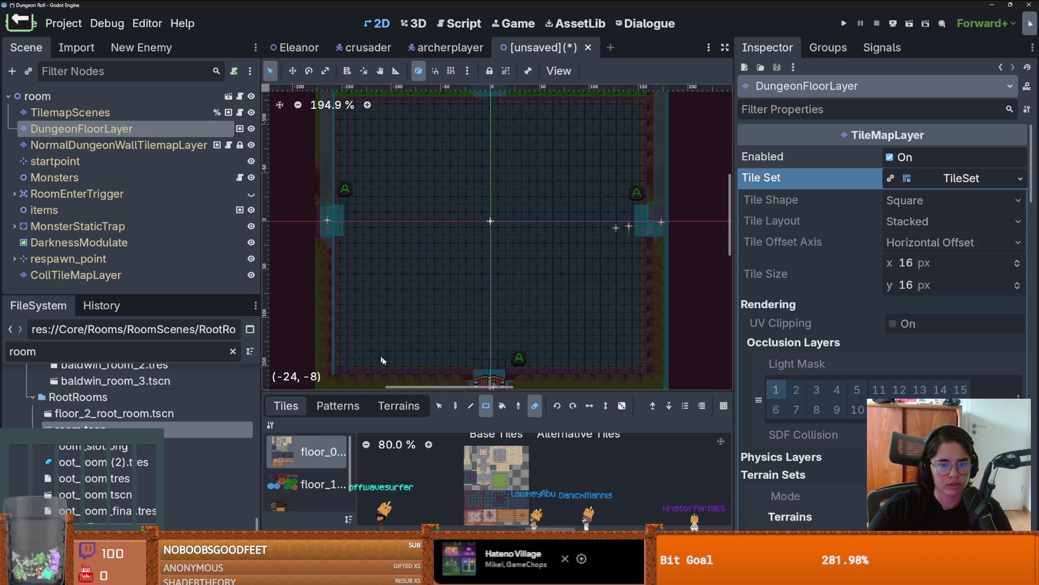
left_click(390, 406)
scroll(319, 471, "down", 2)
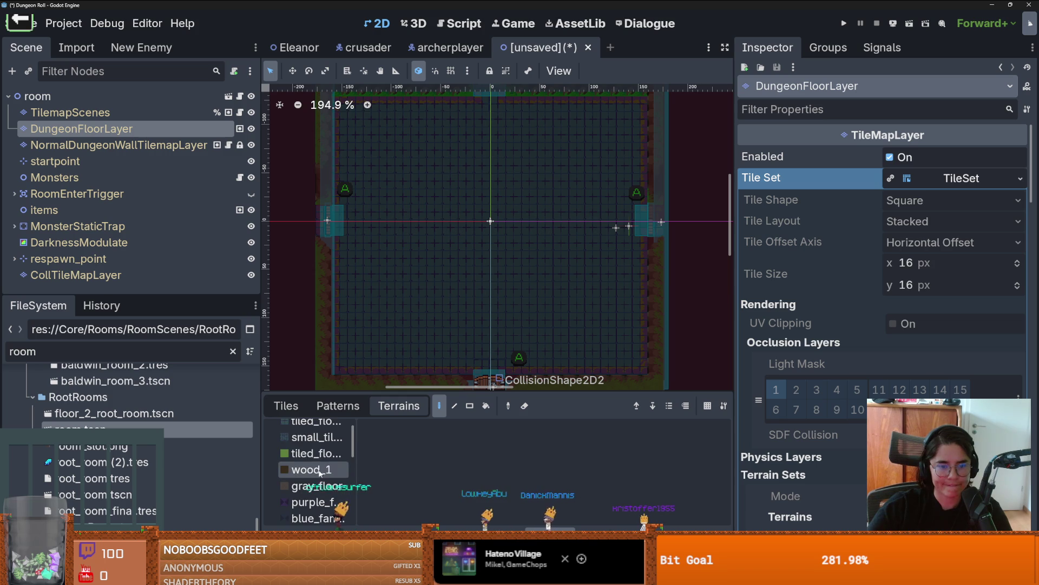
scroll(320, 474, "down", 3)
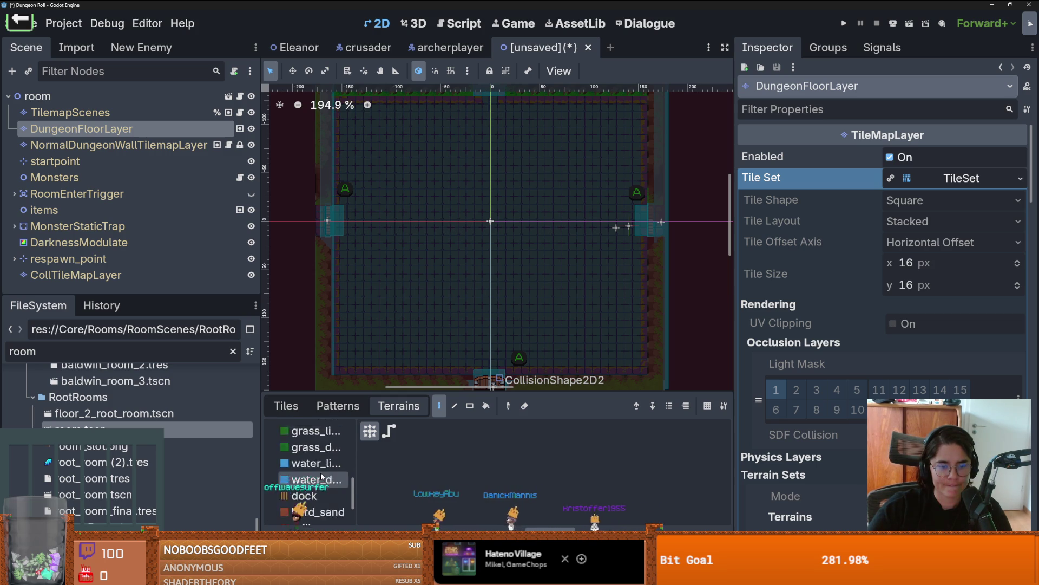
Rectangle-fill the entire room floor with grass terrain, redoing the first fill once
left_click(317, 455)
scroll(473, 289, "down", 1)
key("r")
left_click_drag(604, 349, 366, 138)
scroll(444, 192, "up", 1)
key("ctrl+z")
scroll(563, 271, "down", 1)
mouse_move(635, 363)
left_mouse_down()
mouse_move(403, 165)
mouse_move(390, 140)
mouse_move(404, 141)
left_mouse_up()
scroll(486, 237, "up", 2)
scroll(447, 256, "down", 1)
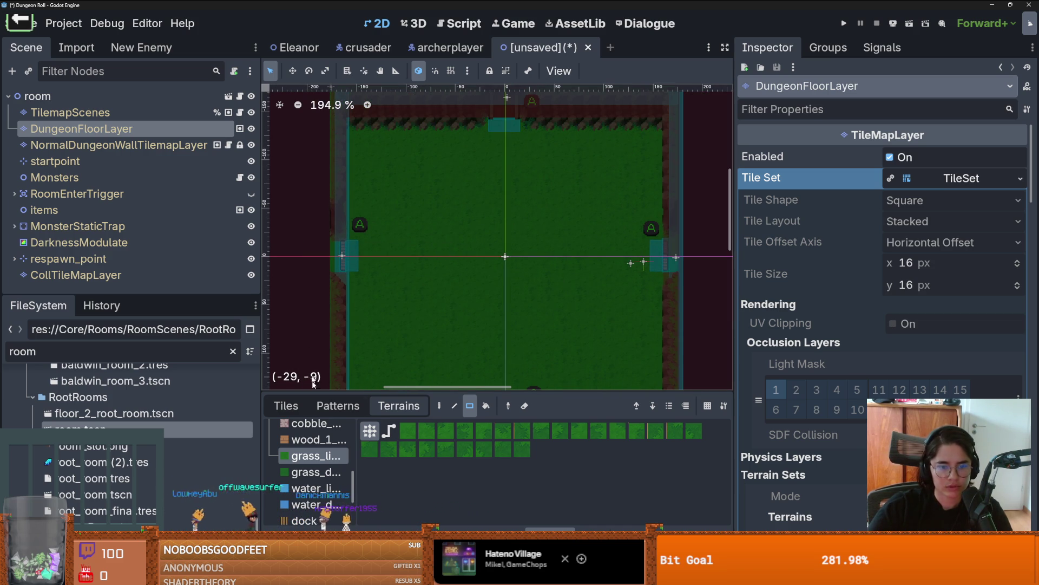
scroll(317, 440, "up", 2)
scroll(320, 444, "down", 8)
scroll(325, 448, "down", 2)
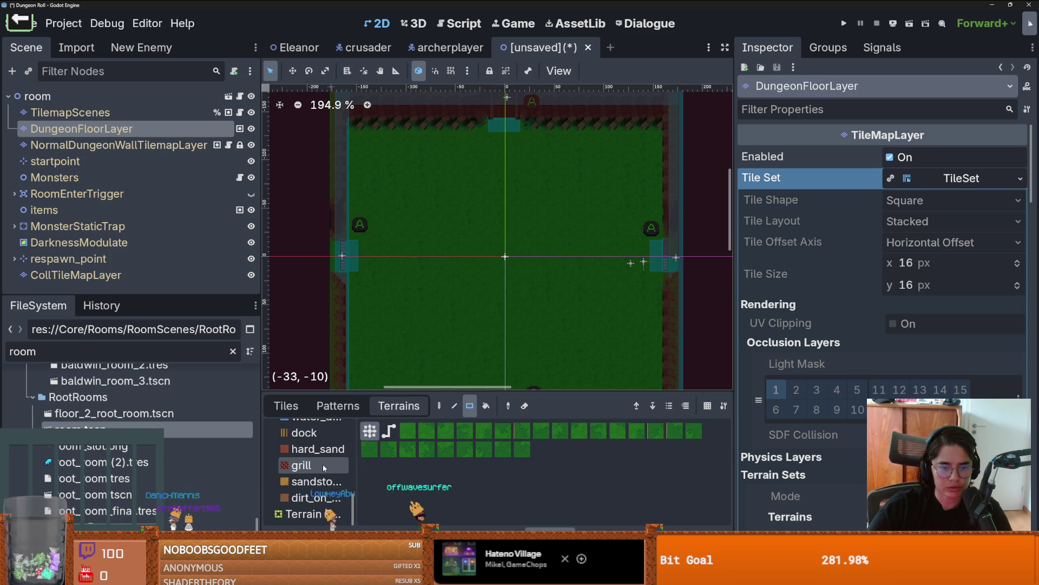
scroll(324, 465, "up", 5)
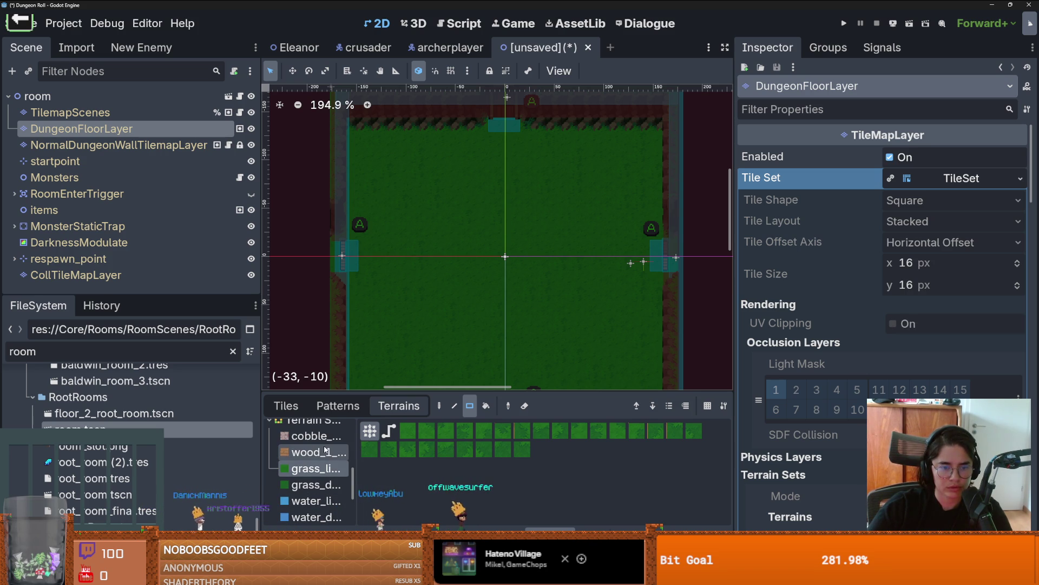
Try a cobble patch in the centre and undo it, then preview the purple and red carpet terrains
left_click(314, 436)
left_click_drag(574, 297, 479, 288)
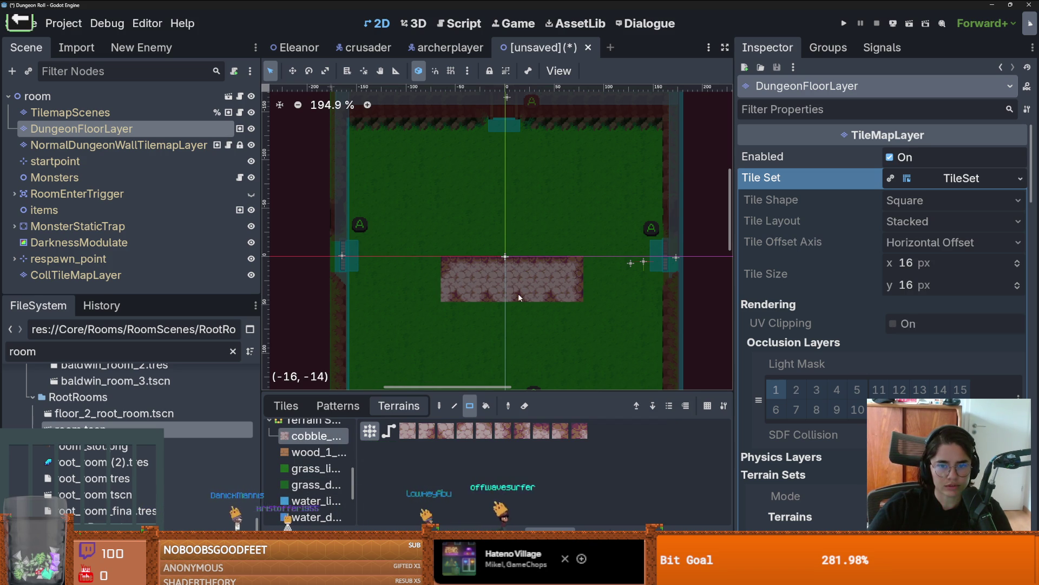
key("ctrl+z")
scroll(320, 466, "up", 3)
left_click(321, 450)
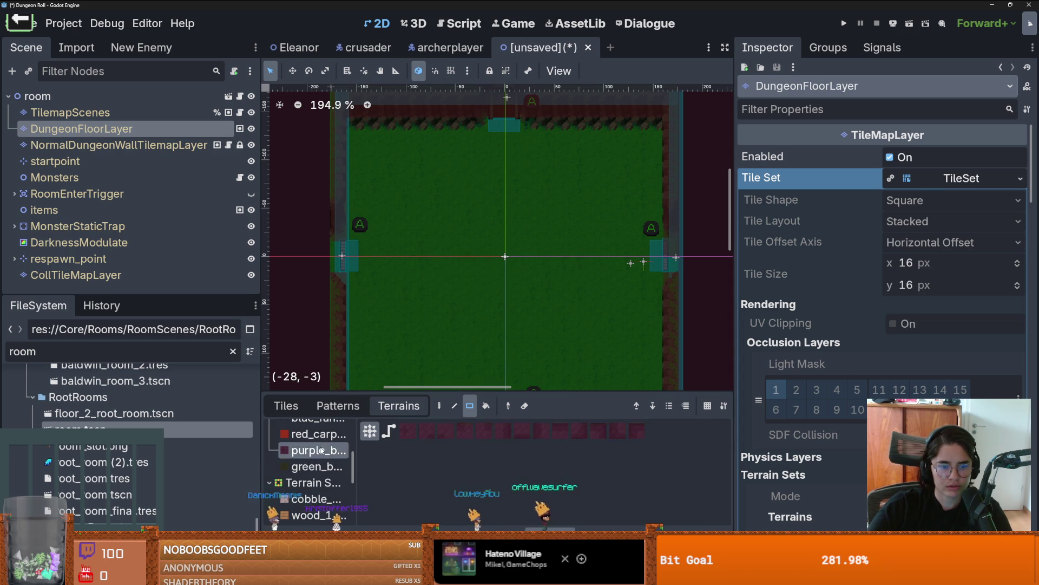
left_click(322, 434)
scroll(320, 439, "up", 5)
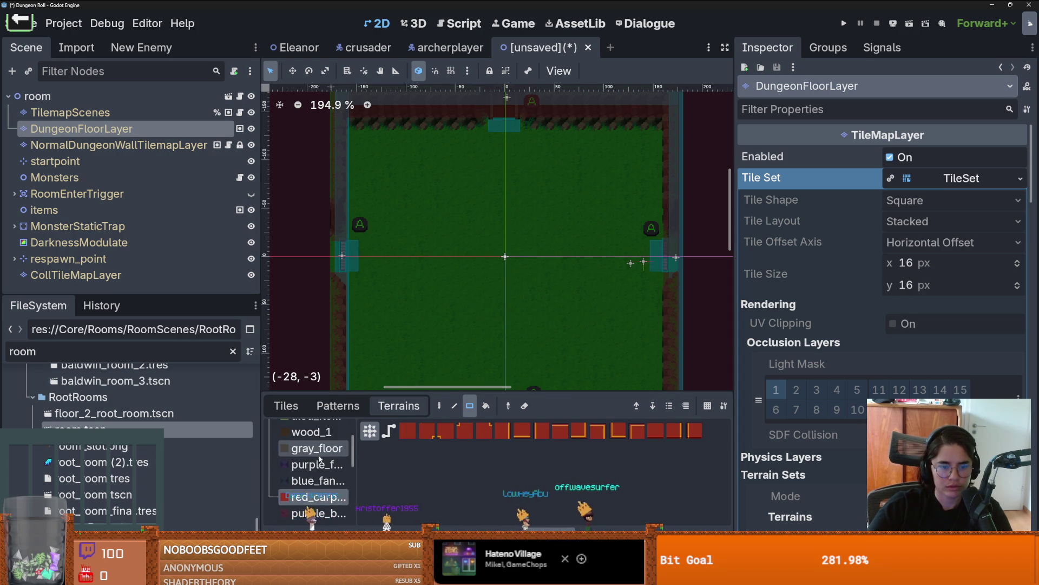
left_click(286, 406)
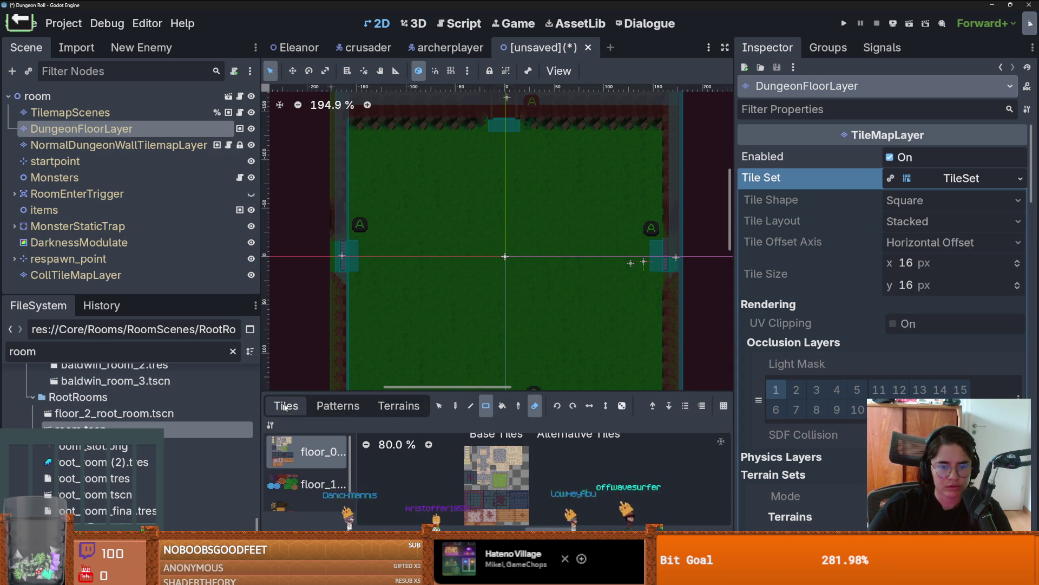
Paint a two-row brick path horizontally across the room from wall to wall
scroll(550, 461, "up", 8)
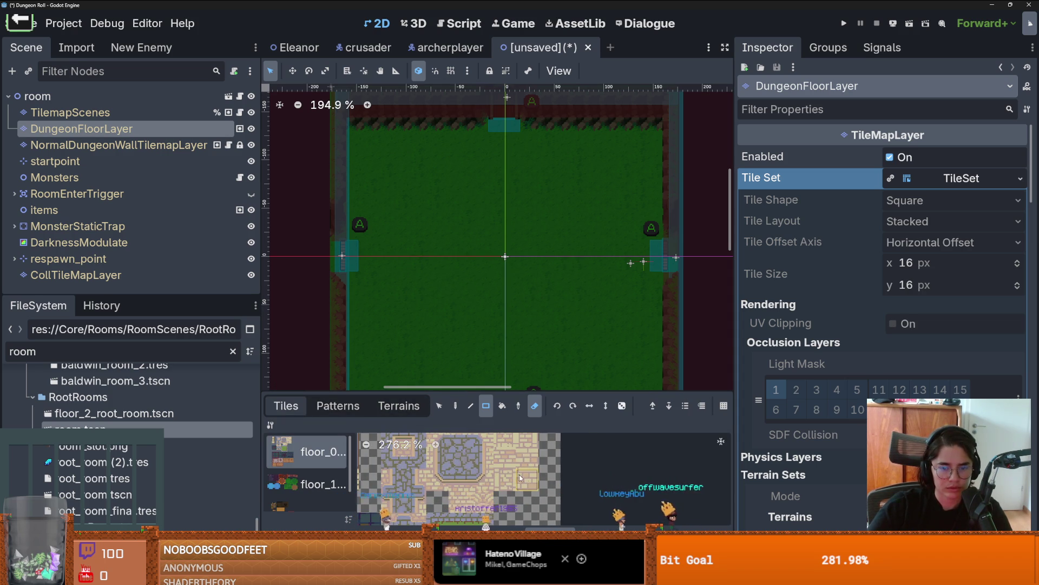
mouse_move(674, 244)
left_mouse_down()
mouse_move(458, 274)
mouse_move(351, 276)
left_mouse_up()
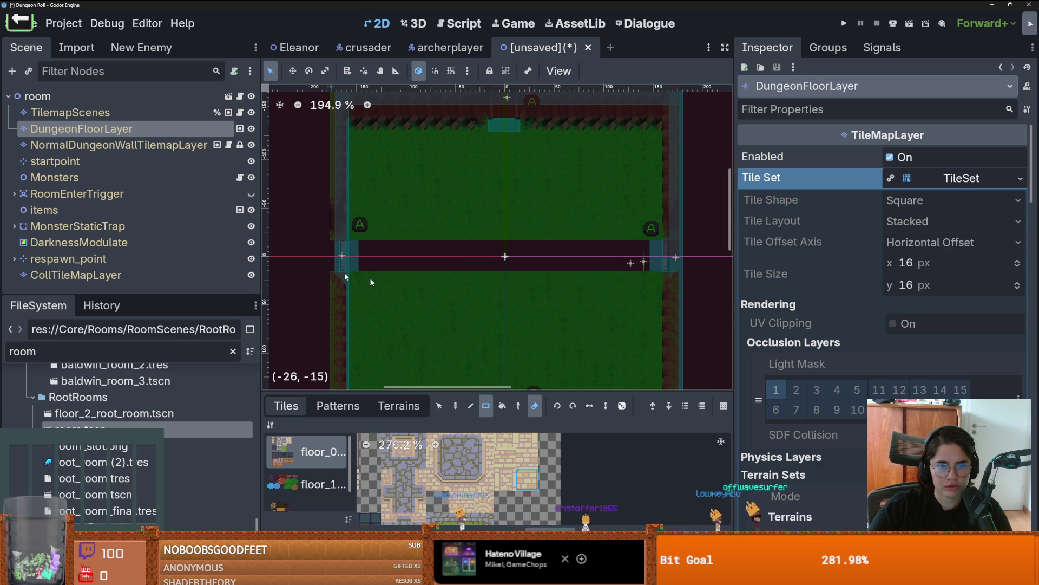
key("ctrl+z")
left_click(487, 406)
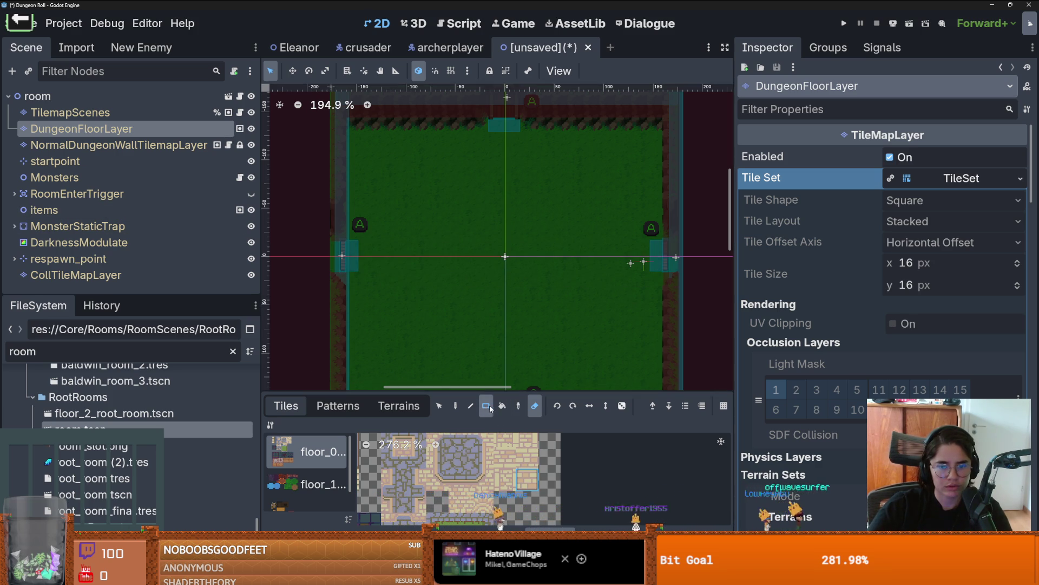
mouse_move(668, 251)
left_mouse_down()
mouse_move(376, 264)
mouse_move(341, 252)
left_mouse_up()
Paint a vertical brick path from the door up to the top wall
scroll(472, 256, "down", 1)
mouse_move(470, 336)
left_mouse_down()
mouse_move(457, 204)
mouse_move(480, 194)
left_mouse_up()
scroll(453, 165, "up", 3)
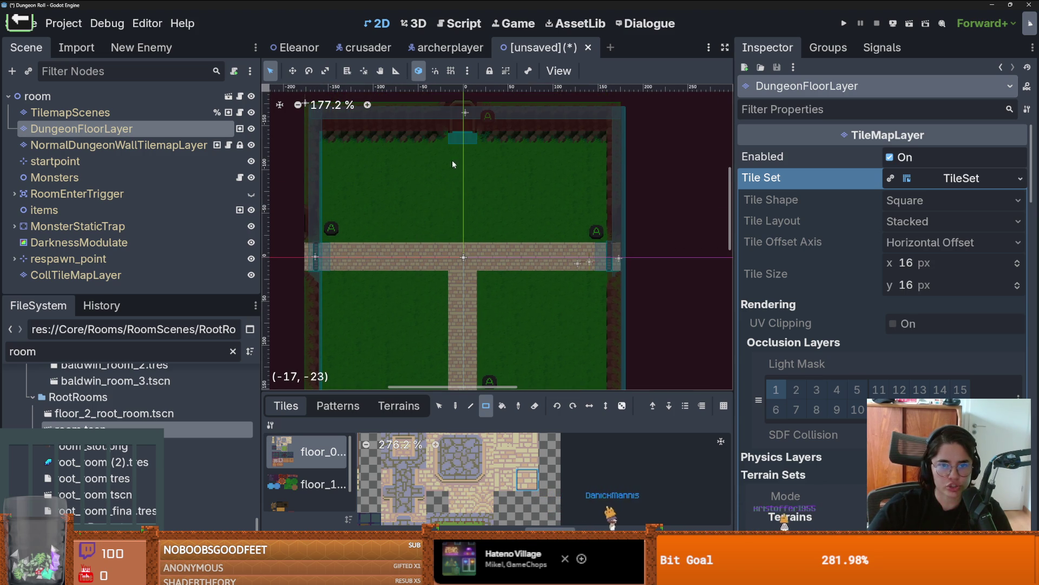
left_click_drag(456, 137, 472, 245)
scroll(472, 245, "up", 2)
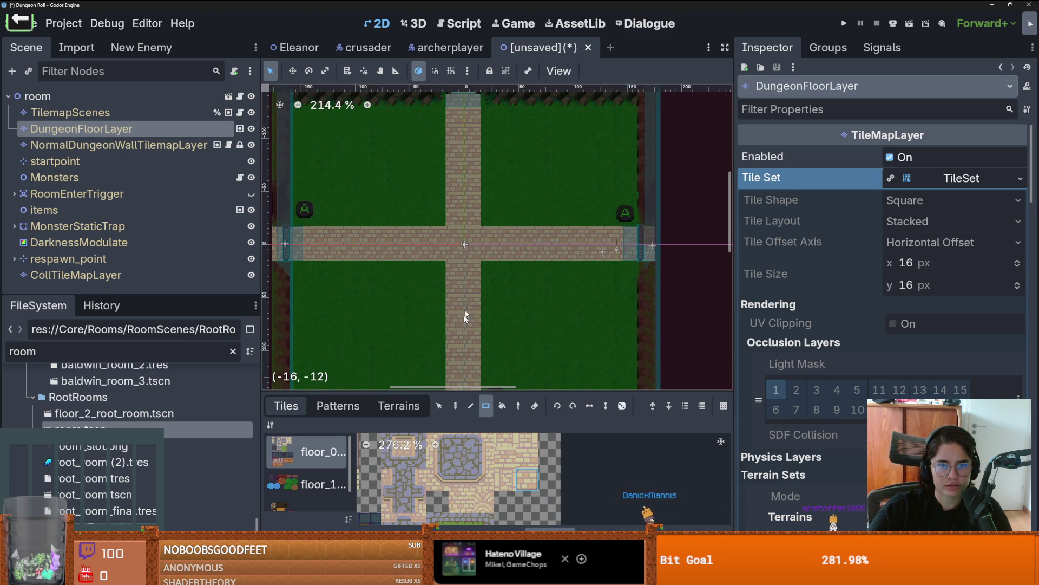
scroll(465, 270, "down", 2)
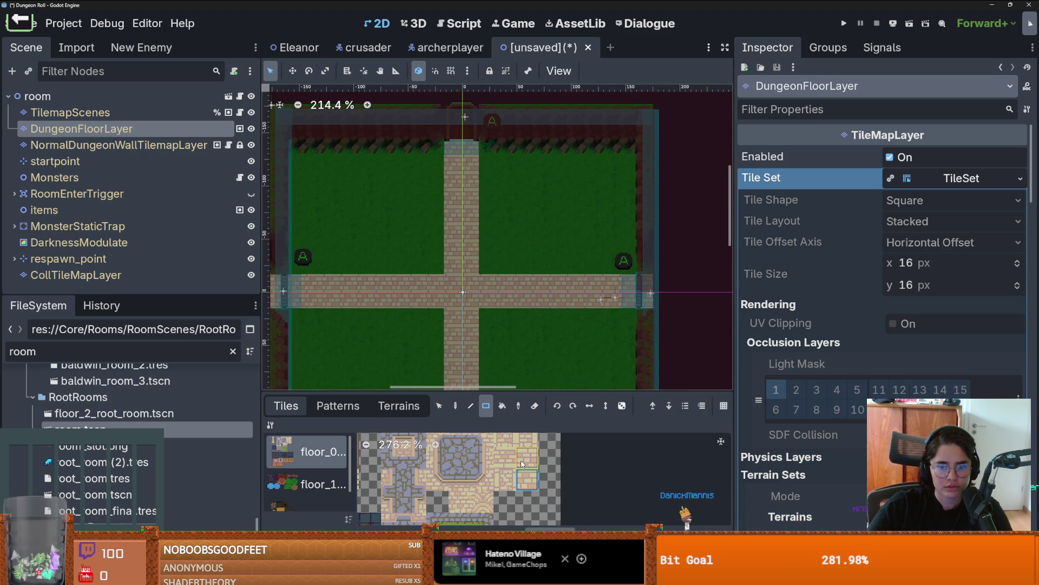
scroll(507, 473, "up", 2)
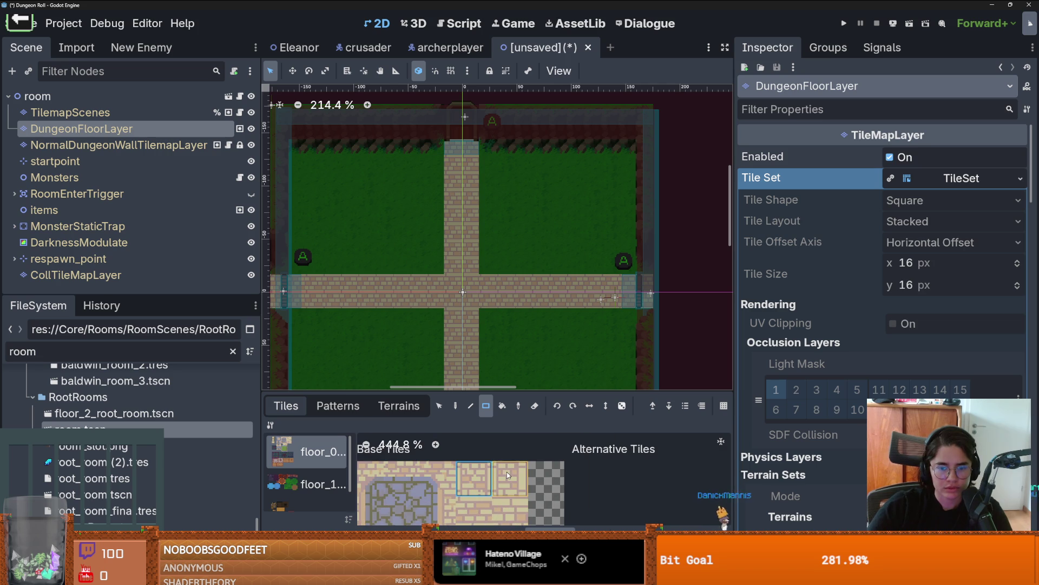
Widen the vertical brick path with a second column and fill the gaps beside it
left_click_drag(484, 264, 488, 142)
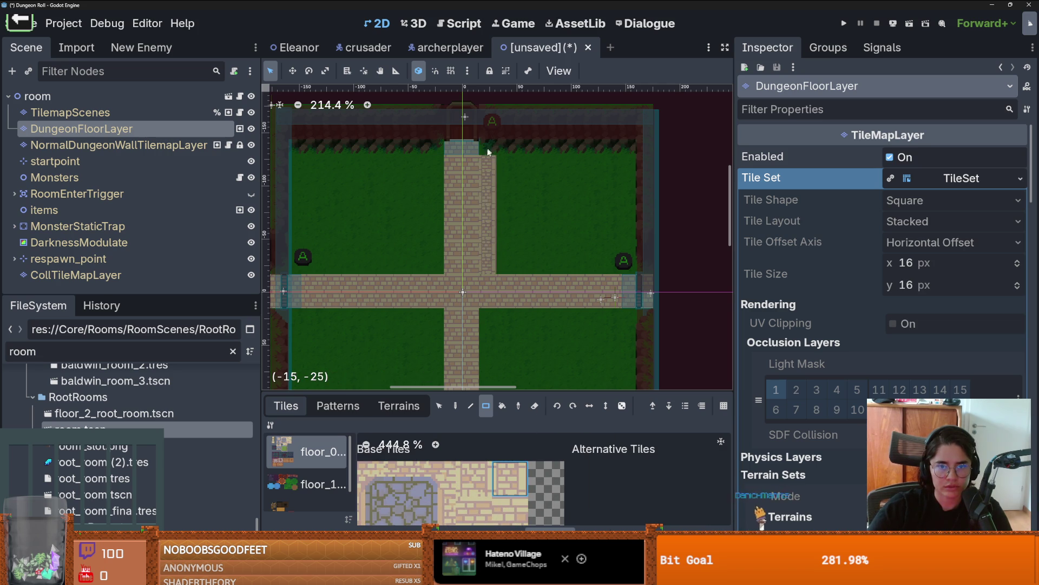
scroll(500, 238, "up", 2)
scroll(490, 346, "down", 3)
mouse_move(482, 265)
left_mouse_down()
mouse_move(487, 379)
mouse_move(487, 338)
left_mouse_up()
scroll(487, 338, "down", 4)
mouse_move(482, 277)
left_mouse_down()
mouse_move(484, 332)
mouse_move(434, 295)
mouse_move(439, 197)
mouse_move(416, 190)
mouse_move(416, 125)
left_mouse_up()
scroll(496, 344, "down", 2)
scroll(433, 222, "up", 4)
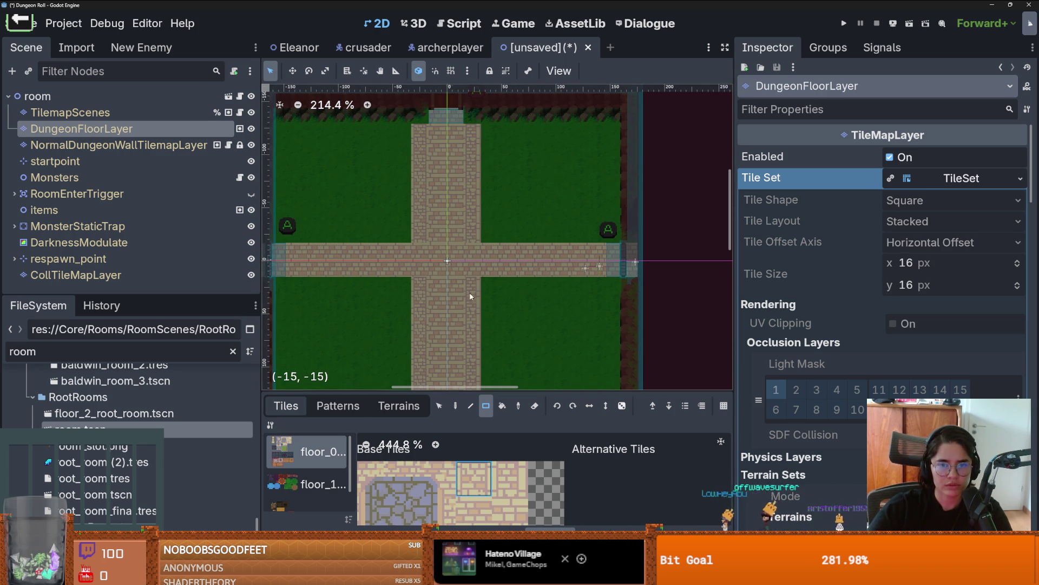
scroll(470, 292, "down", 1)
scroll(476, 460, "down", 2)
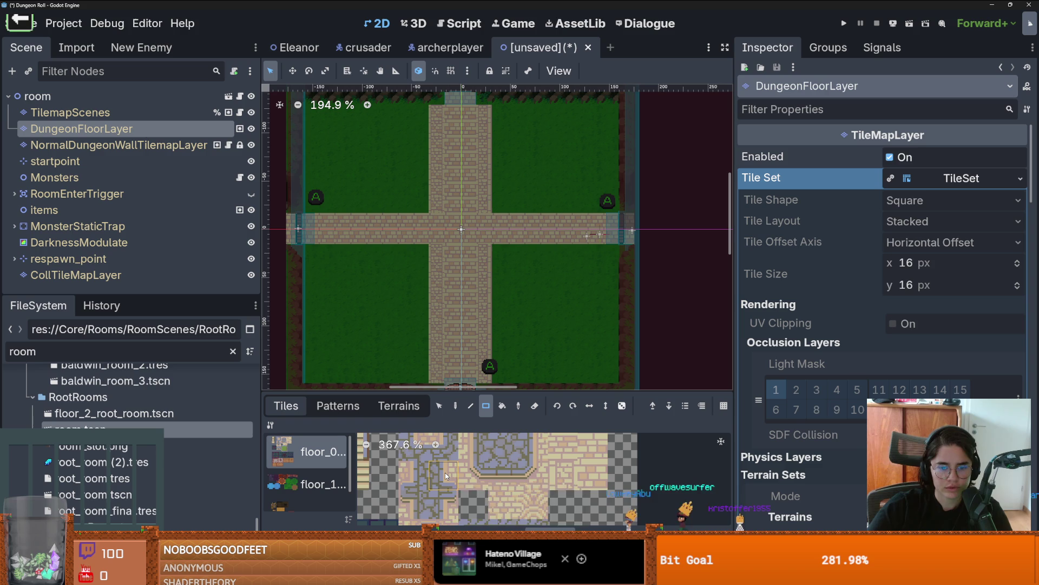
Try repainting the lower-left grass block in a lighter shade, then undo it
scroll(546, 453, "down", 2)
scroll(547, 450, "down", 3)
scroll(506, 440, "right", 3)
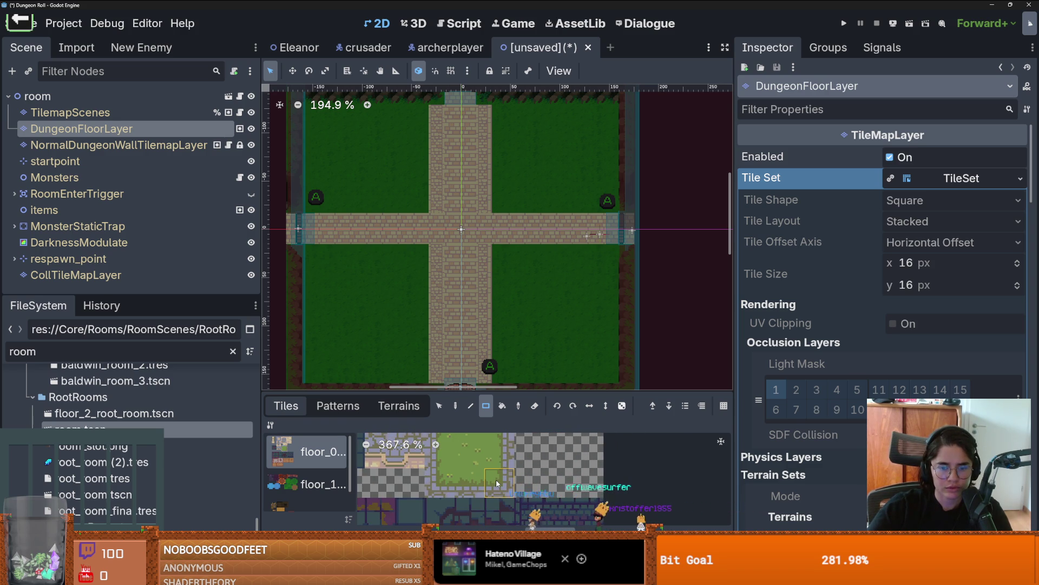
scroll(501, 490, "up", 2)
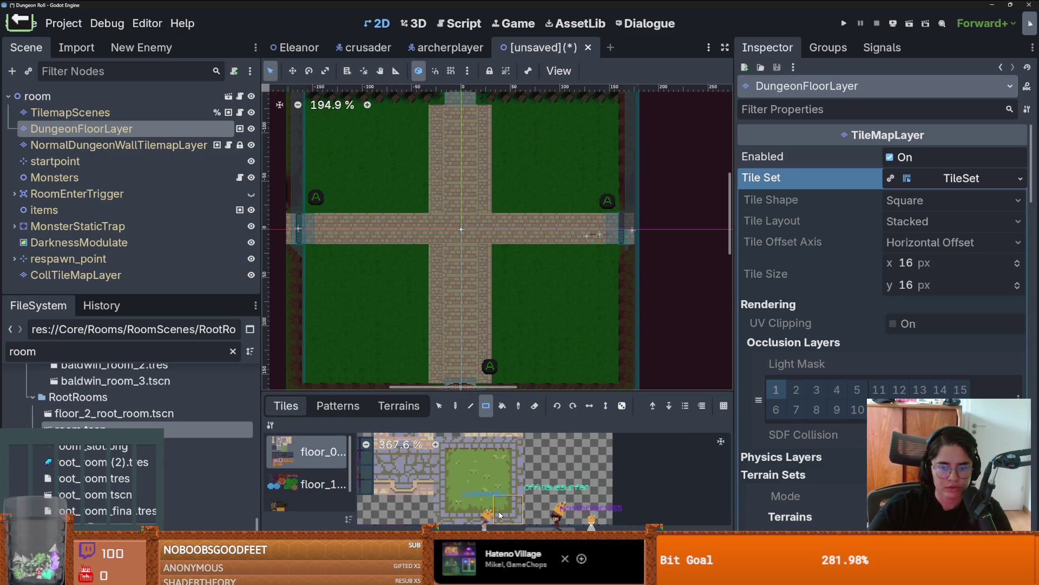
scroll(487, 506, "down", 1)
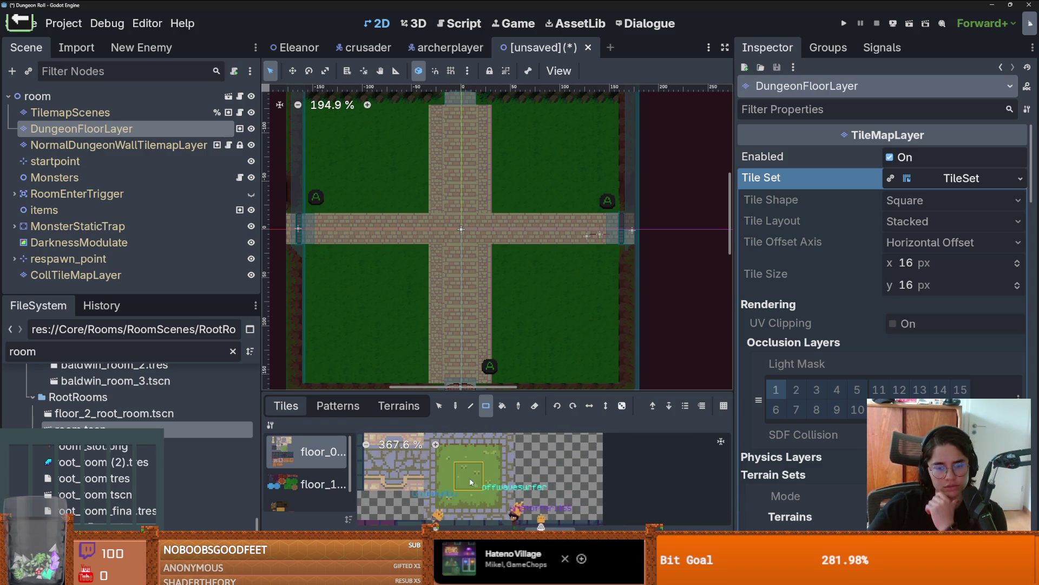
mouse_move(307, 242)
left_mouse_down()
mouse_move(406, 377)
mouse_move(425, 376)
left_mouse_up()
scroll(487, 293, "down", 2)
scroll(467, 261, "up", 1)
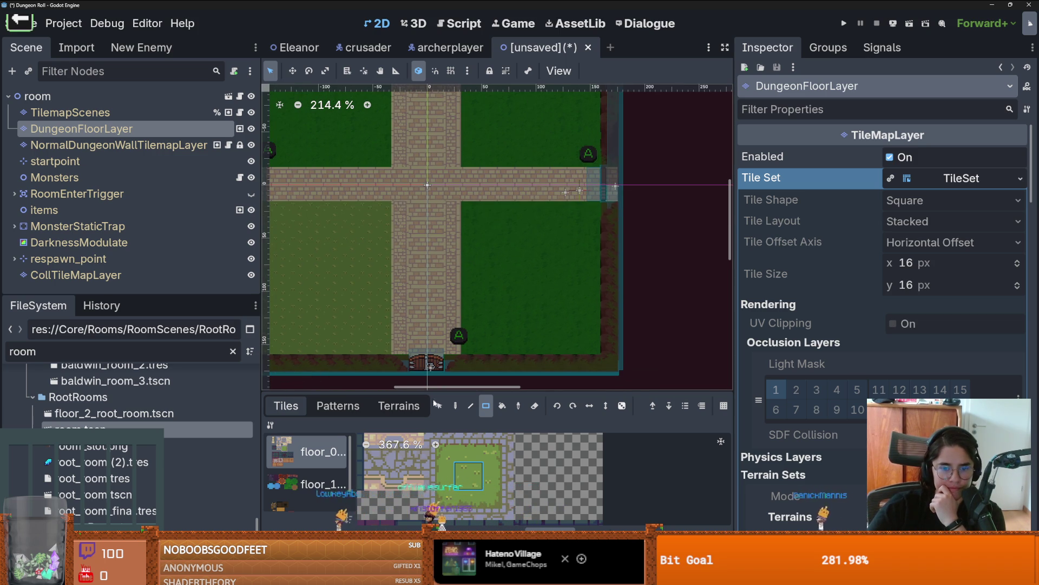
scroll(493, 296, "up", 5)
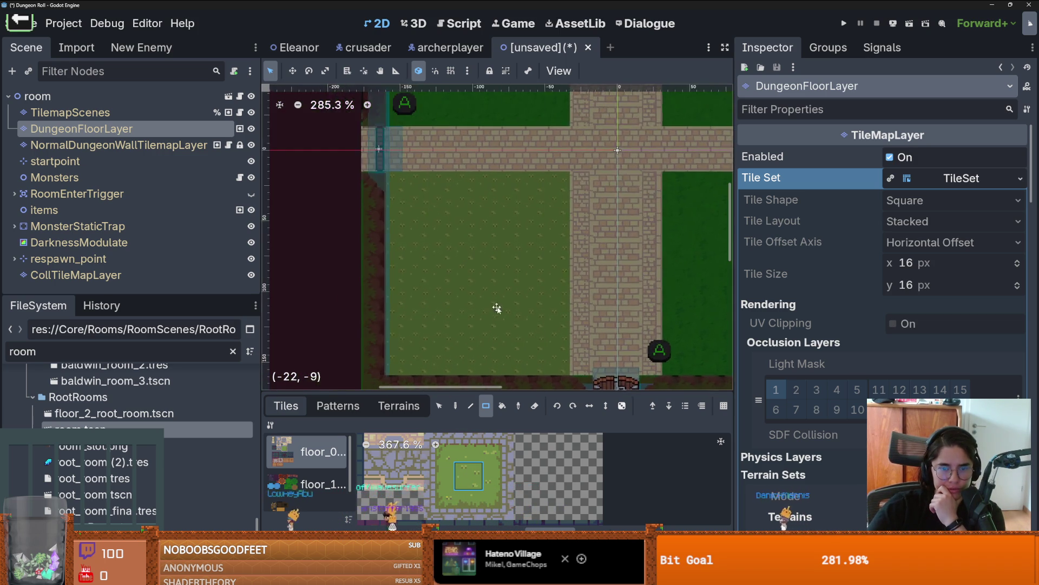
scroll(493, 301, "down", 4)
key("ctrl+z")
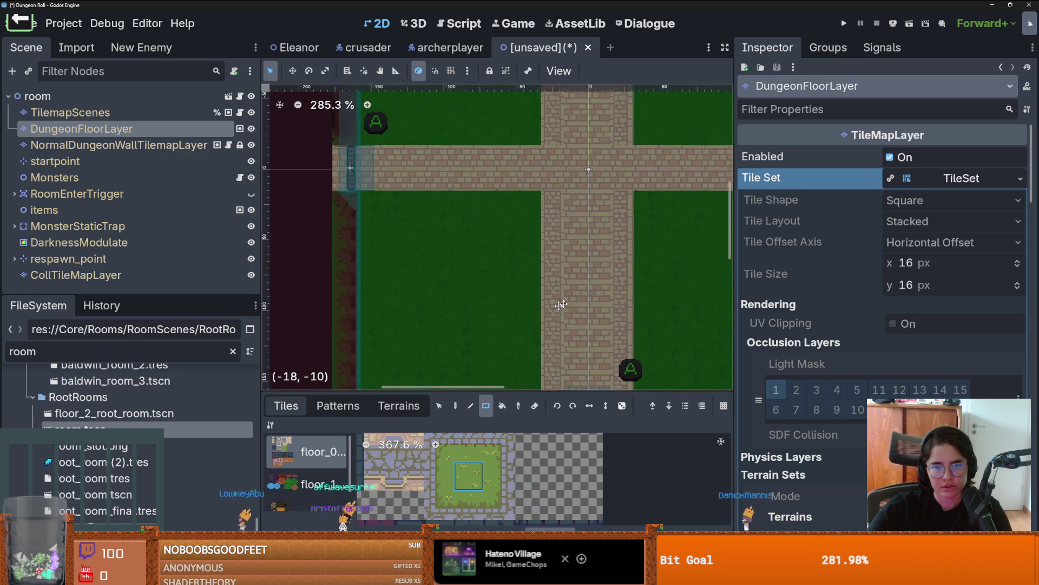
Pick a brick tile and test extra brick rows above the left path arm, undoing each
scroll(536, 482, "down", 3)
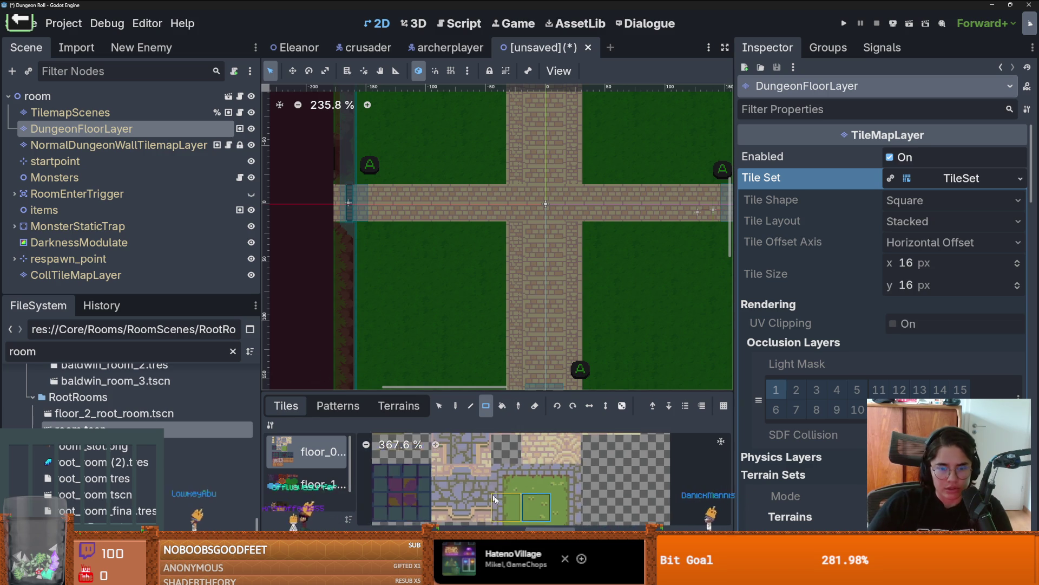
scroll(537, 487, "down", 1)
left_click(547, 501)
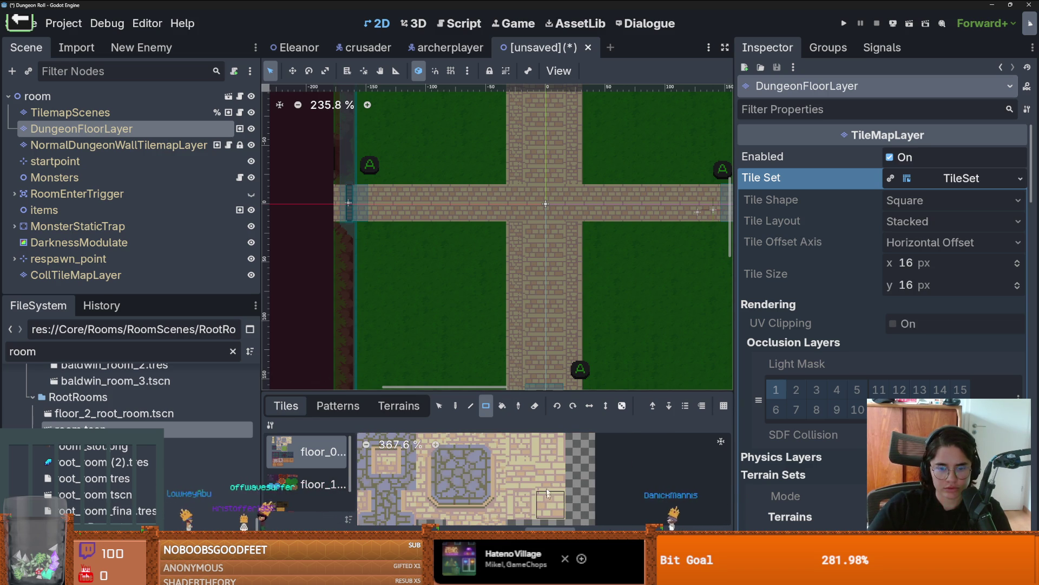
left_click_drag(495, 180, 358, 179)
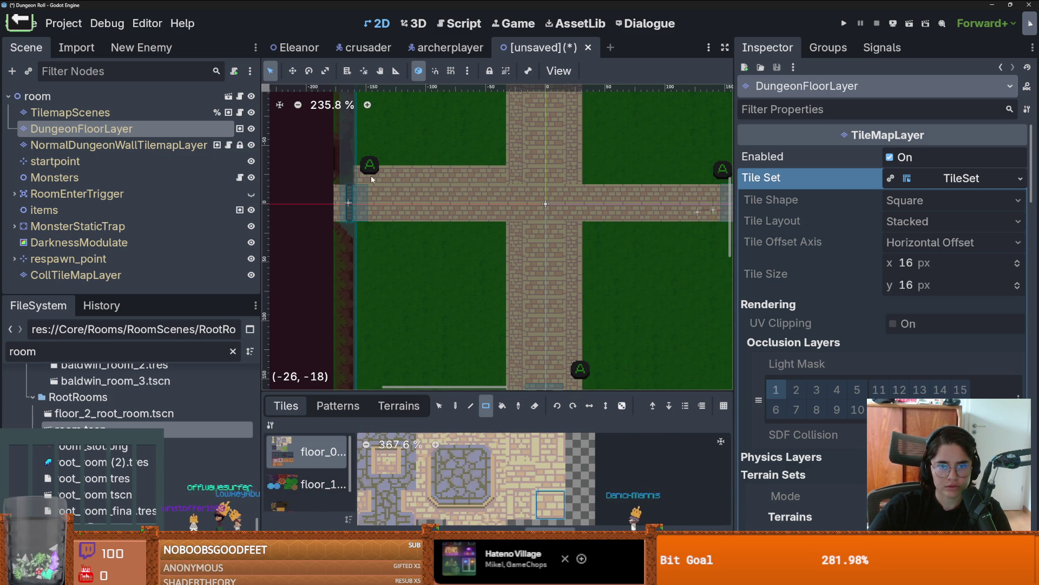
scroll(459, 234, "up", 1)
key("ctrl+z")
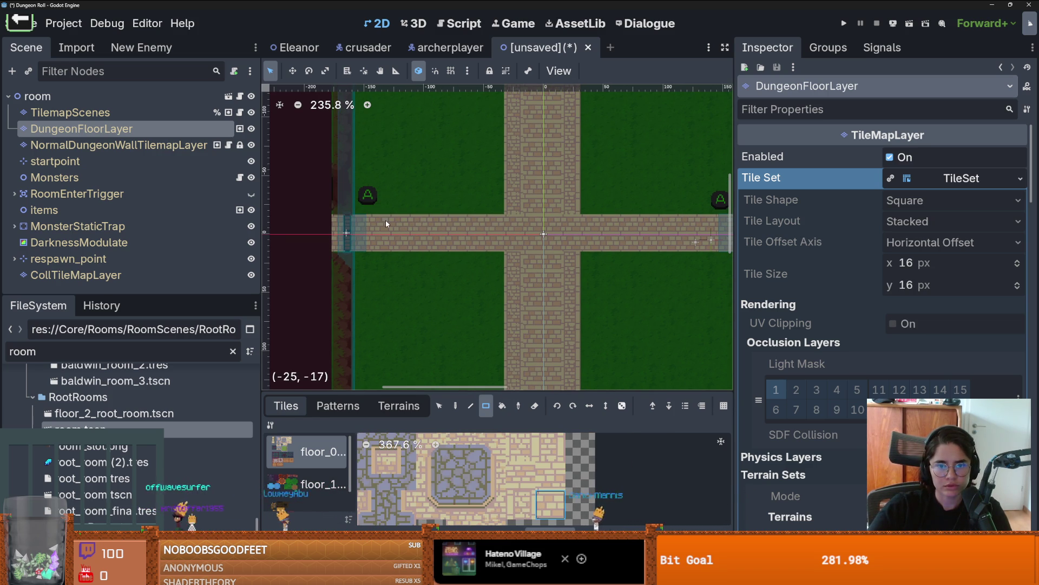
scroll(473, 295, "down", 2)
scroll(473, 295, "up", 2)
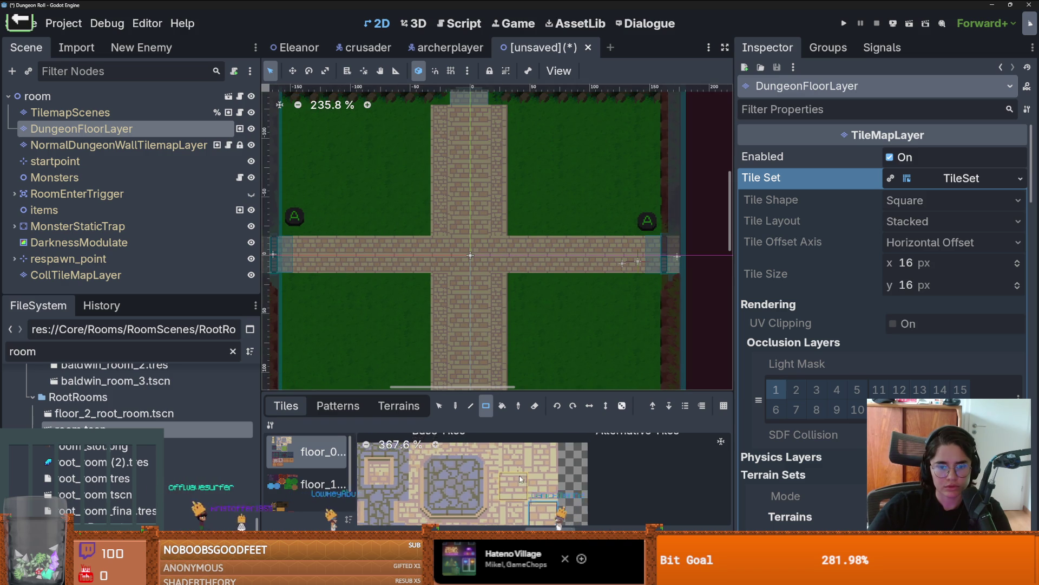
mouse_move(424, 241)
left_mouse_down()
mouse_move(289, 242)
mouse_move(297, 224)
left_mouse_up()
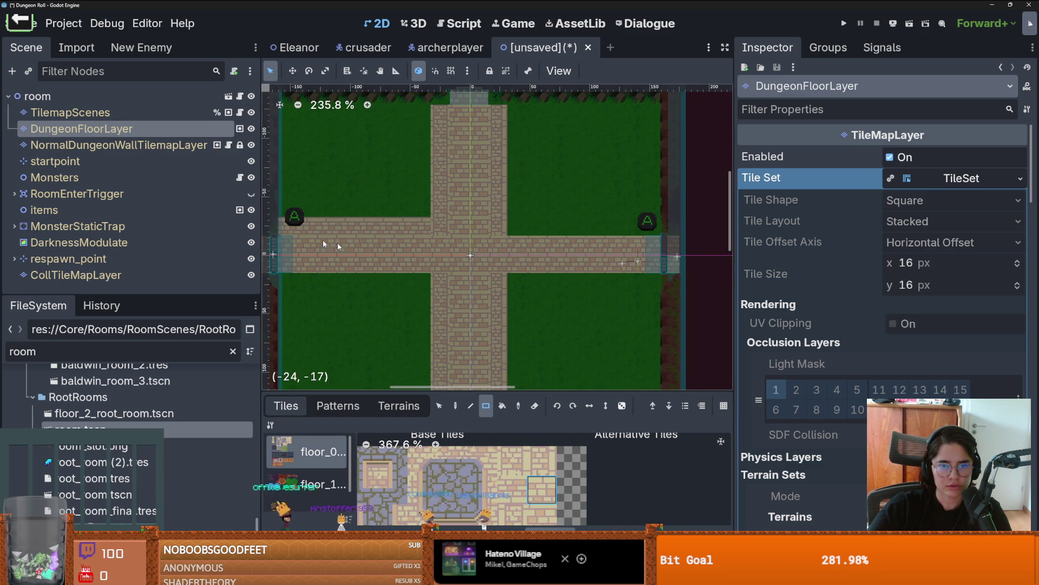
scroll(427, 278, "up", 1)
key("ctrl+z")
Select the dark stone tile and paint an 8x1 strip beside the left path arm
scroll(505, 489, "down", 2)
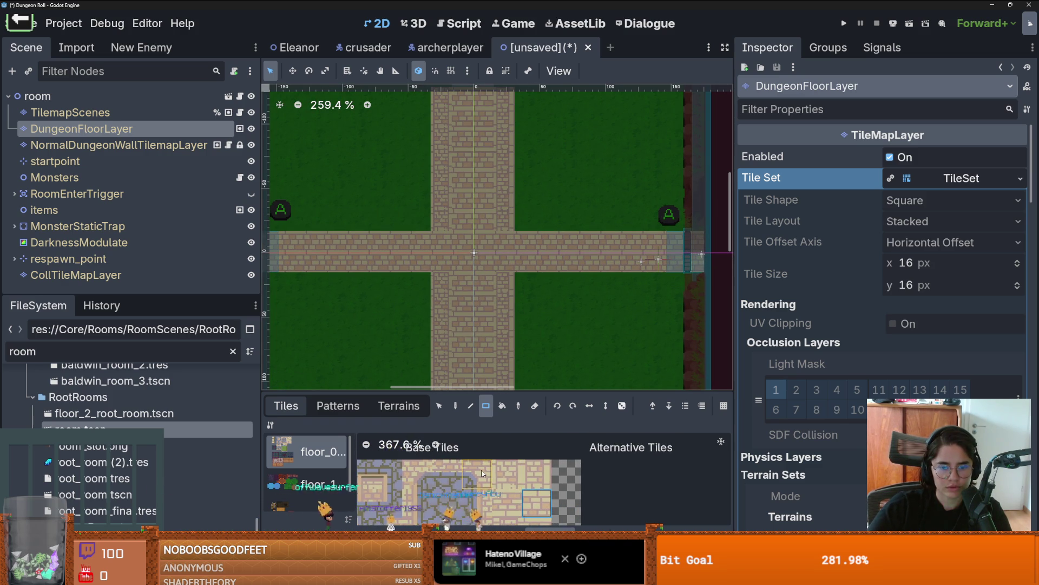
scroll(502, 301, "down", 2)
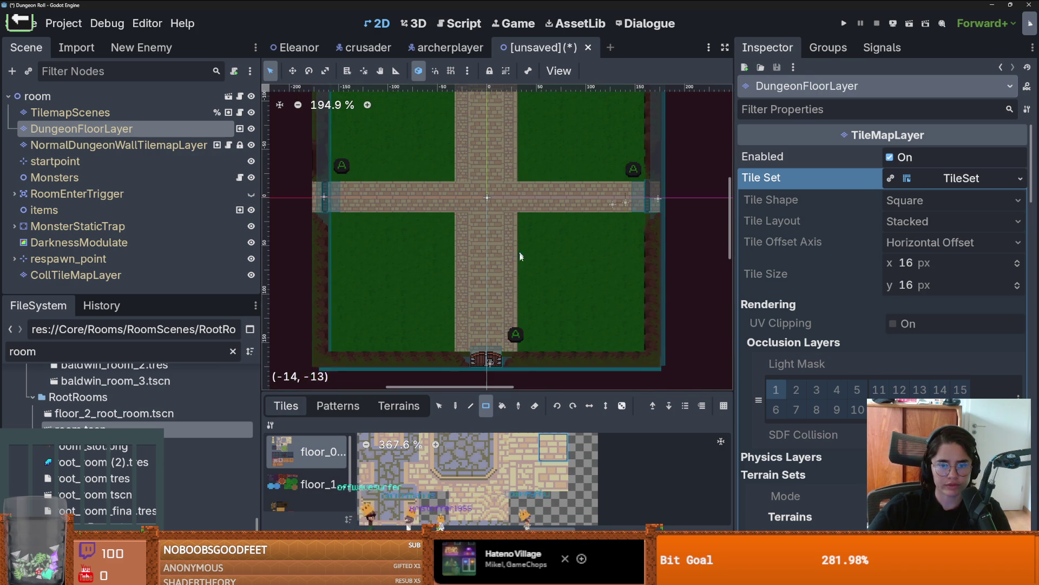
scroll(454, 218, "up", 2)
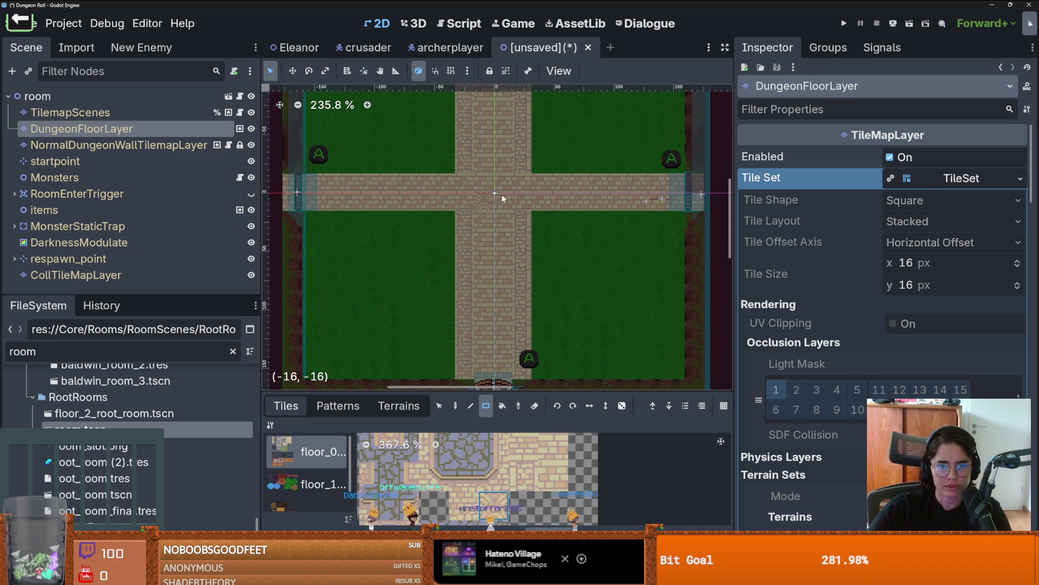
scroll(506, 262, "down", 2)
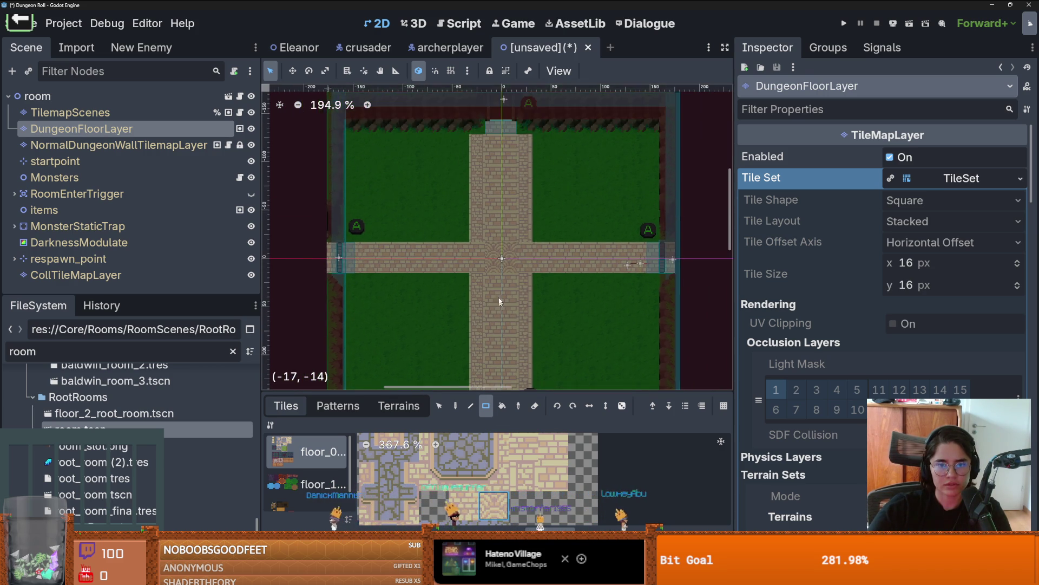
scroll(454, 277, "up", 3)
scroll(453, 276, "down", 4)
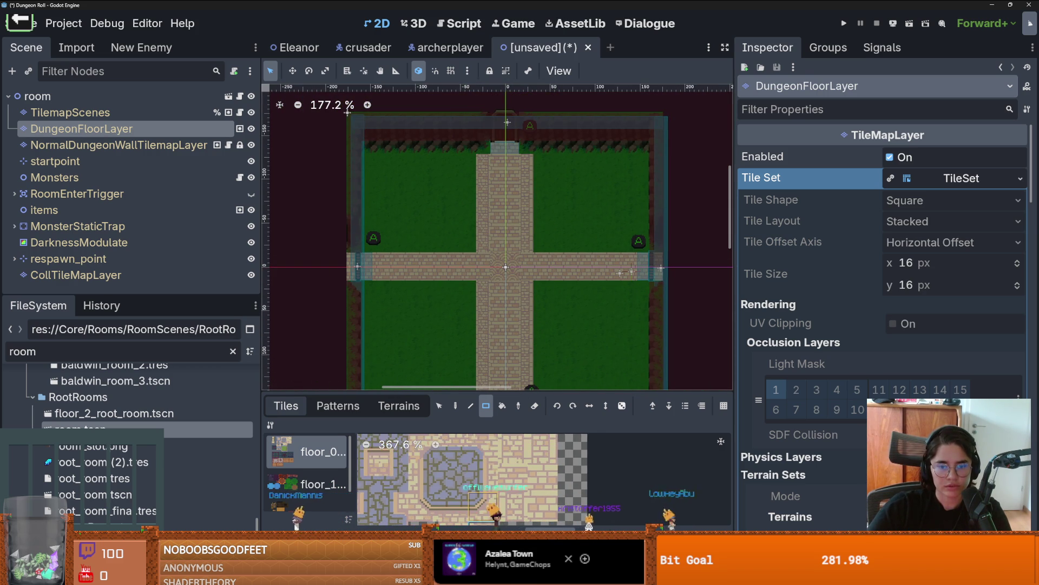
scroll(503, 460, "up", 5)
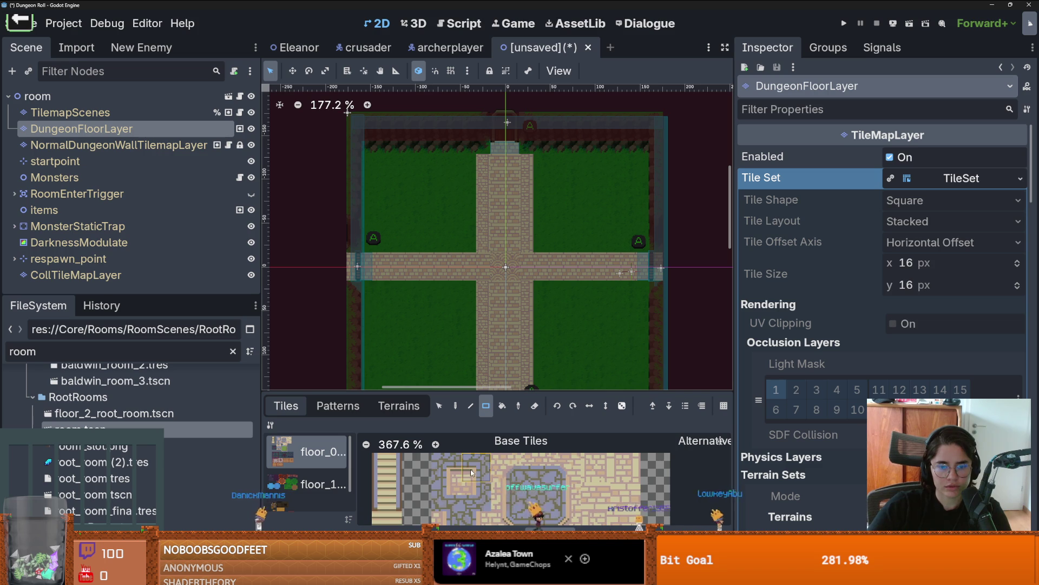
scroll(466, 471, "down", 5)
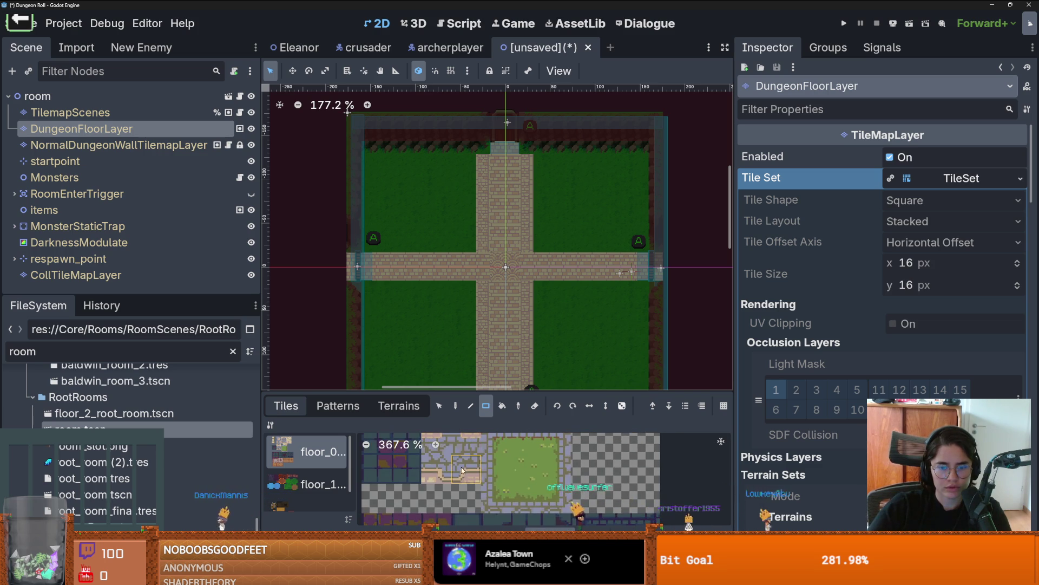
scroll(530, 474, "up", 5)
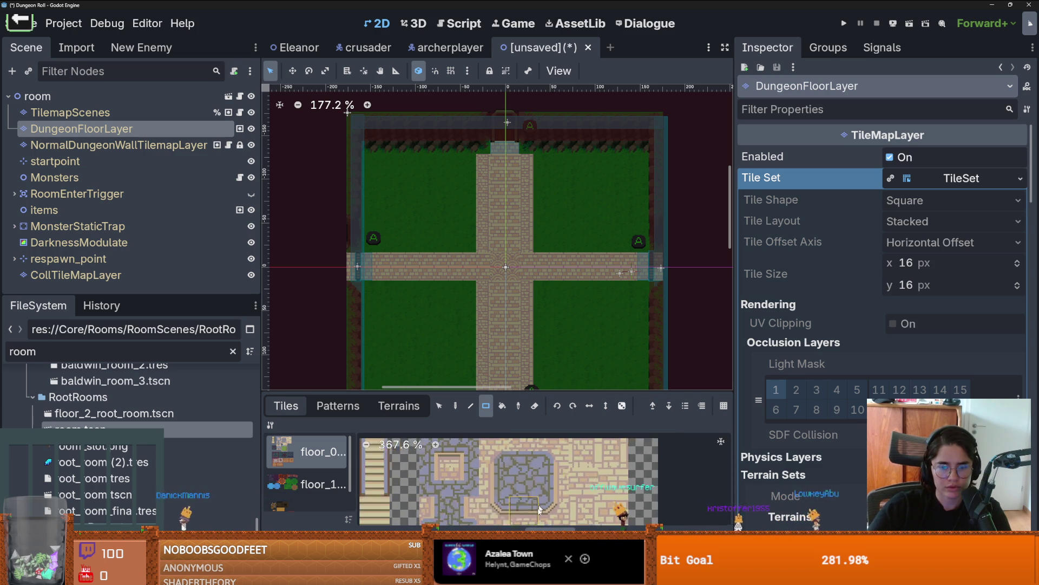
left_click(529, 474)
left_click_drag(469, 246, 371, 246)
key("ctrl+z")
left_click_drag(469, 287, 361, 288)
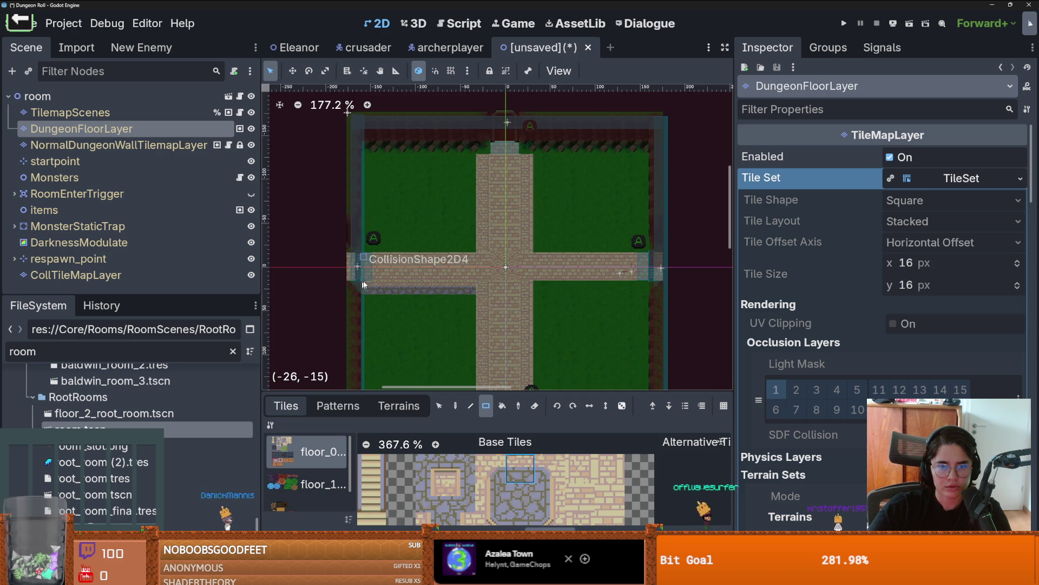
Paint stone border strips above the left and right path arms and below the right arm
scroll(459, 294, "up", 3)
scroll(517, 318, "up", 1)
scroll(516, 319, "down", 1)
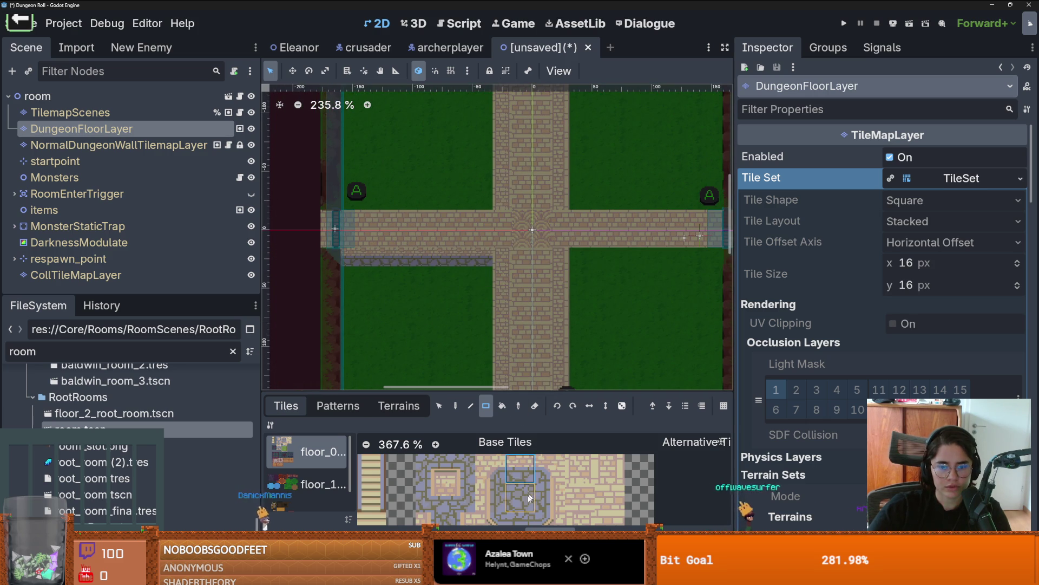
scroll(532, 493, "down", 2)
left_click_drag(481, 205, 349, 202)
scroll(349, 201, "right", 5)
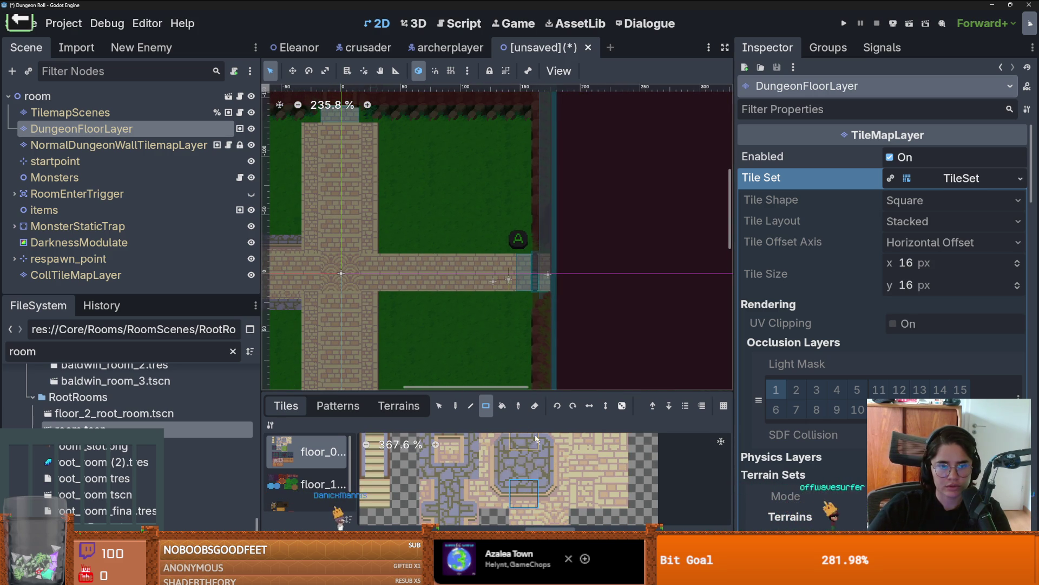
left_click_drag(389, 245, 516, 247)
scroll(458, 289, "down", 1)
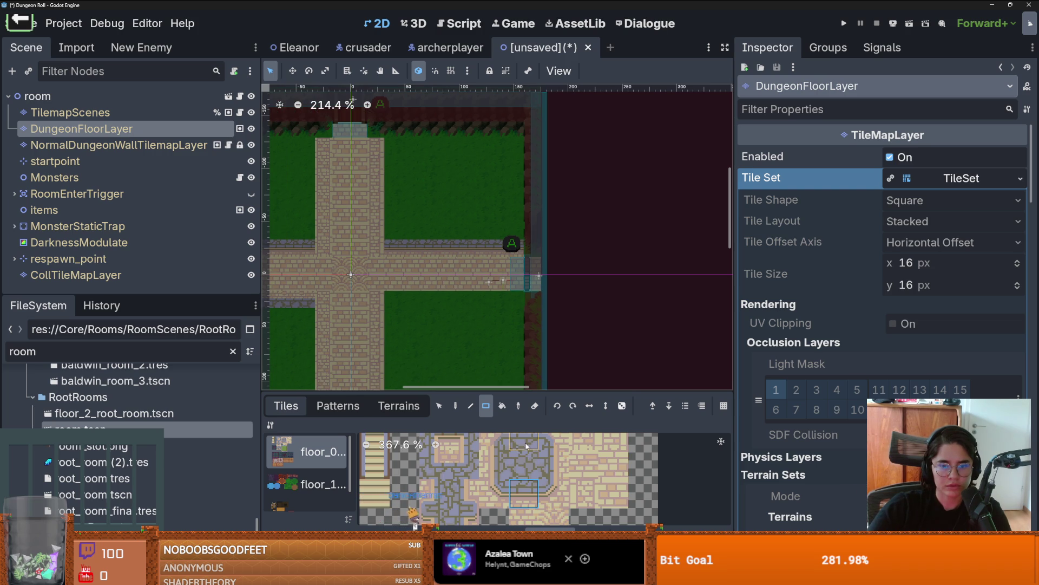
left_click_drag(522, 301, 522, 301)
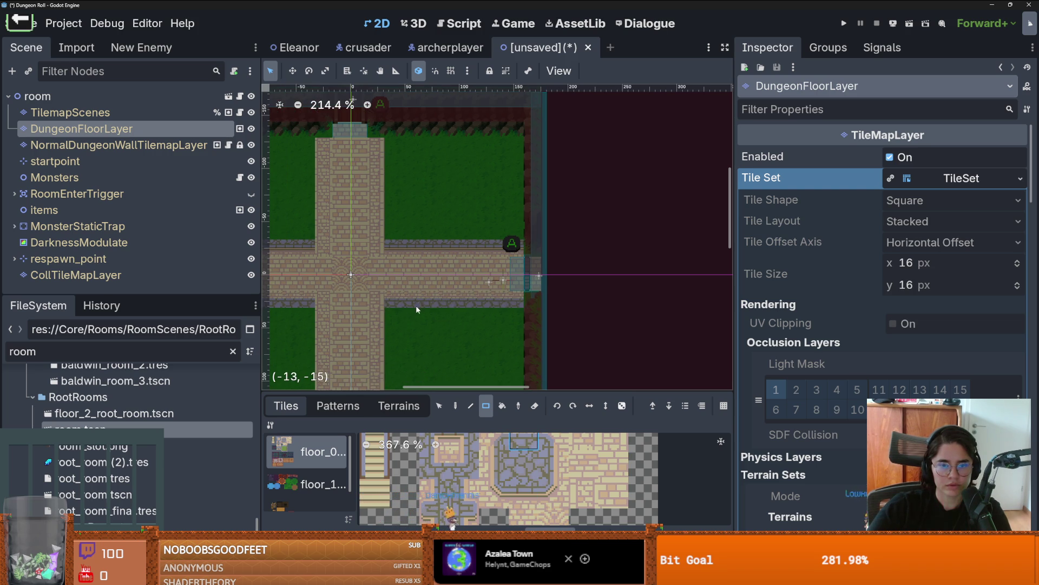
Run a stone border column beside the upper path down to the crossroads
scroll(503, 270, "down", 2)
scroll(496, 255, "up", 4)
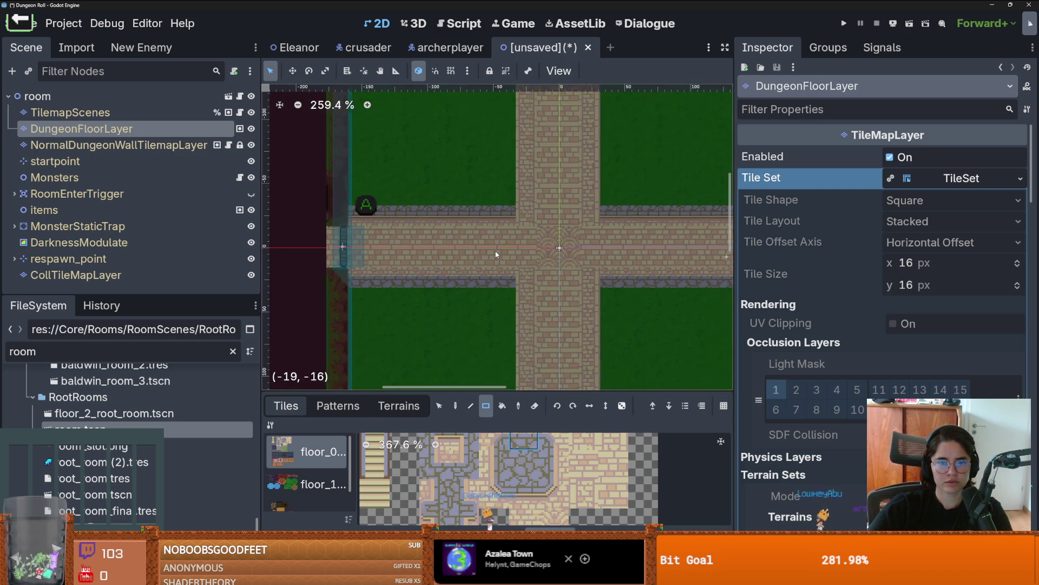
scroll(519, 265, "down", 3)
scroll(552, 277, "up", 2)
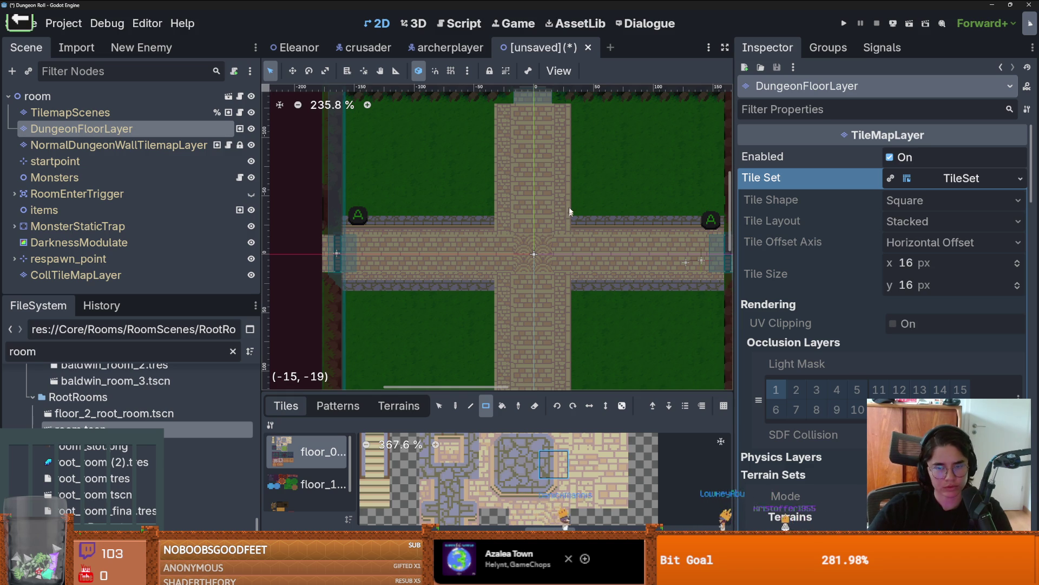
left_click_drag(567, 209, 567, 188)
left_click_drag(562, 125, 562, 126)
left_click_drag(503, 108, 502, 373)
scroll(509, 216, "up", 2)
scroll(508, 236, "down", 3)
scroll(532, 234, "down", 3)
left_click(526, 294)
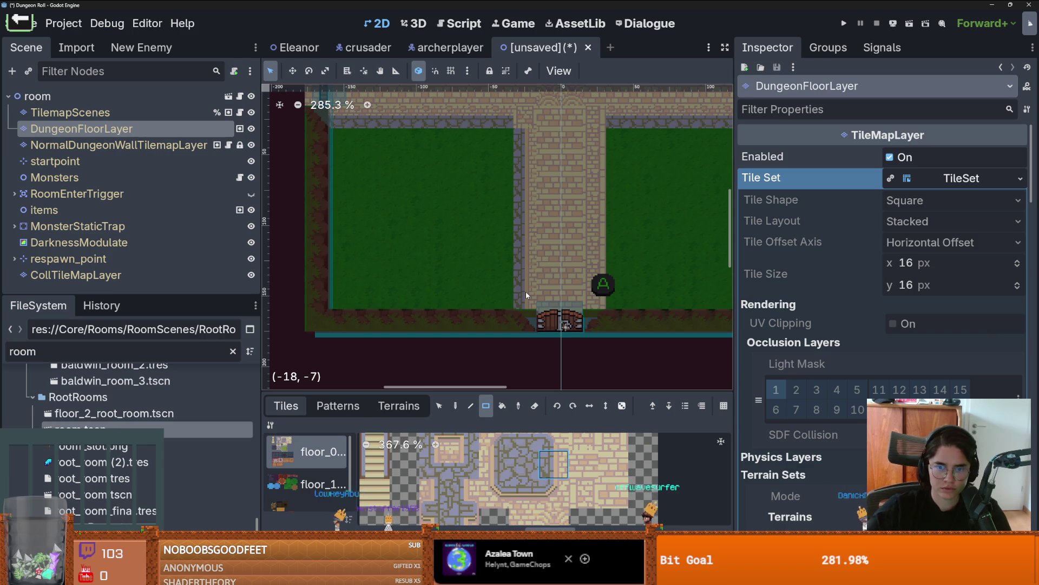
With a different stone tile, edge the vertical path up to the top entrance
left_click(494, 464)
left_click_drag(598, 154, 595, 297)
key("f")
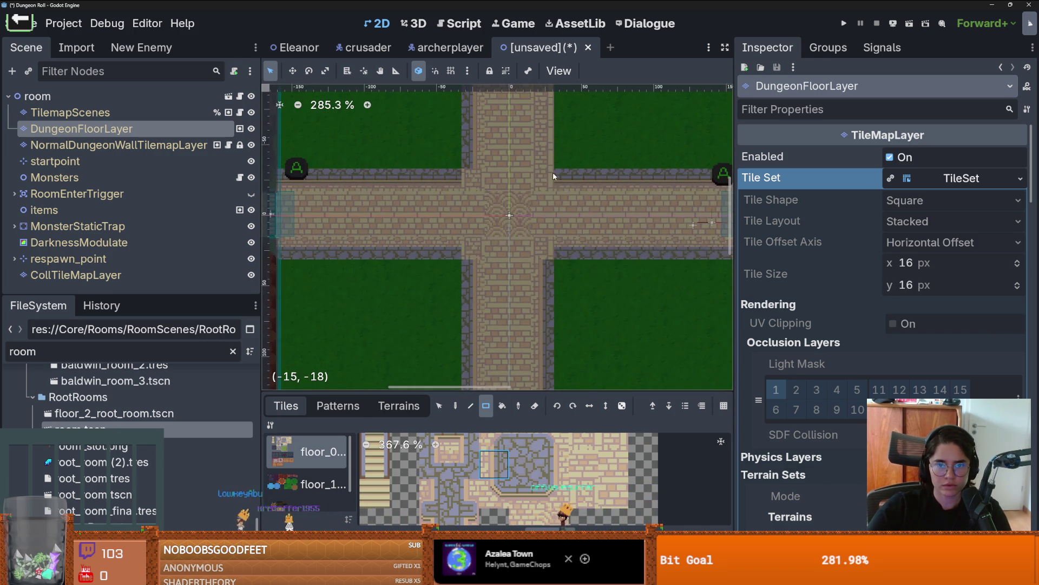
scroll(553, 176, "up", 4)
left_click_drag(527, 258, 531, 141)
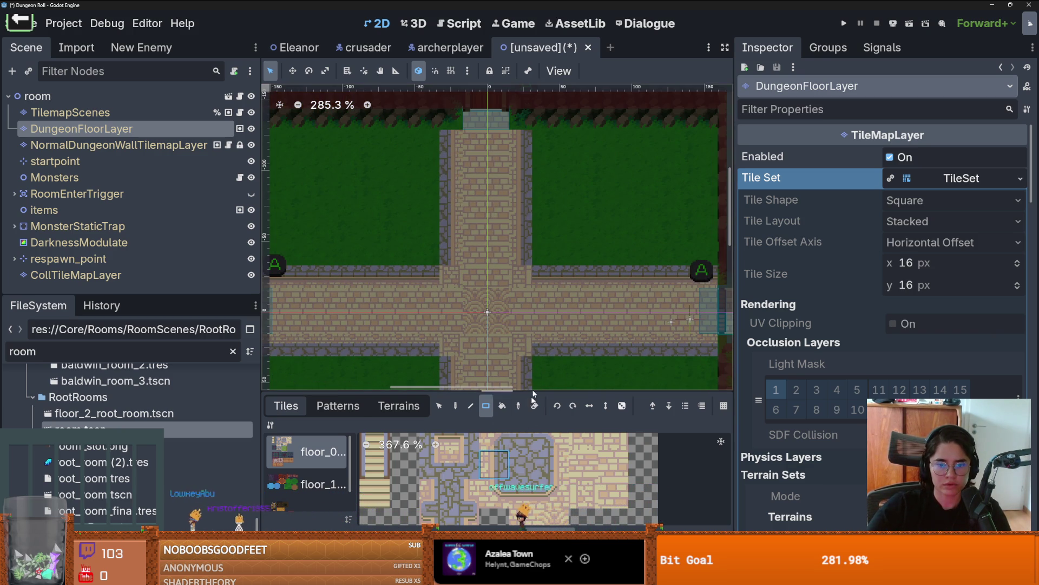
Browse the atlas for stone border and corner tiles for the path junction
left_click(552, 441)
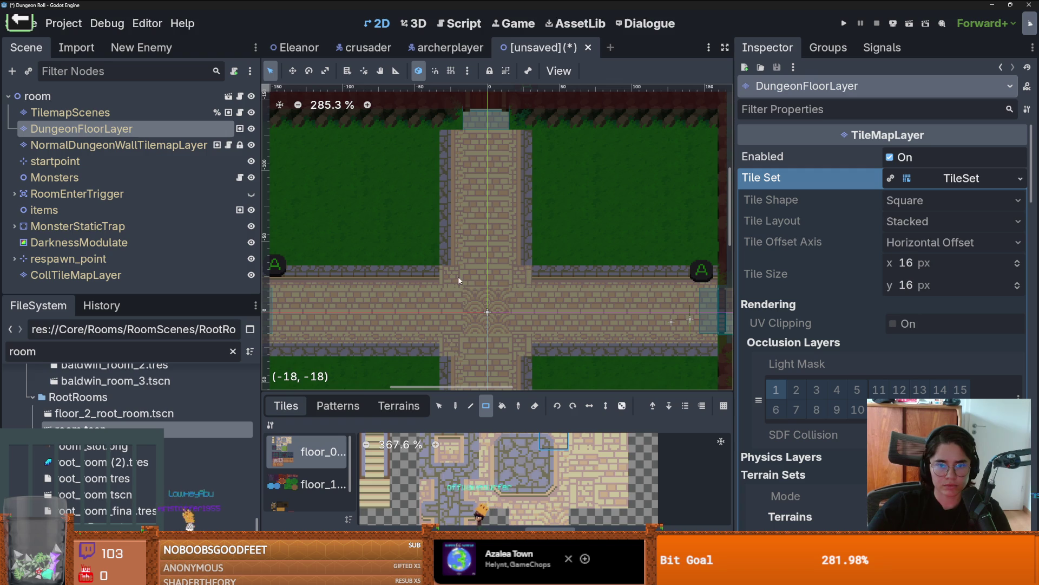
scroll(523, 219, "down", 3)
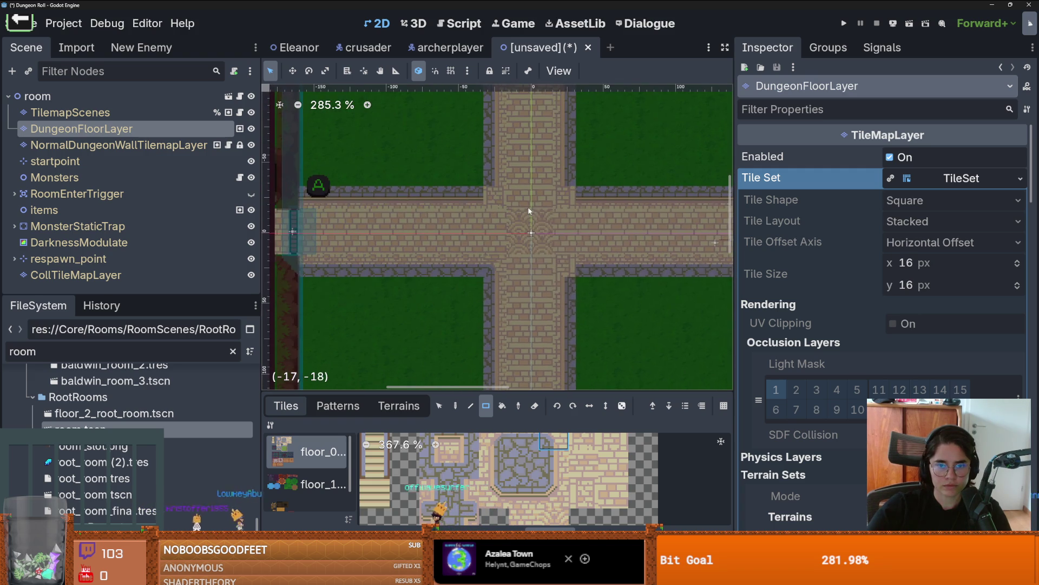
scroll(555, 344, "up", 1)
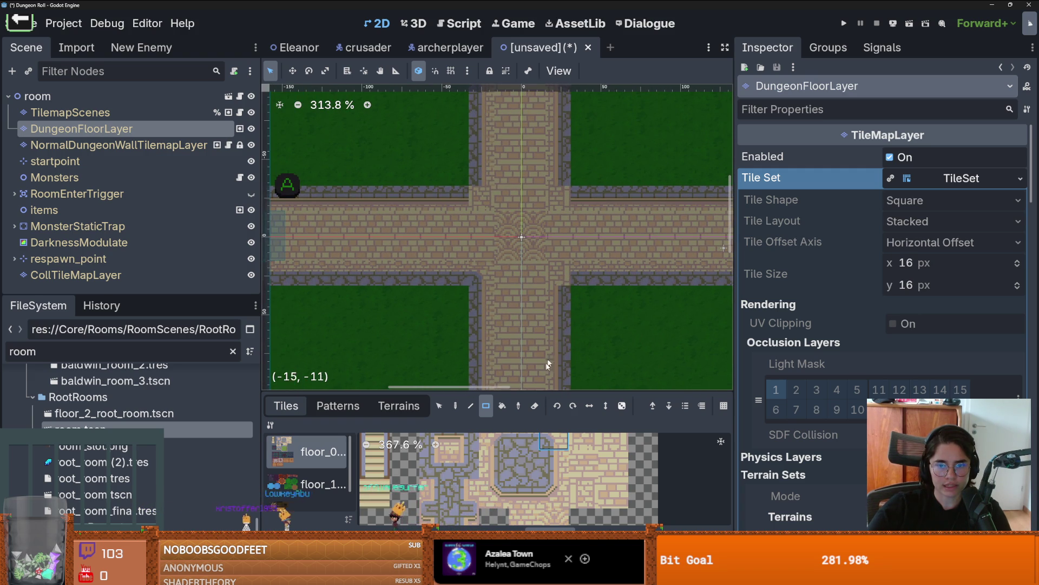
scroll(473, 319, "down", 2)
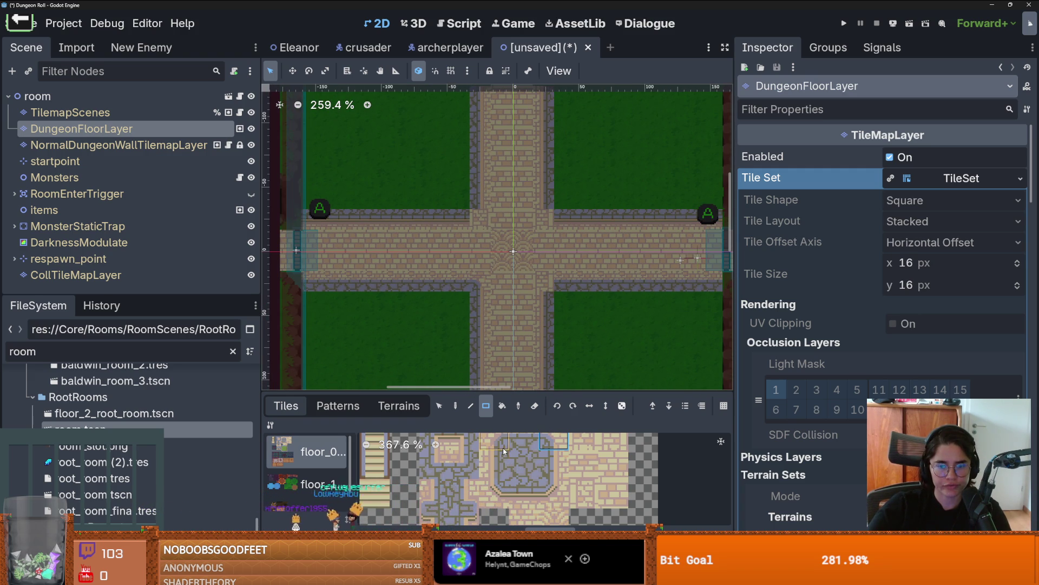
left_click(494, 494)
left_click(551, 485)
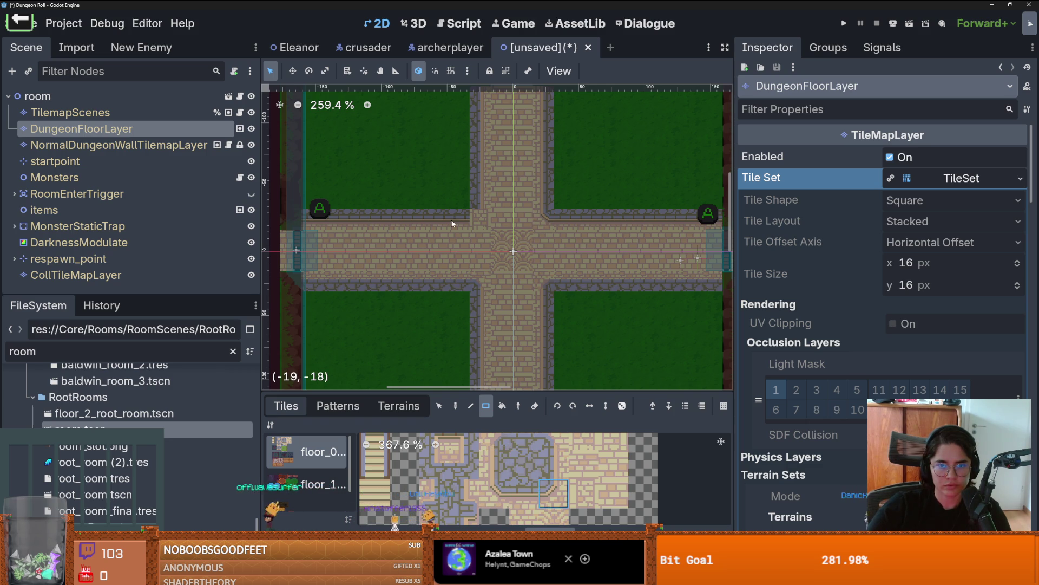
scroll(512, 271, "down", 1)
scroll(514, 276, "up", 1)
scroll(523, 287, "down", 1)
scroll(522, 276, "up", 2)
scroll(519, 312, "down", 1)
scroll(509, 313, "up", 1)
scroll(509, 313, "up", 1)
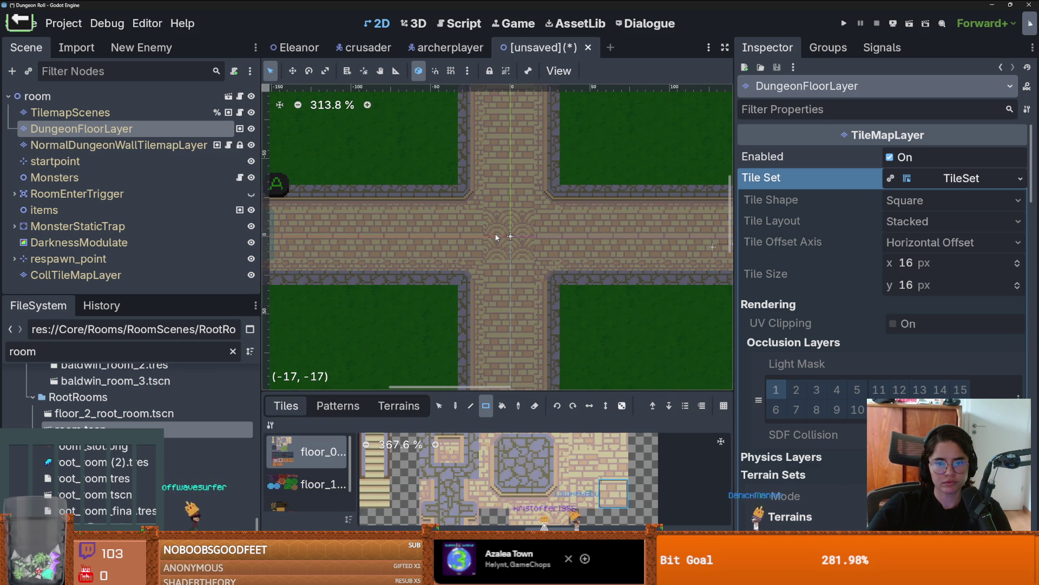
scroll(530, 505, "down", 4)
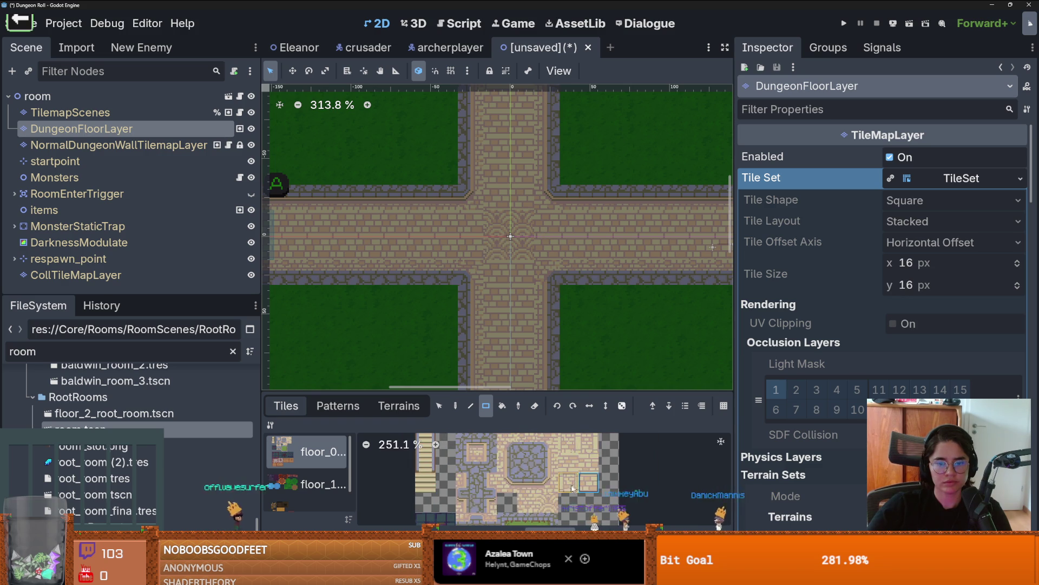
scroll(530, 505, "up", 3)
scroll(512, 255, "up", 3)
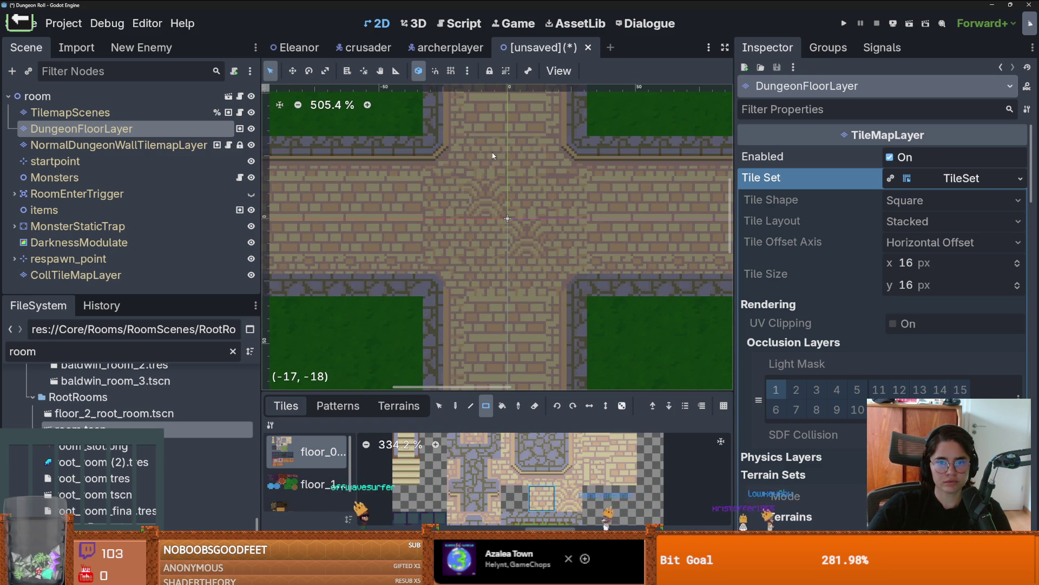
scroll(569, 233, "down", 2)
scroll(542, 249, "down", 2)
Cancel the save prompt and enlarge the tile palette panel
key("ctrl+s")
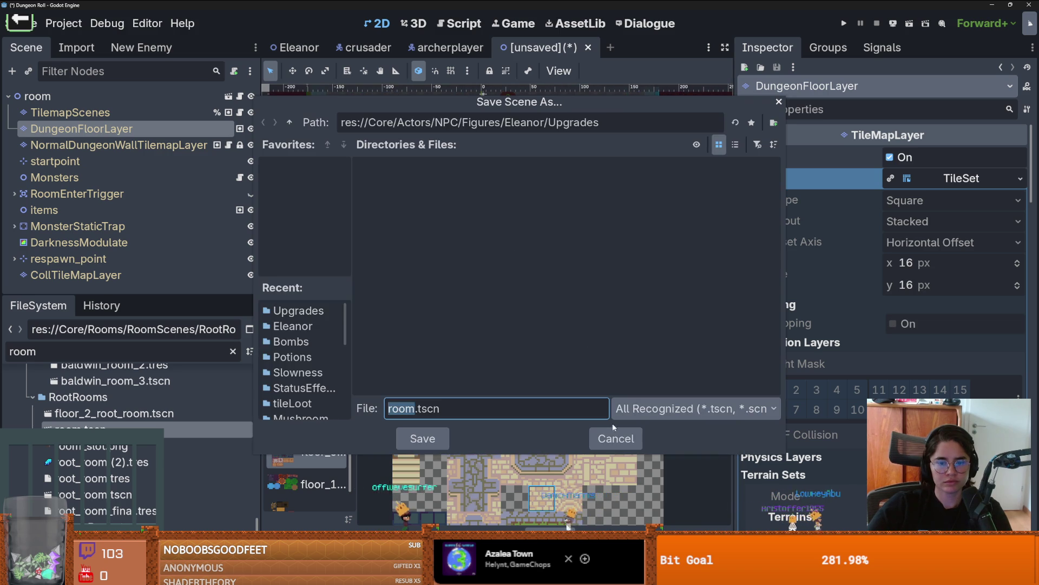
key("Escape")
mouse_move(533, 393)
left_mouse_down()
mouse_move(529, 277)
mouse_move(509, 420)
left_mouse_up()
scroll(502, 263, "up", 4)
scroll(594, 255, "down", 2)
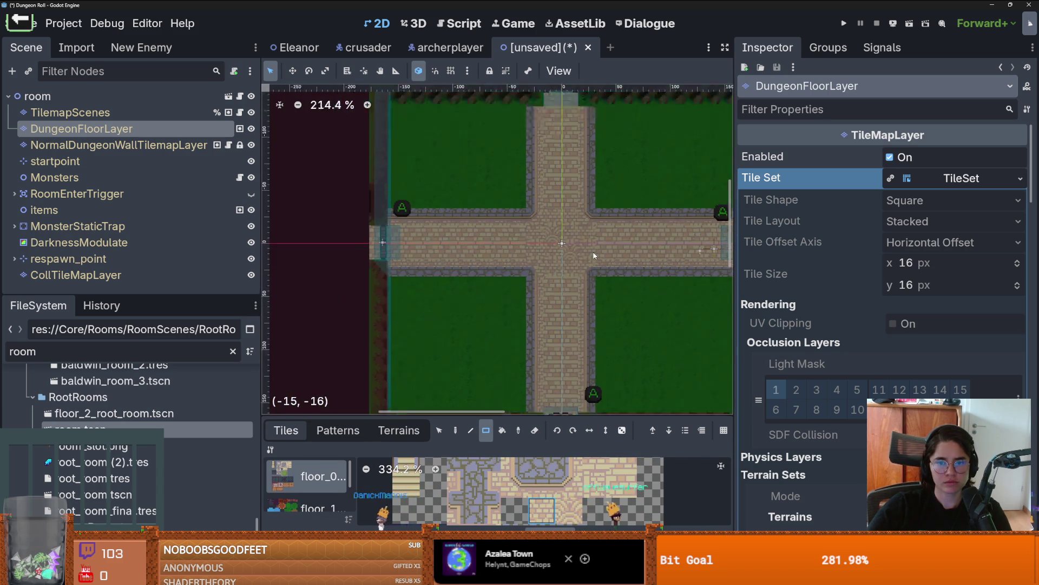
scroll(525, 277, "down", 2)
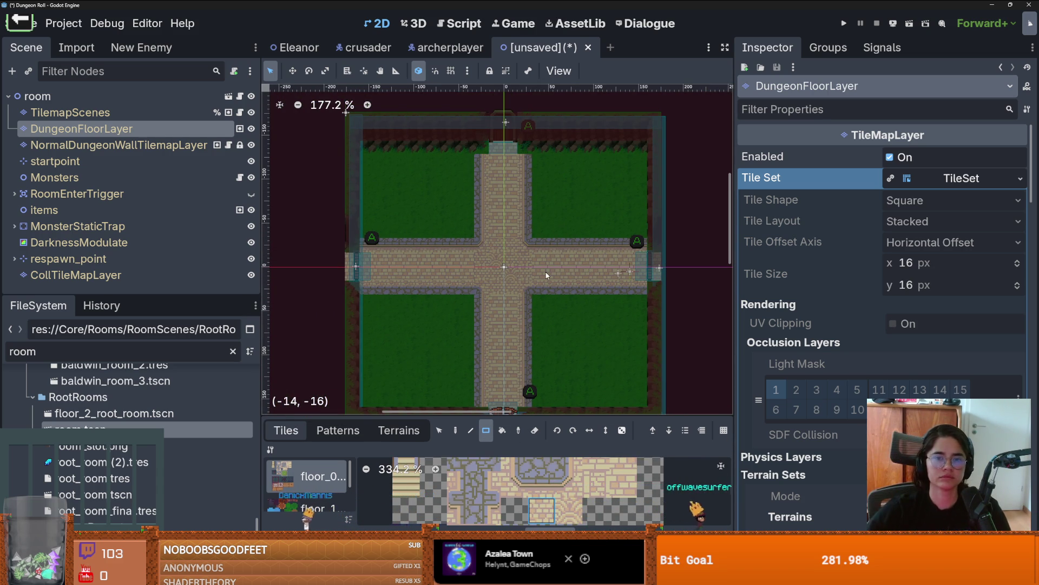
scroll(529, 212, "up", 3)
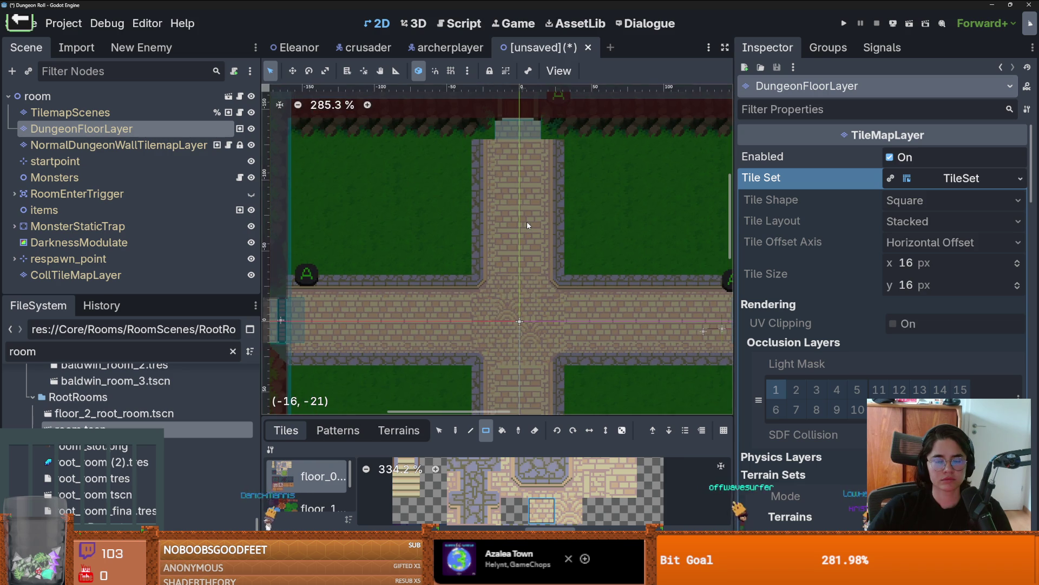
scroll(528, 221, "down", 1)
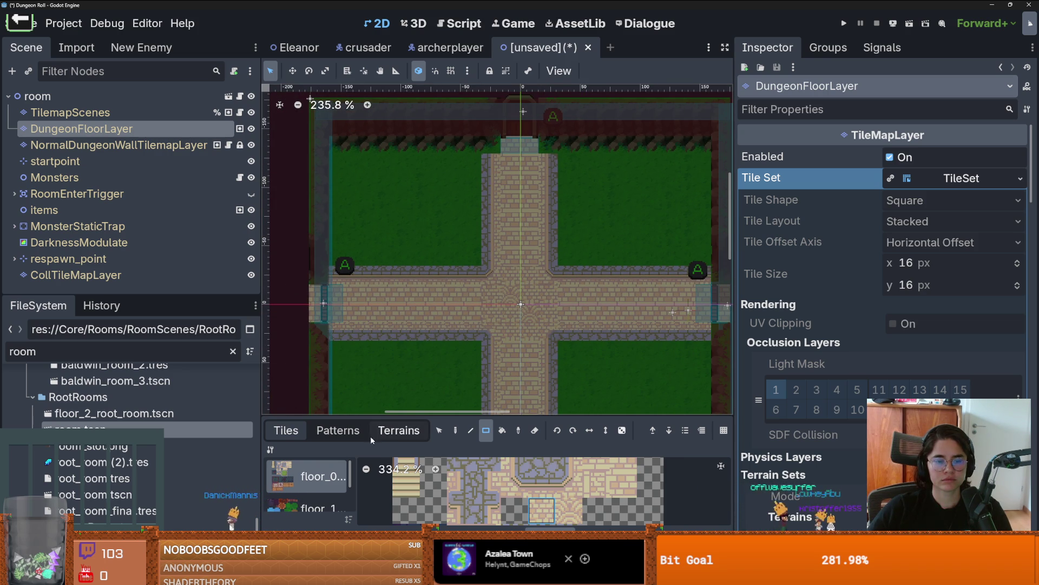
Resize the TileSet bottom panel so more of the tile palette shows
left_click_drag(338, 418, 338, 230)
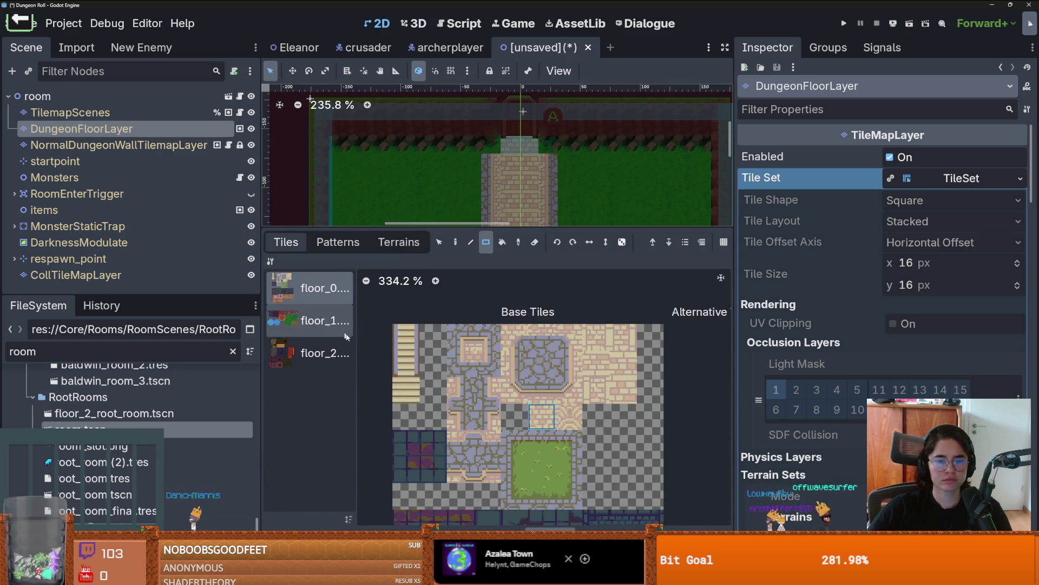
mouse_move(476, 231)
left_mouse_down()
mouse_move(508, 311)
mouse_move(512, 406)
left_mouse_up()
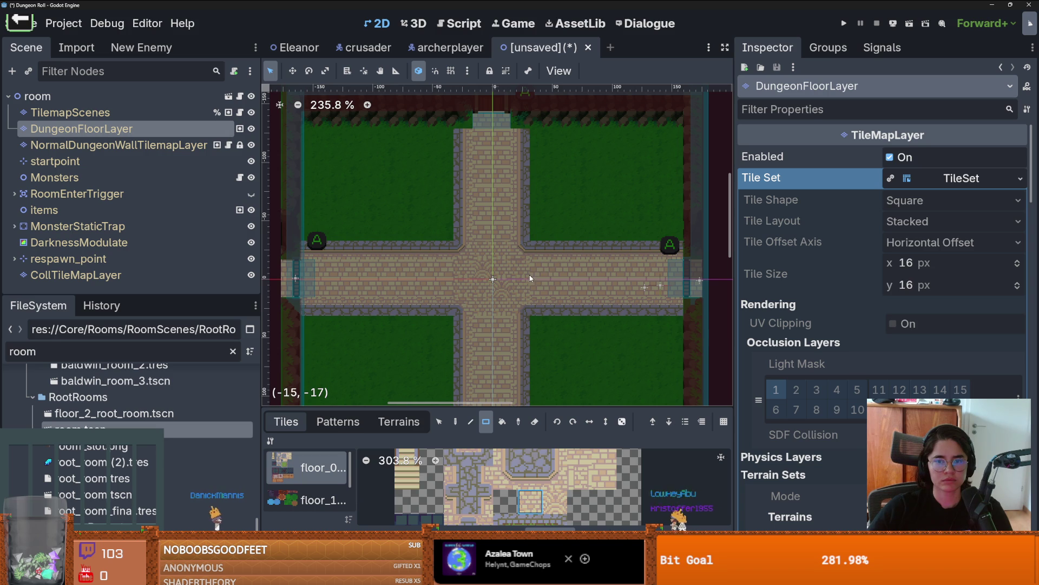
scroll(524, 324, "up", 1)
scroll(515, 341, "down", 1)
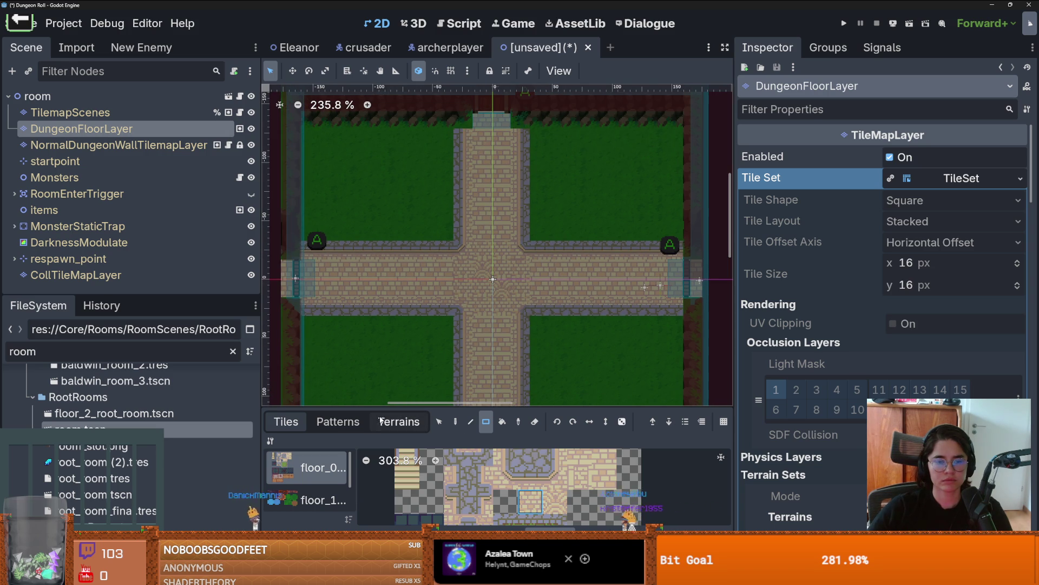
left_click_drag(395, 407, 420, 345)
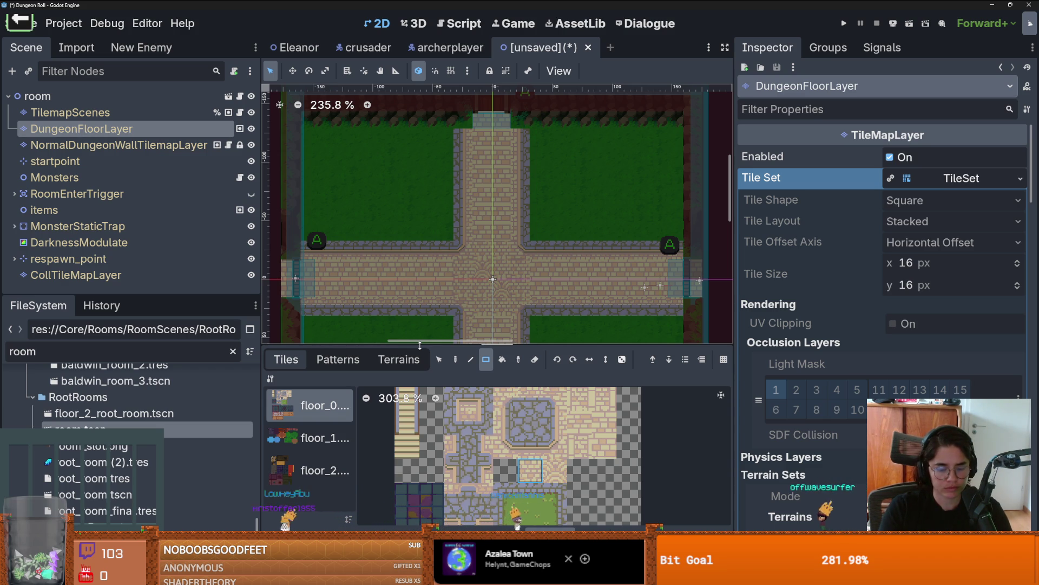
scroll(491, 459, "up", 3)
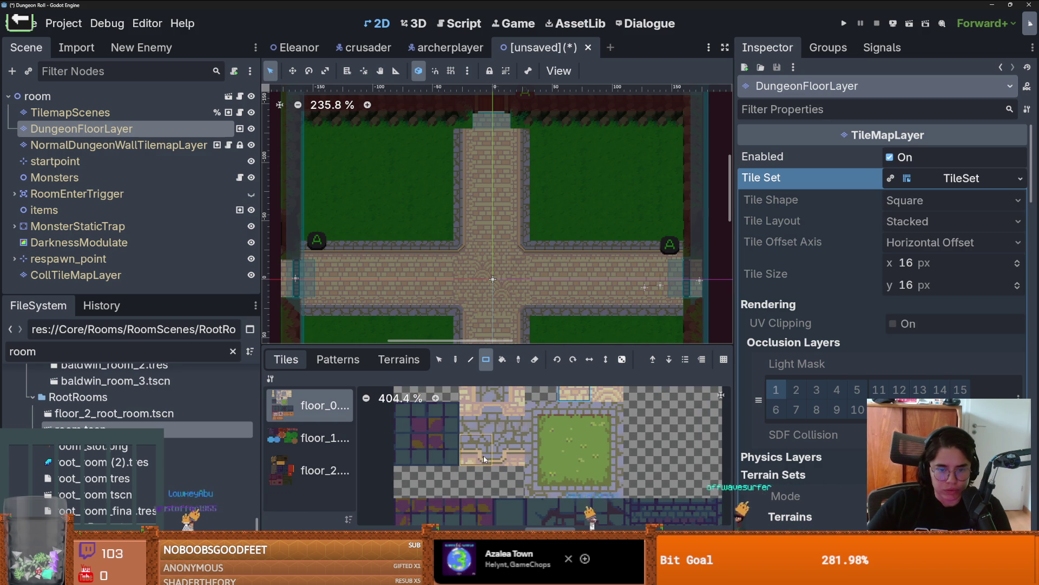
Stamp a floor_0 tile onto the grass beside the crossroads, then select NormalDungeonWallTilemapLayer
left_click(491, 459)
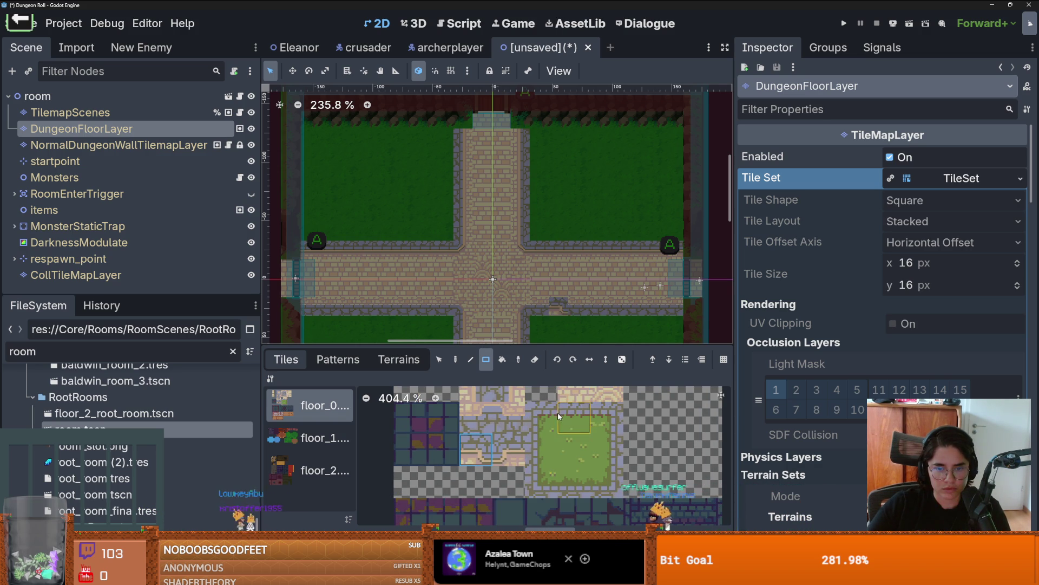
left_click(555, 323)
scroll(583, 241, "down", 3)
scroll(582, 241, "up", 2)
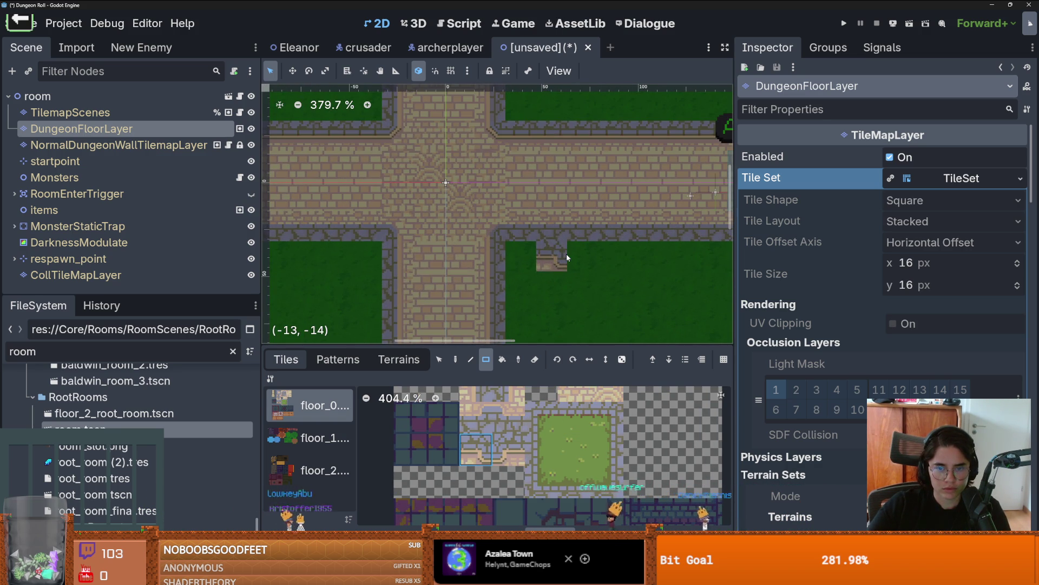
scroll(575, 273, "up", 1)
scroll(575, 273, "down", 4)
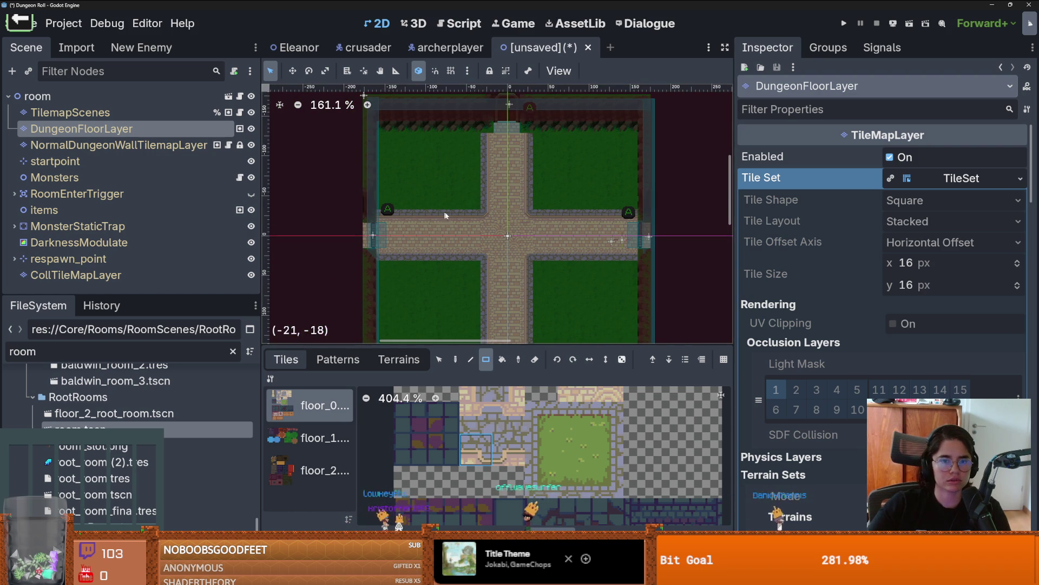
left_click(108, 144)
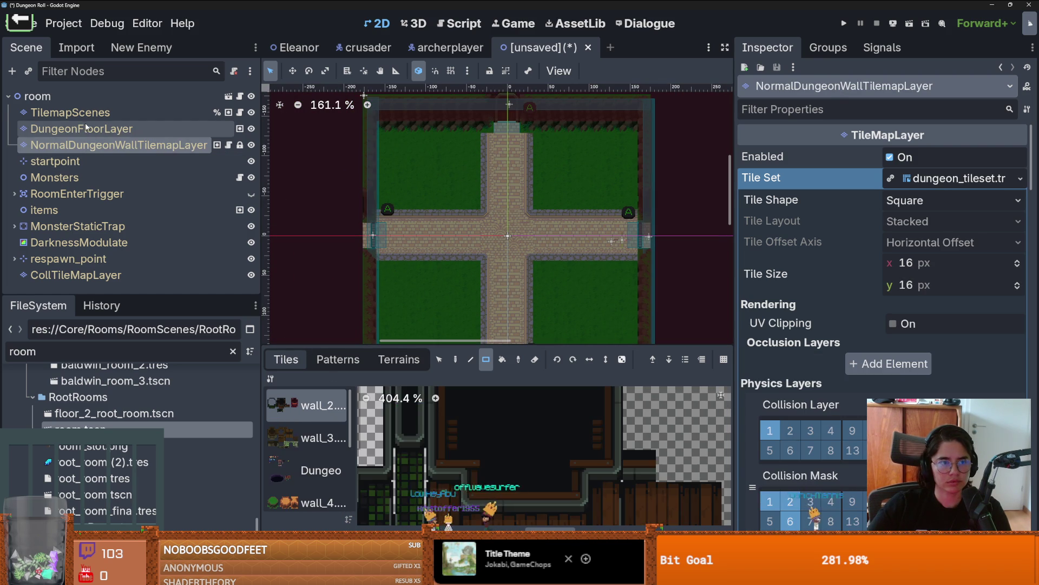
Make NormalDungeonWallTilemapLayer the selected node in the Scene dock
left_click(104, 116)
key("Down")
key("Down")
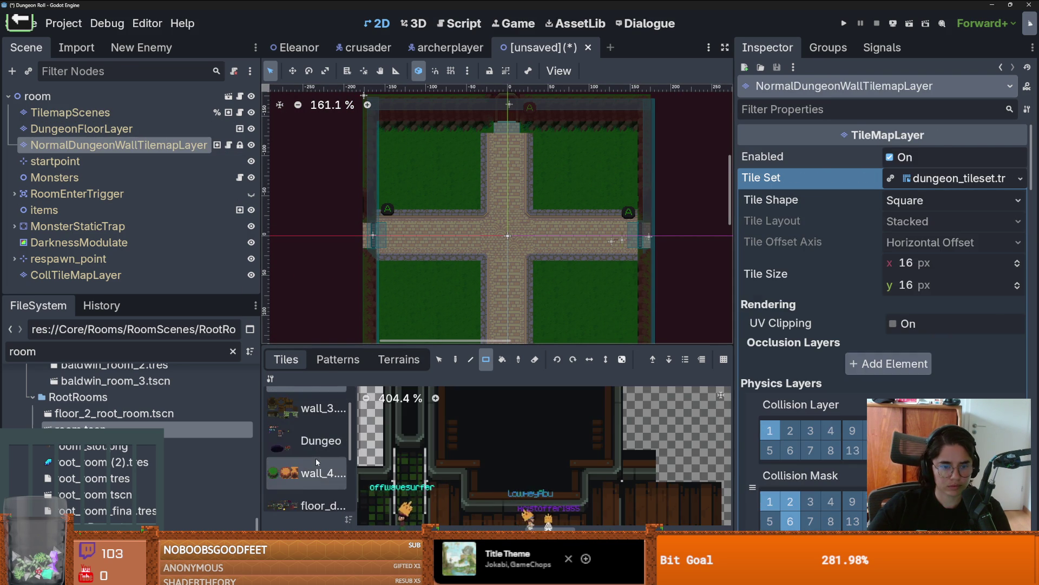
scroll(474, 455, "down", 10)
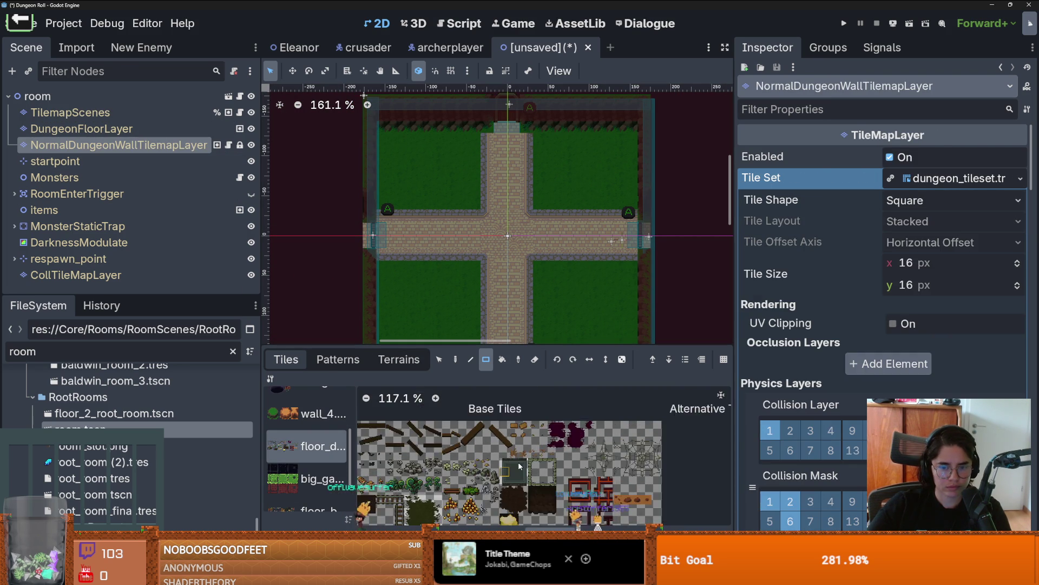
scroll(538, 462, "up", 1)
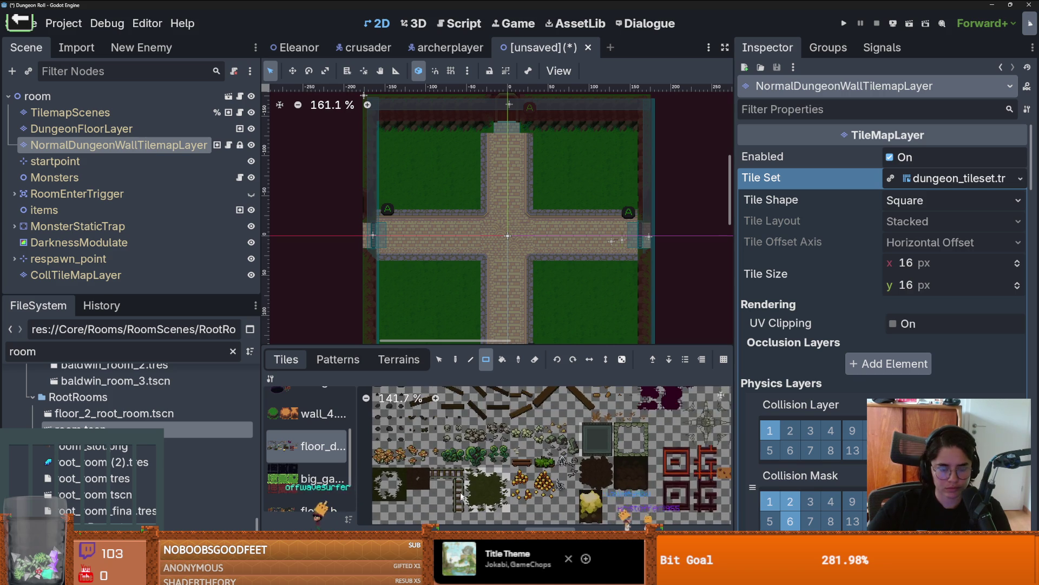
scroll(310, 483, "down", 2)
Pick the pine tree tile from the floor_b source and paint it onto the grass corners
left_click(311, 461)
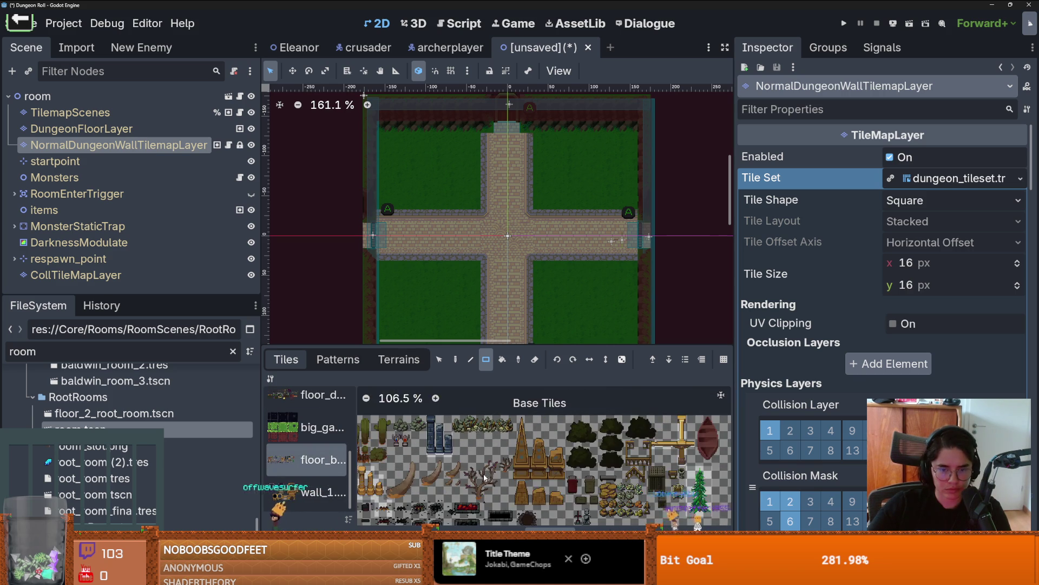
scroll(481, 480, "up", 4)
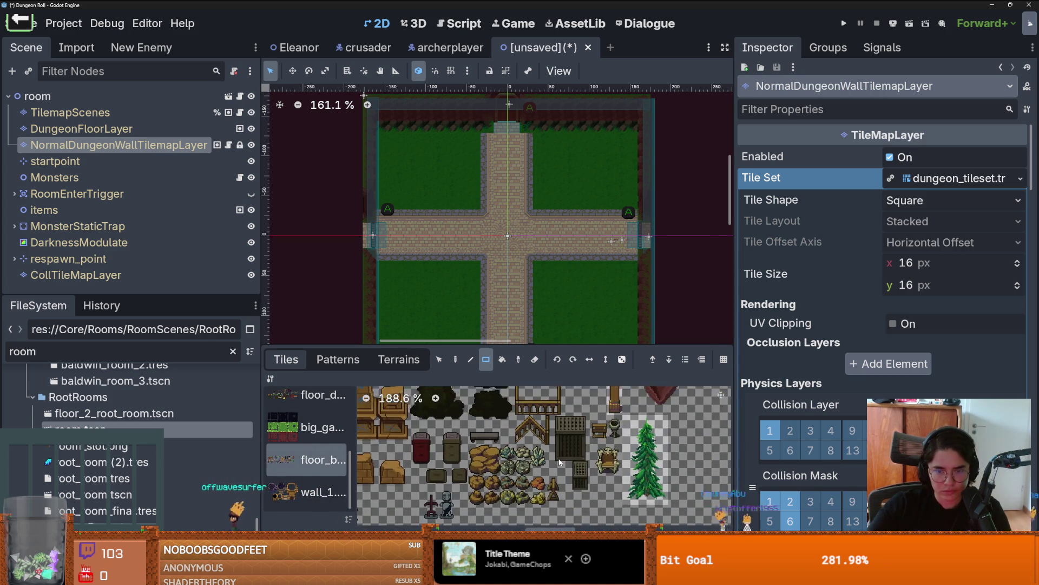
scroll(563, 454, "right", 5)
left_click(611, 464)
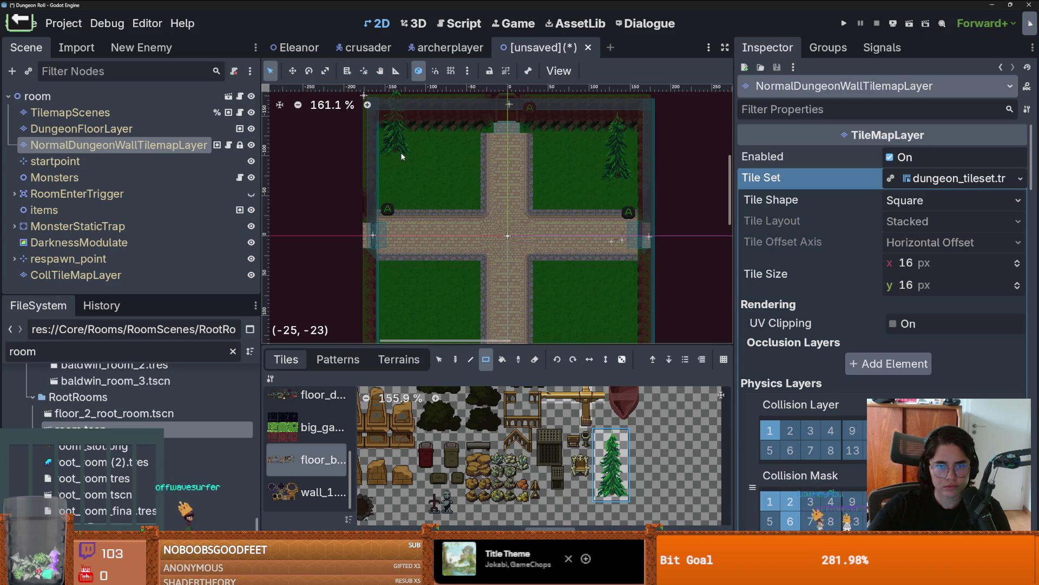
left_click_drag(618, 307, 629, 243)
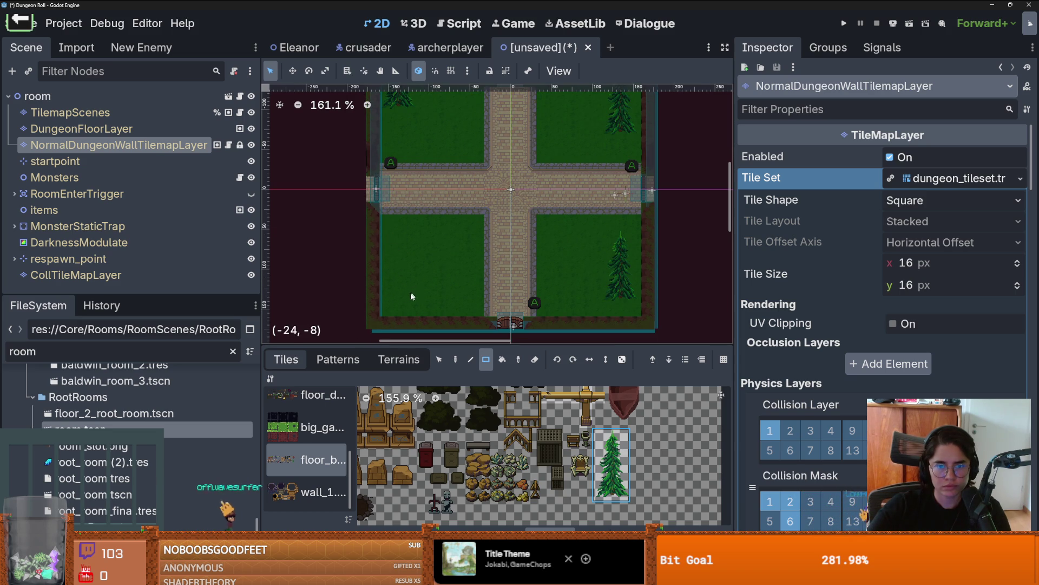
scroll(460, 282, "up", 2)
scroll(528, 298, "right", 1)
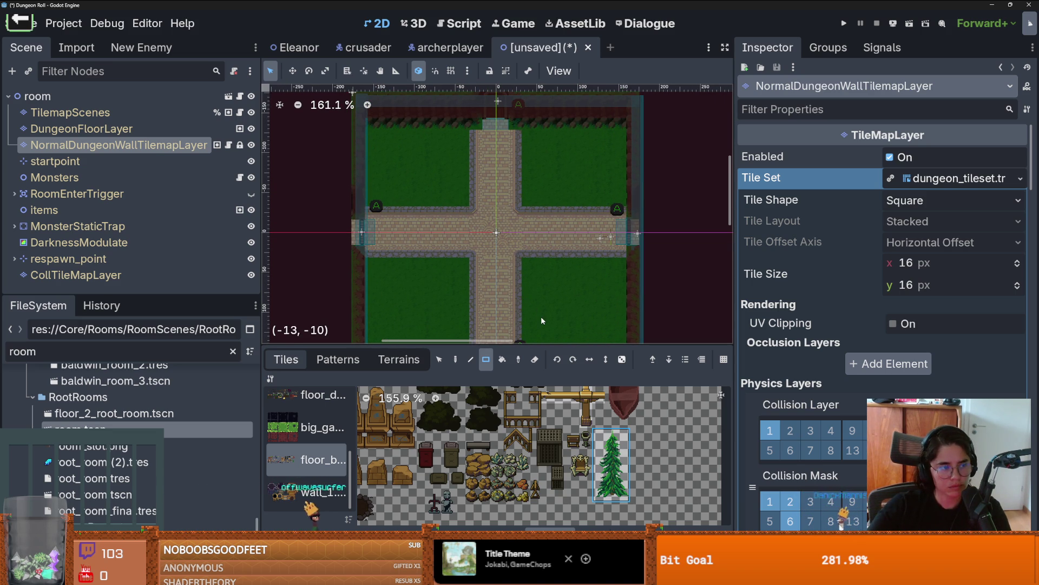
Enlarge the room view, select the items node and bring up the scene list for instancing
left_click_drag(530, 350, 528, 381)
scroll(456, 271, "right", 1)
left_click(55, 209)
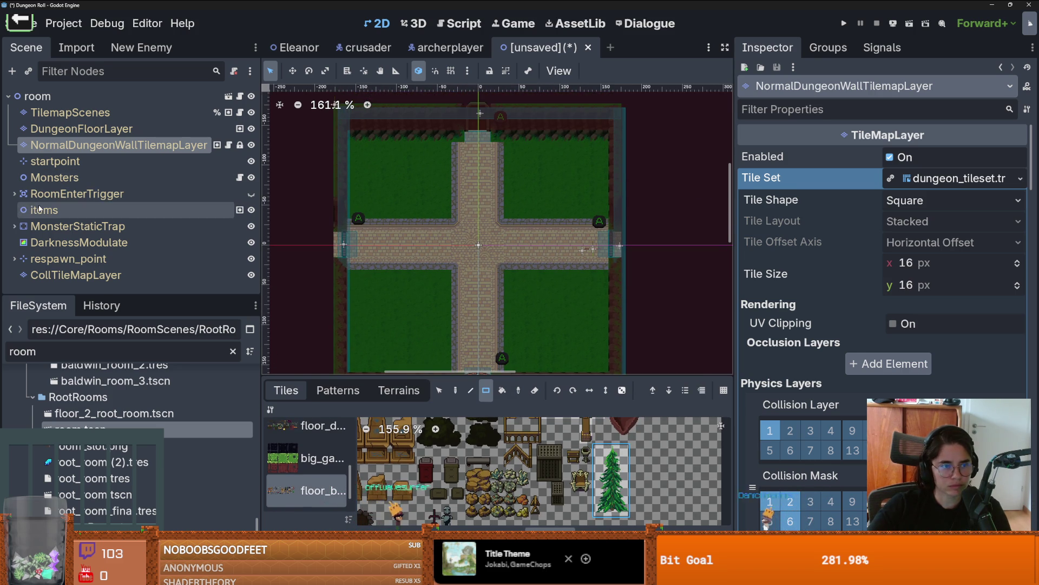
left_click(32, 75)
Instance Eleanor.tscn under items and move her onto the brick path near the crossing
type("ele")
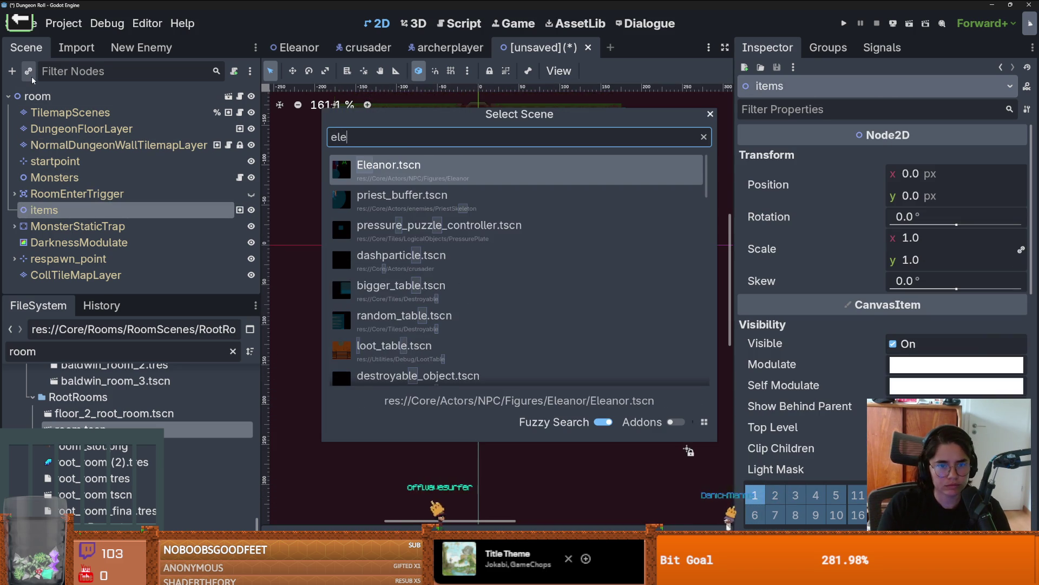
key("Return")
right_click(558, 189)
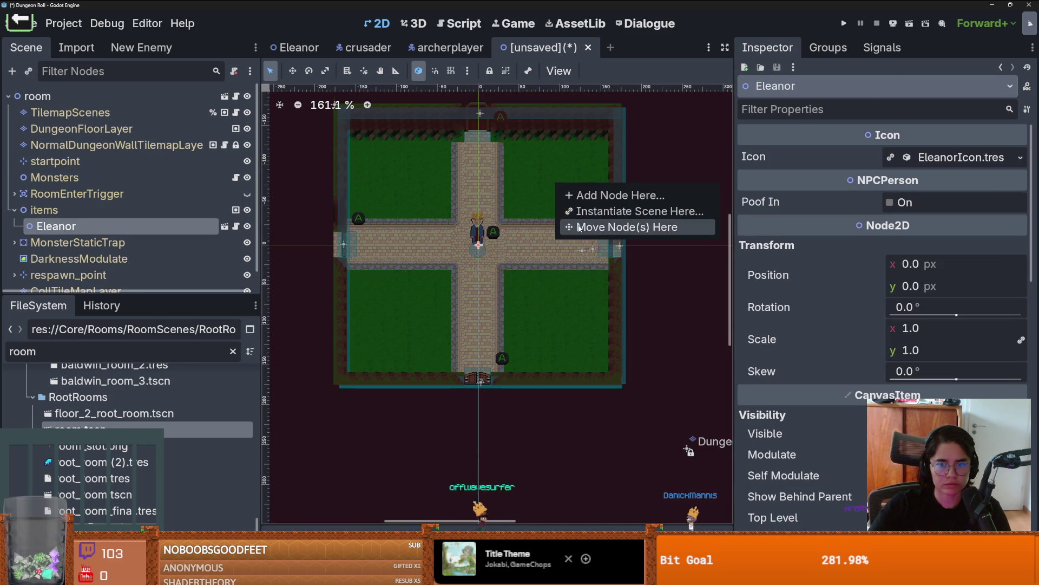
left_click(590, 225)
scroll(560, 177, "up", 3)
mouse_move(560, 177)
left_mouse_down()
mouse_move(598, 162)
mouse_move(536, 199)
mouse_move(492, 198)
mouse_move(424, 247)
left_mouse_up()
Rename the room's root node to EleanorRoom
key("ctrl+s")
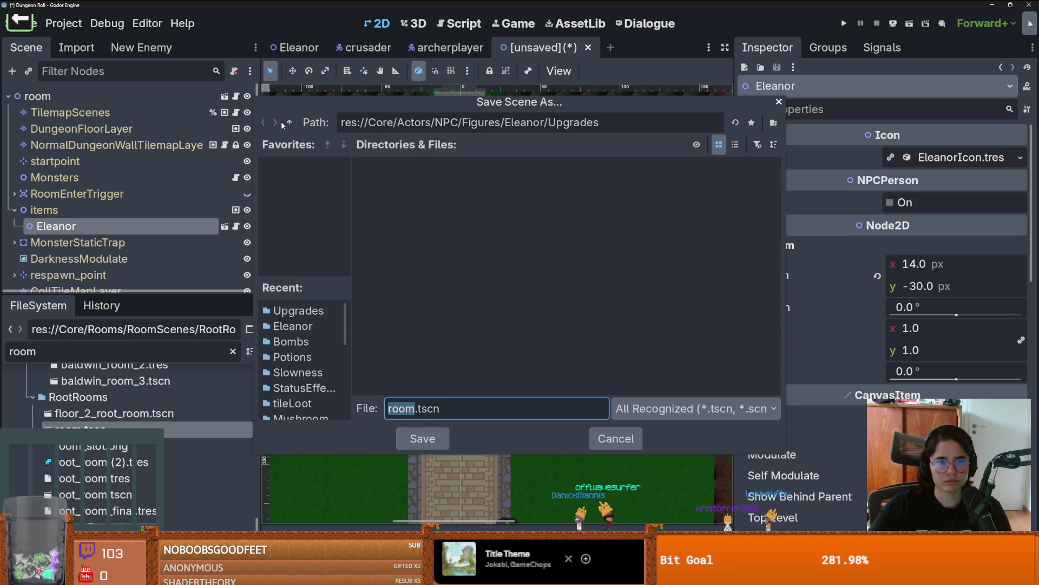
left_click(779, 102)
left_click(165, 98)
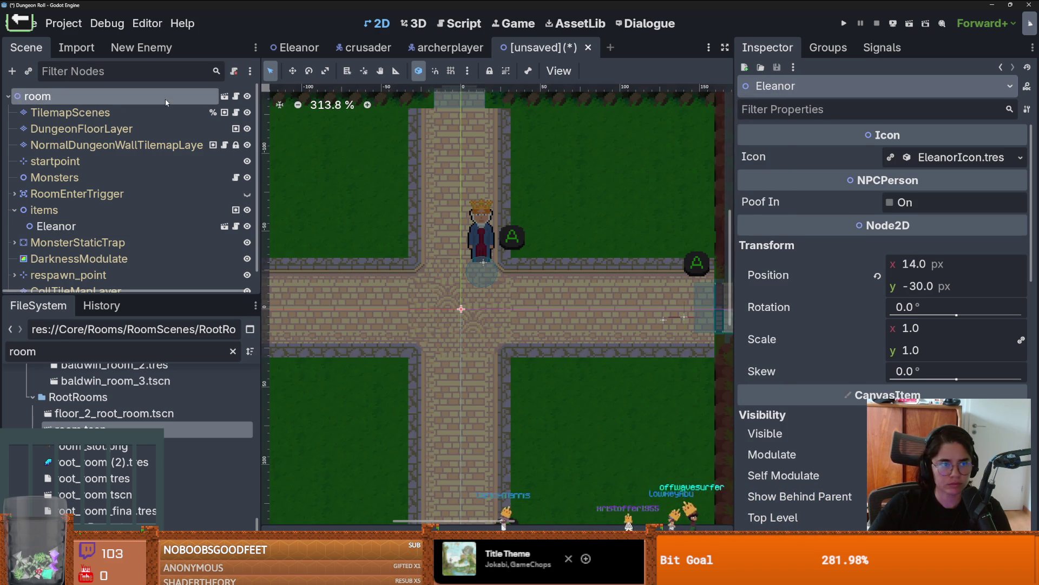
left_click(165, 99)
type("E")
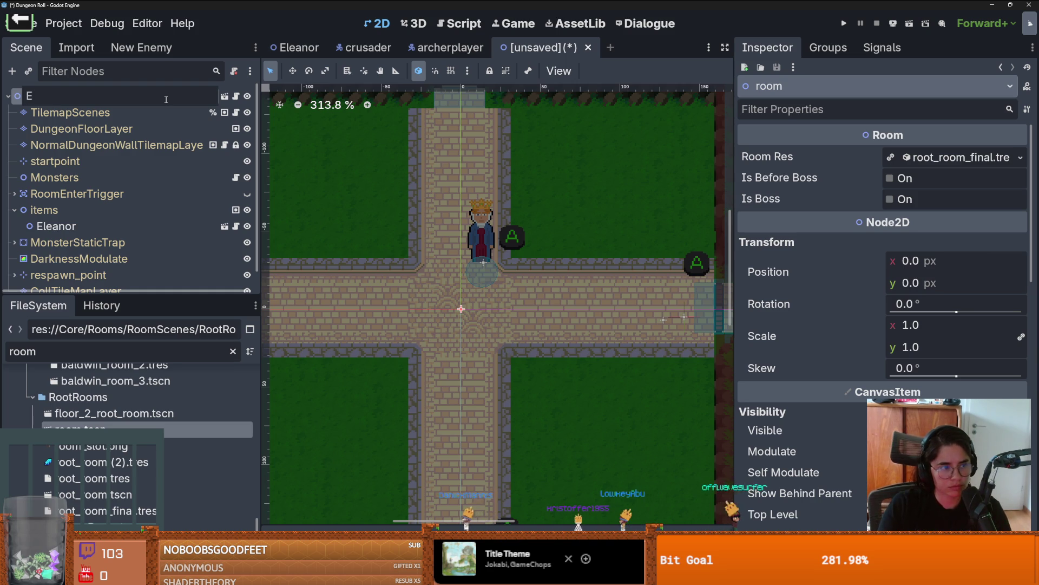
type("lean")
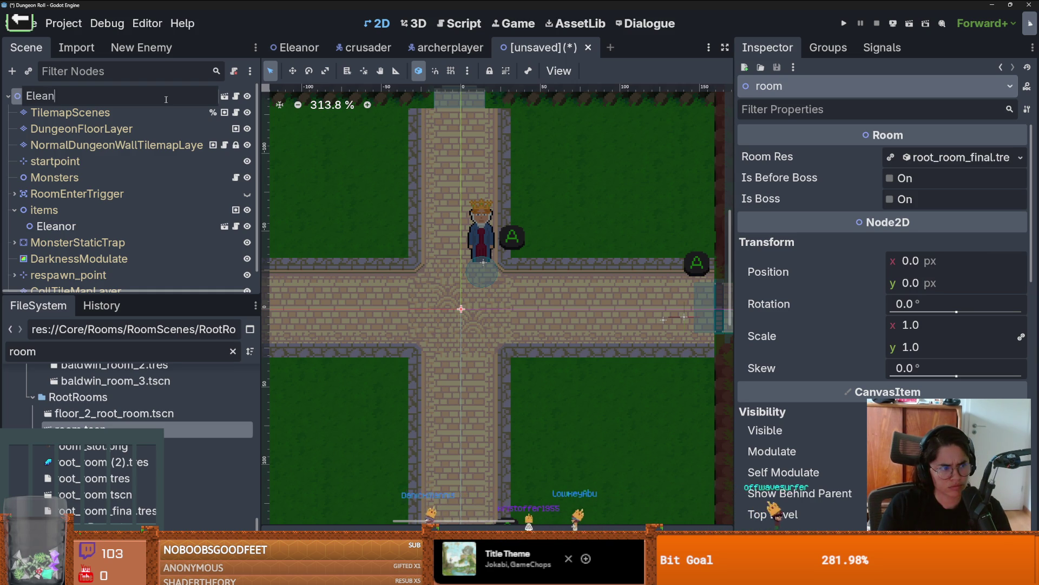
type("orO")
key("BackSpace")
type("Room")
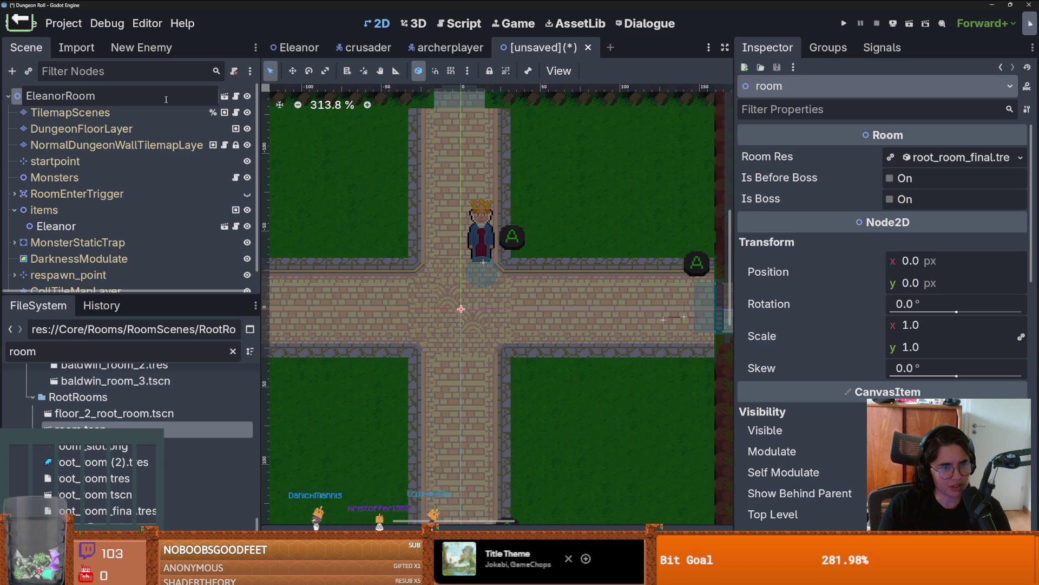
key("Return")
Start Save Scene As with eleanor_room.tscn and go up to the res:// folder
right_click(549, 46)
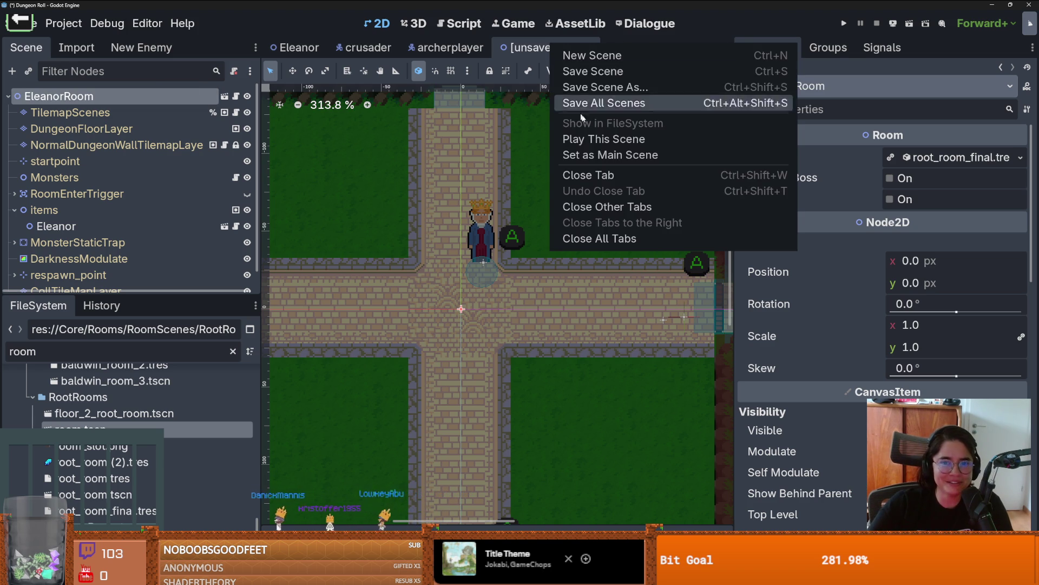
left_click(576, 84)
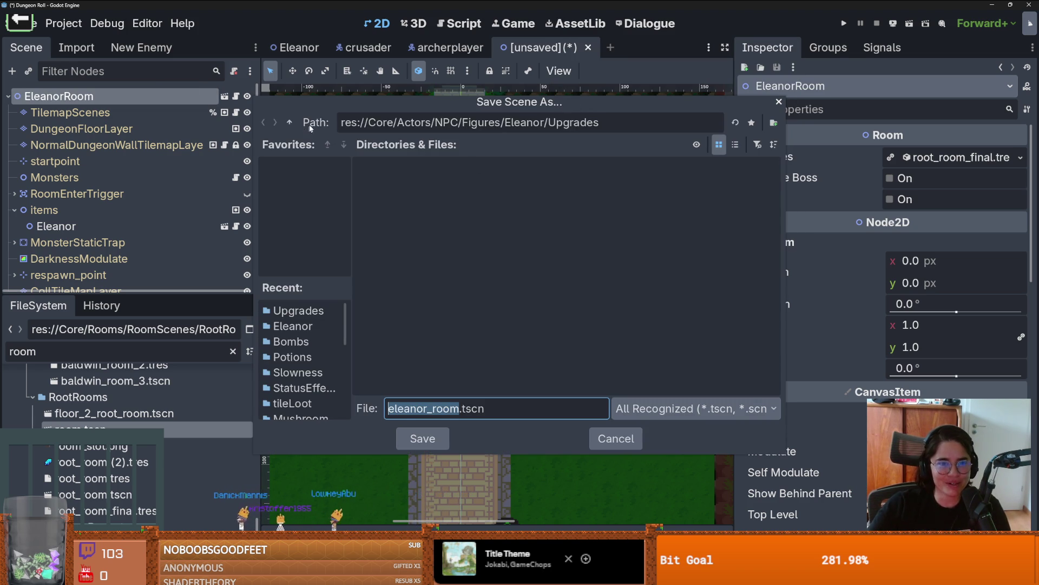
left_click(291, 123)
left_click(290, 122)
left_click(290, 122)
left_click(291, 122)
left_click(290, 123)
left_click(291, 122)
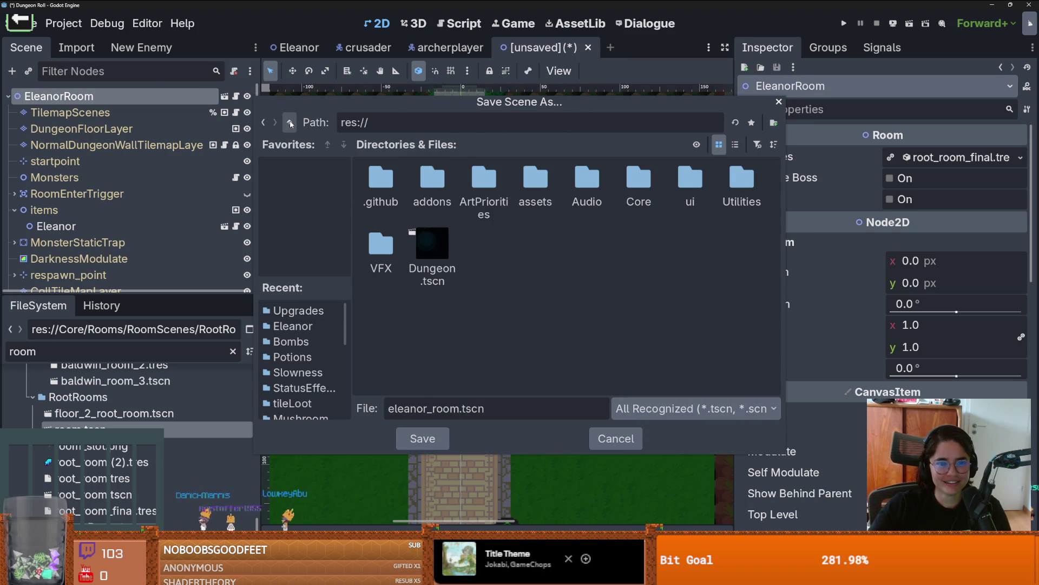
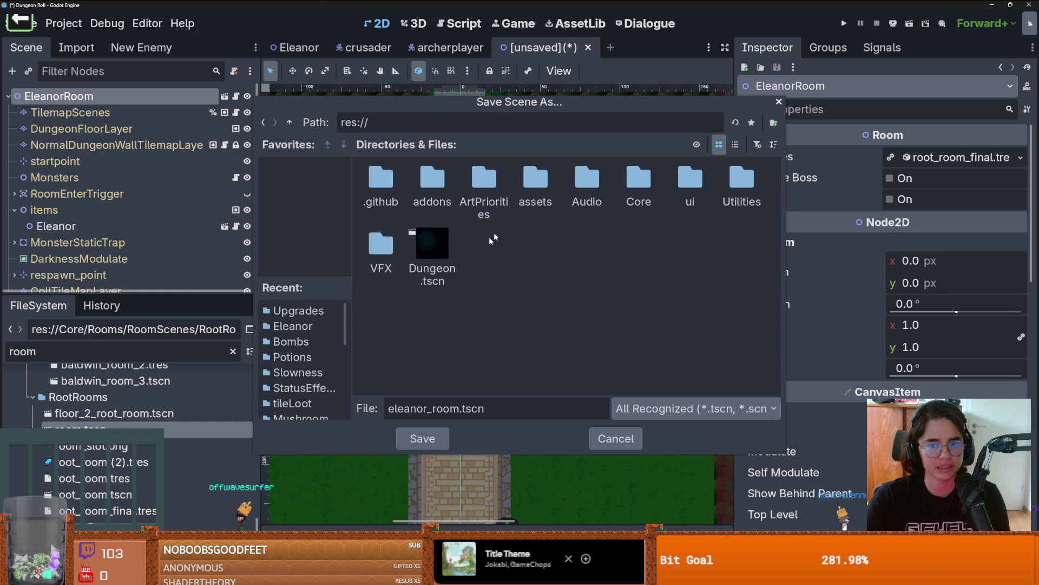
Save the new scene as eleanor_room.tscn in res://Core/Rooms/RoomScenes/Figures/Eleanor
double_click(649, 187)
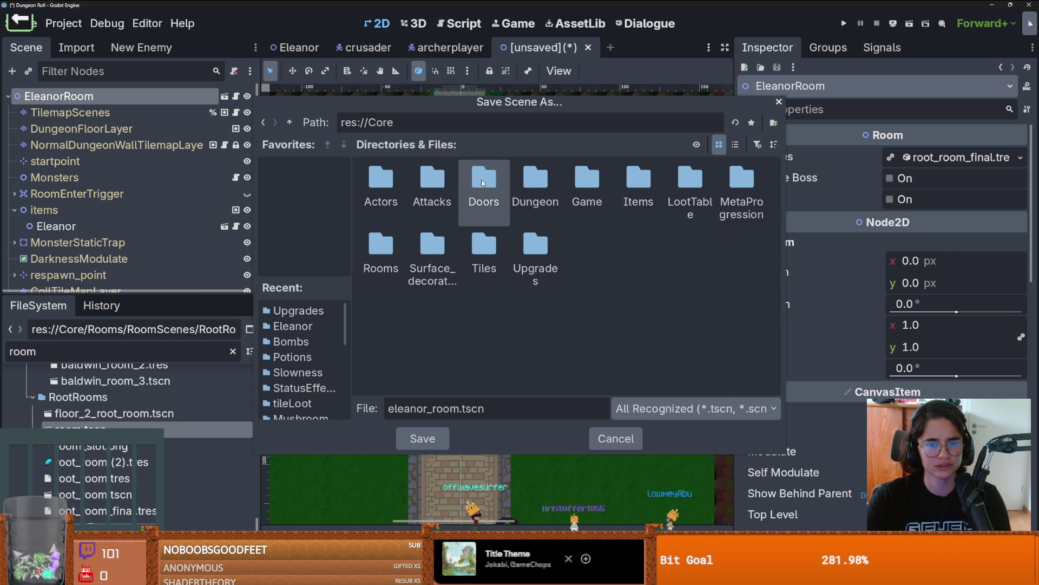
double_click(391, 242)
double_click(381, 181)
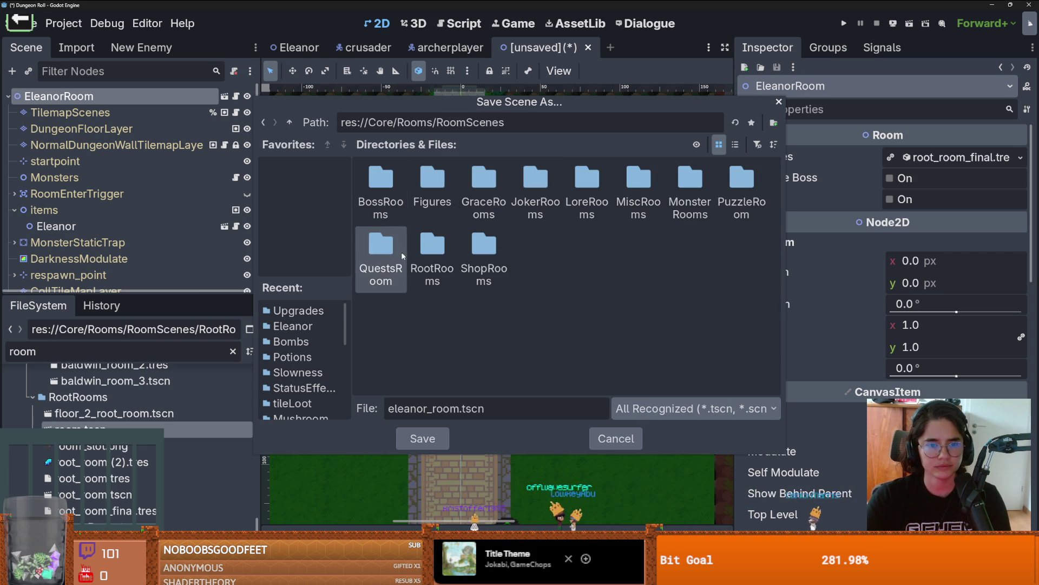
double_click(487, 184)
key("BackSpace")
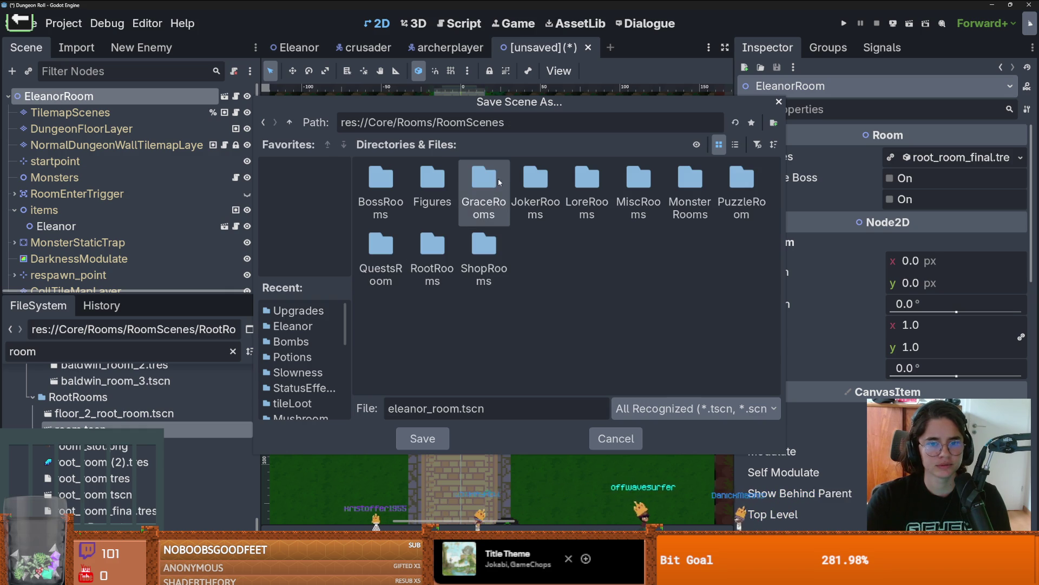
double_click(438, 184)
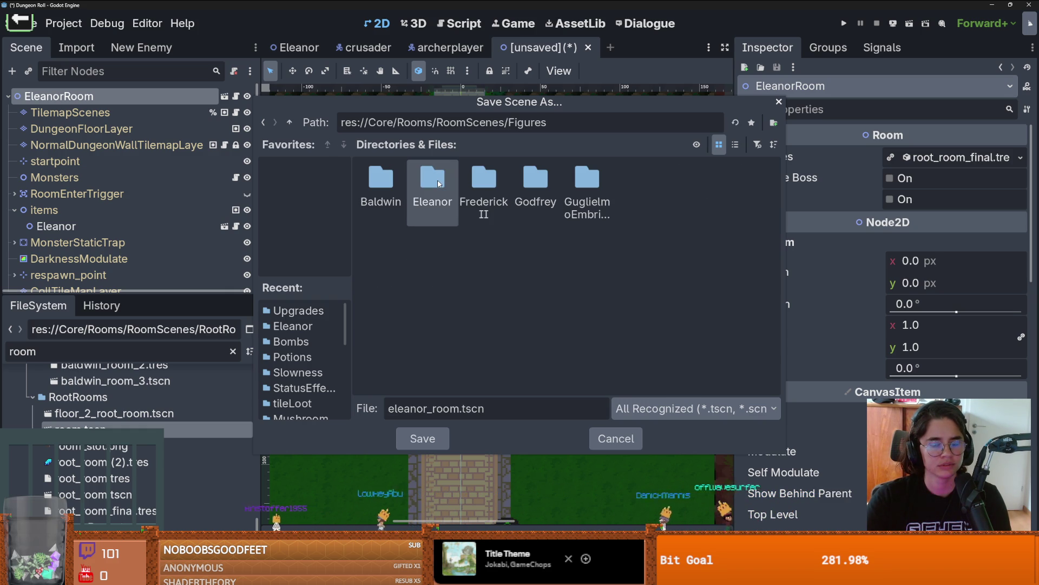
double_click(438, 184)
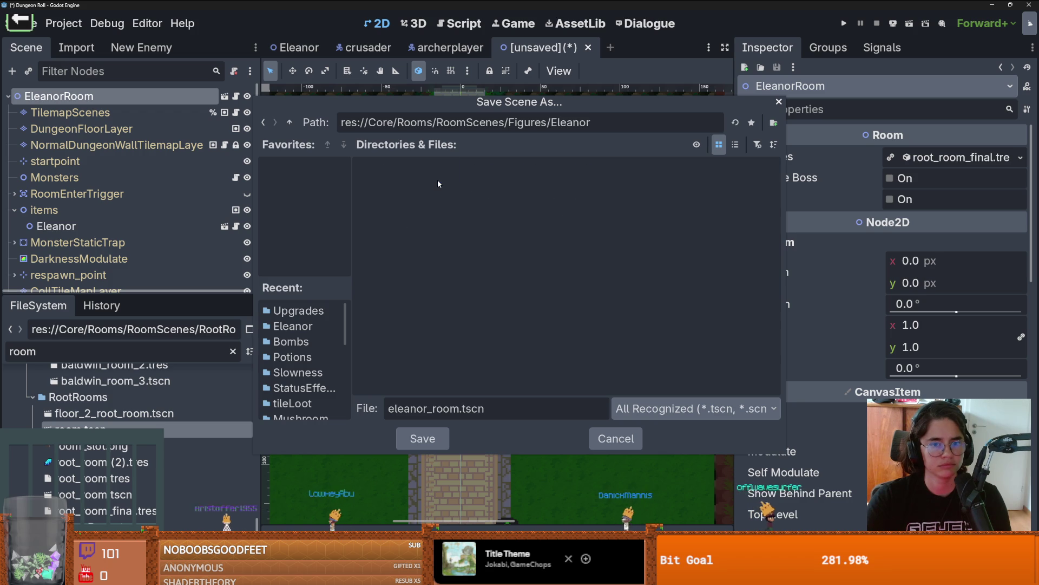
left_click(424, 438)
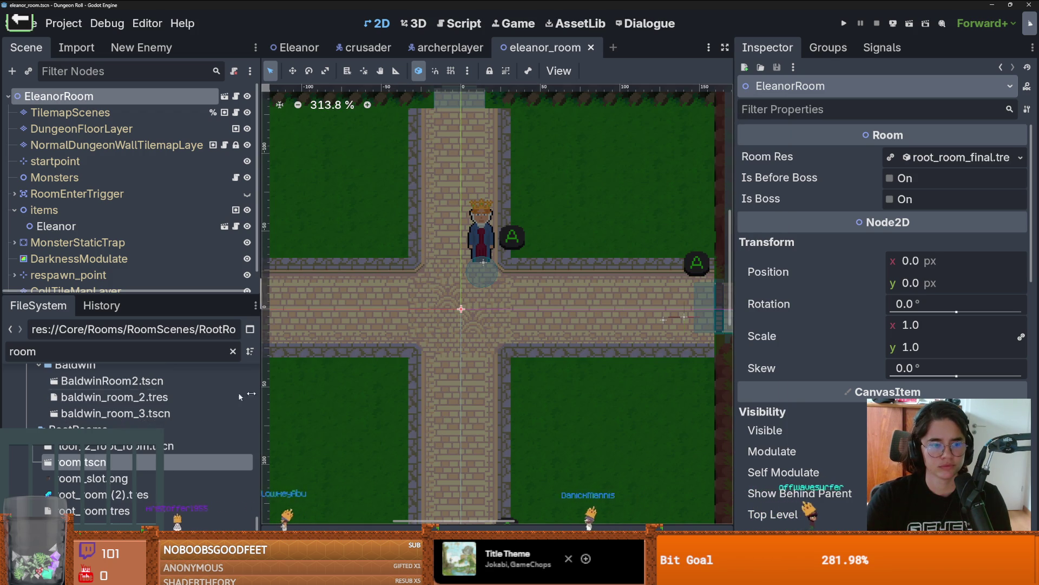
Replace the shared Room Res with a new RoomRes of type Lore and save
left_click(1020, 157)
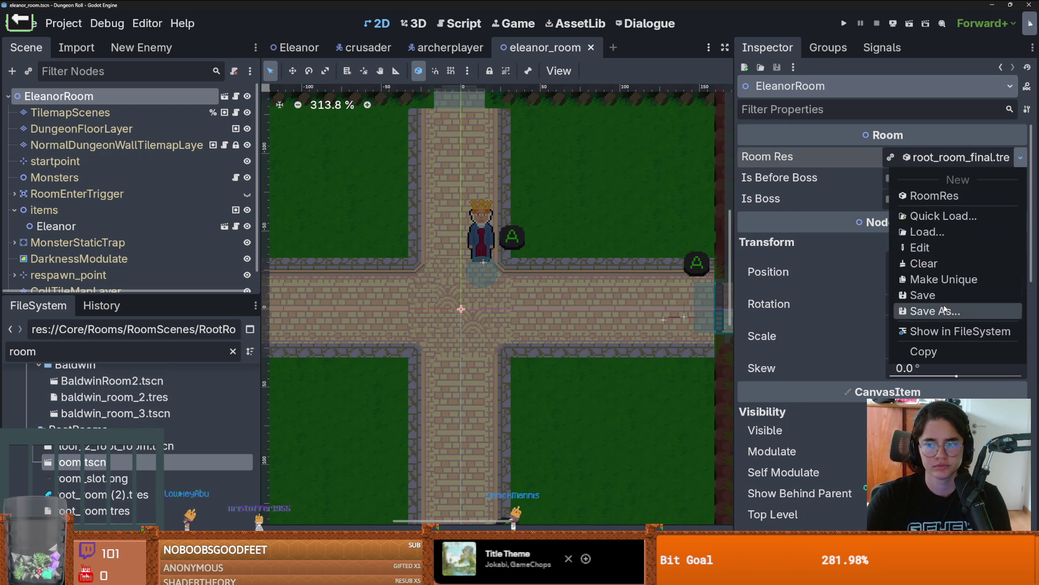
left_click(924, 263)
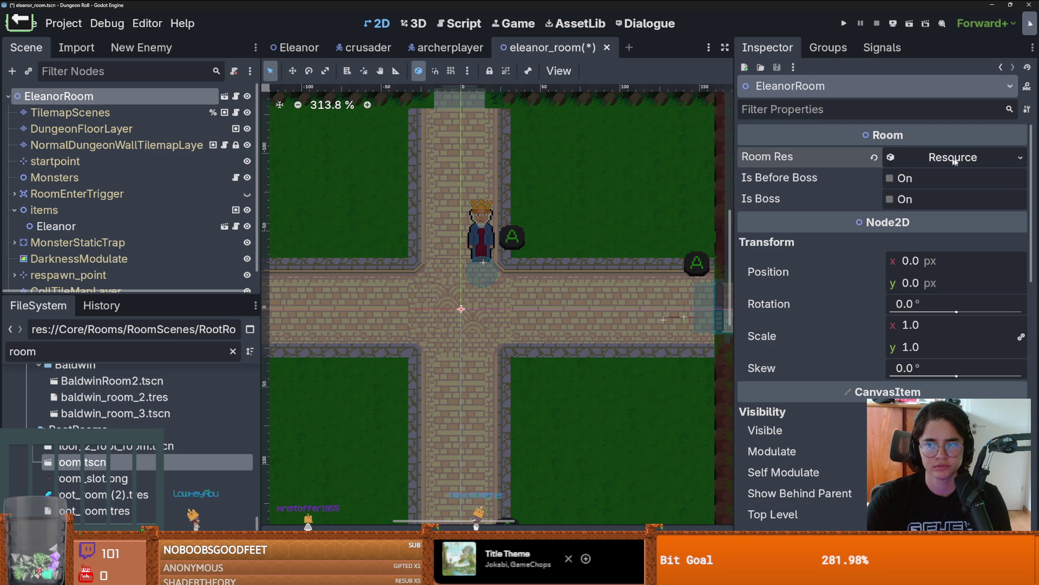
left_click(891, 158)
left_click(1021, 157)
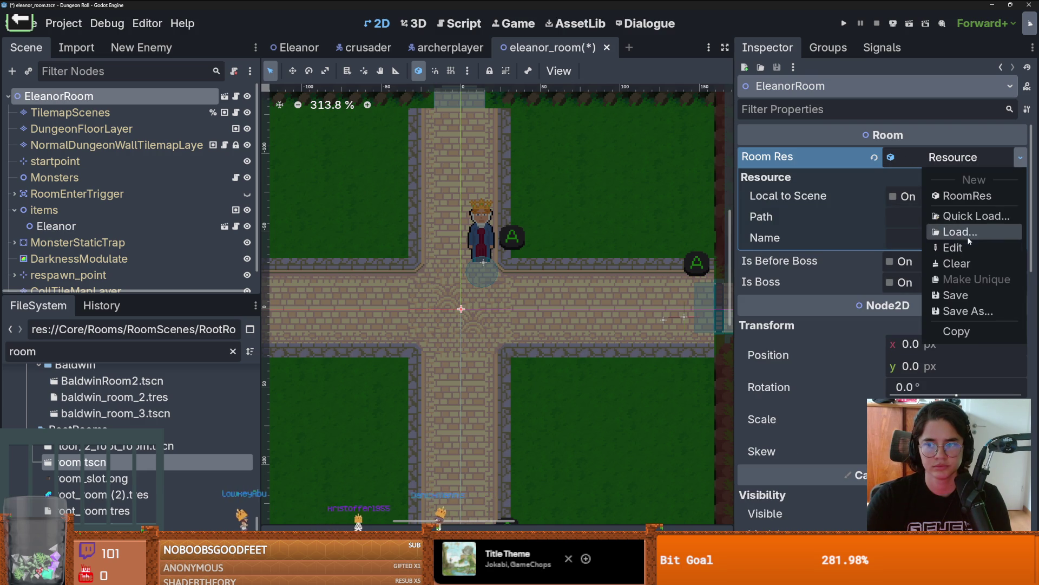
left_click(964, 195)
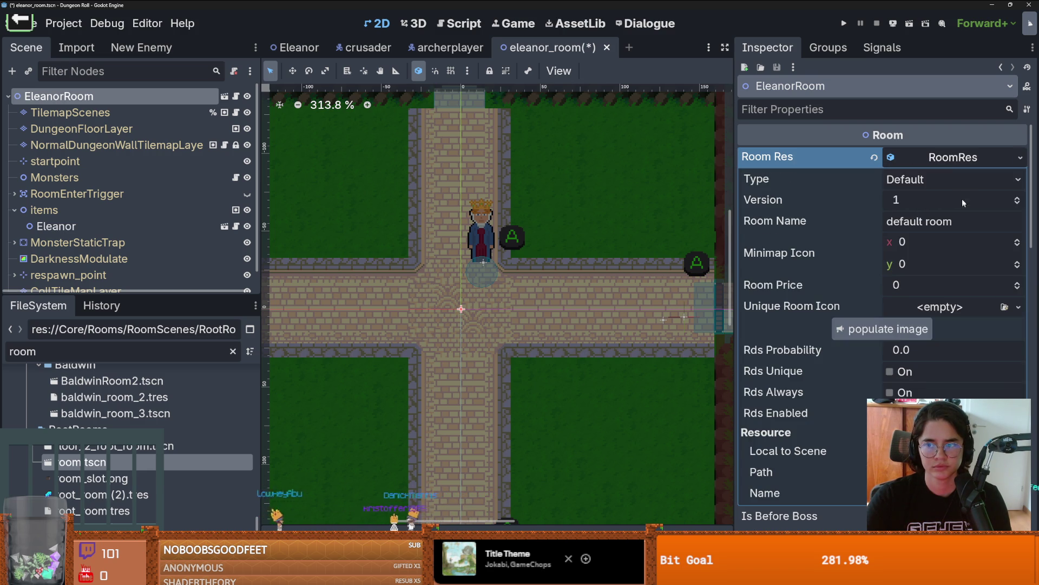
left_click(940, 180)
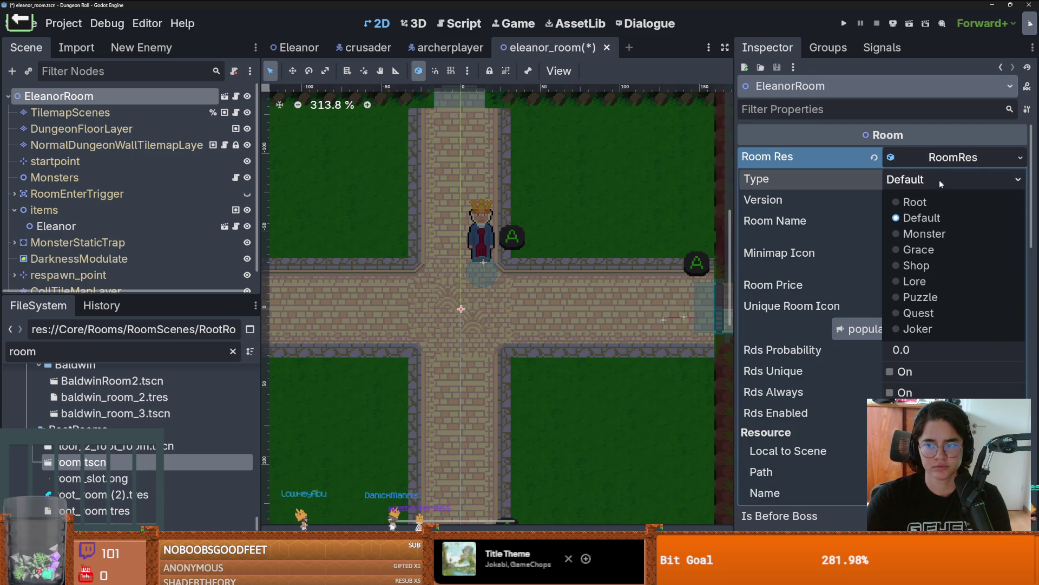
left_click(924, 281)
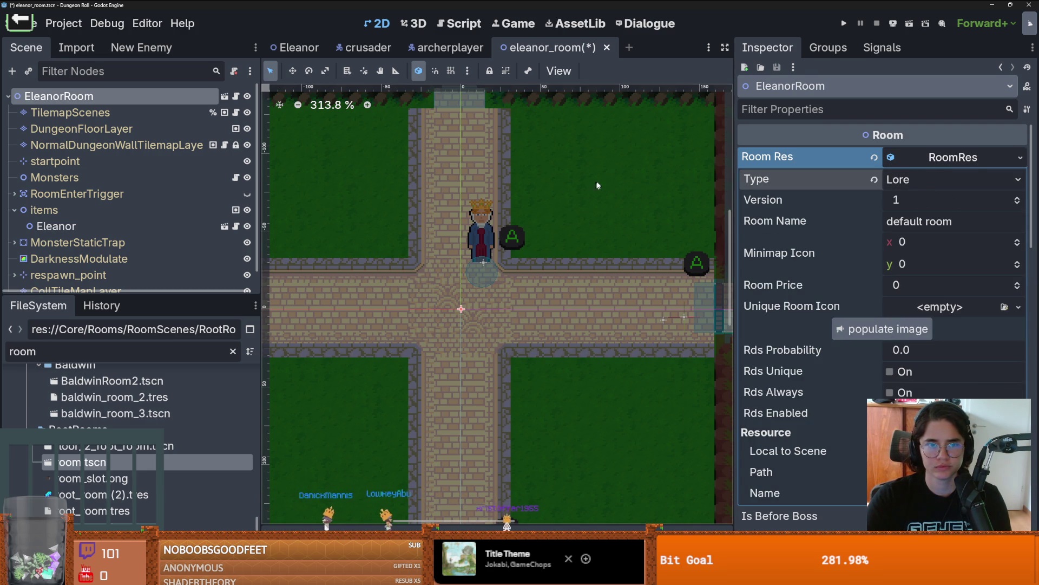
key("ctrl+s")
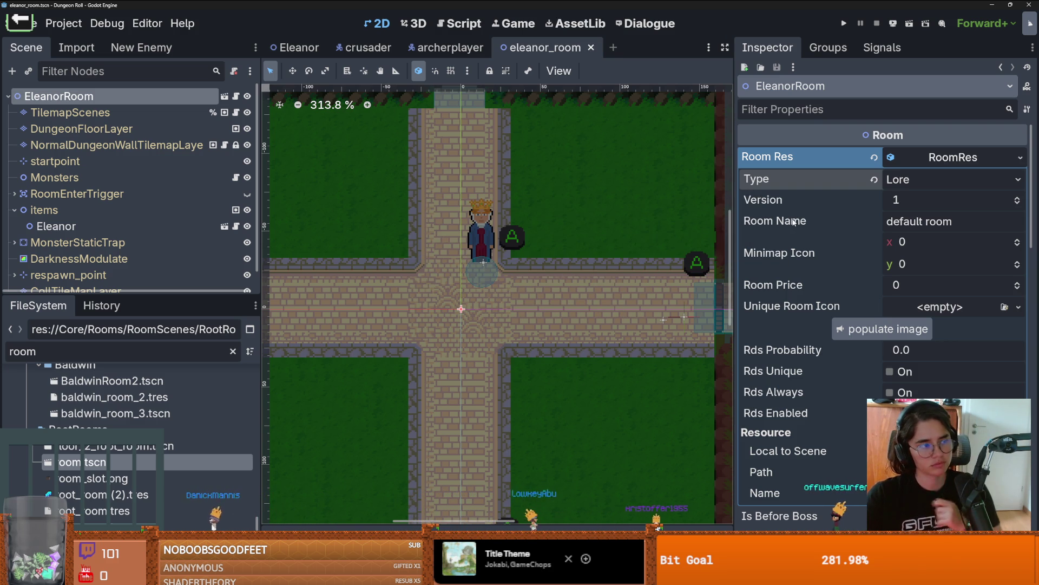
Name the room 'Eleanors Garden' and set its Unique Room Icon to Eleanor.png
left_click(780, 218)
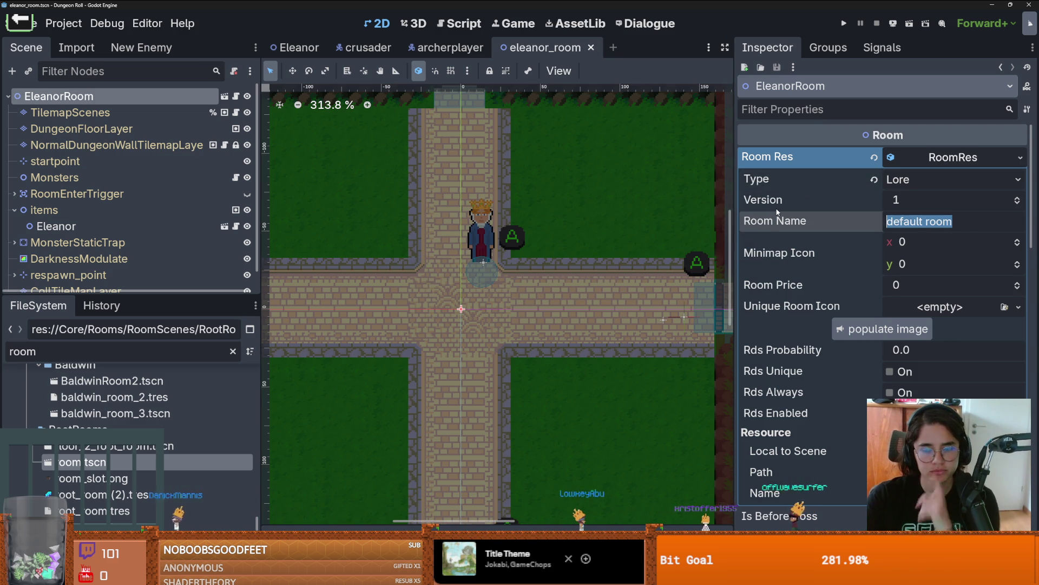
type("Eleano")
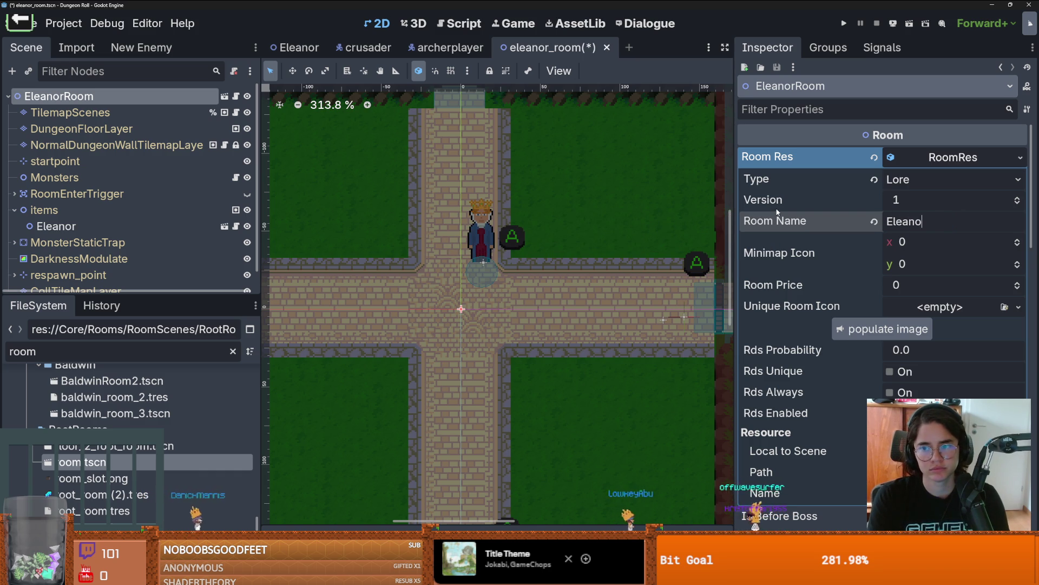
type("rs Garden")
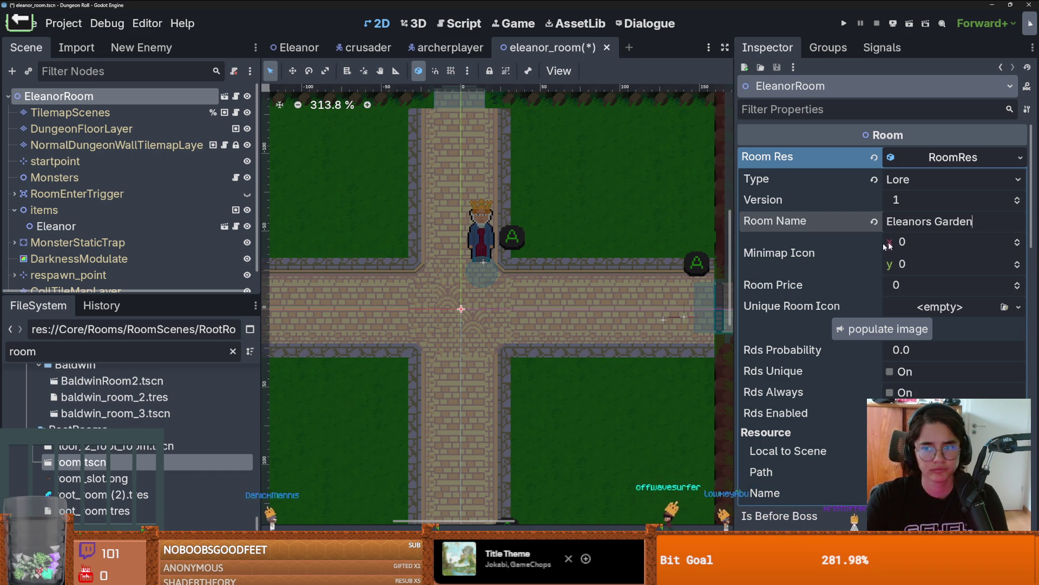
left_click(1019, 307)
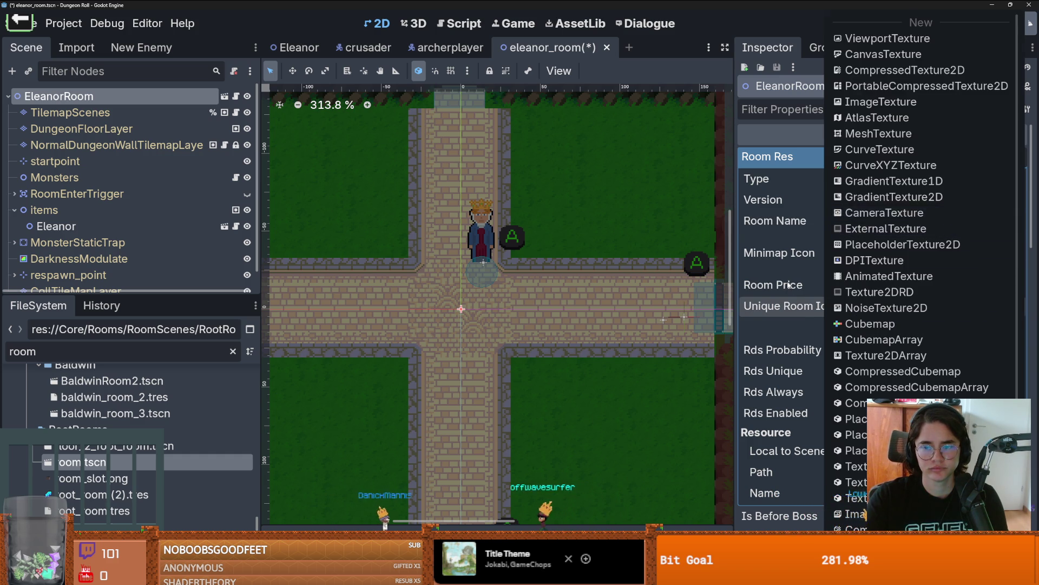
scroll(915, 387, "down", 3)
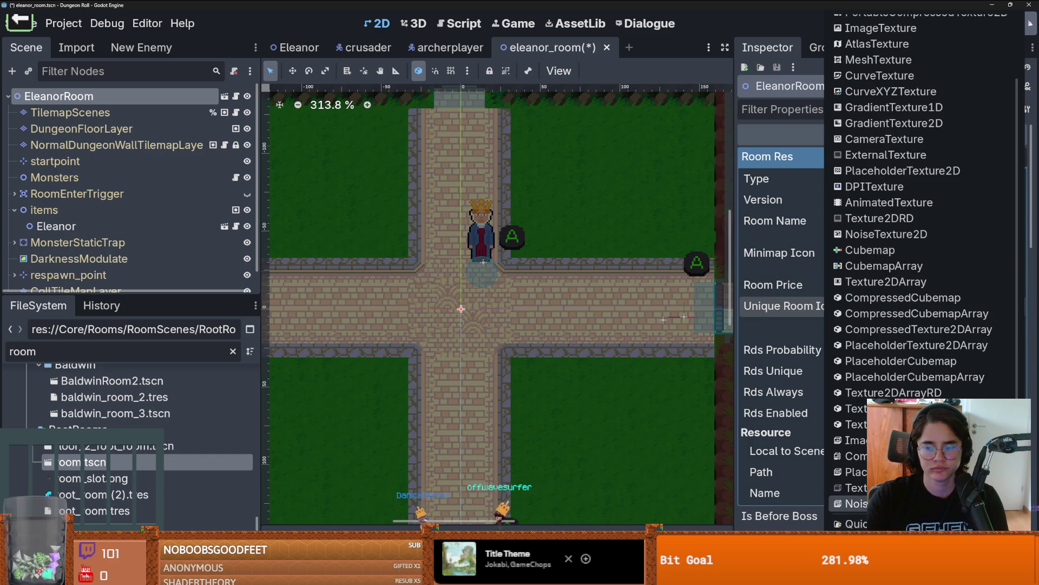
left_click(856, 524)
type("ele")
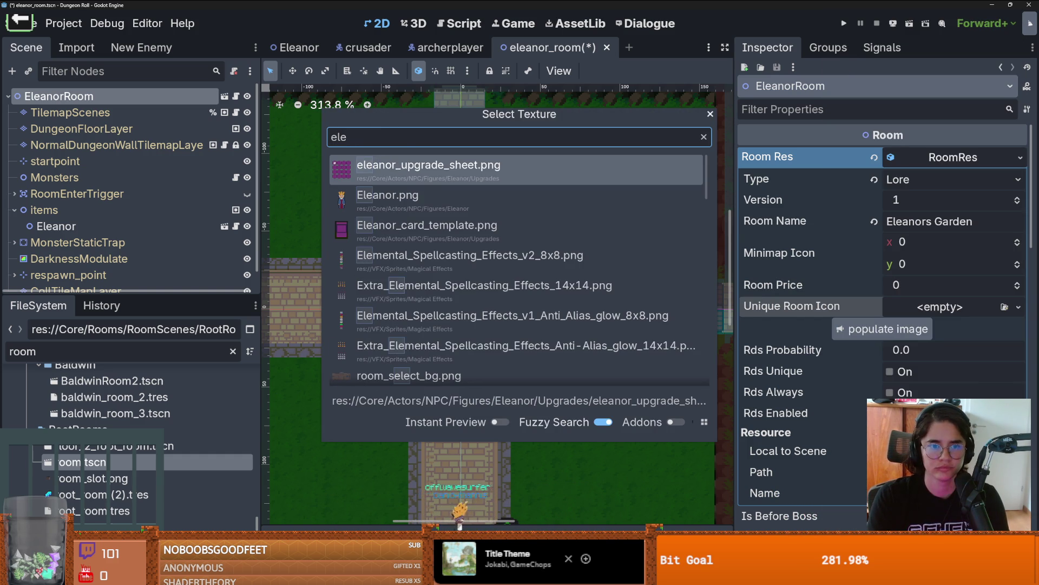
key("Down")
key("Return")
key("ctrl+s")
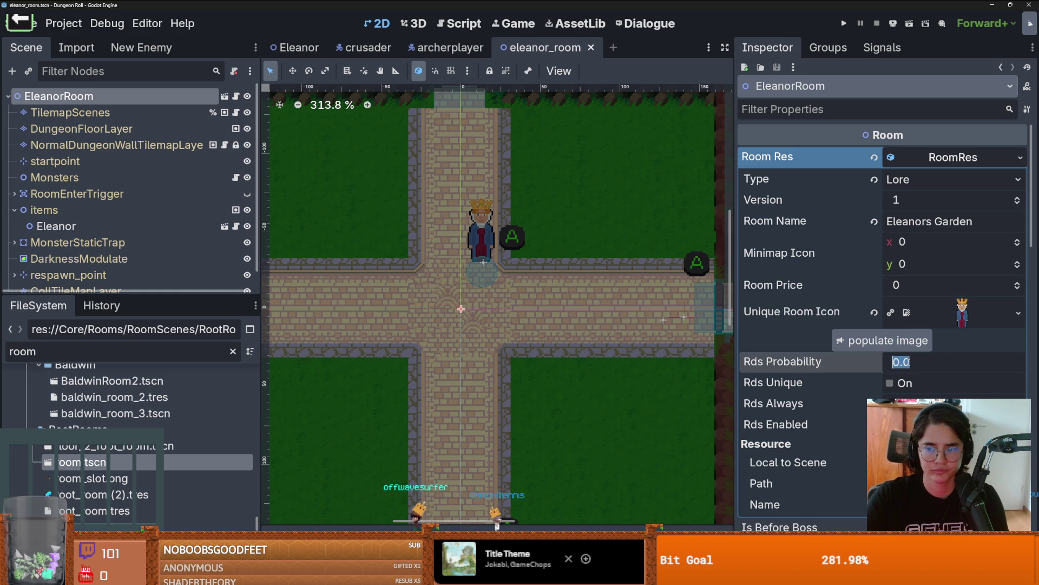
Set Rds Probability to 1 and save the room resource as EleanorRoom1.tres
type("1")
key("Return")
key("ctrl+s")
left_click(1020, 158)
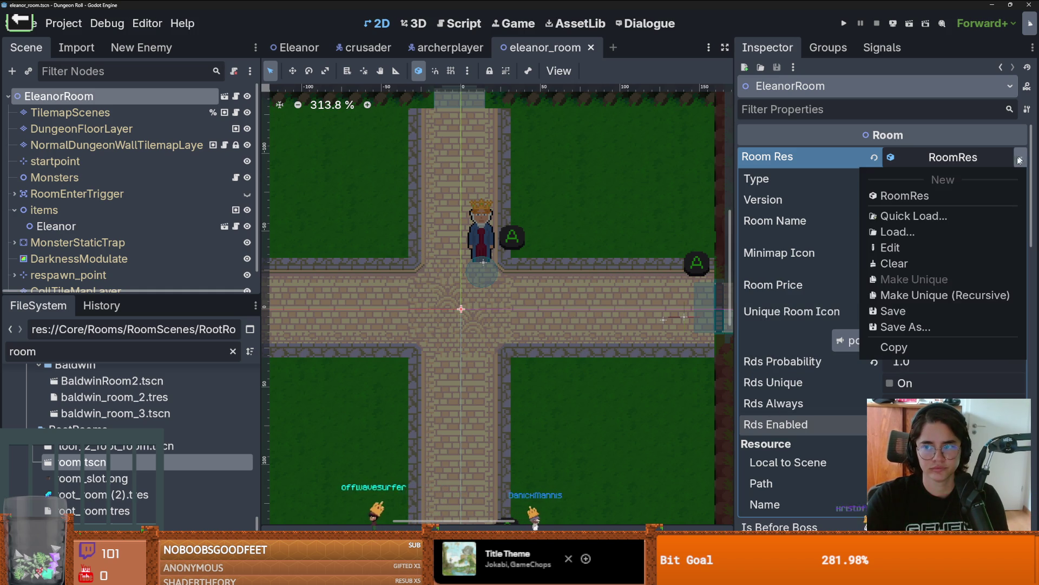
left_click(908, 327)
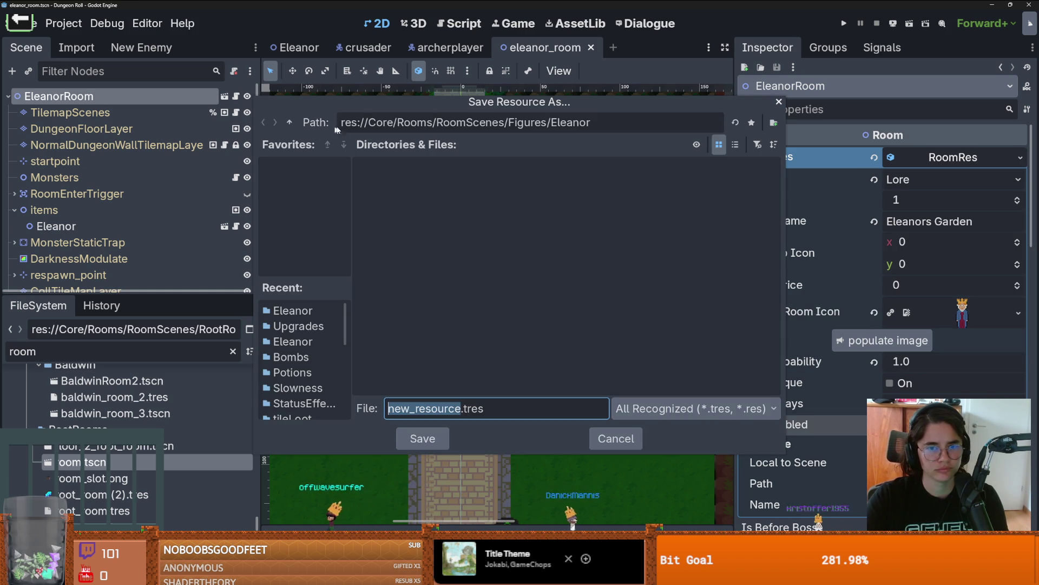
type("Ele")
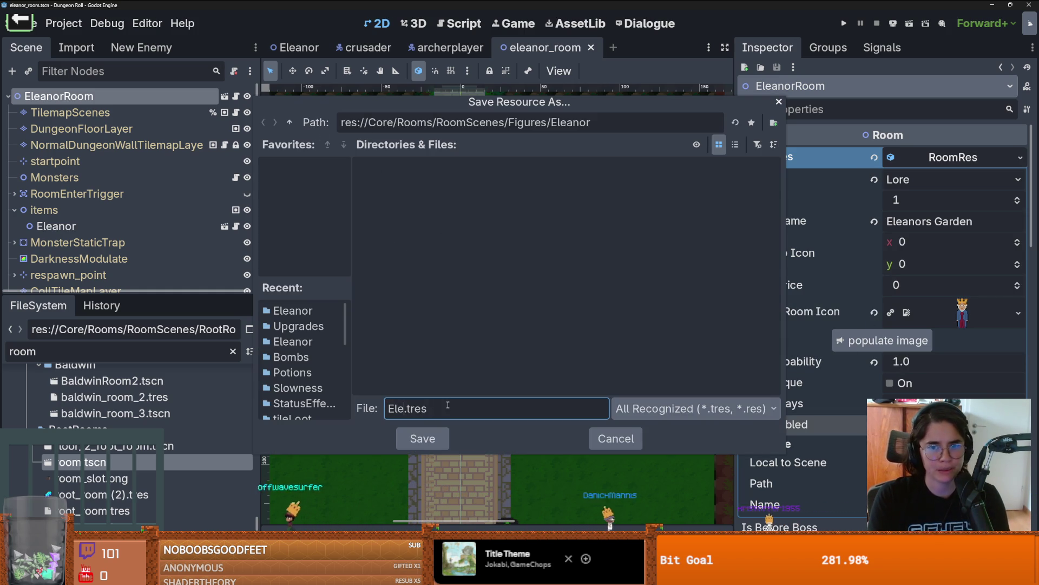
type("R")
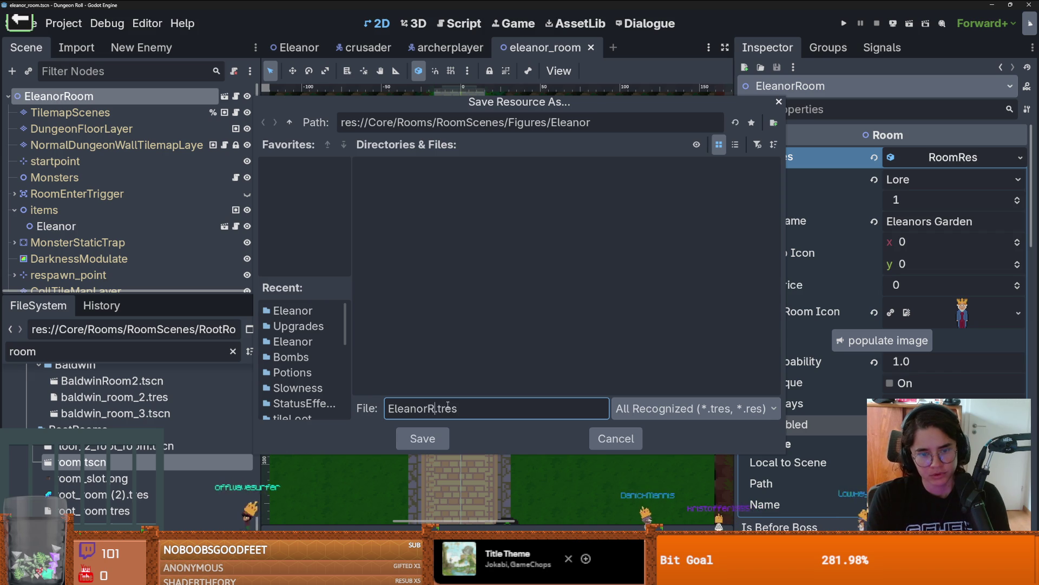
type("1")
key("Return")
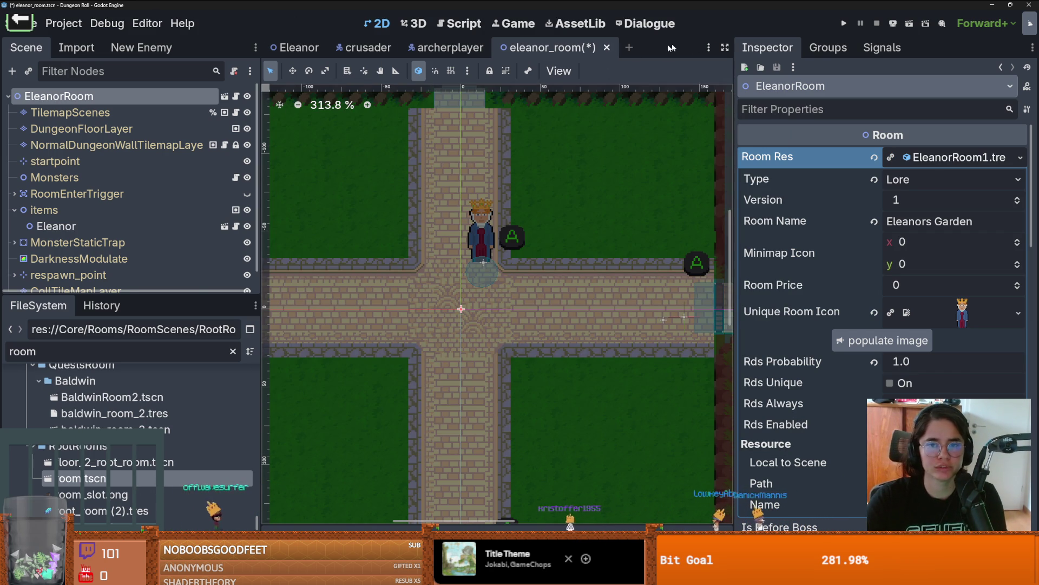
key("ctrl+s")
Open the Dungeon scene and show the RoomTilemapLayer's LoreRooms scene collection
left_click_drag(735, 75, 869, 76)
double_click(114, 353)
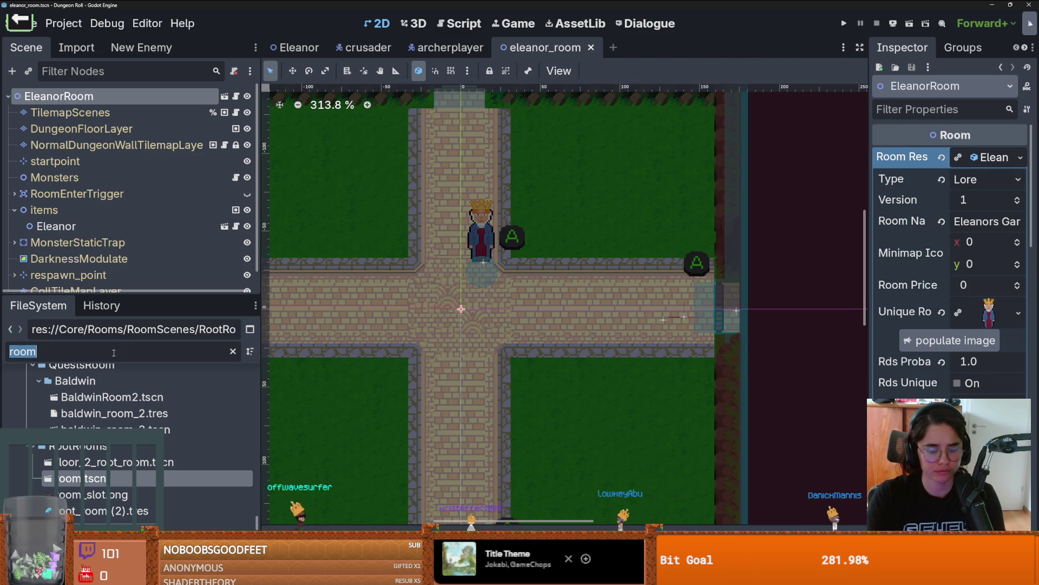
type("dungeon")
scroll(126, 412, "up", 10)
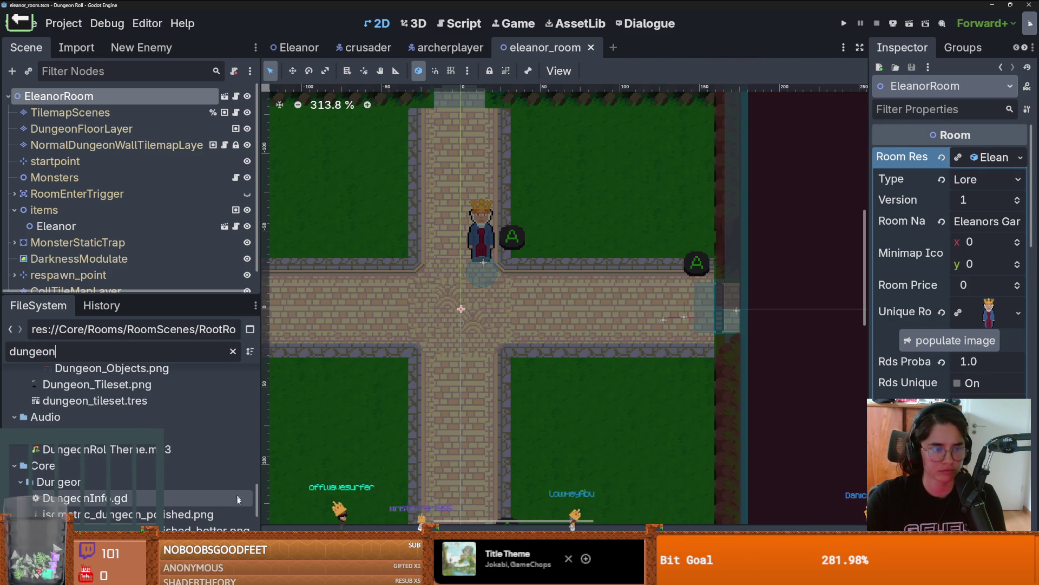
scroll(253, 502, "up", 5)
double_click(65, 393)
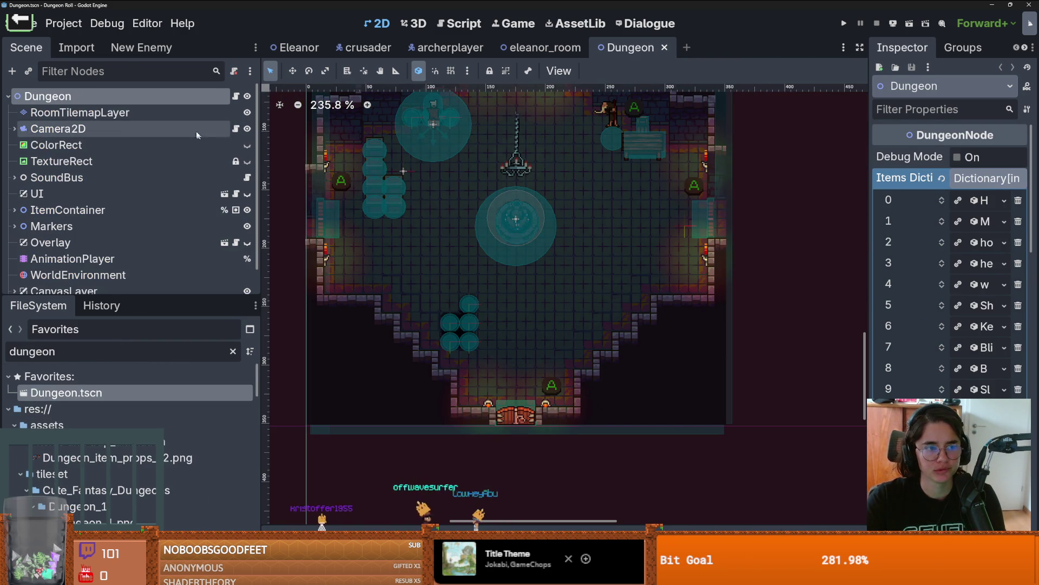
left_click(81, 113)
left_click_drag(493, 374, 547, 247)
left_click(327, 434)
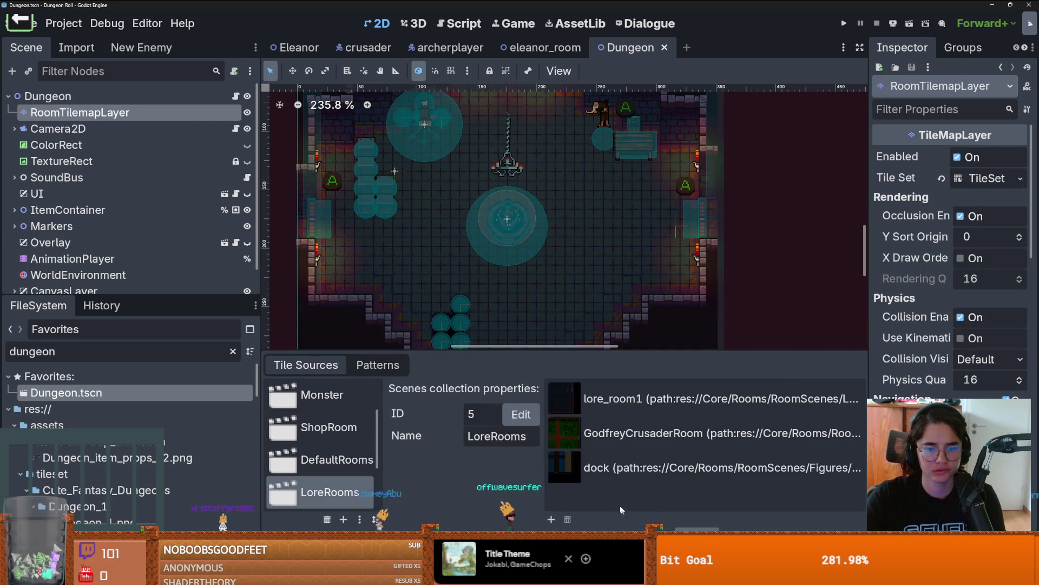
Add eleanor_room.tscn from Core/Rooms/RoomScenes/Figures/Eleanor to the LoreRooms collection
left_click(553, 518)
double_click(630, 187)
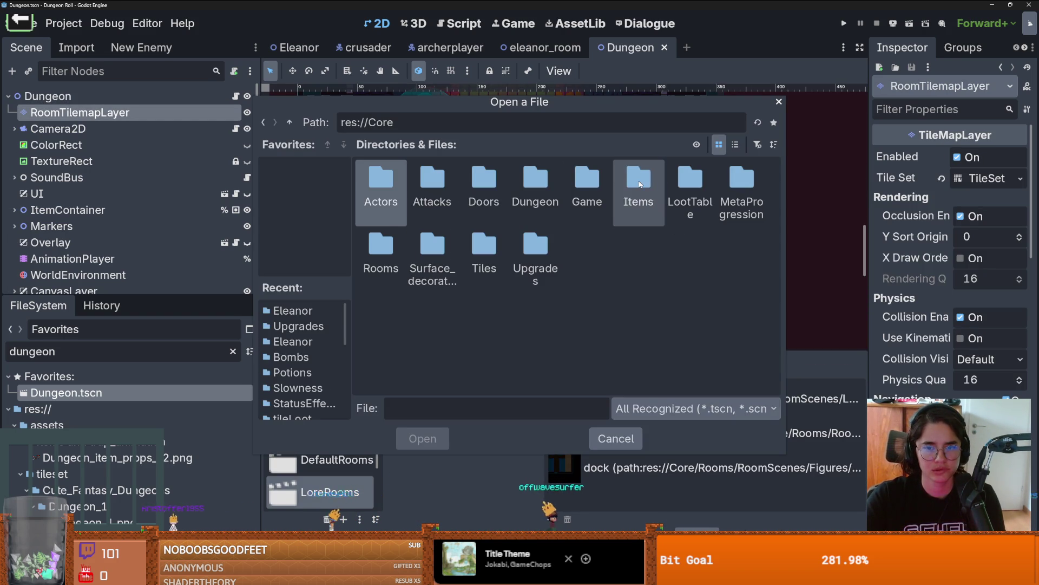
double_click(366, 232)
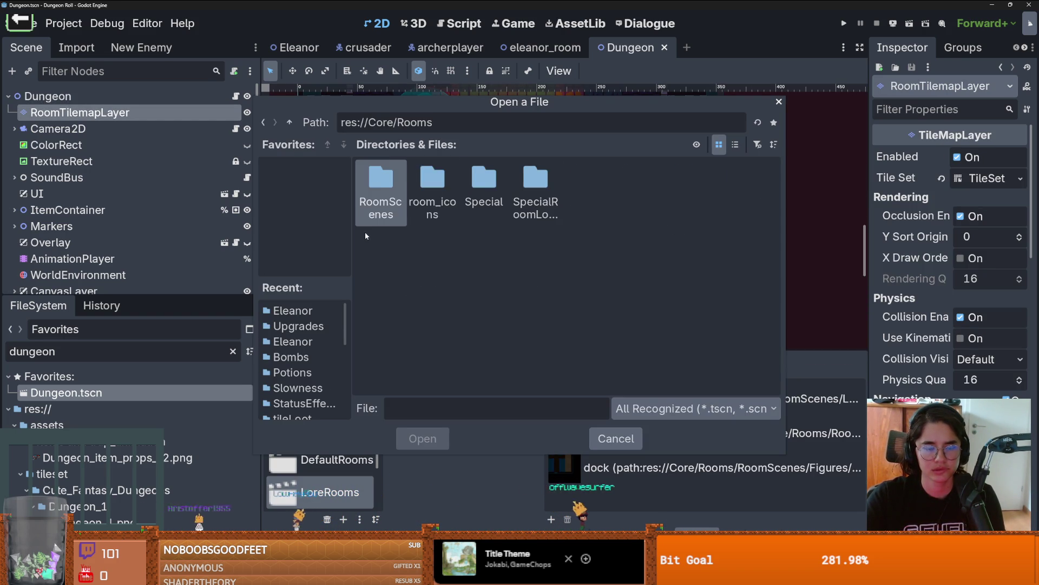
double_click(381, 178)
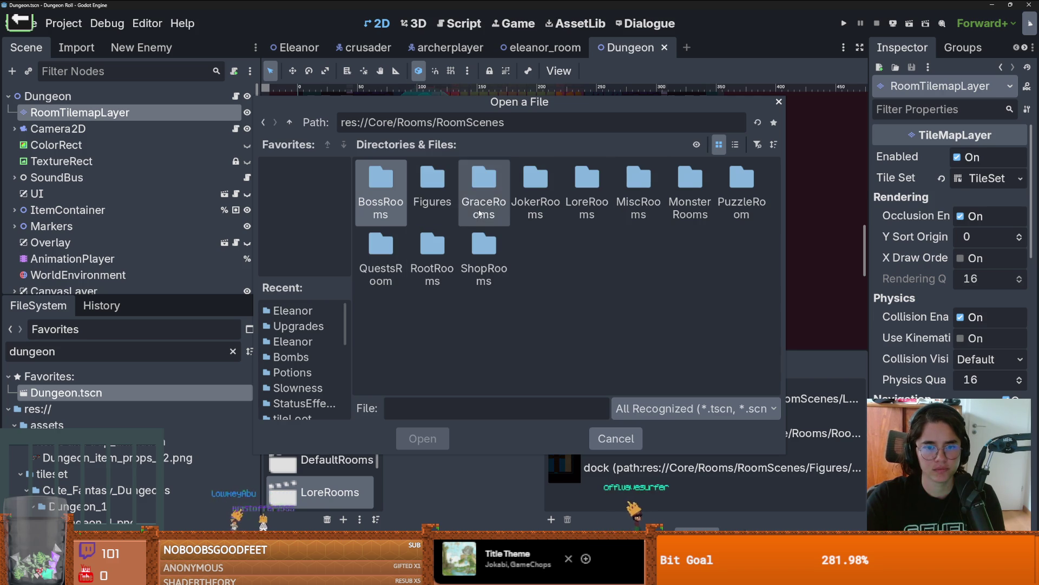
double_click(587, 179)
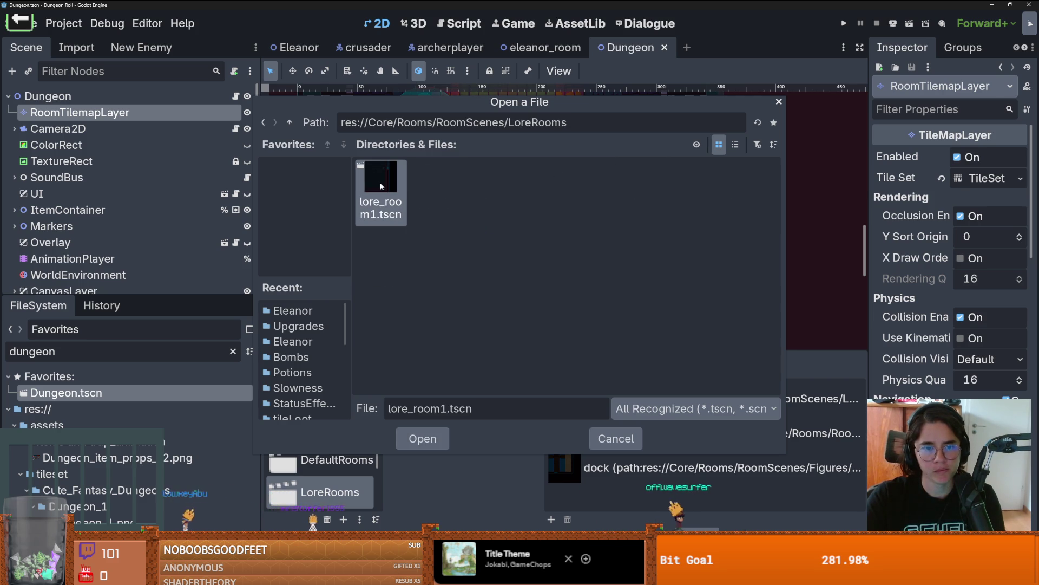
key("BackSpace")
double_click(432, 178)
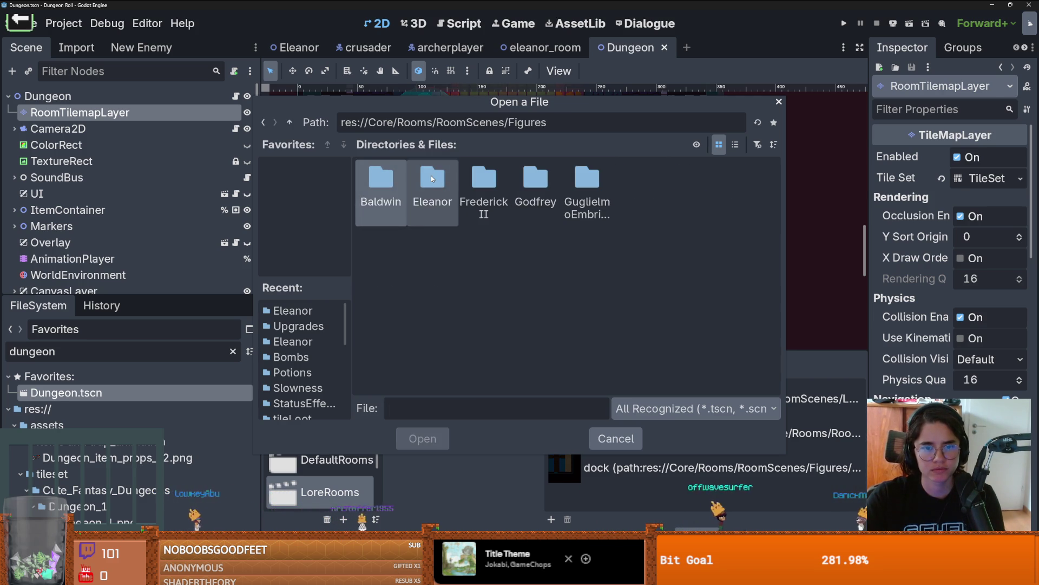
double_click(432, 184)
double_click(392, 192)
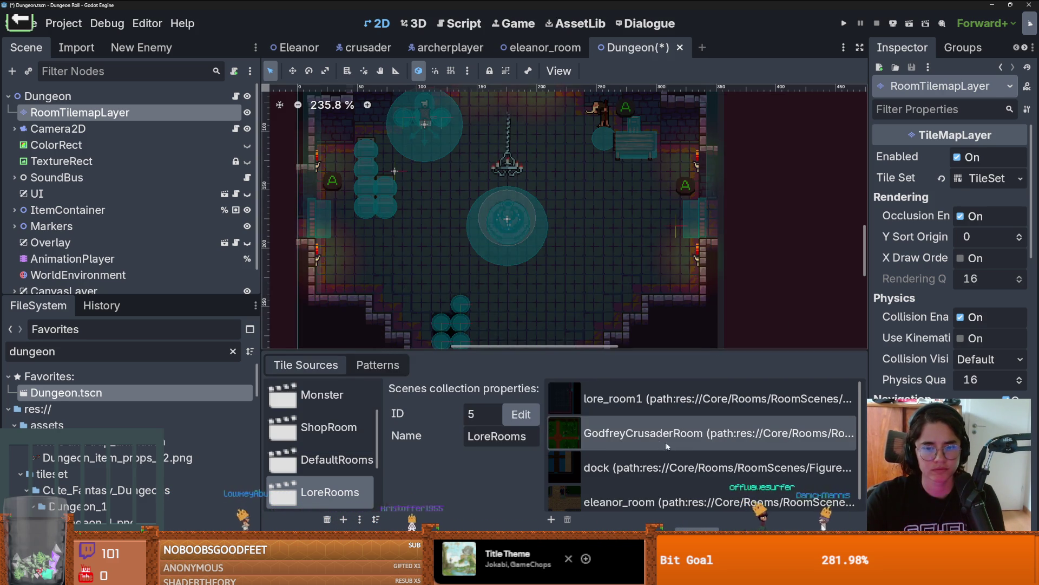
Filter the FileSystem for 'Eleano' and open EleanorRoom1.tres
scroll(650, 460, "down", 1)
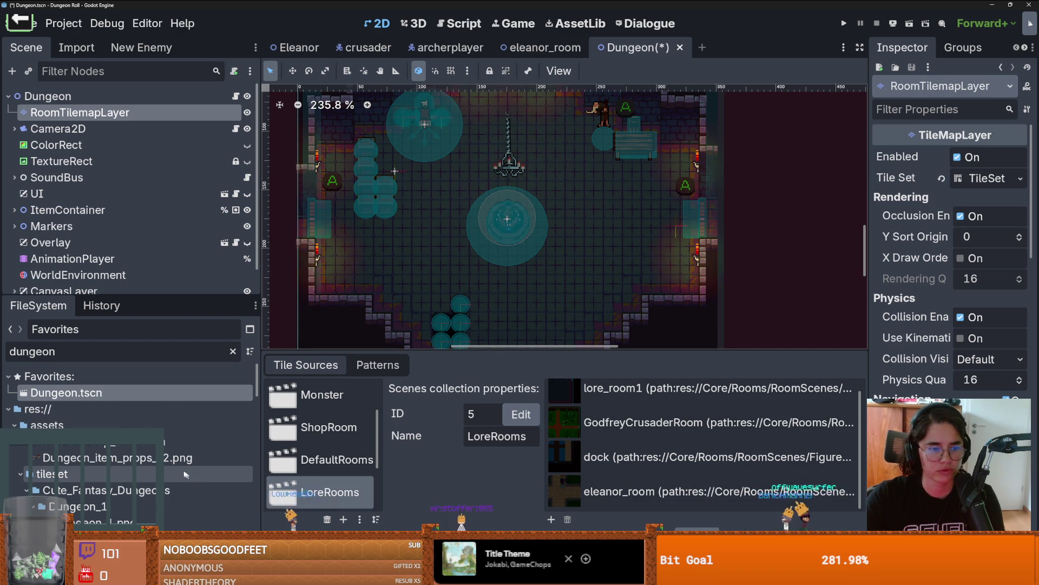
scroll(130, 412, "down", 3)
double_click(126, 352)
left_click(126, 352)
key("BackSpace")
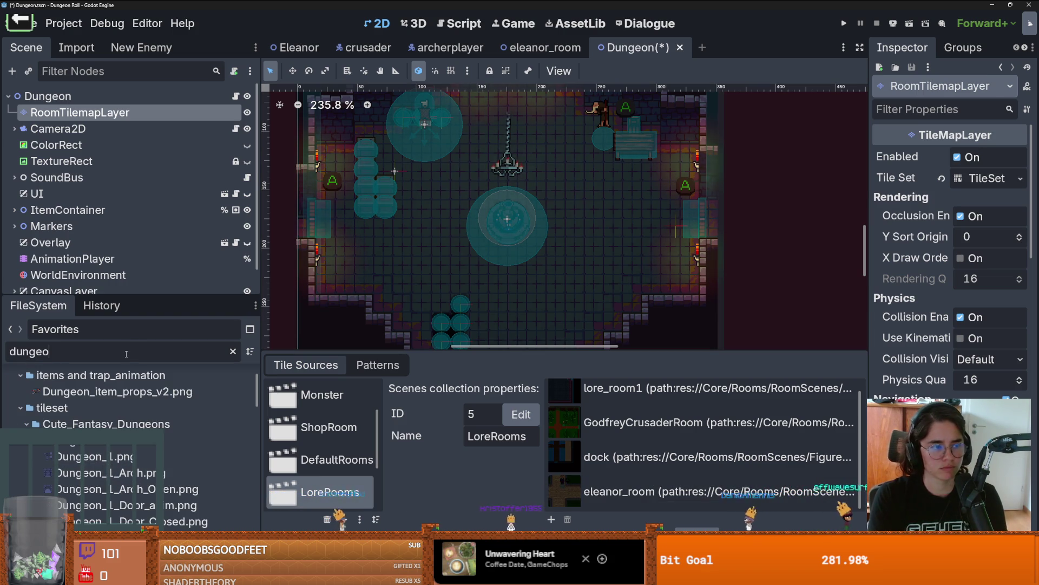
key("ctrl+a")
type("Eleano")
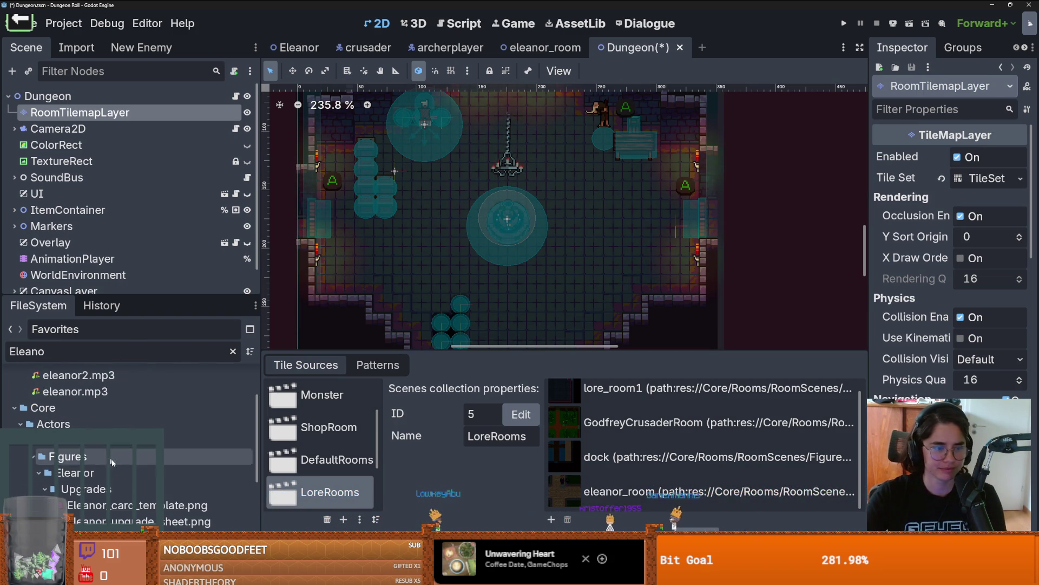
scroll(130, 422, "down", 5)
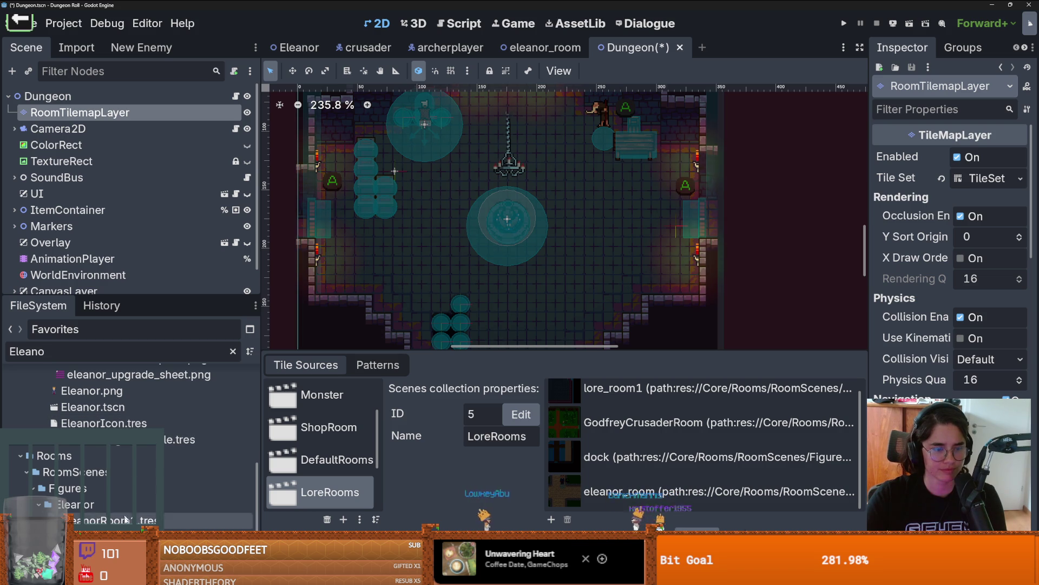
left_click(205, 519)
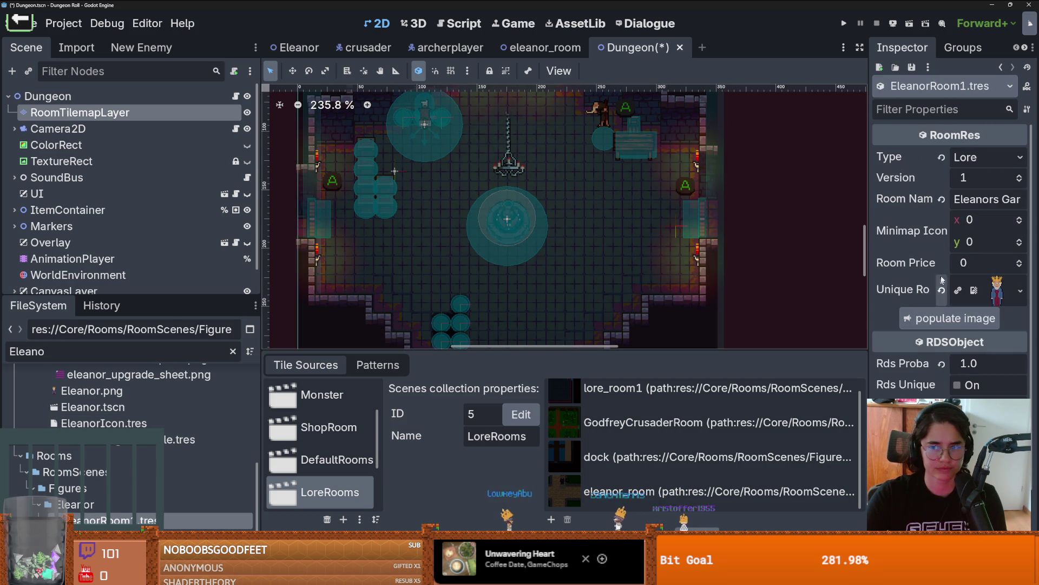
Set EleanorRoom1's Version to 4, save the Dungeon scene, and filter files for 'room'
triple_click(1020, 175)
key("ctrl+s")
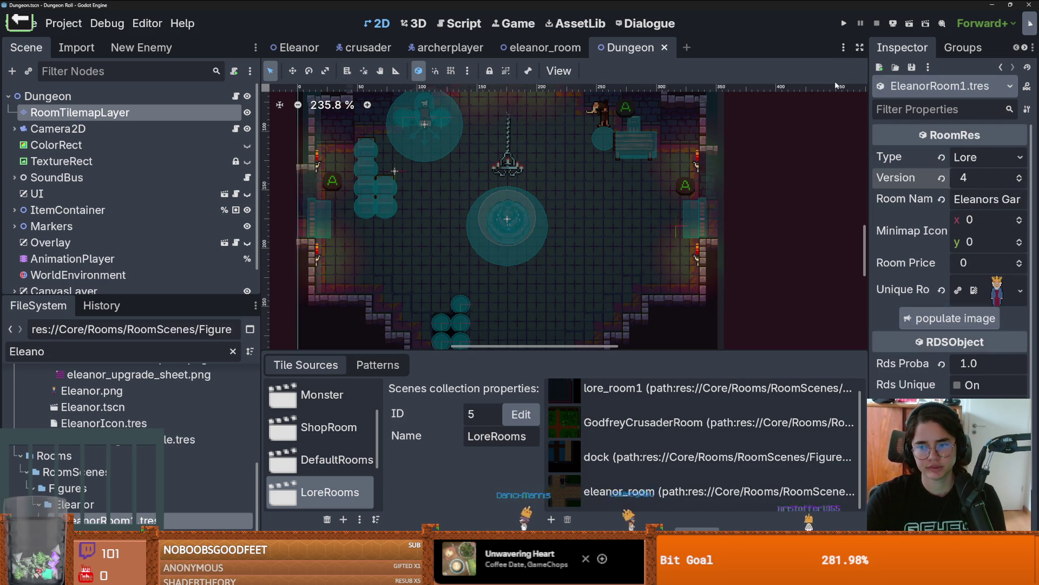
double_click(116, 351)
type("room_")
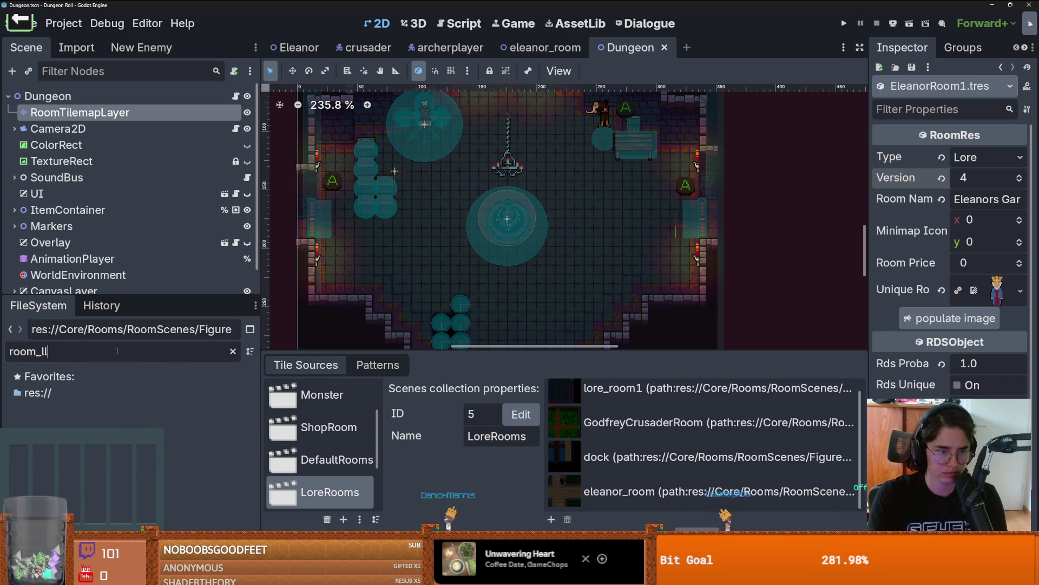
key("BackSpace")
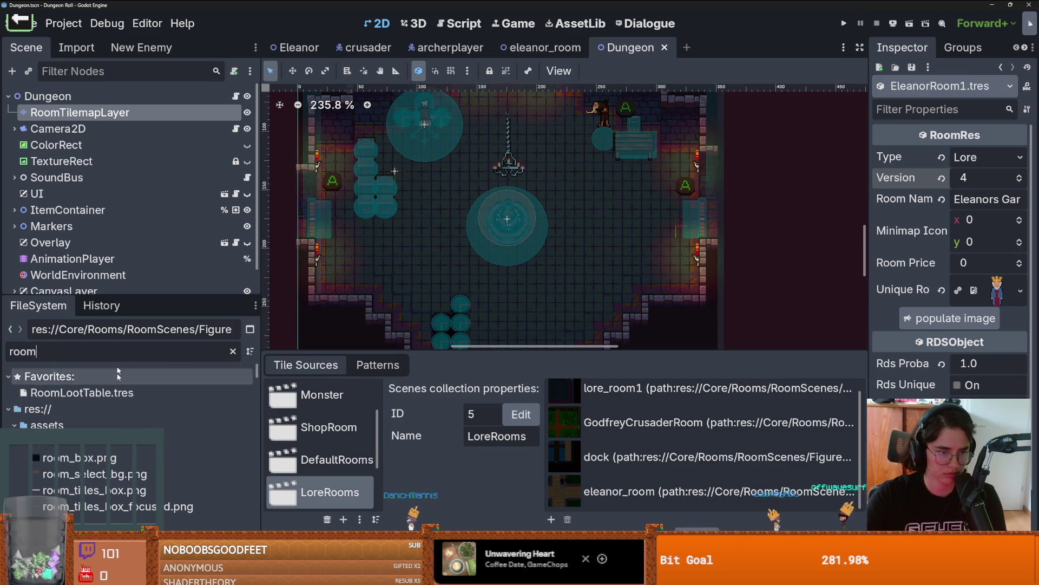
Quick Load EleanorRoom1.tres into slot 22 of RoomLootTable's Rds Contents, then run the project
left_click(81, 392)
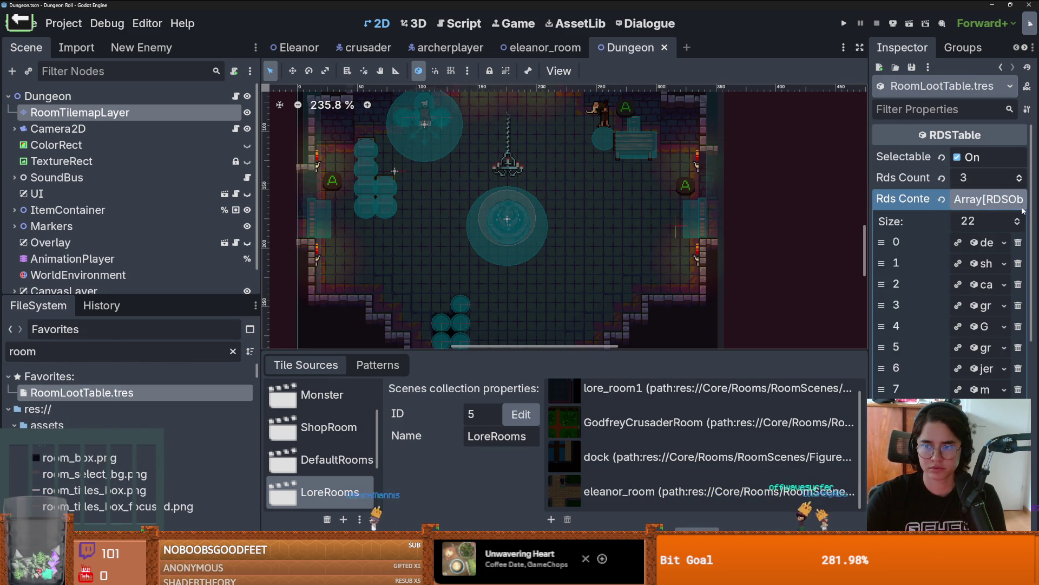
scroll(880, 253, "down", 5)
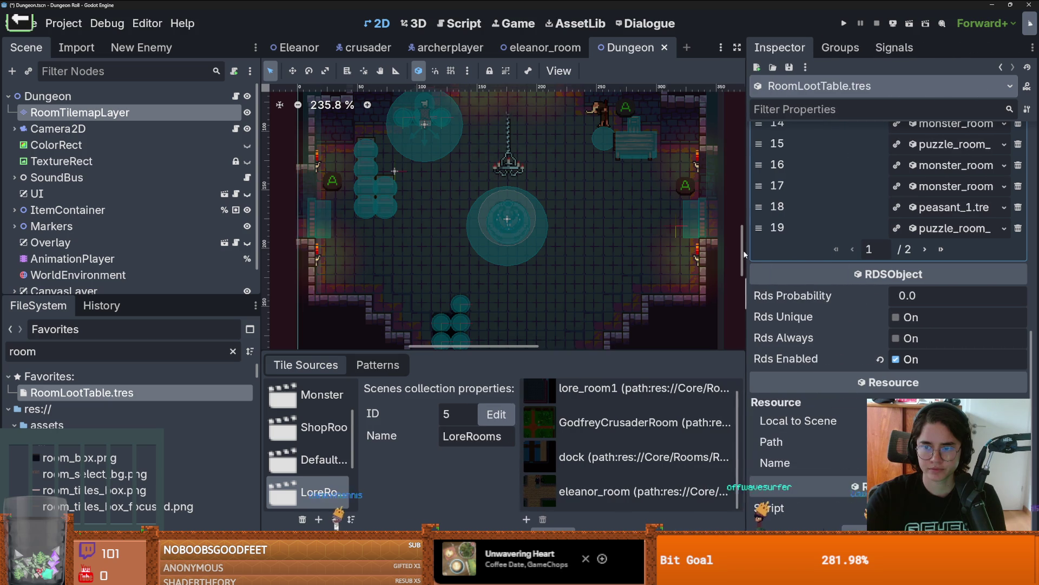
left_click(924, 249)
left_click(982, 285)
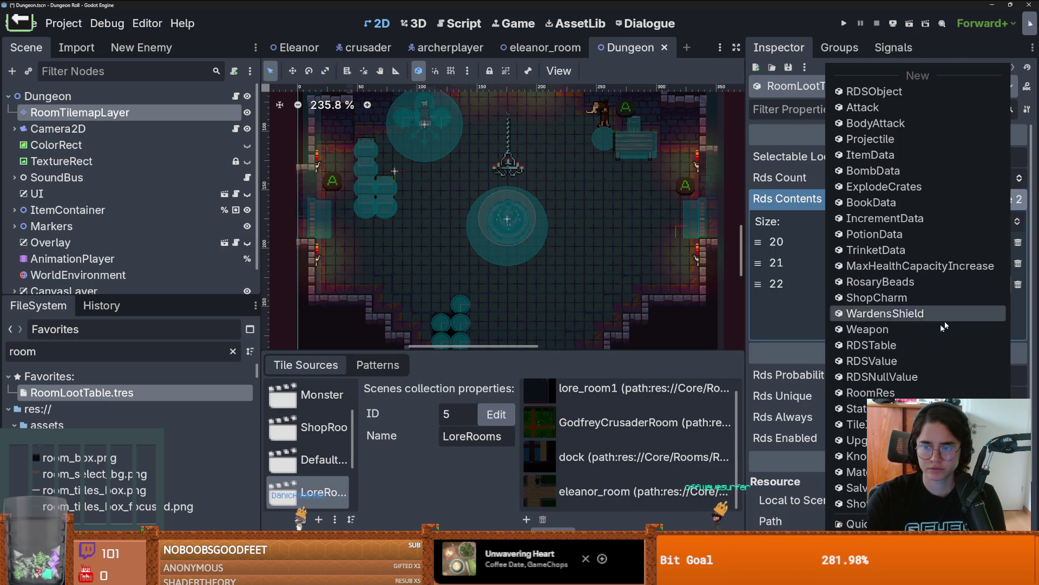
left_click(991, 284)
type("ele")
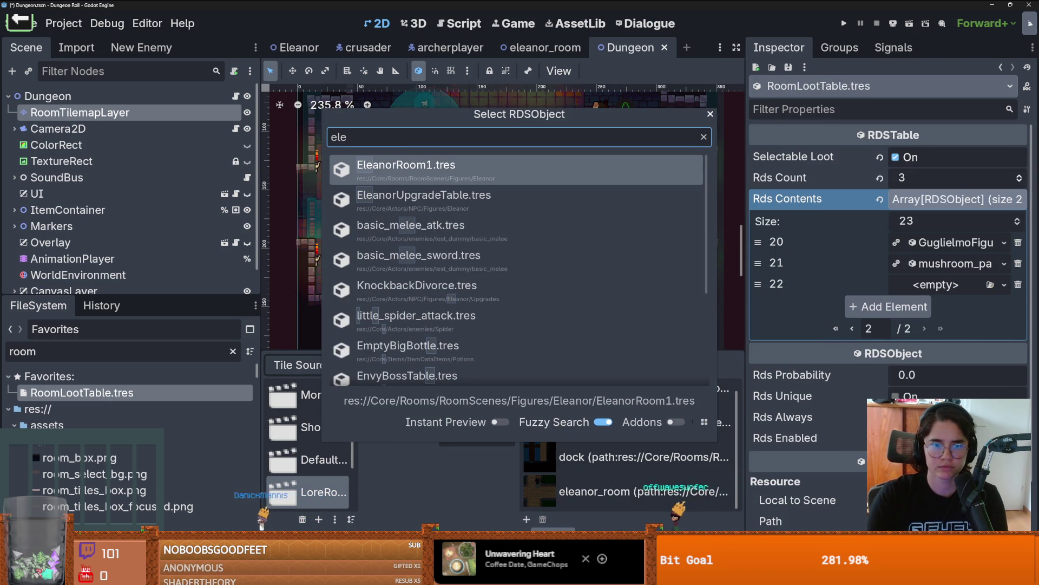
key("Return")
scroll(950, 307, "down", 3)
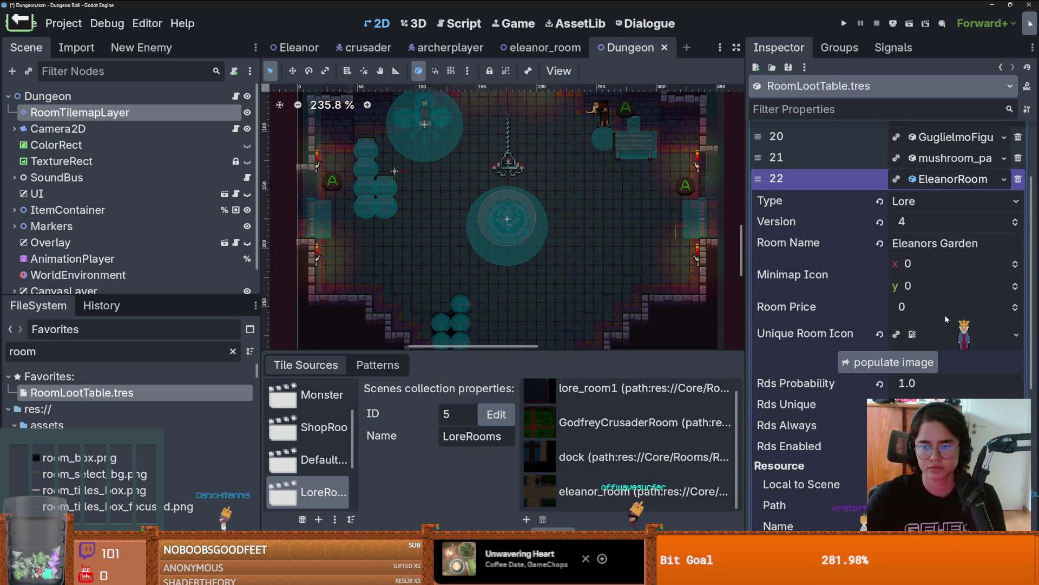
scroll(951, 306, "up", 3)
left_click(845, 24)
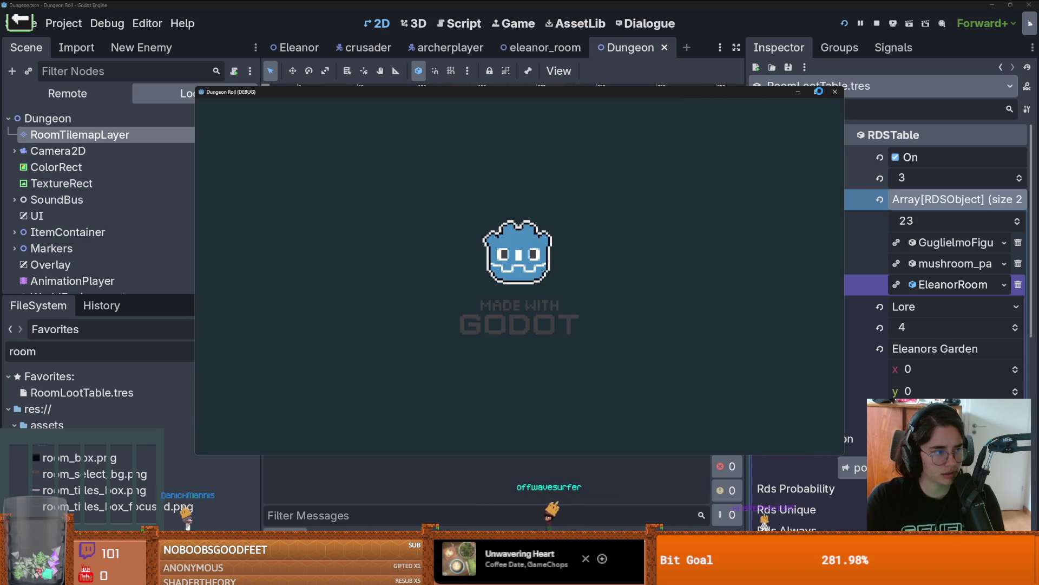
Go through the top door, find Eleanors Garden in the debug list, enter a room, stop the run
key("w")
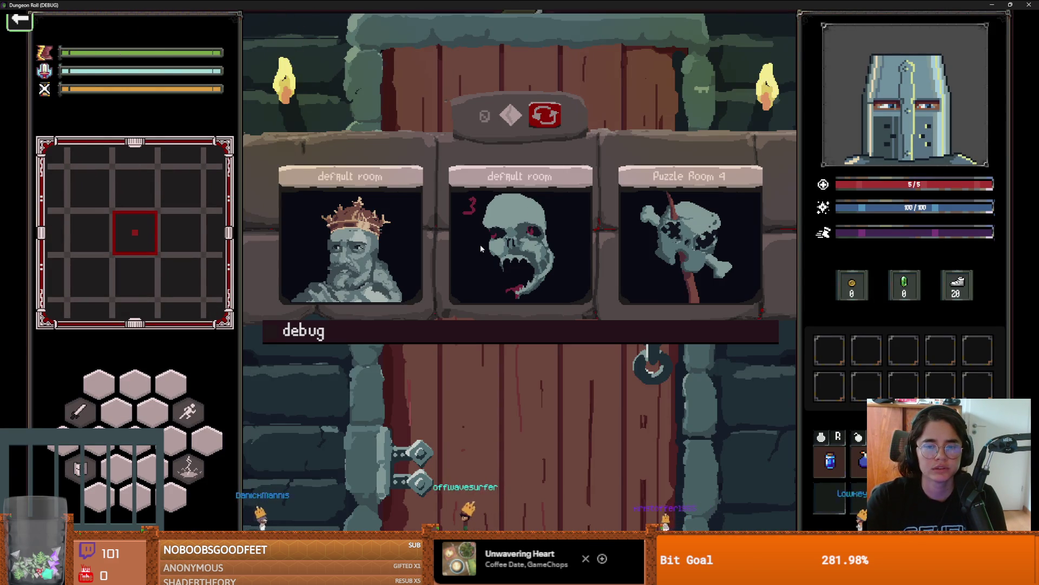
left_click(628, 333)
scroll(336, 369, "down", 2)
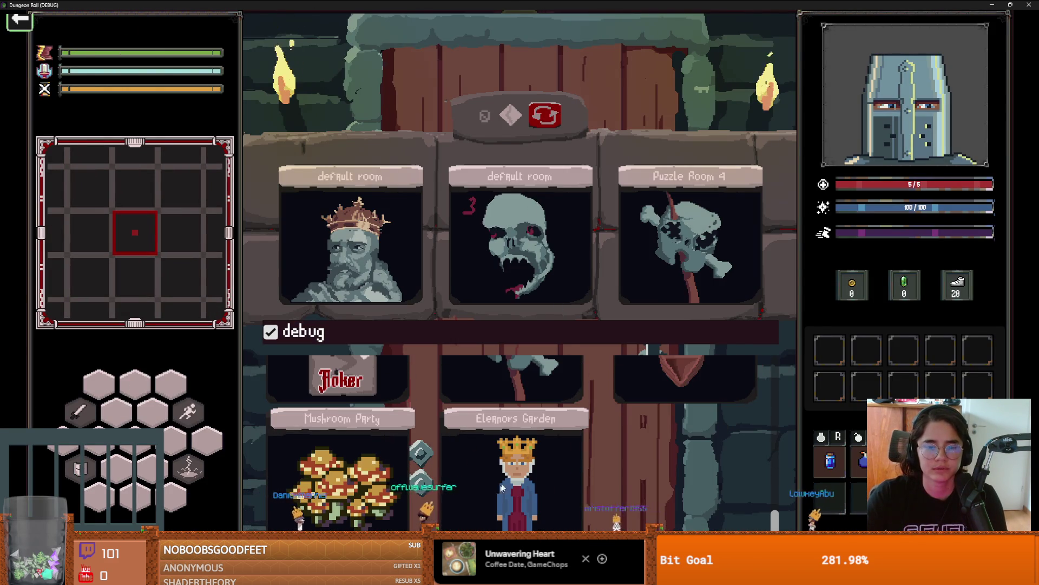
left_click(336, 370)
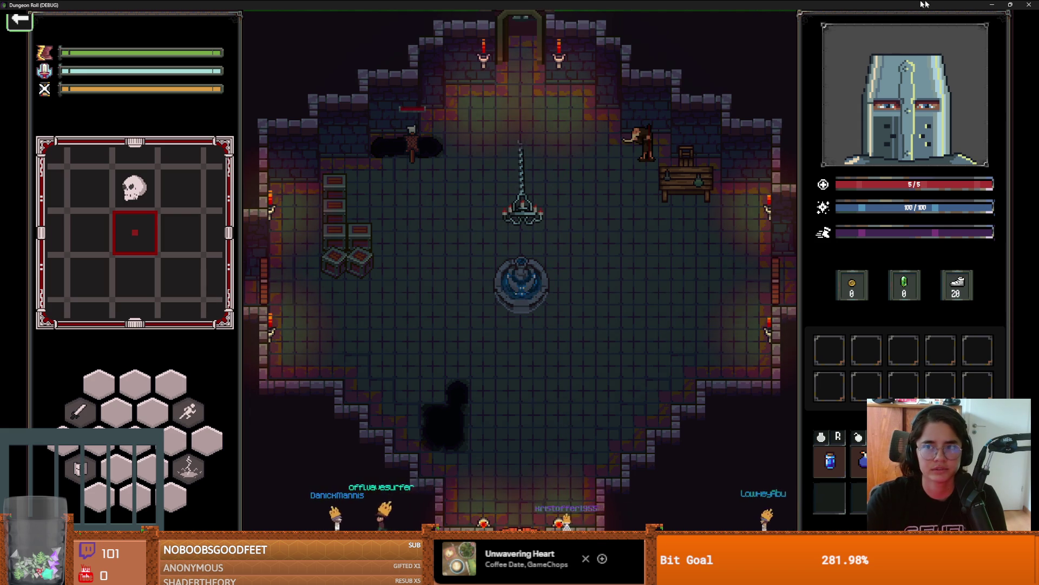
key("F8")
left_click(519, 47)
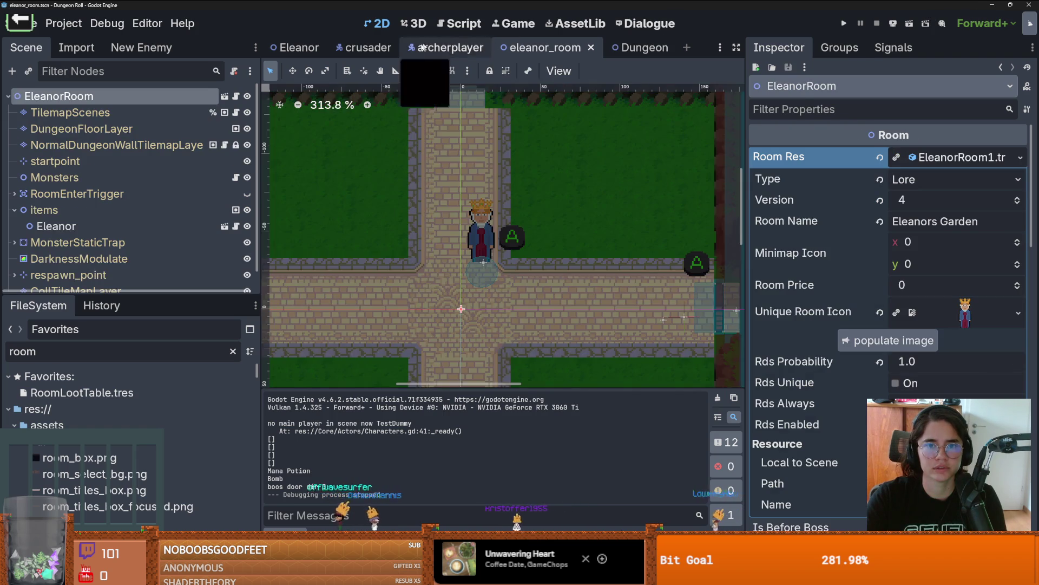
Erase a block of tiles from the room's TilemapScenes layer
scroll(412, 206, "down", 4)
left_click(71, 112)
left_click_drag(299, 226, 352, 174)
key("d")
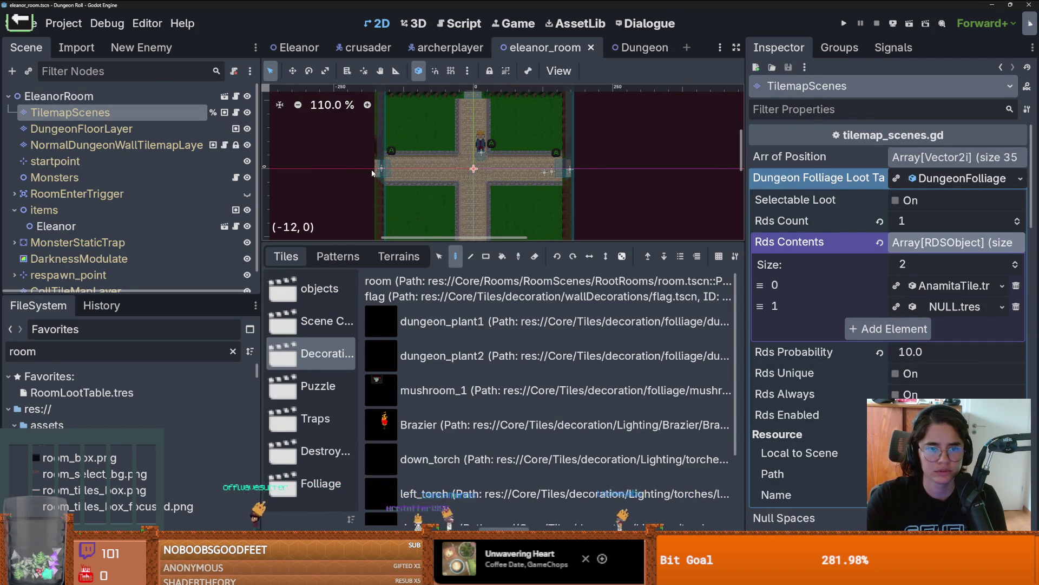
left_click(439, 256)
left_click_drag(401, 174, 363, 167)
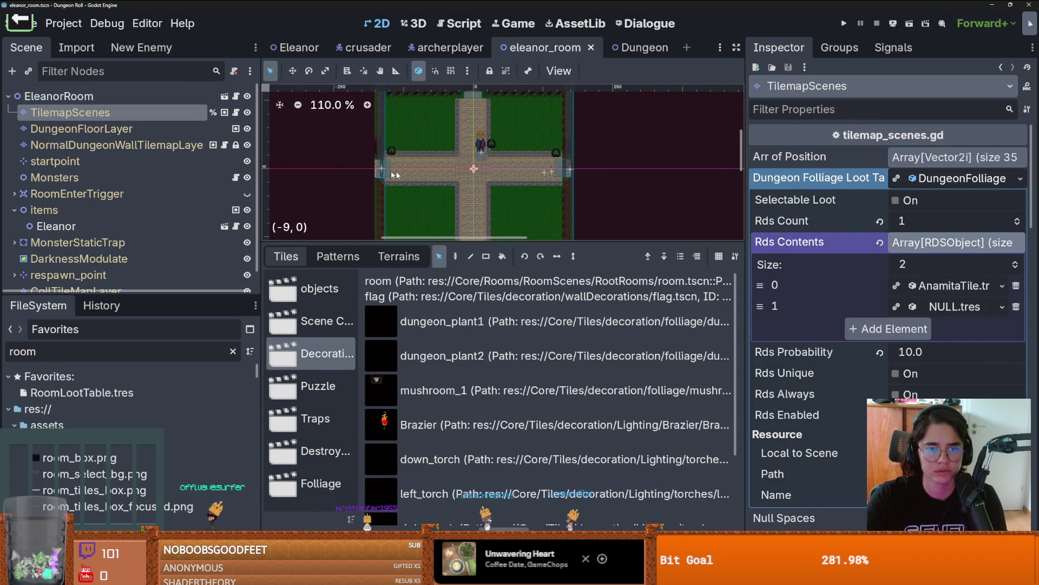
key("Delete")
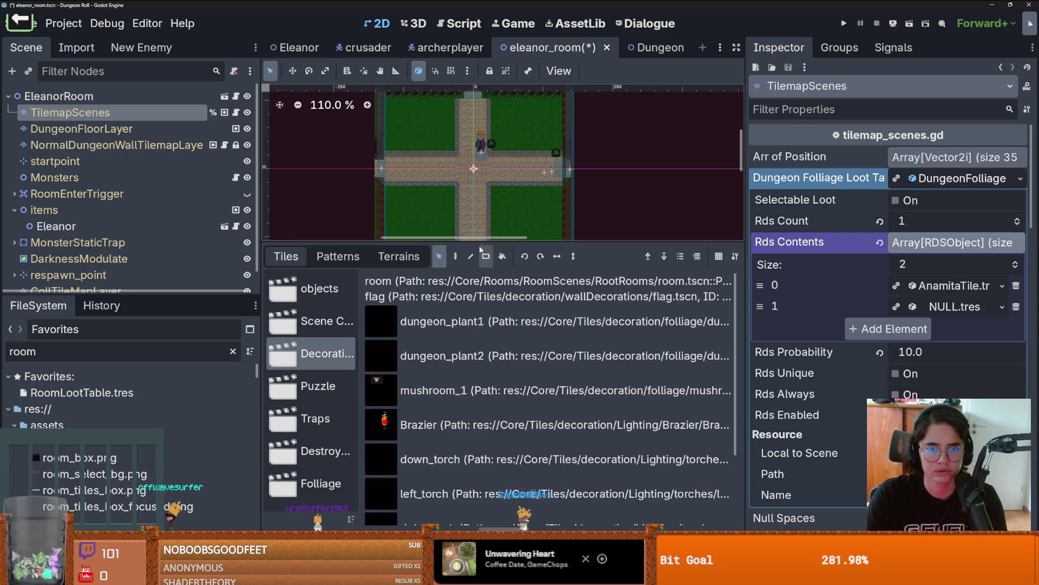
Select the tile at the room's right edge and run the project to save and test
scroll(517, 187, "up", 3)
left_click(576, 169)
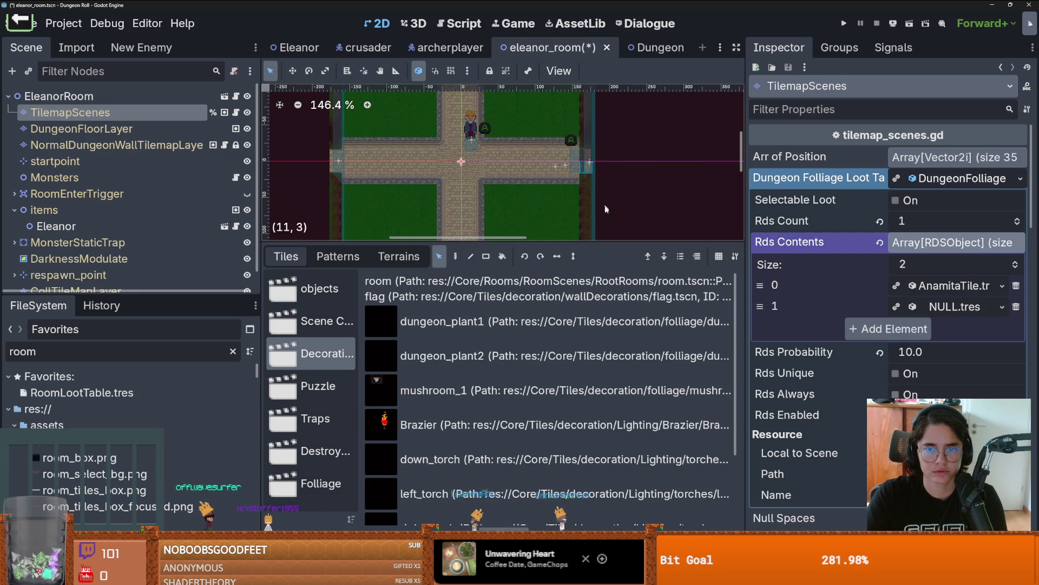
scroll(529, 218, "down", 4)
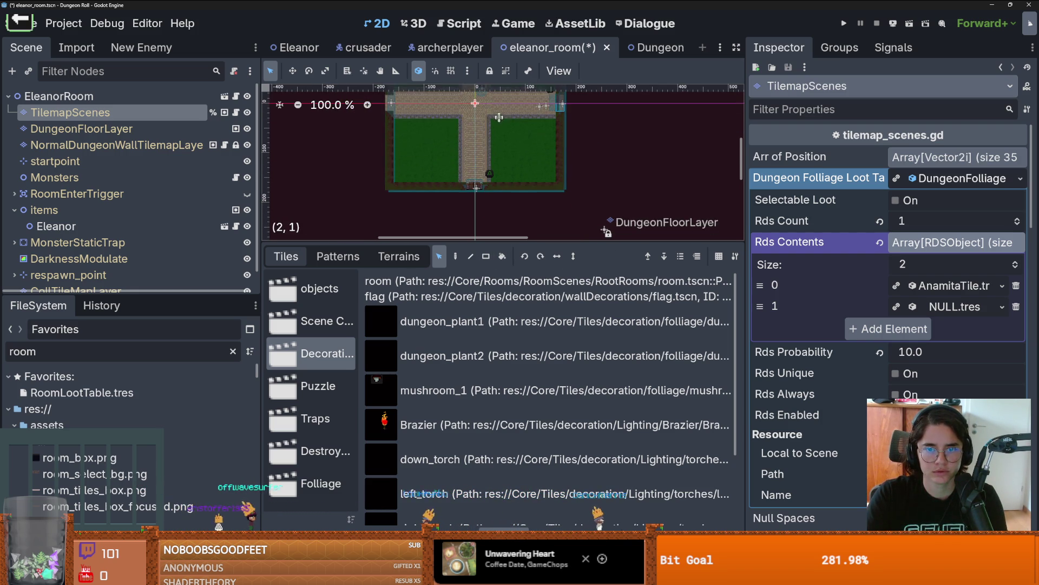
scroll(508, 134, "up", 5)
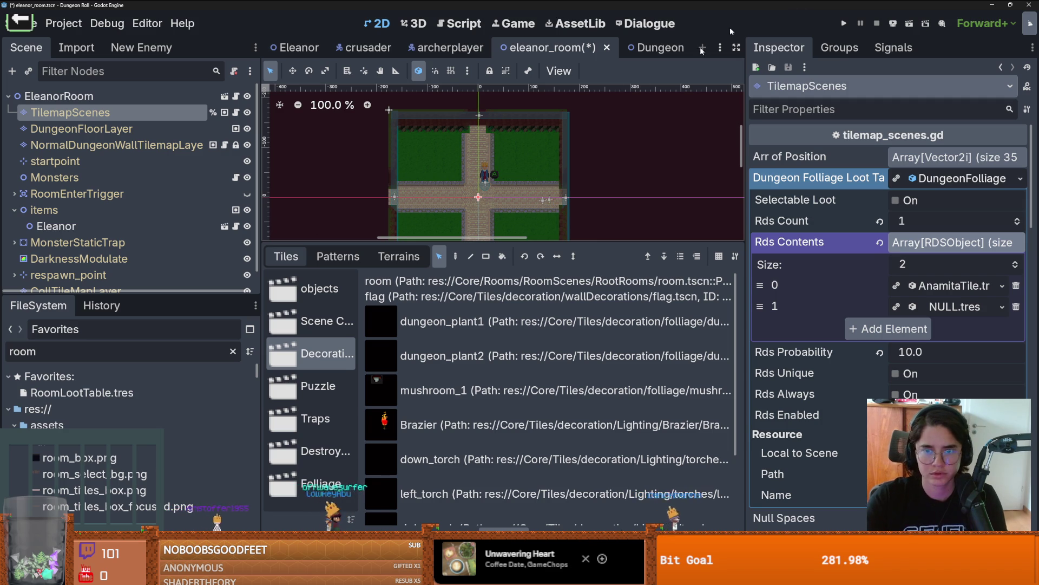
left_click(845, 24)
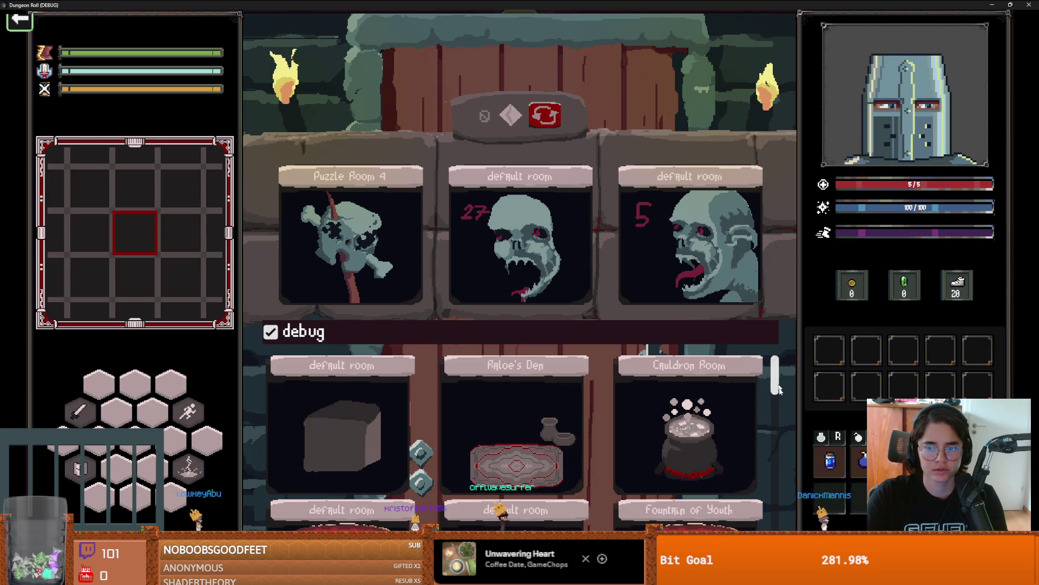
Enter a room from the debug list, choose Baldwin Upgrades with King Baldwin, then close the game
scroll(747, 394, "down", 5)
left_click(524, 389)
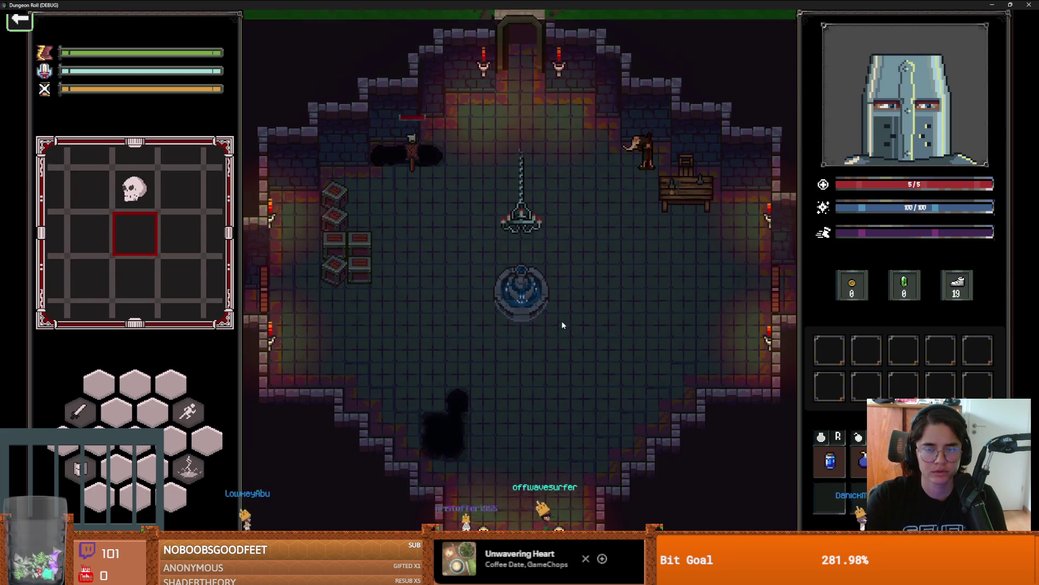
key("w")
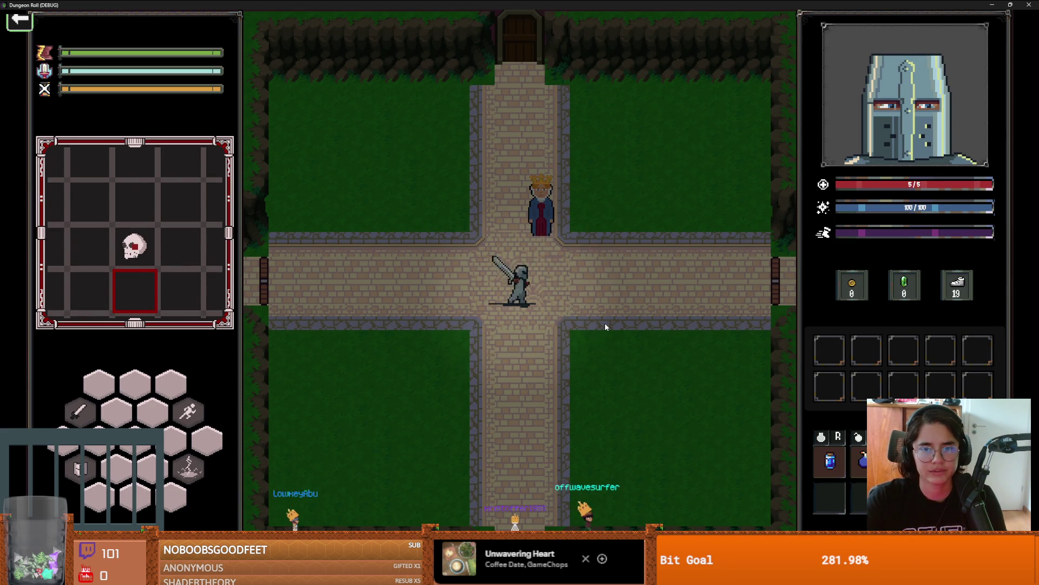
key("e")
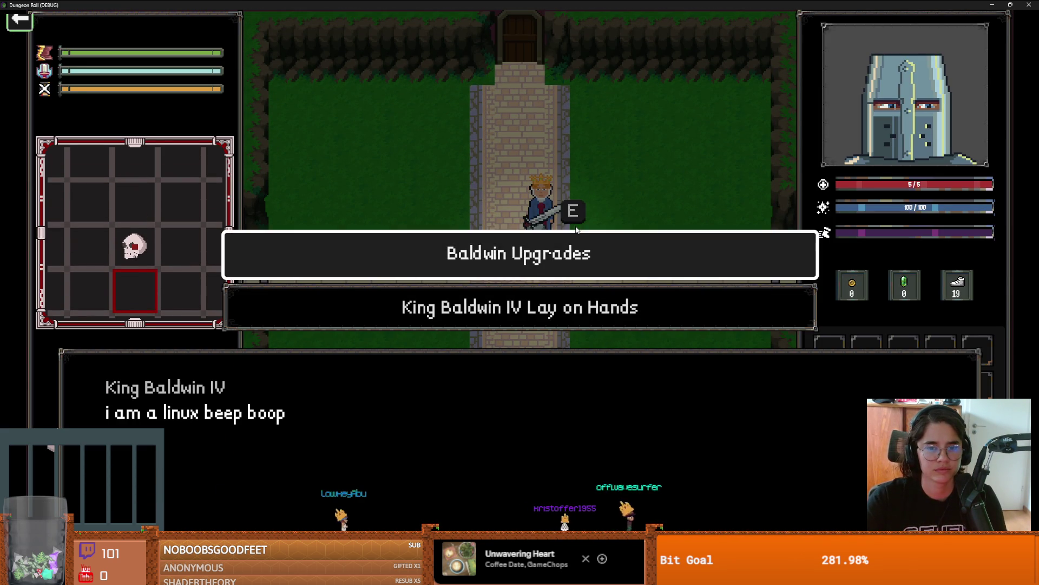
key("e")
key("e")
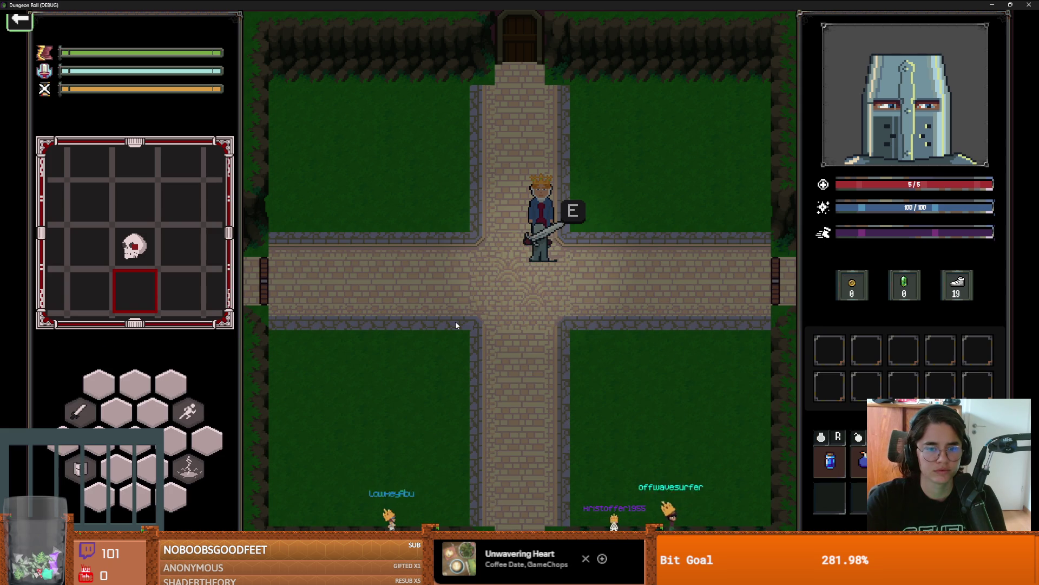
key("super+Down")
left_click(735, 259)
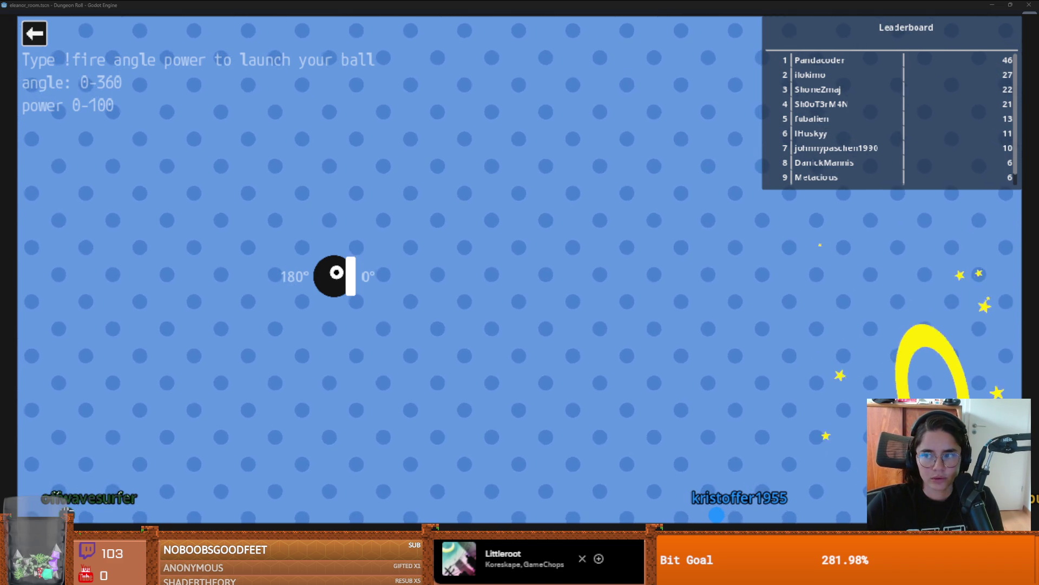
key("Escape")
key("Escape")
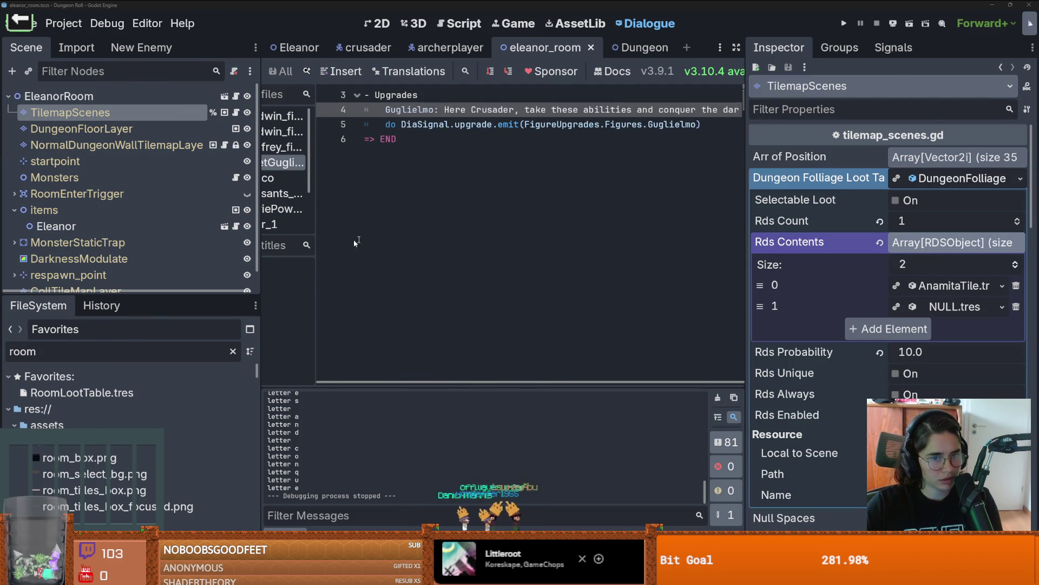
Select all of the meetGuglielmo dialogue and start a new dialogue file
scroll(372, 238, "up", 1)
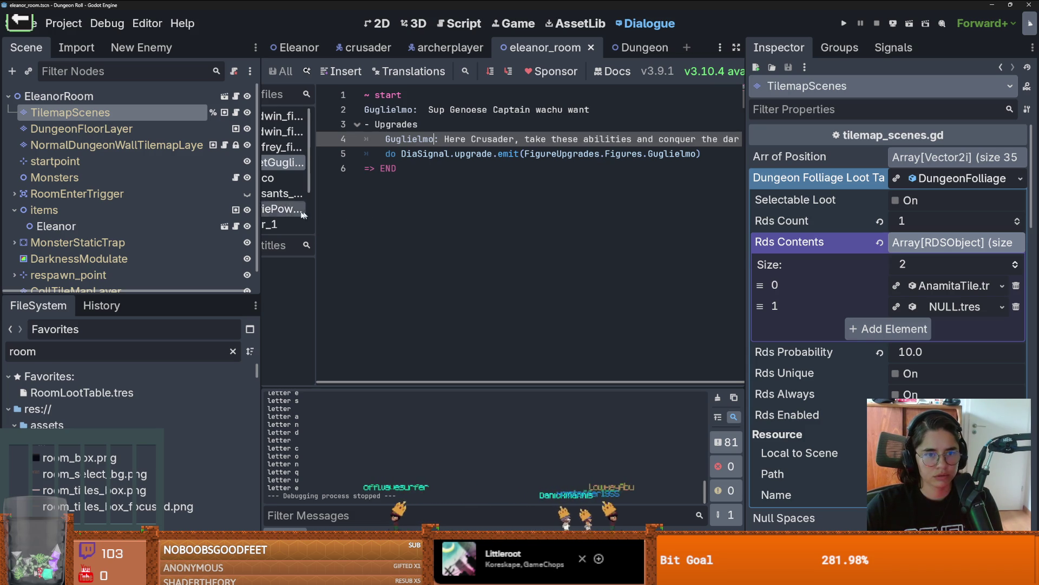
left_click_drag(261, 192, 119, 189)
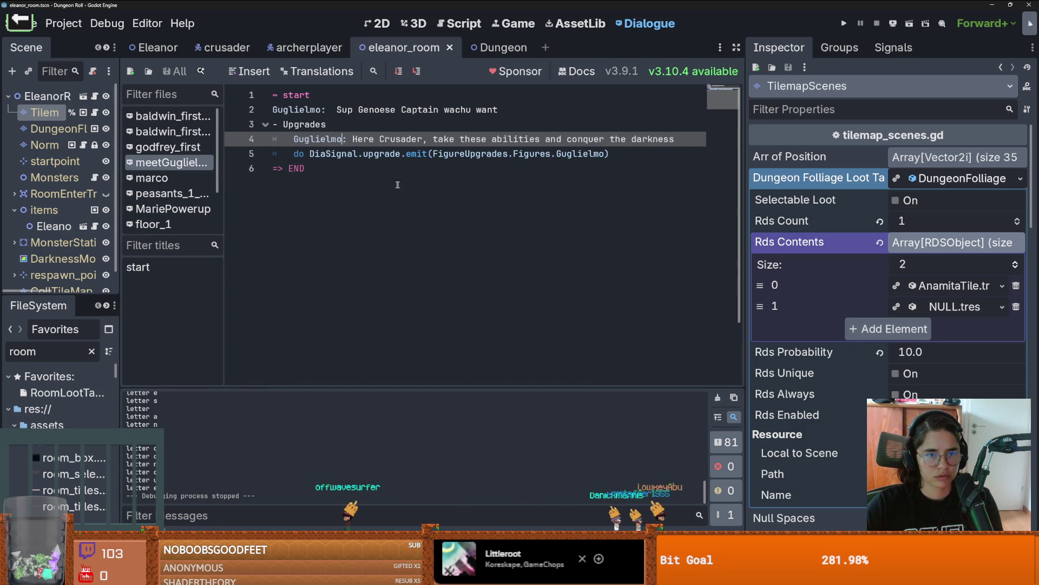
key("ctrl+a")
key("ctrl+c")
left_click(130, 70)
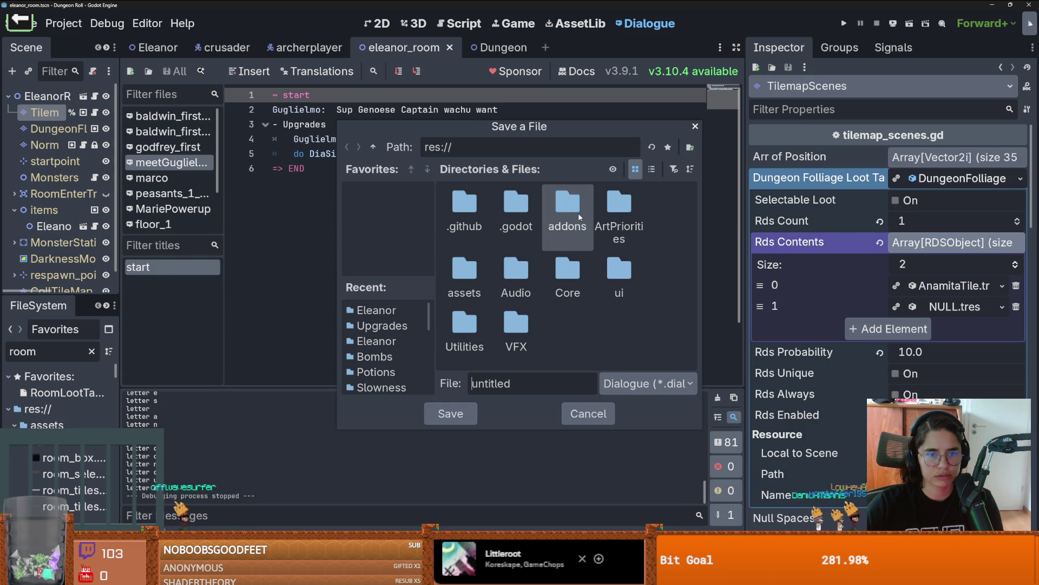
Save the new dialogue as meet in a new Dialogues folder under Core/Actors/NPC/Figures/Eleanor
double_click(567, 265)
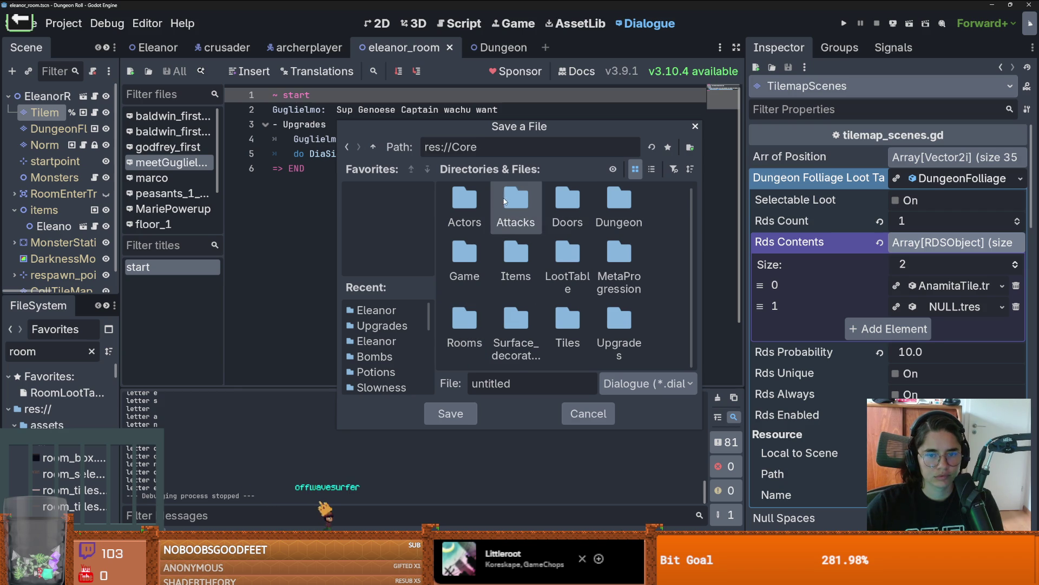
double_click(475, 202)
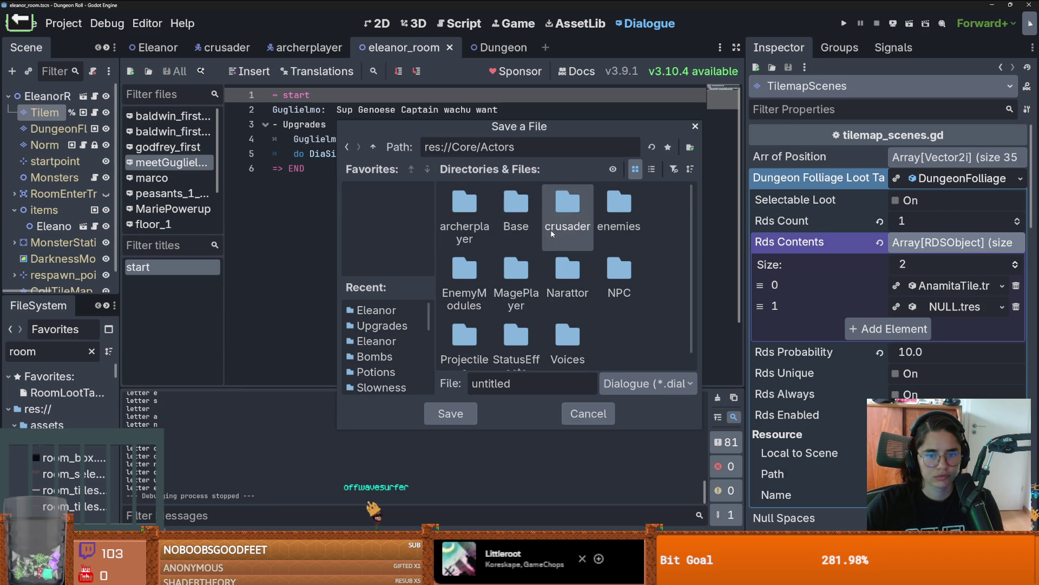
scroll(535, 300, "down", 1)
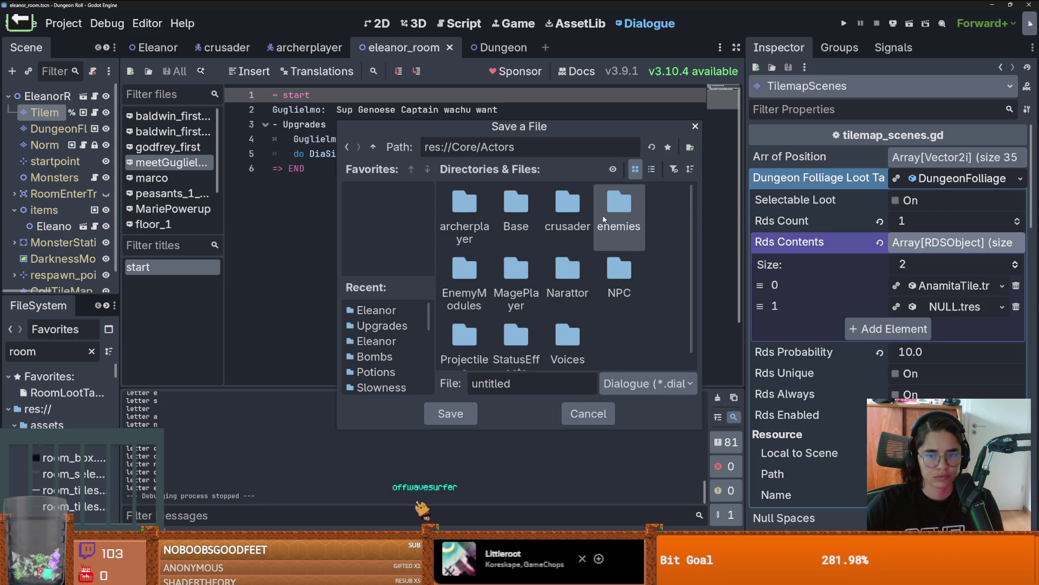
double_click(619, 266)
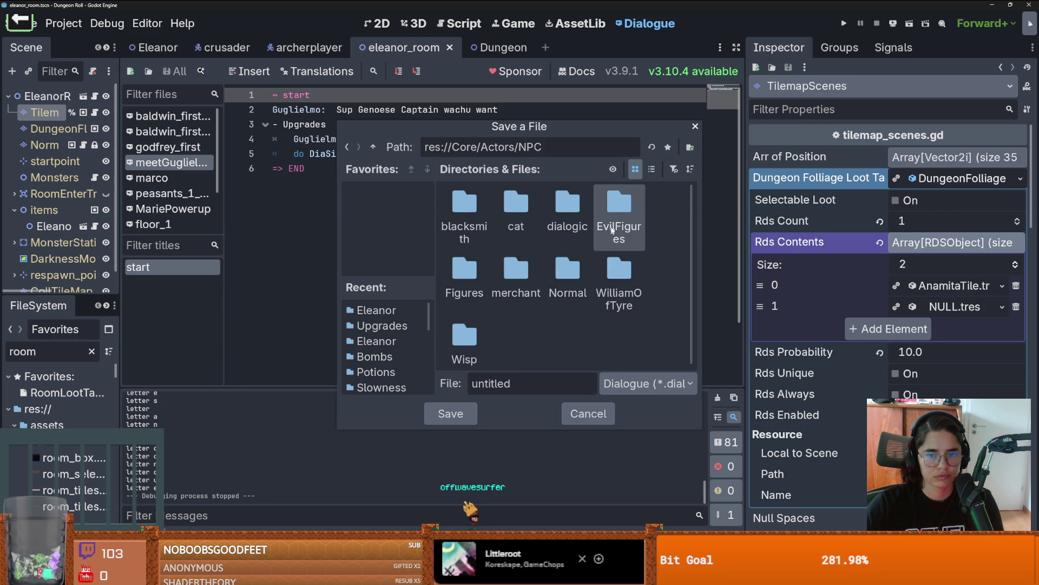
double_click(464, 273)
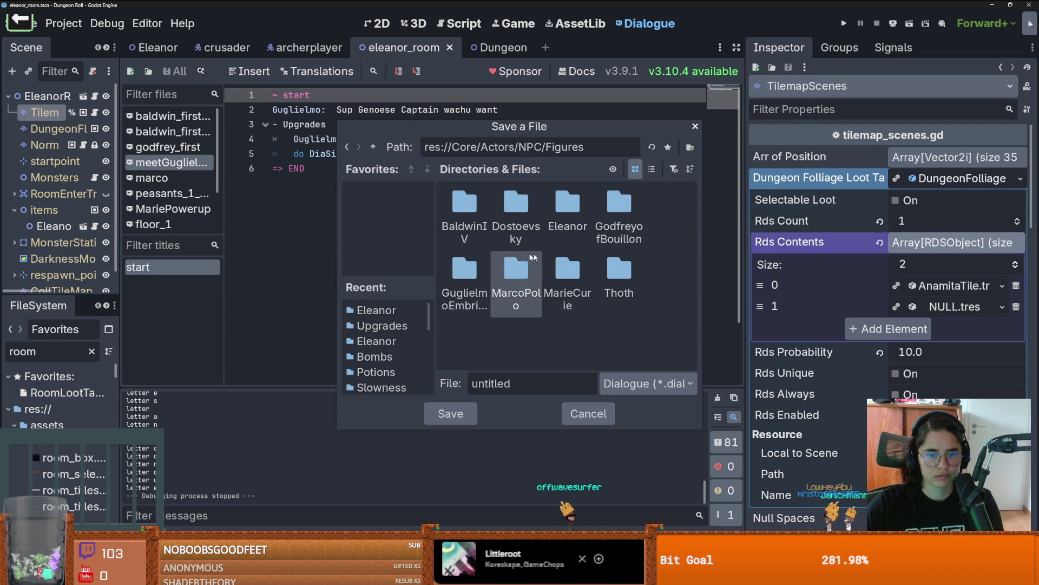
double_click(578, 211)
left_click(689, 147)
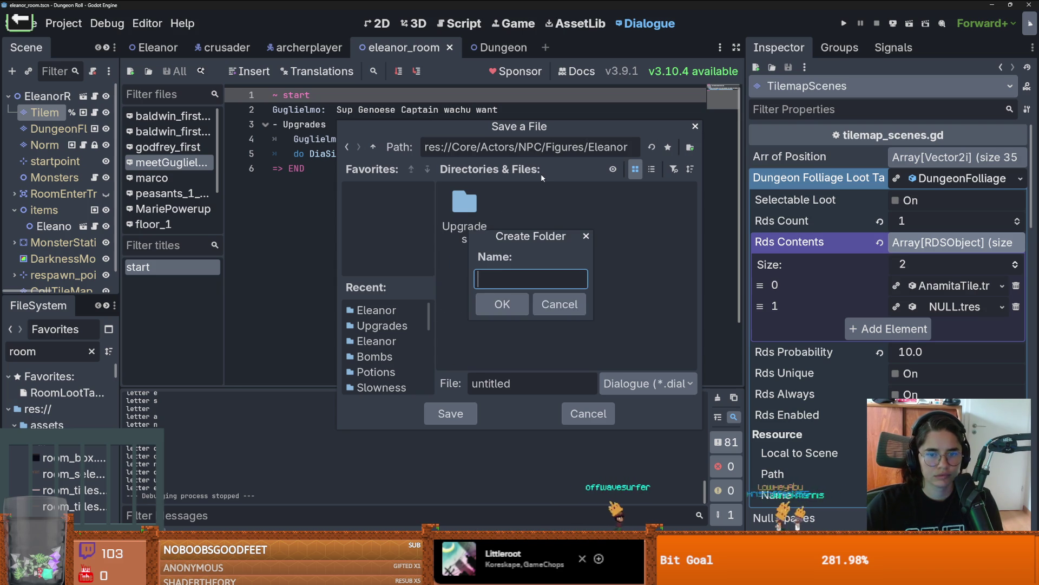
type("Dialogues")
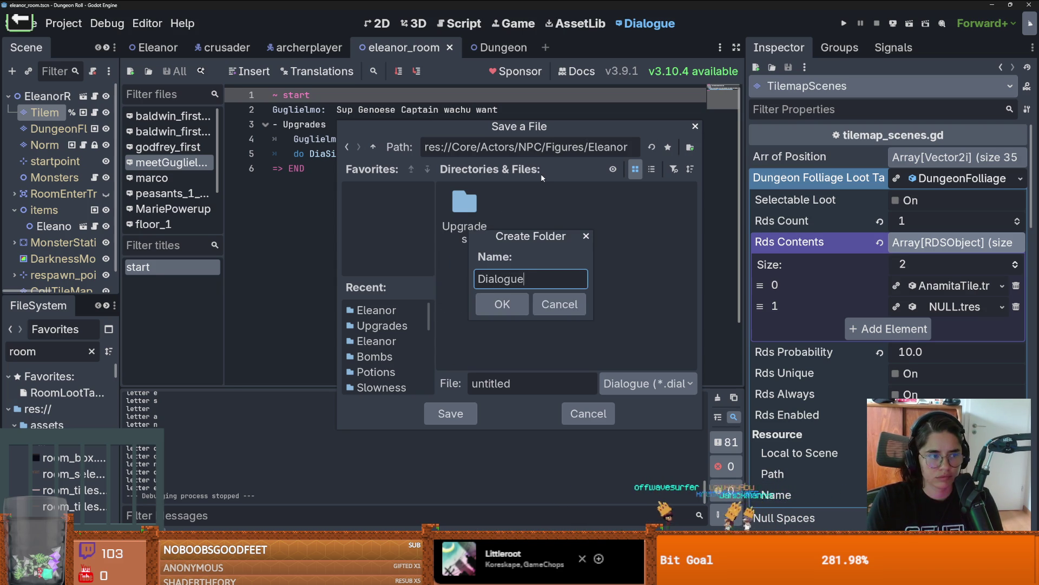
key("Return")
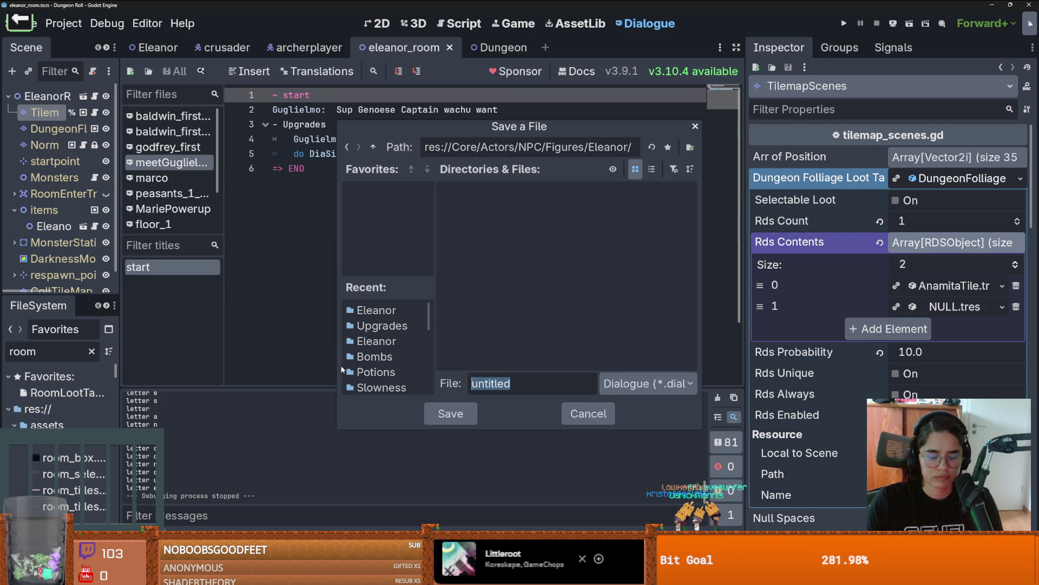
type("meet")
key("Return")
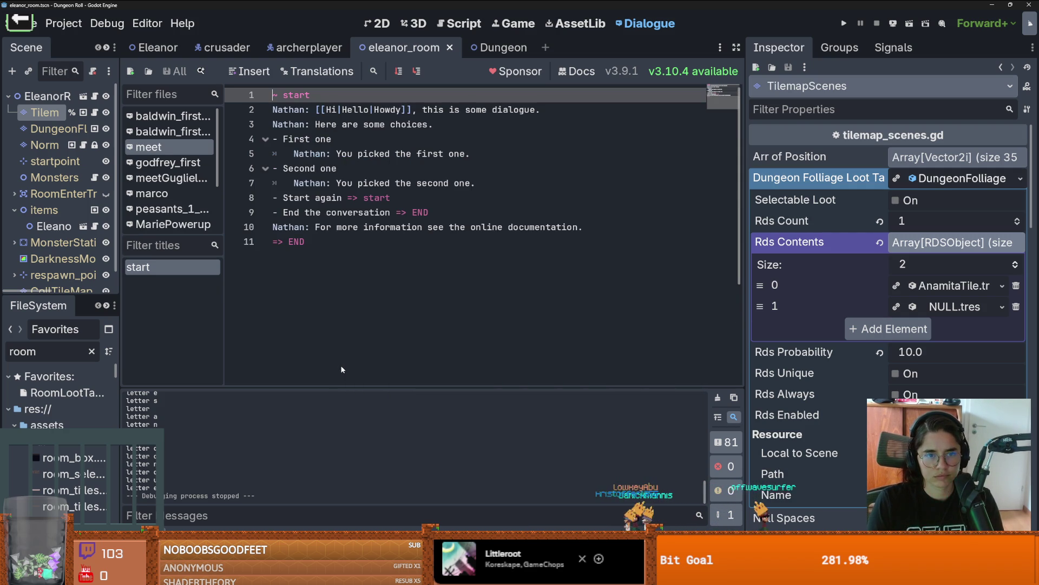
Paste the Guglielmo dialogue into meet, change the upgrade emit to Eleanor, and save
key("ctrl+a")
key("ctrl+v")
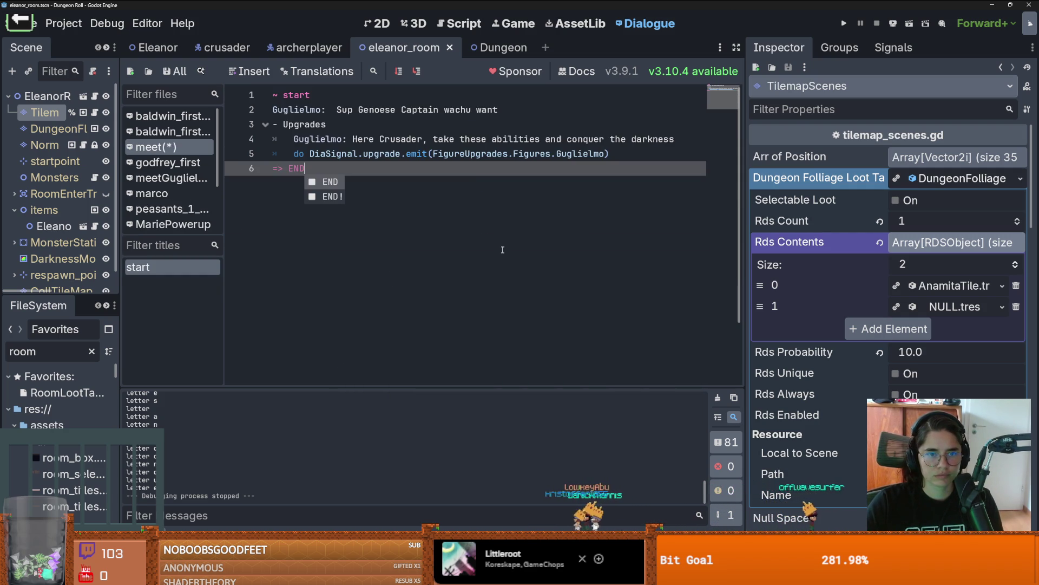
double_click(585, 154)
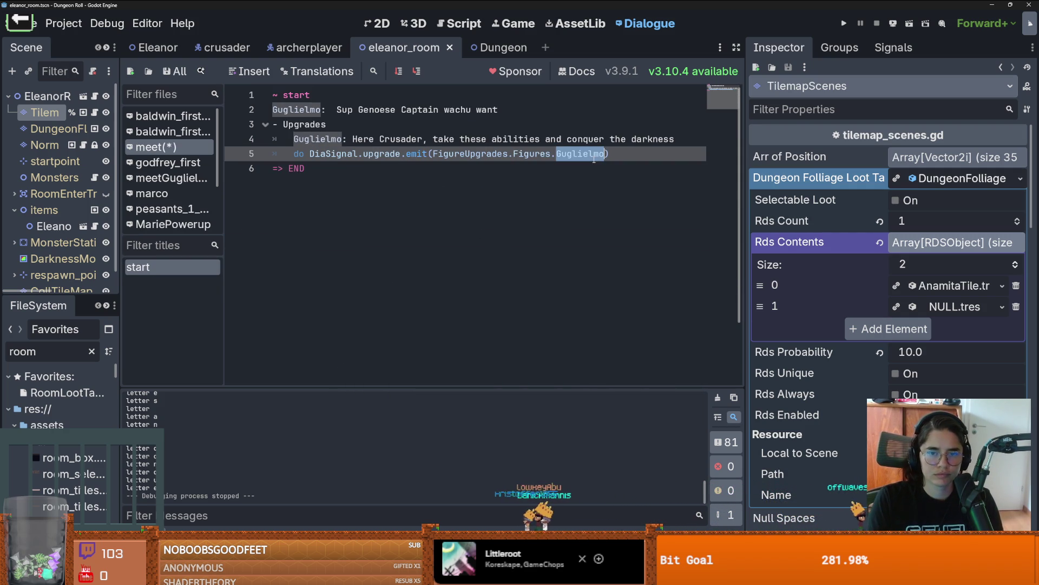
type("Eleanor")
left_click(510, 167)
key("ctrl+s")
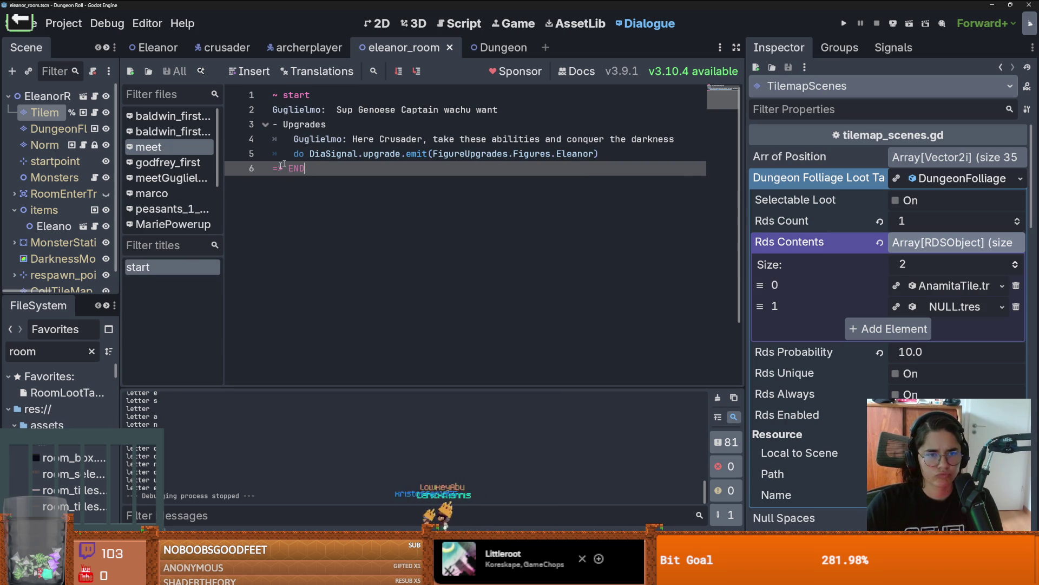
Check the Eleanor node's Icons.gd script, then return to the 2D room view
mouse_move(209, 177)
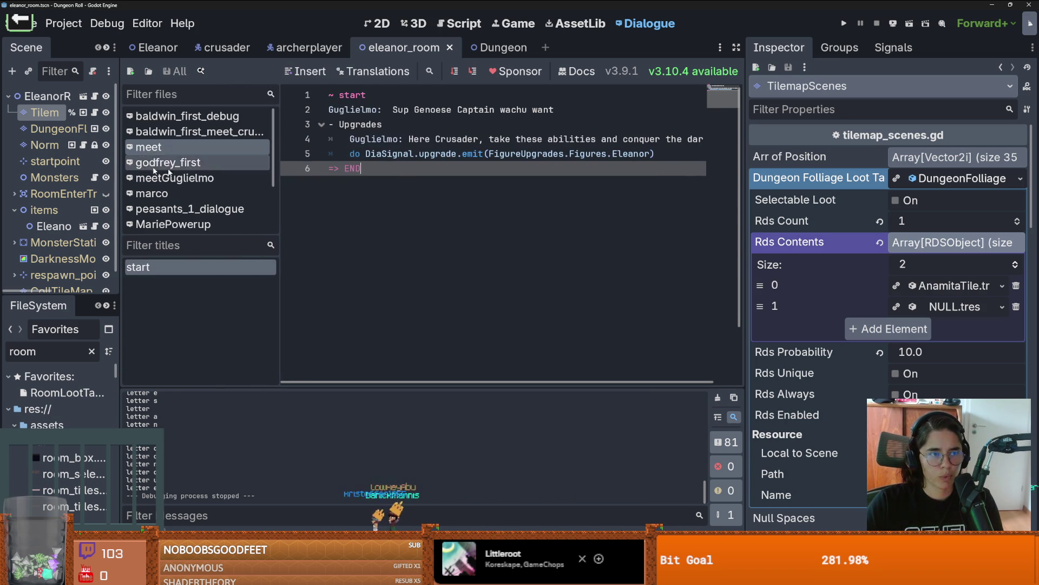
left_click_drag(121, 175, 265, 175)
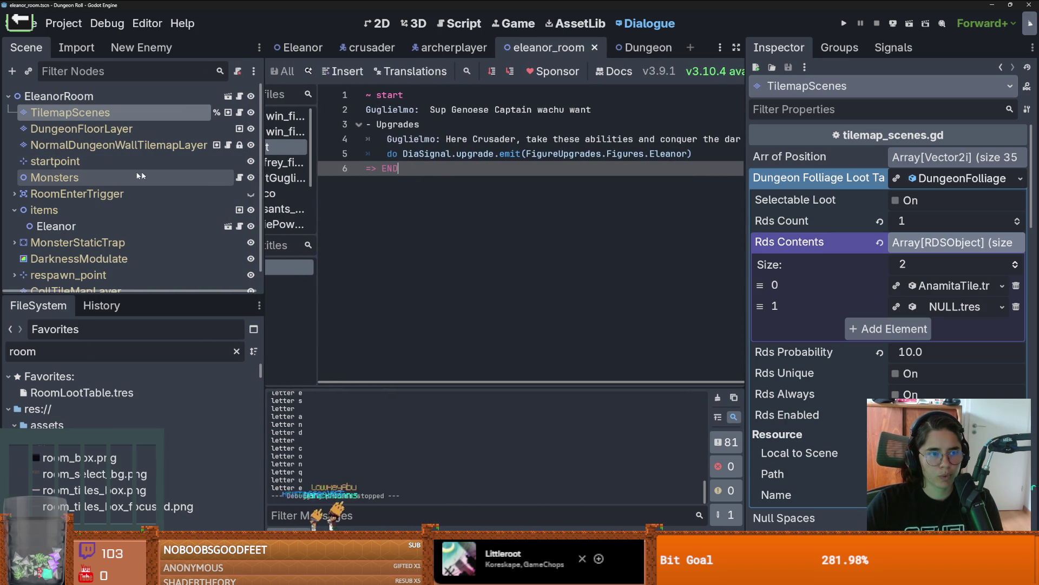
left_click(240, 226)
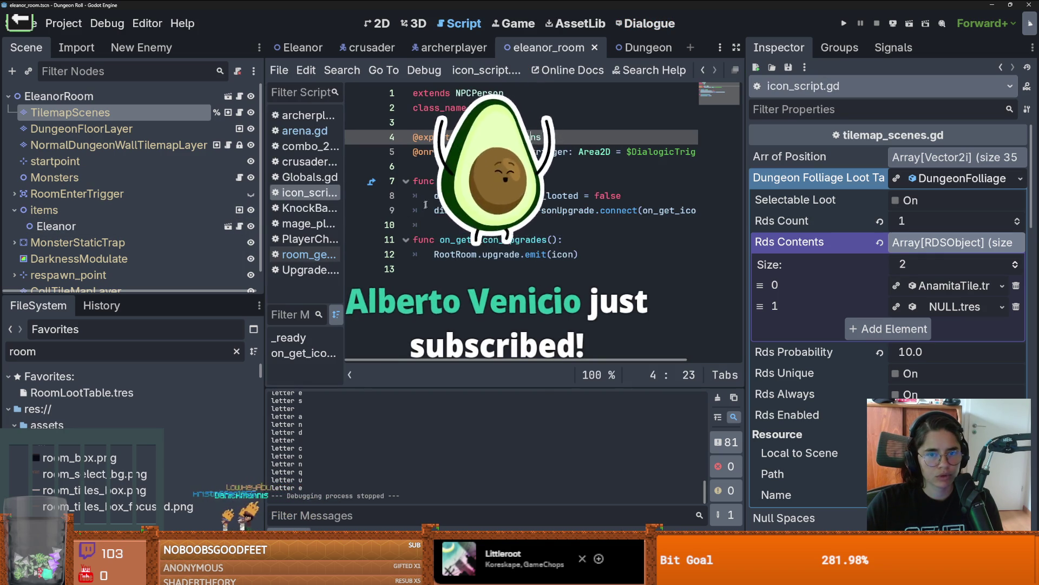
left_click(535, 137, "ctrl")
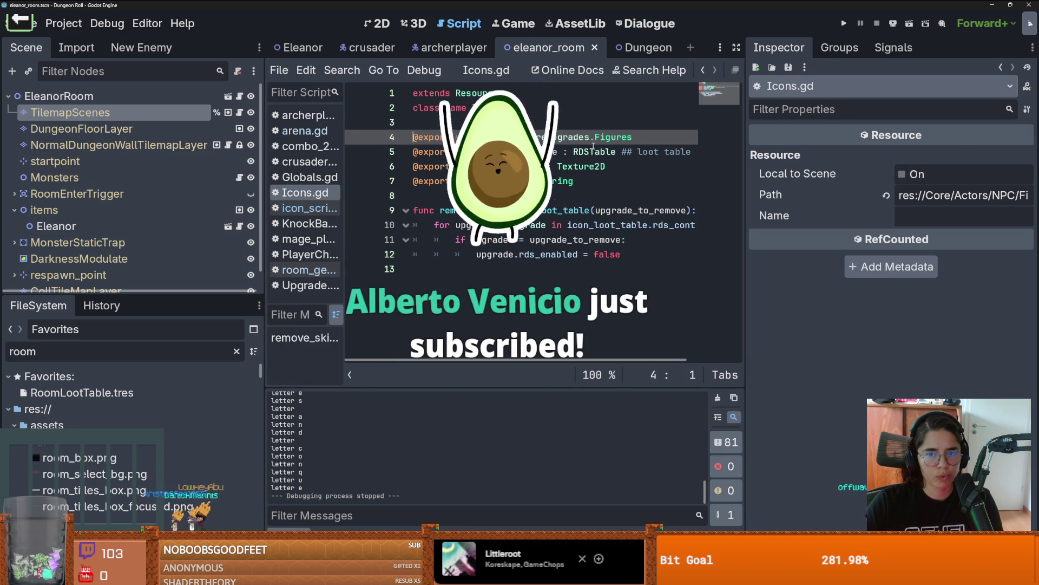
key("ctrl+F1")
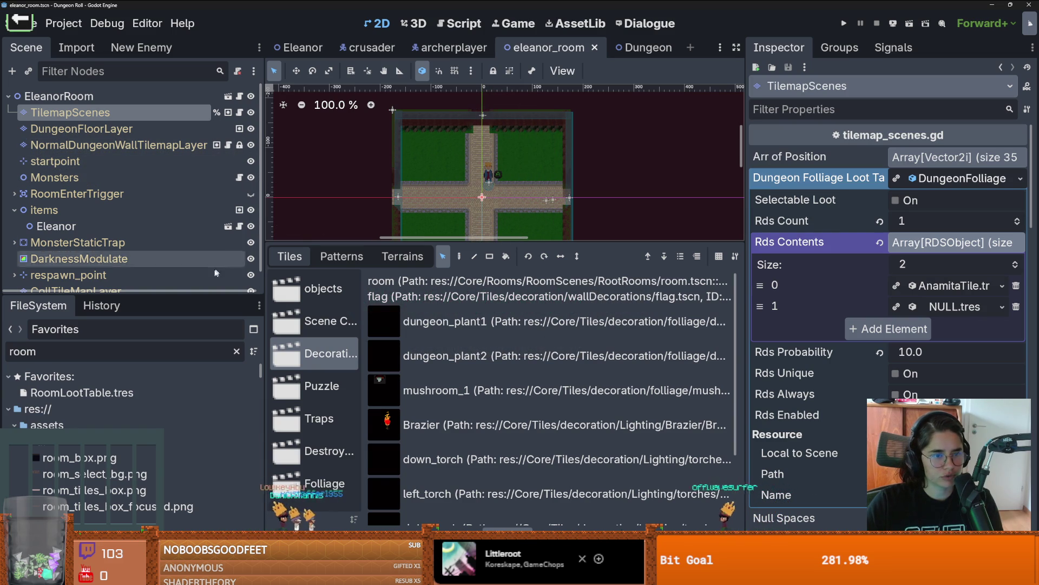
Enlarge the scene tree and widen the tile and scene tree panels
left_click_drag(230, 295, 238, 464)
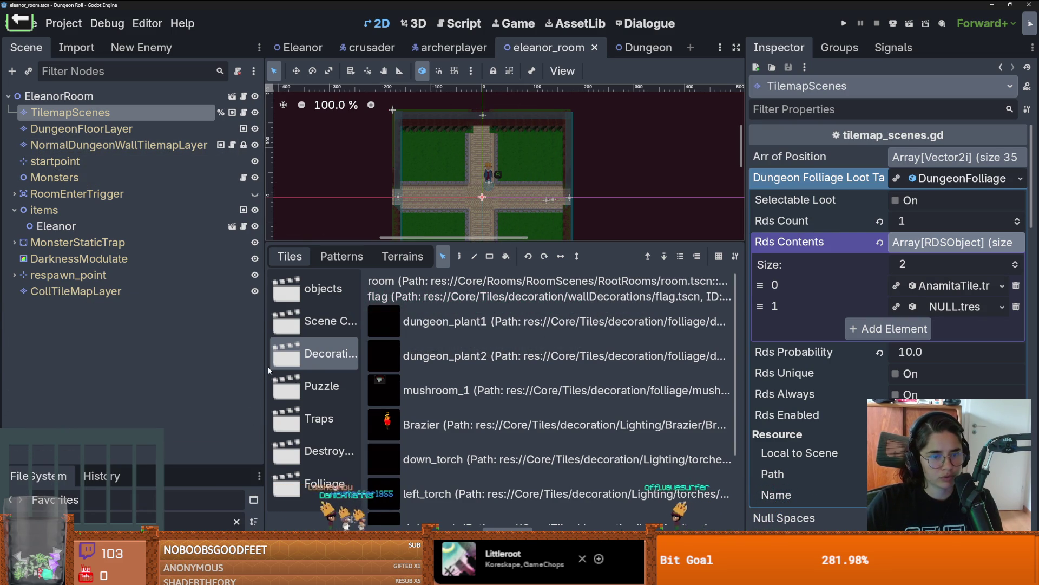
left_click_drag(266, 371, 242, 362)
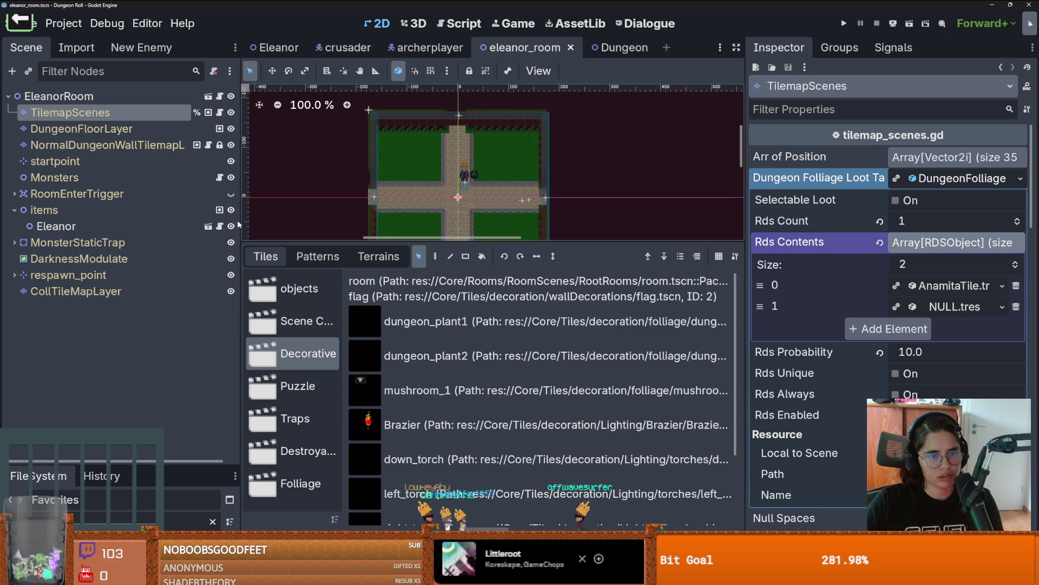
left_click_drag(239, 220, 319, 220)
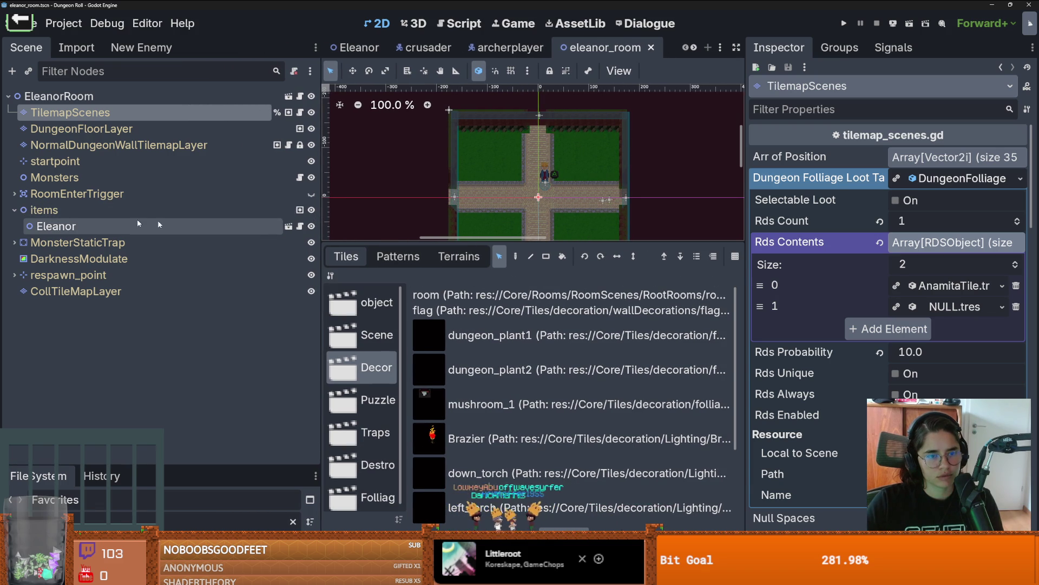
Open the Eleanor node's script, jump to the Icons class, then to the FigureUpgrades Figures enum
left_click(289, 225)
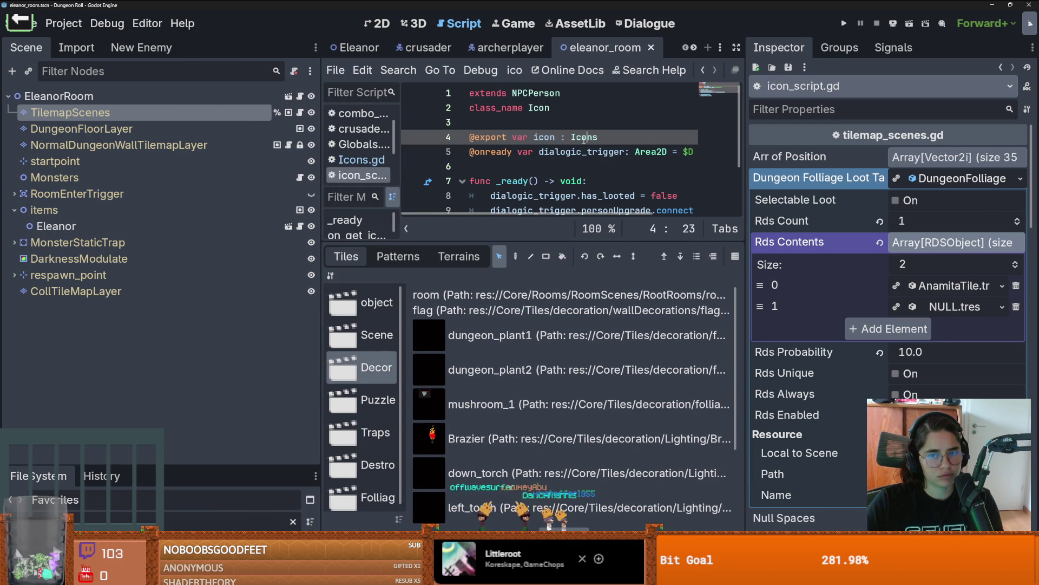
left_click(582, 138, "ctrl")
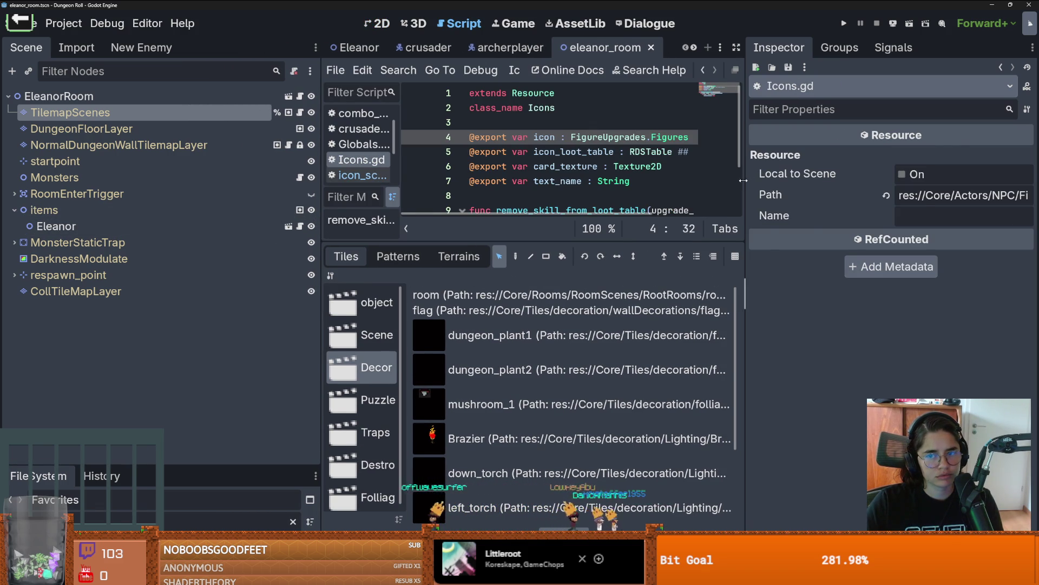
left_click_drag(745, 180, 860, 179)
left_click_drag(449, 242, 449, 423)
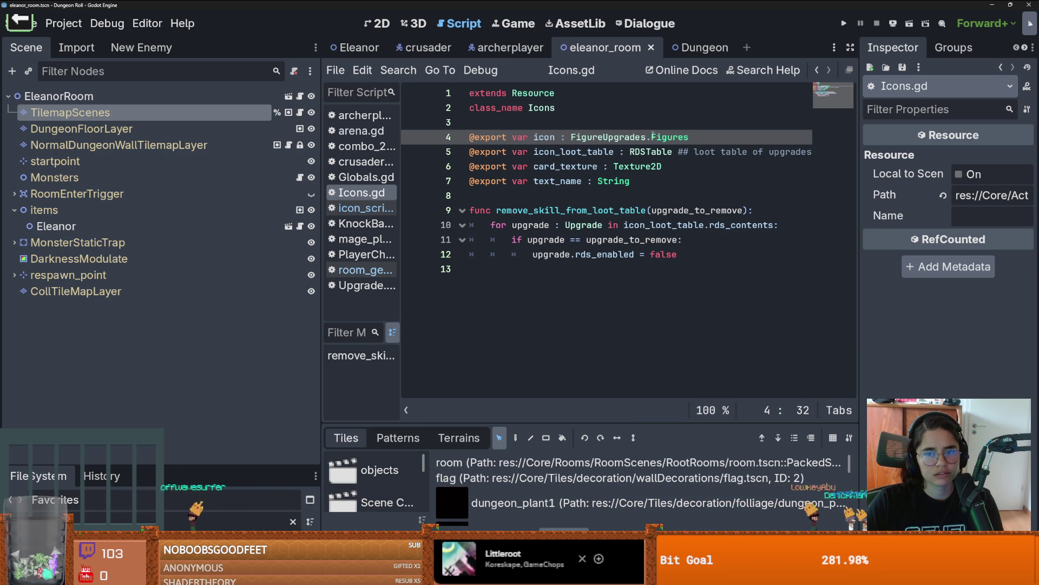
mouse_move(650, 137)
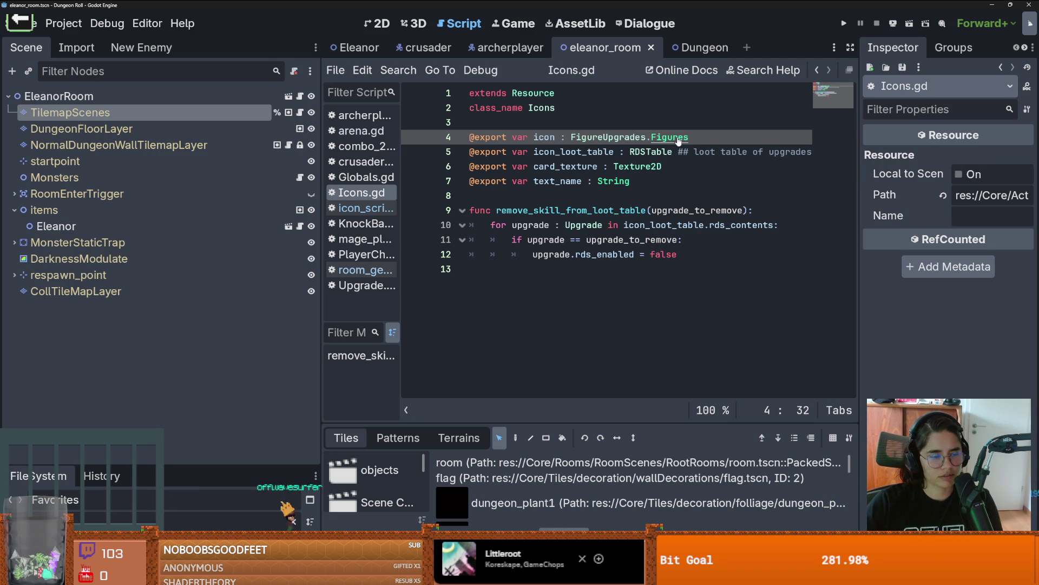
left_click(678, 141, "ctrl")
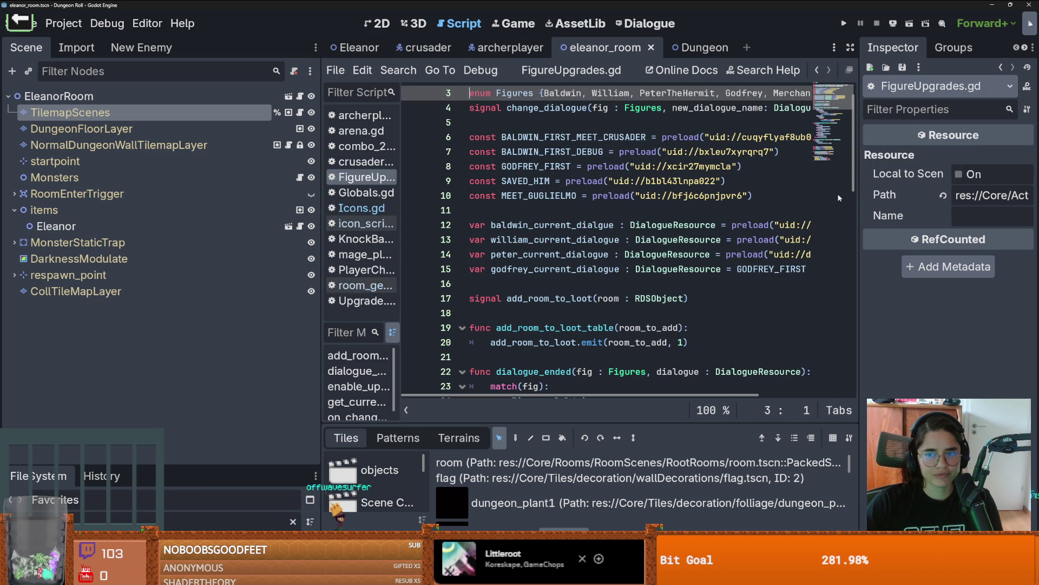
Add an empty line below the preload constants in FigureUpgrades.gd
left_click_drag(861, 199, 926, 200)
scroll(697, 257, "up", 1)
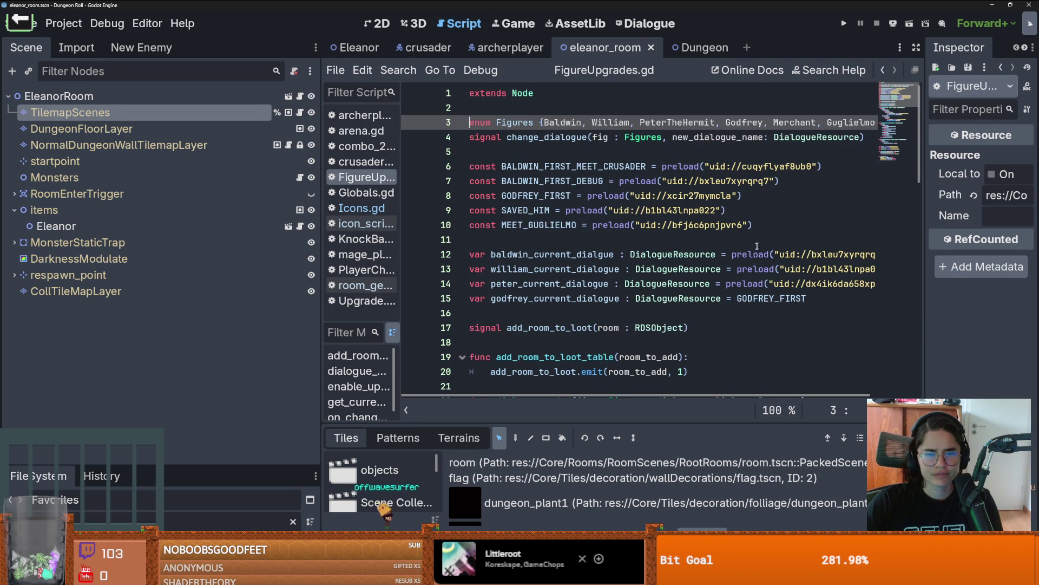
left_click(752, 225)
key("Return")
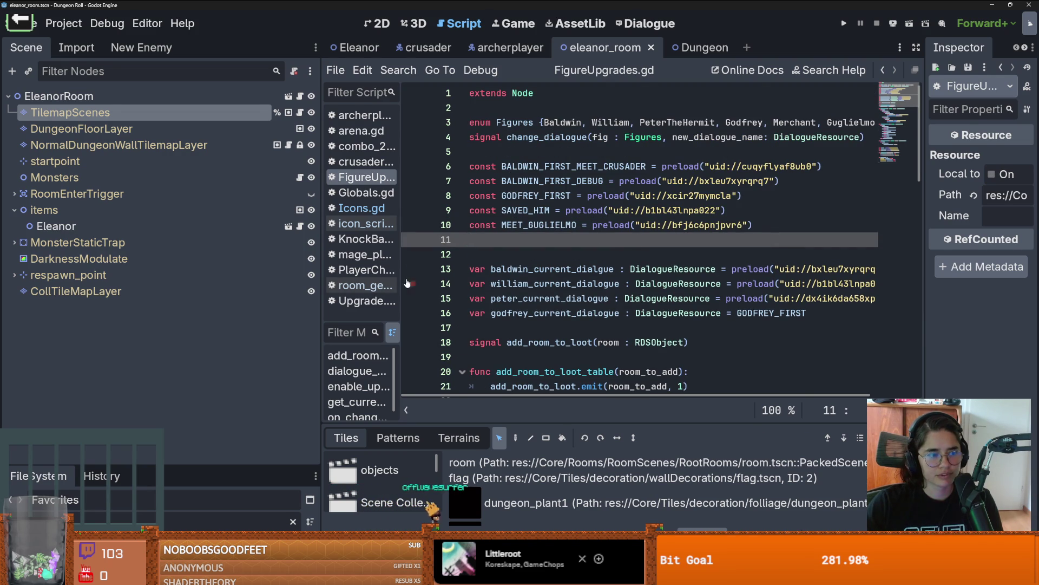
Filter the FileSystem for 'meet' and rename meet.dialogue to meetEleanor.dialogue
left_click_drag(183, 465, 184, 266)
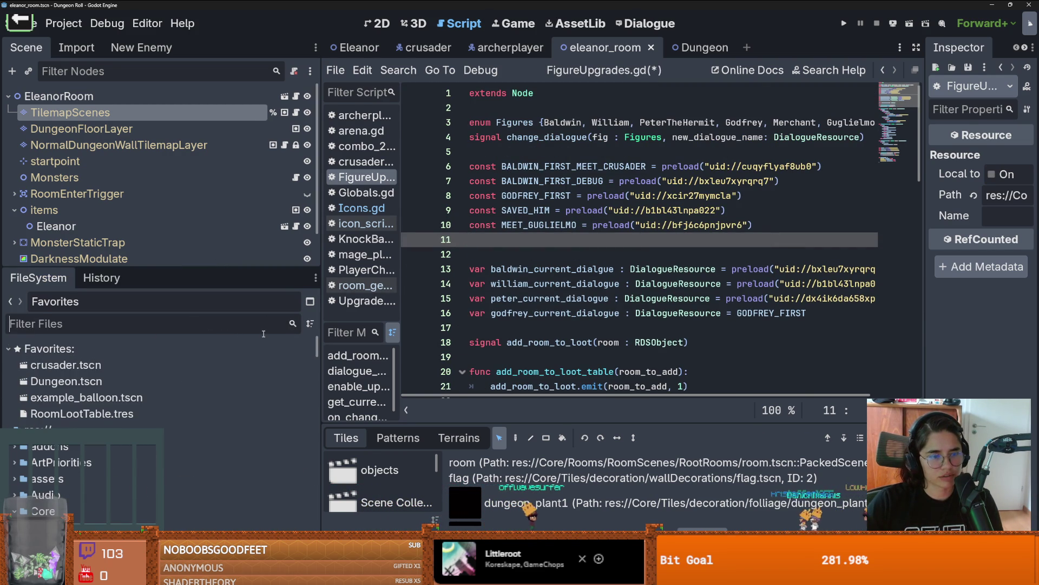
left_click(281, 330)
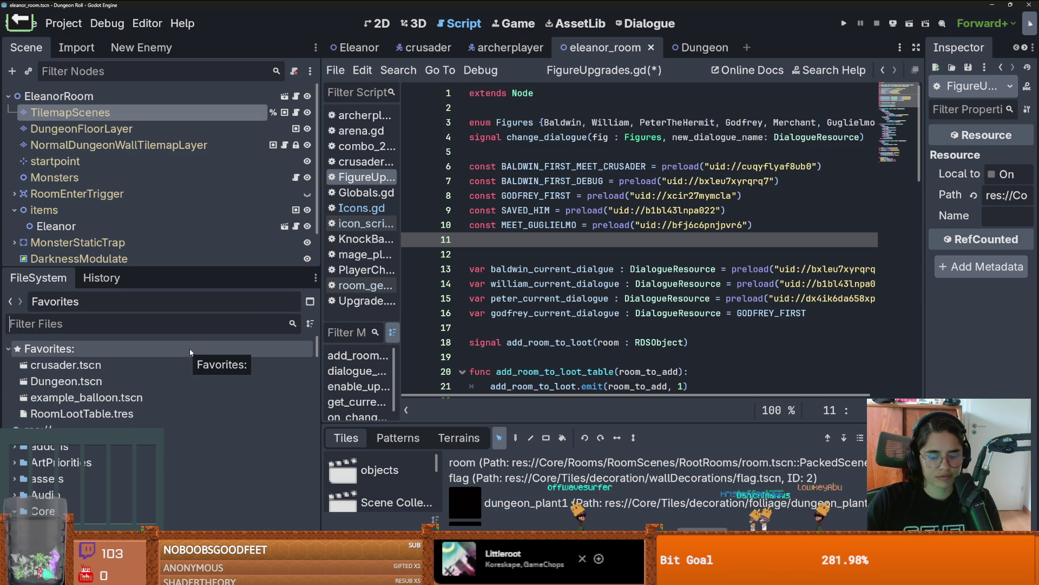
type("meet")
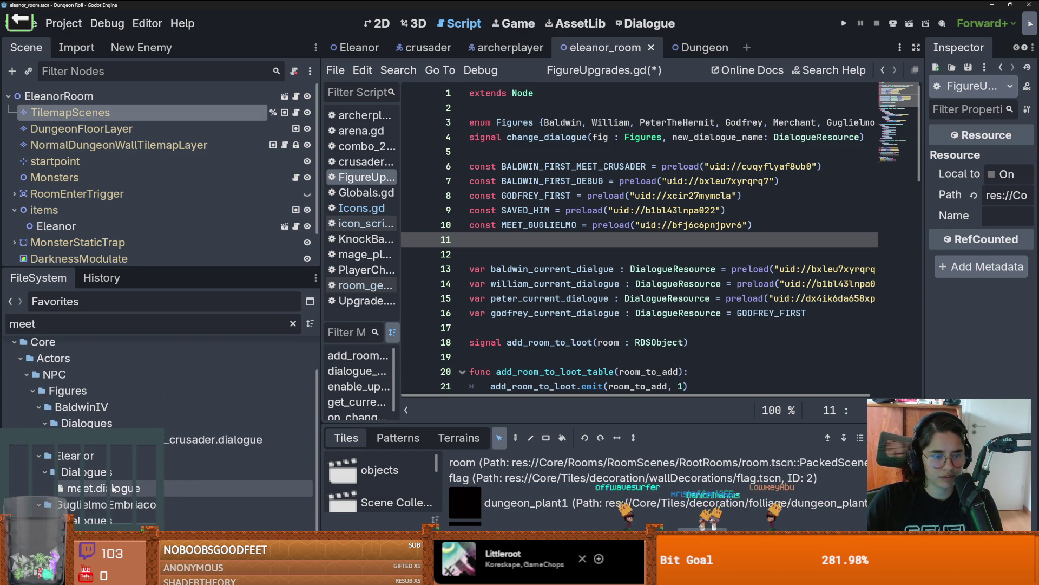
right_click(115, 487)
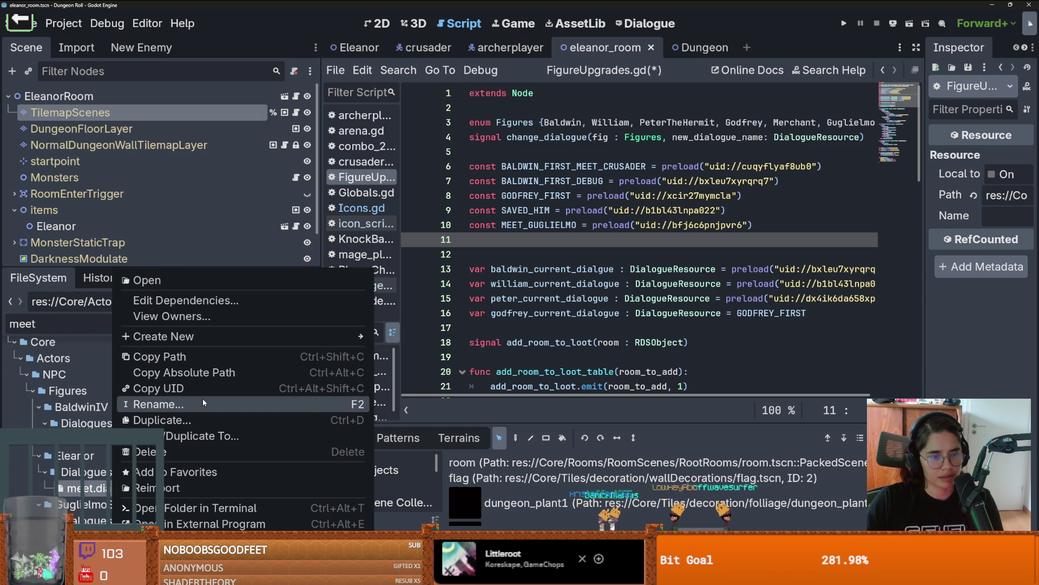
left_click(202, 404)
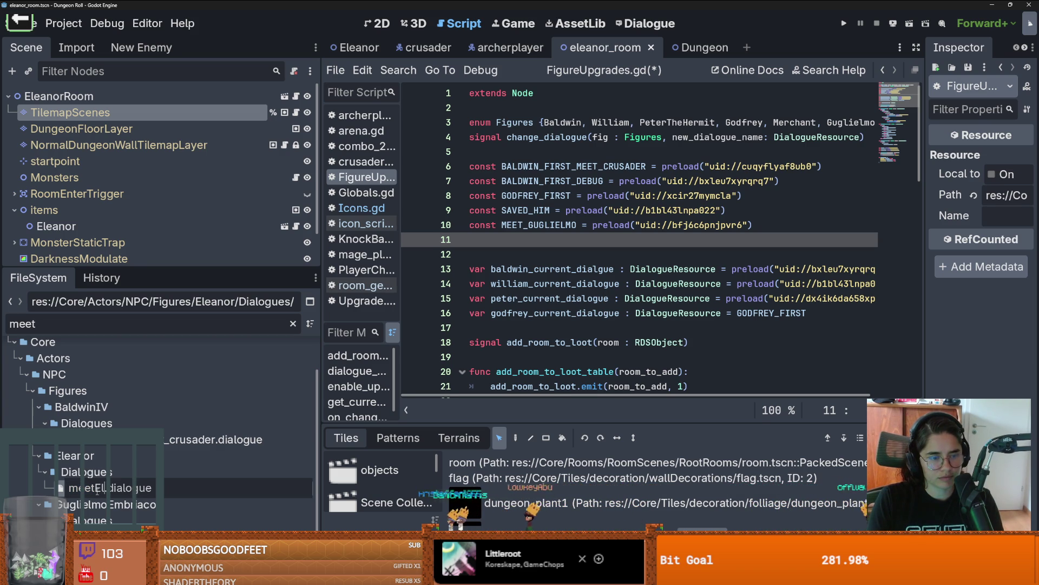
key("Return")
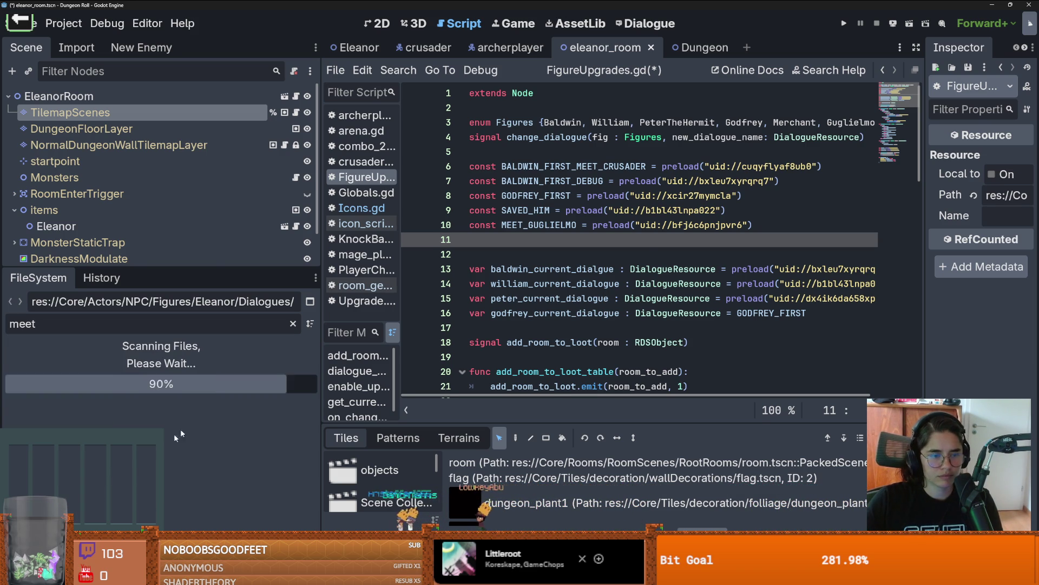
Preload meetEleanor.dialogue as MEET_ELEANOR and add a Figures.Eleanor case to get_current_dialogue, then save
mouse_move(90, 488)
left_mouse_down()
mouse_move(455, 234)
mouse_move(547, 235)
left_mouse_up()
scroll(621, 322, "down", 11)
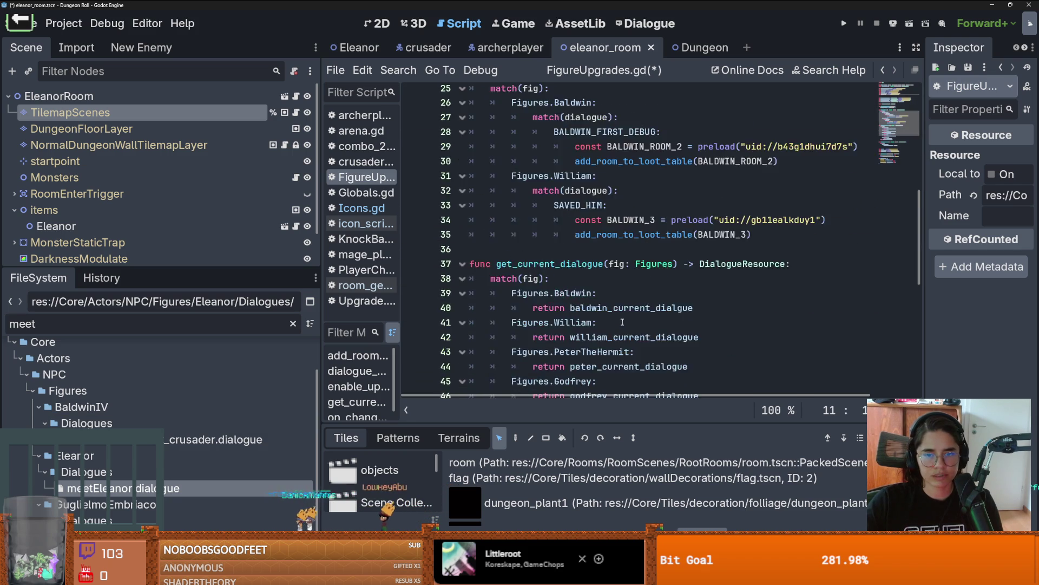
left_click(666, 293)
key("Return")
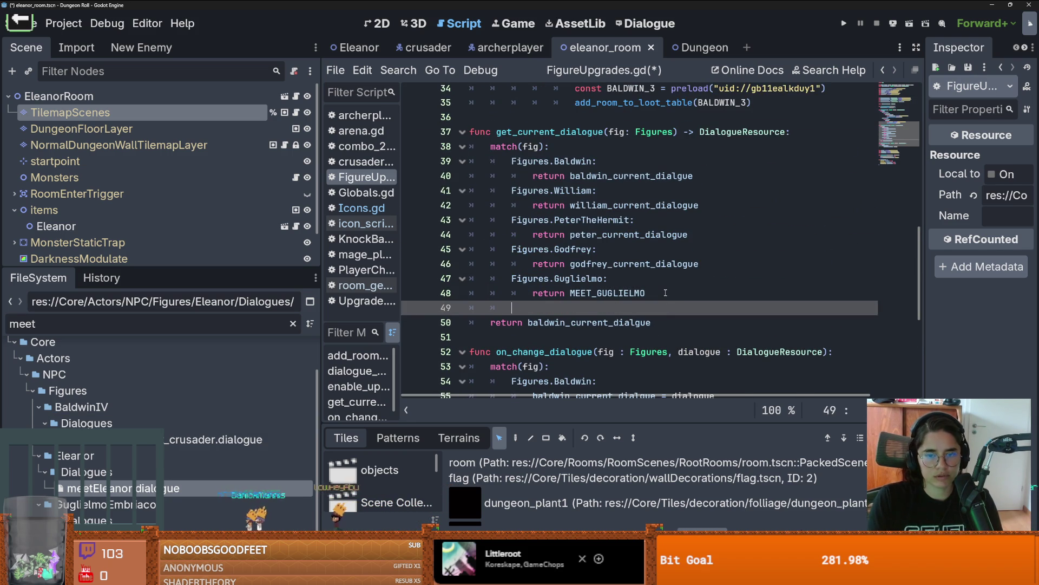
type("Figures.E")
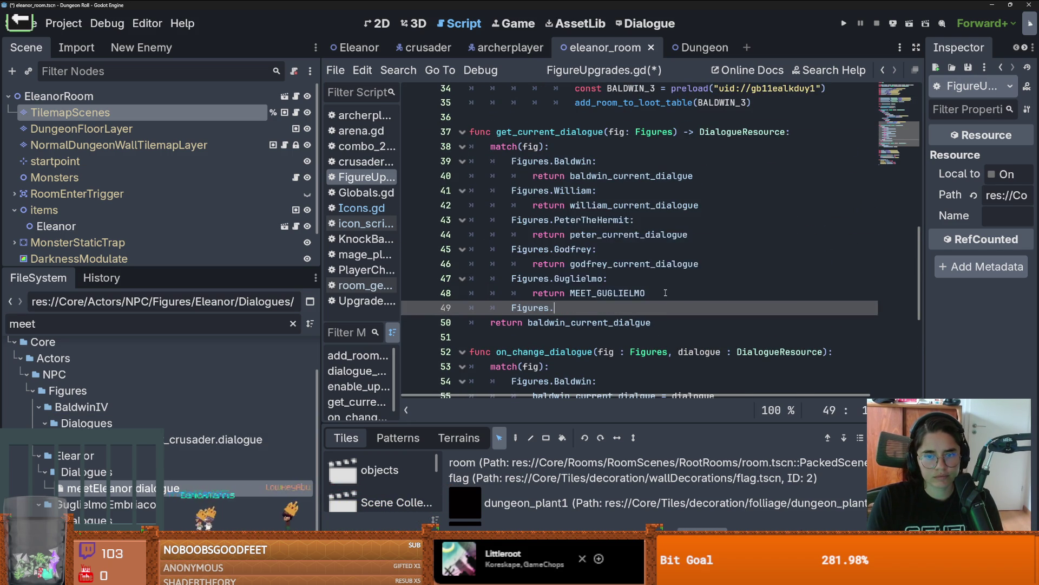
key("Return")
type(":")
key("Return")
type("return MEET_ELEANOR")
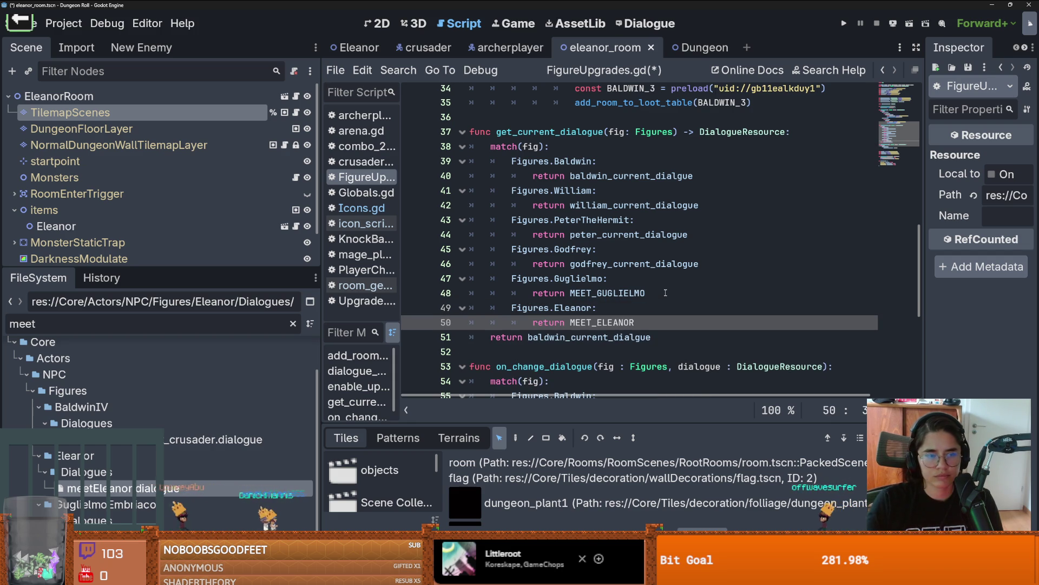
key("ctrl+s")
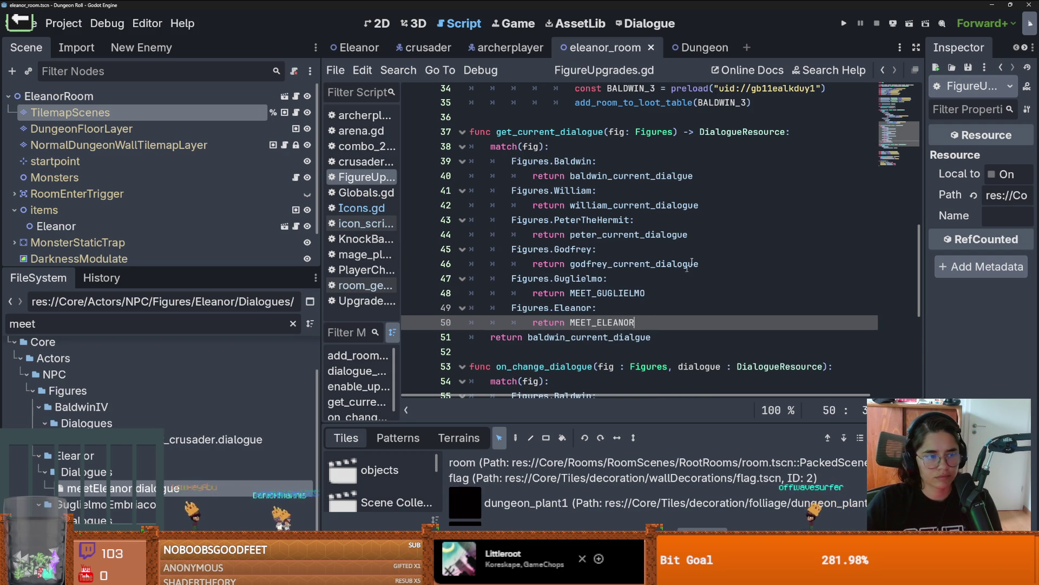
Review the edited FigureUpgrades.gd script and save all changes
scroll(624, 254, "down", 6)
scroll(651, 291, "up", 4)
scroll(651, 291, "up", 10)
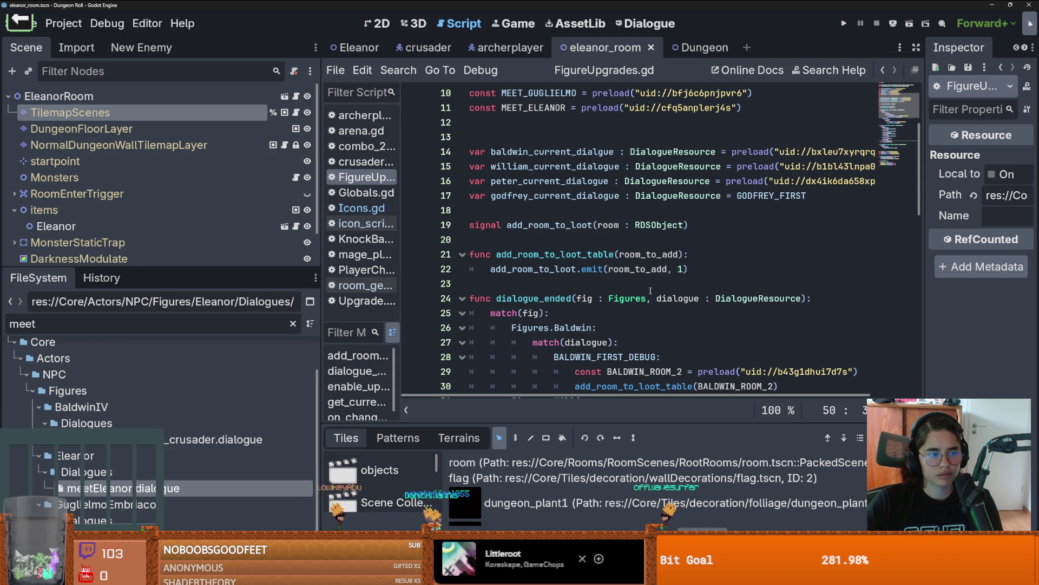
scroll(650, 291, "up", 3)
scroll(623, 283, "down", 6)
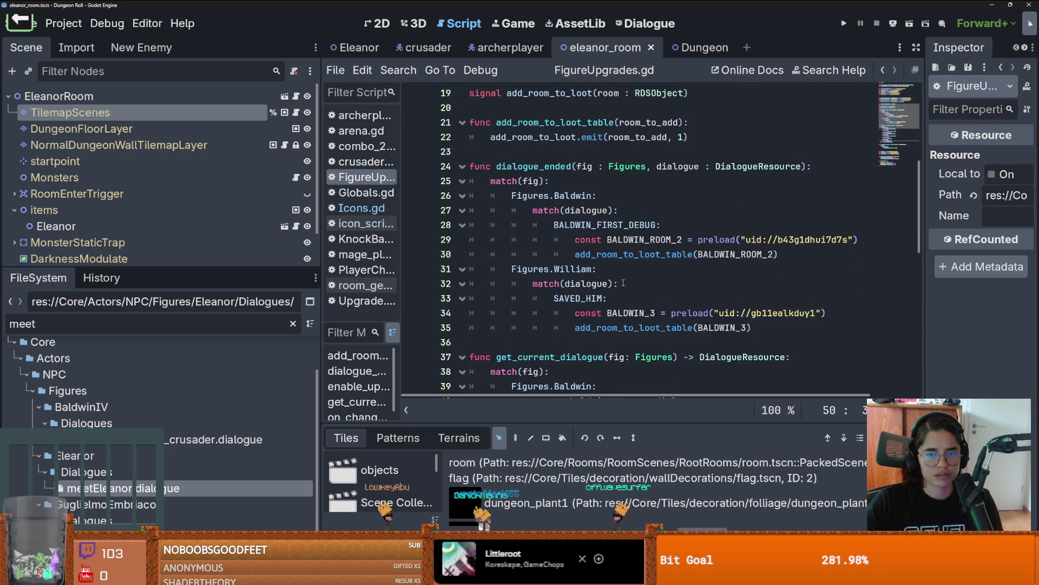
key("ctrl+s")
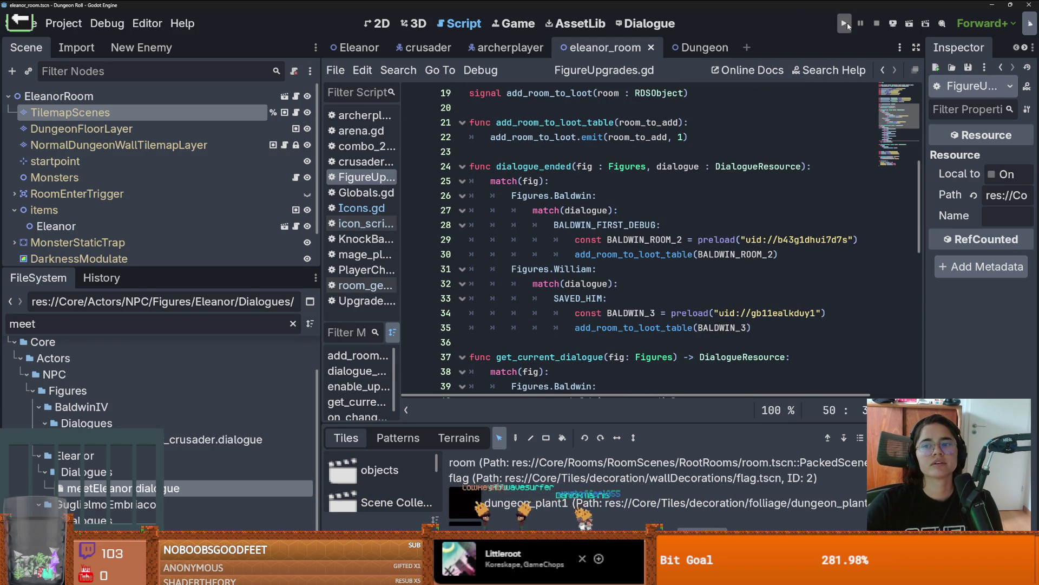
Run the game, enter the courtyard and ask Guglielmo for Upgrades to reach Eleanor's abilities
left_click(847, 23)
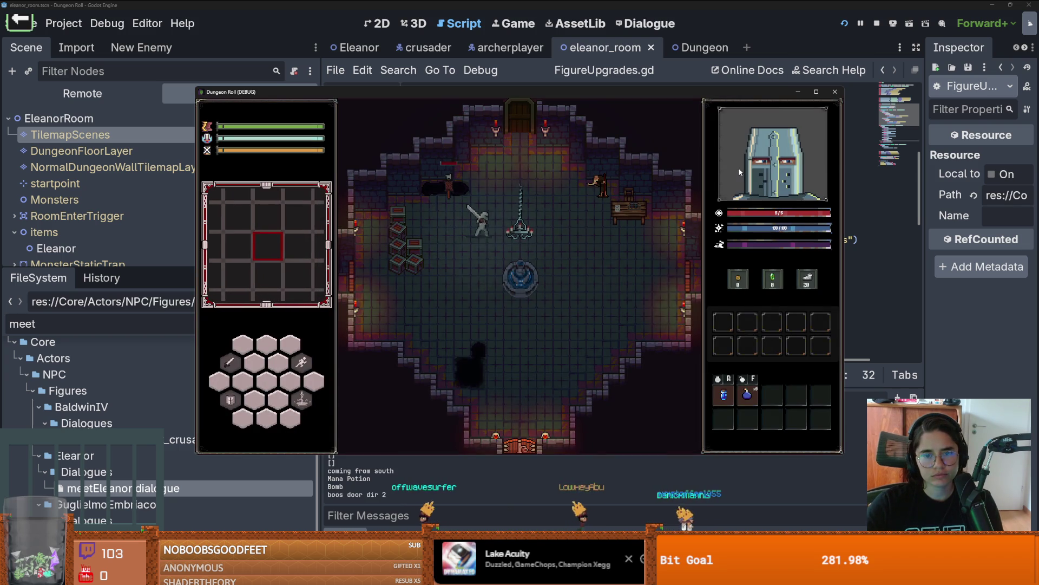
left_click(518, 256)
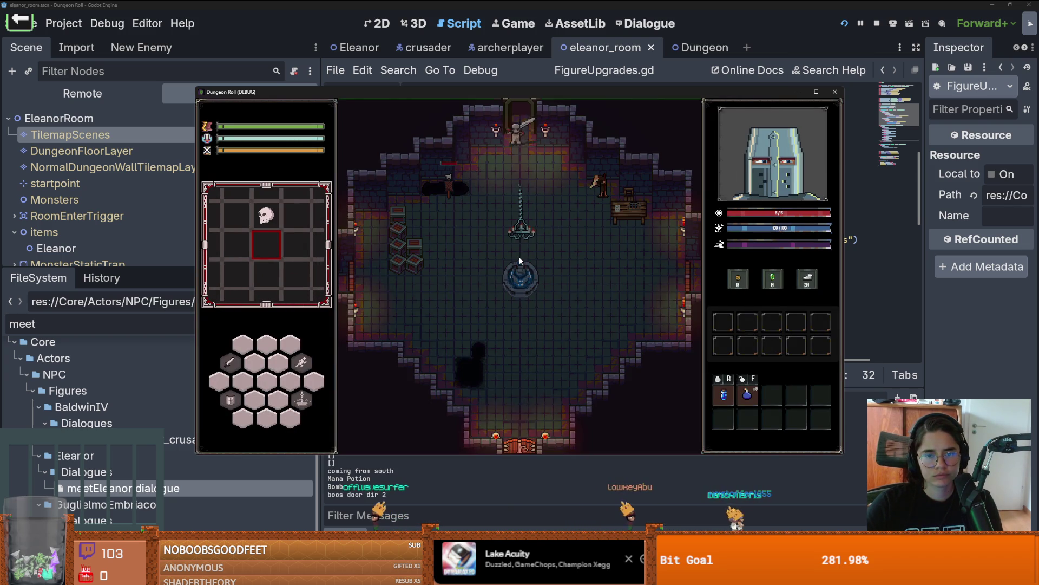
left_click(816, 92)
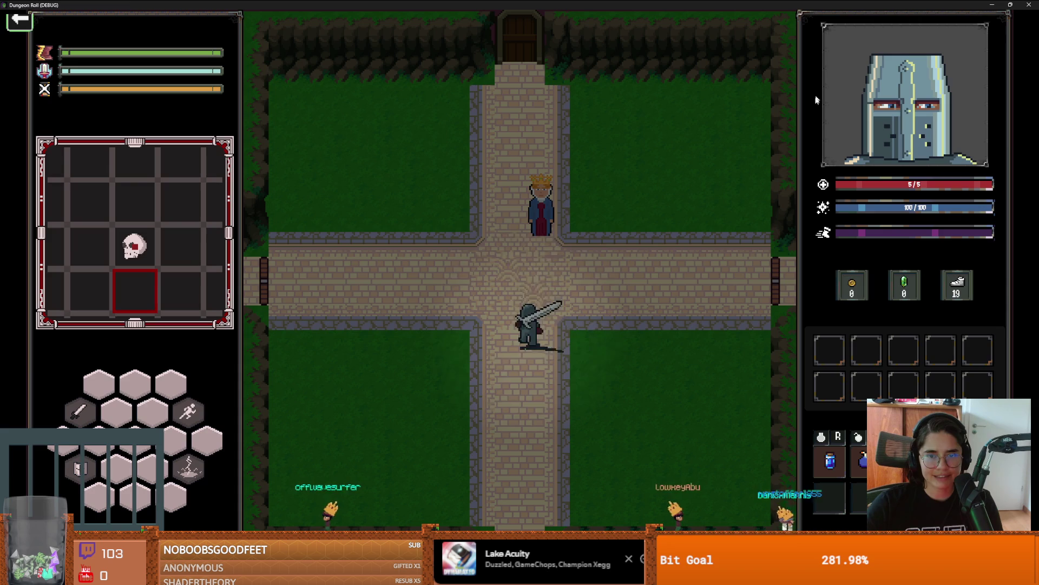
key("w")
key("e")
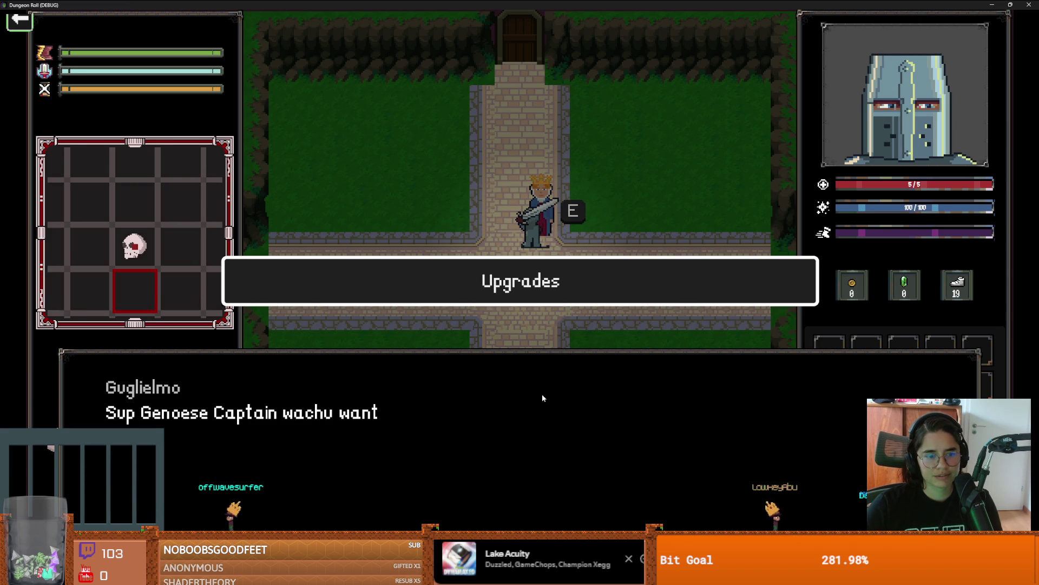
left_click(551, 292)
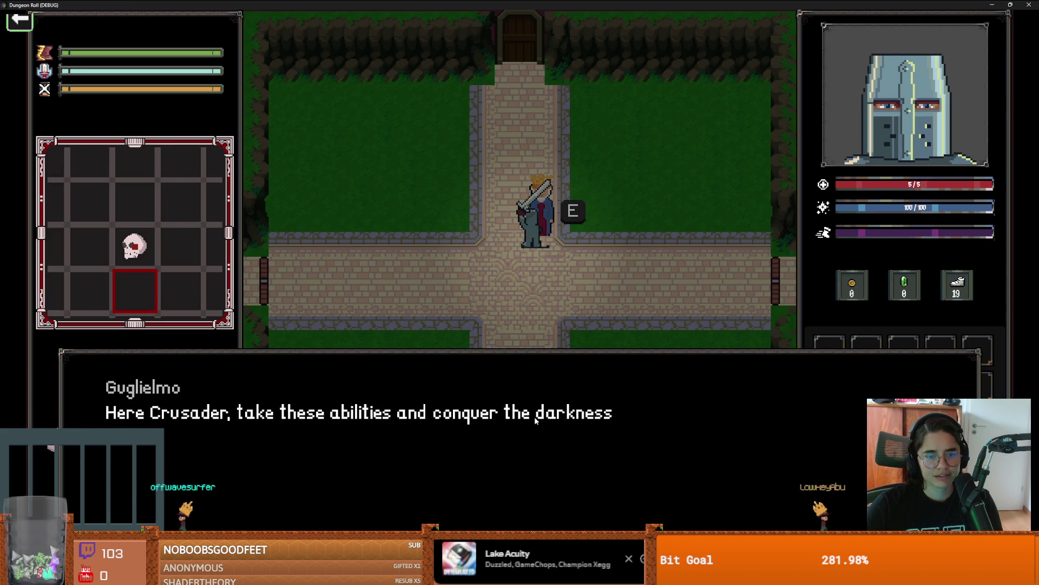
left_click(534, 417)
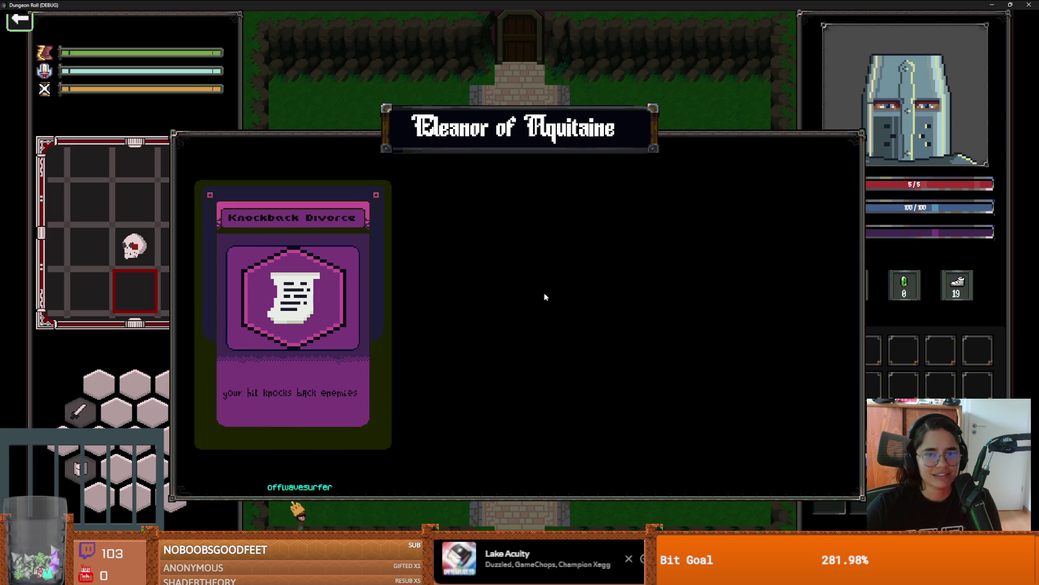
Take the Knockback Divorce upgrade, then close the game and relaunch it
left_click(319, 282)
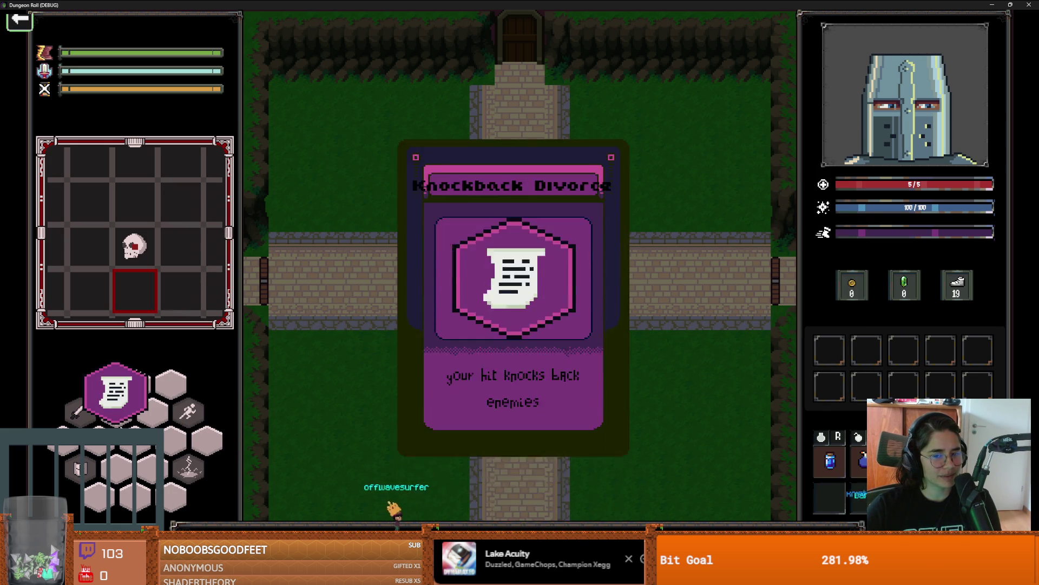
key("s")
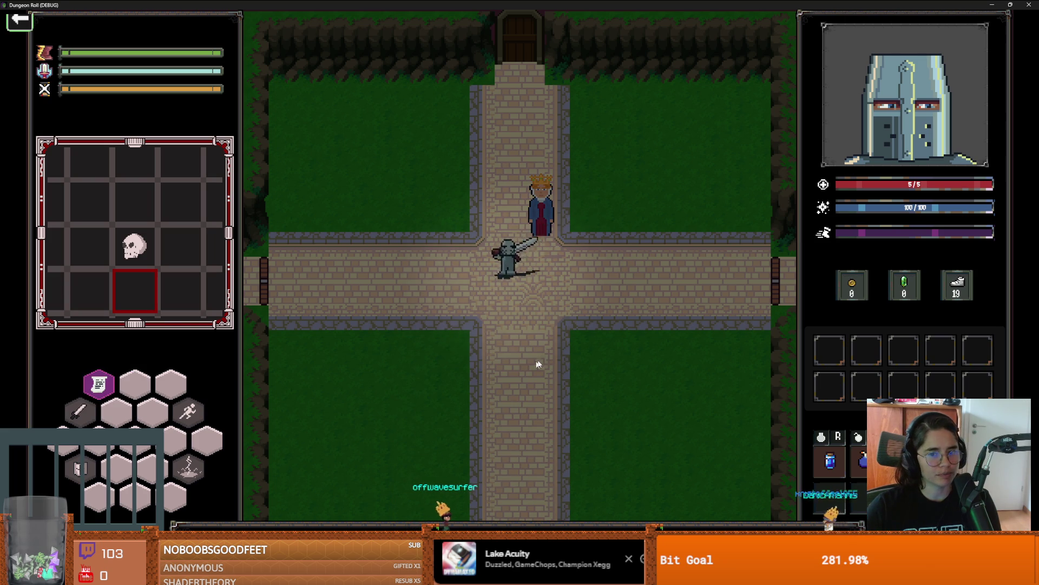
key("a")
key("Escape")
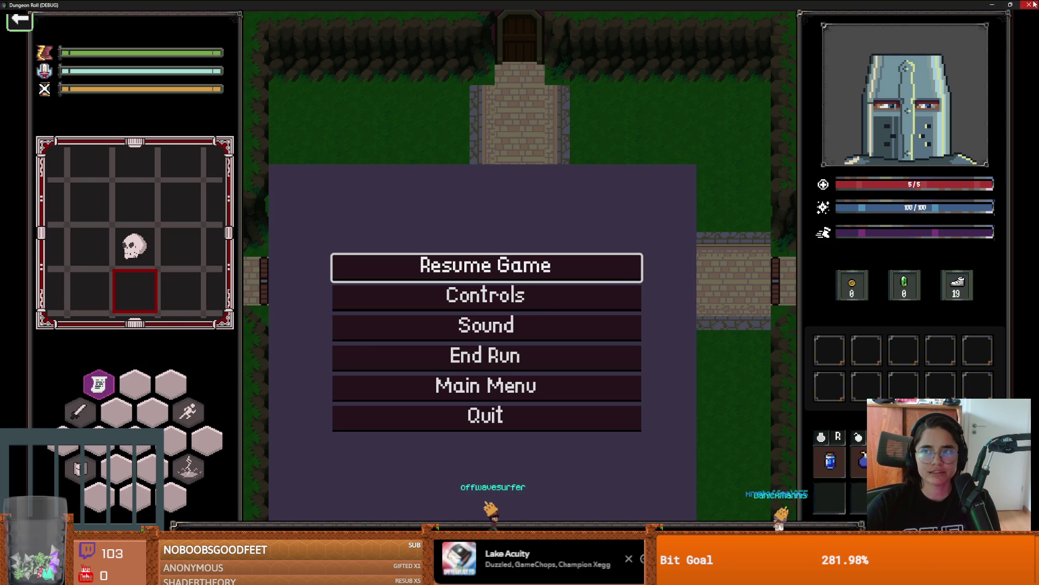
left_click(1031, 5)
left_click(846, 26)
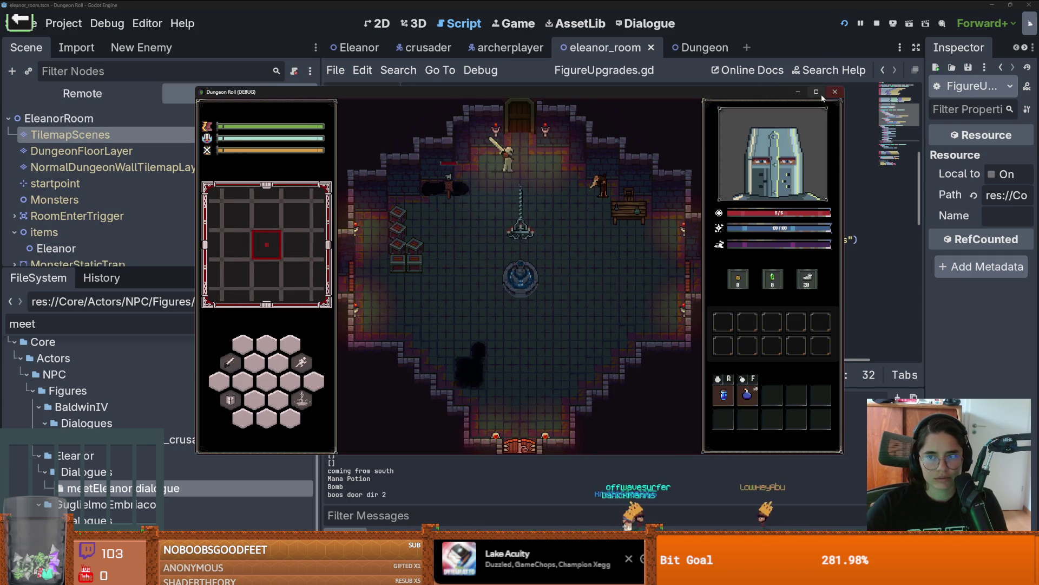
Go fullscreen, clear the goblin room with kill_all_monsters and exit right
left_click(819, 92)
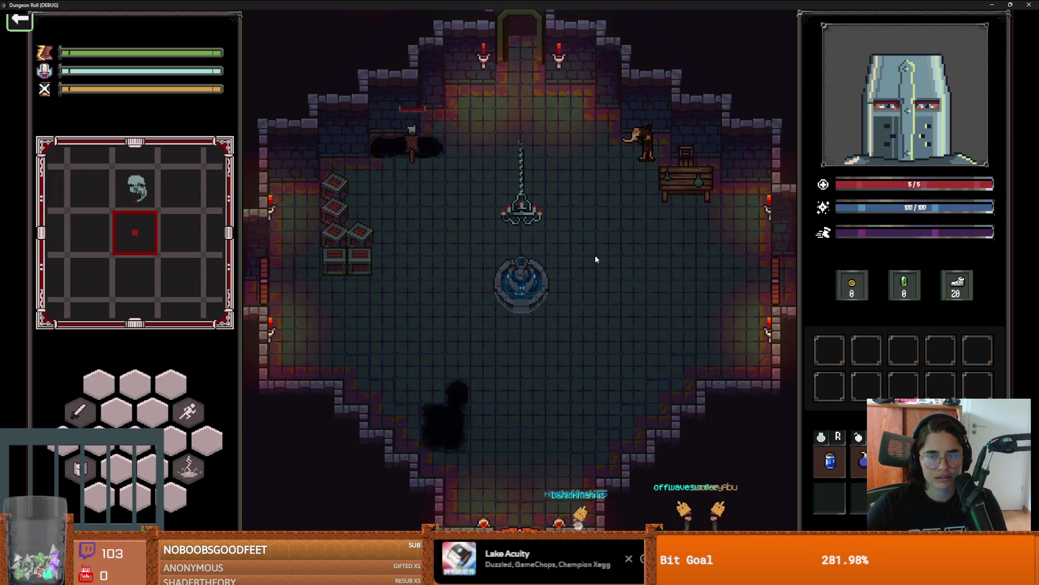
left_click(624, 483)
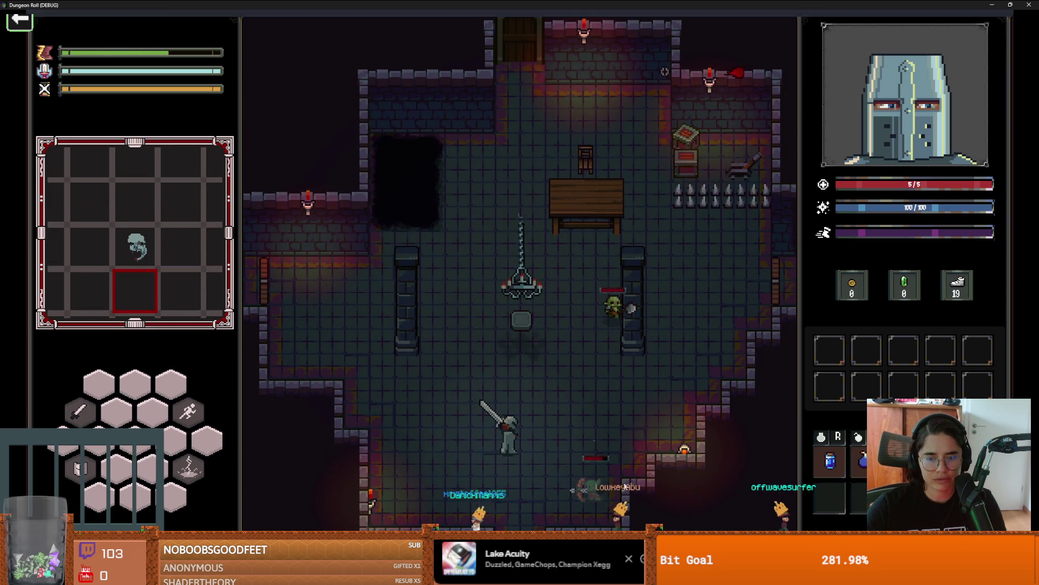
key("grave")
key("Return")
key("d")
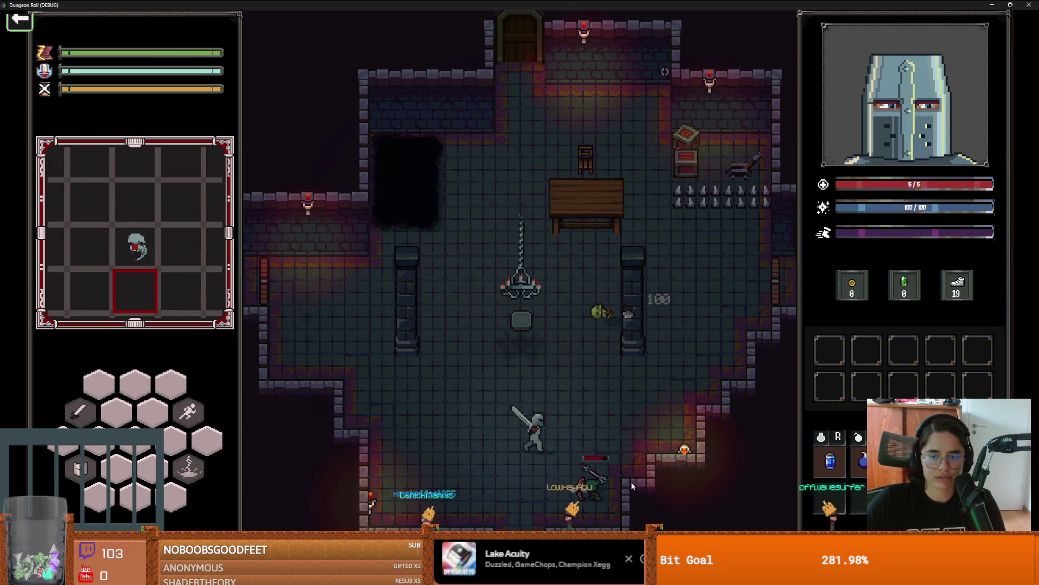
key("q")
key("s")
key("a")
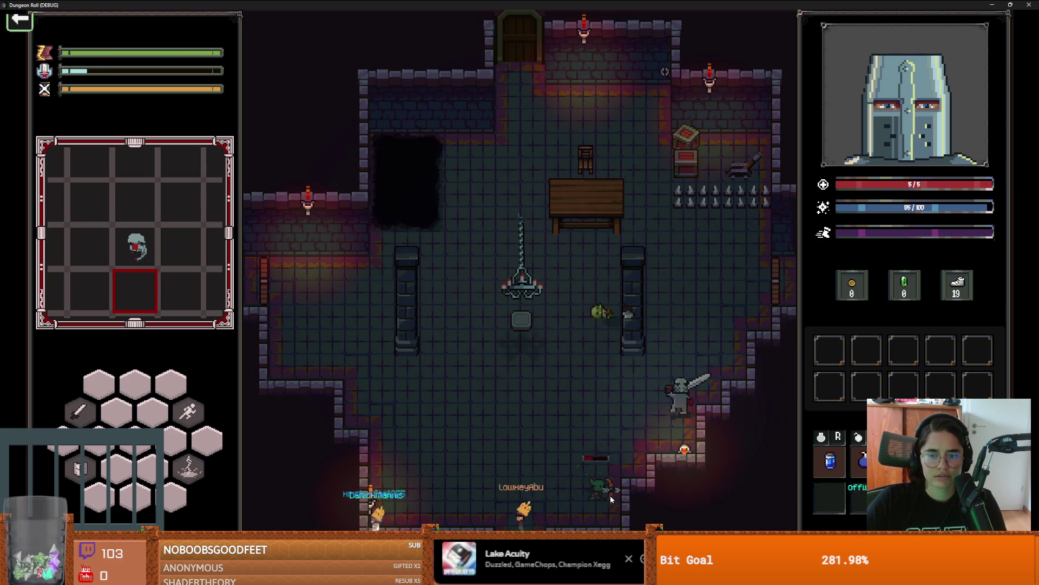
key("w")
key("a")
key("d")
key("space")
key("w")
key("d")
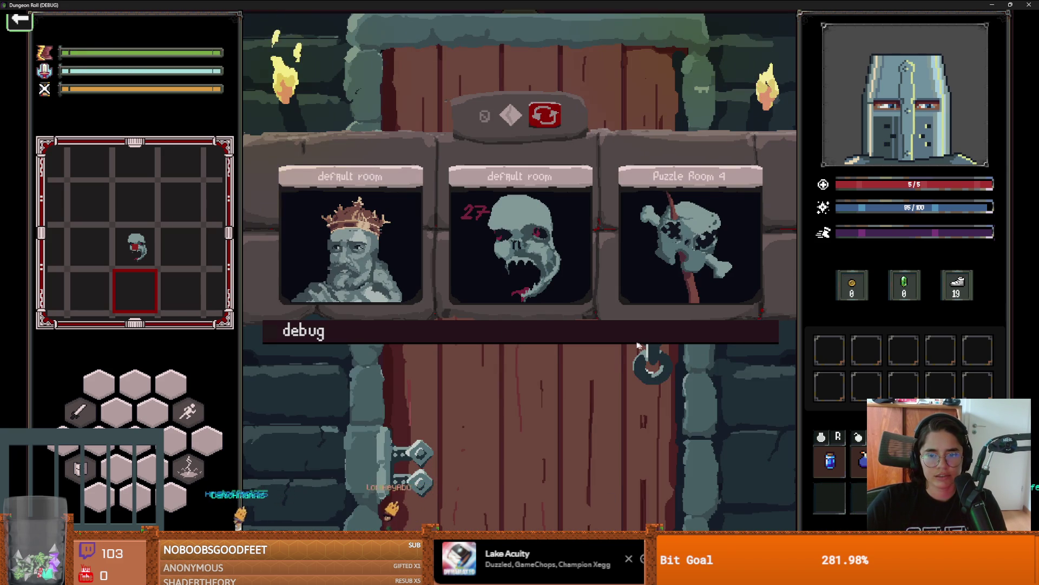
Debug-travel to Eleanors Garden and receive Eleanor's upgrade from the king
left_click(637, 343)
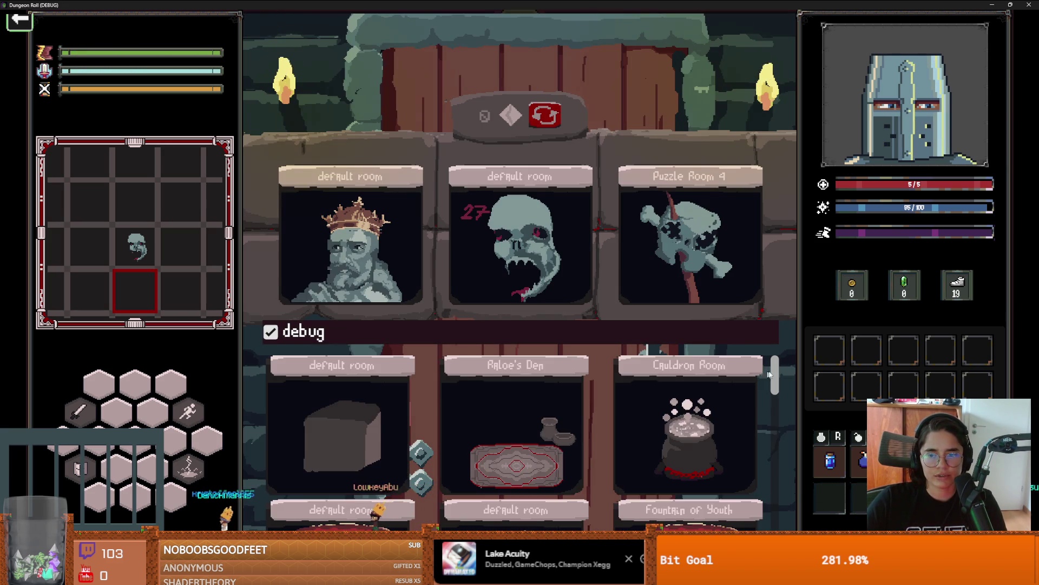
left_click(501, 481)
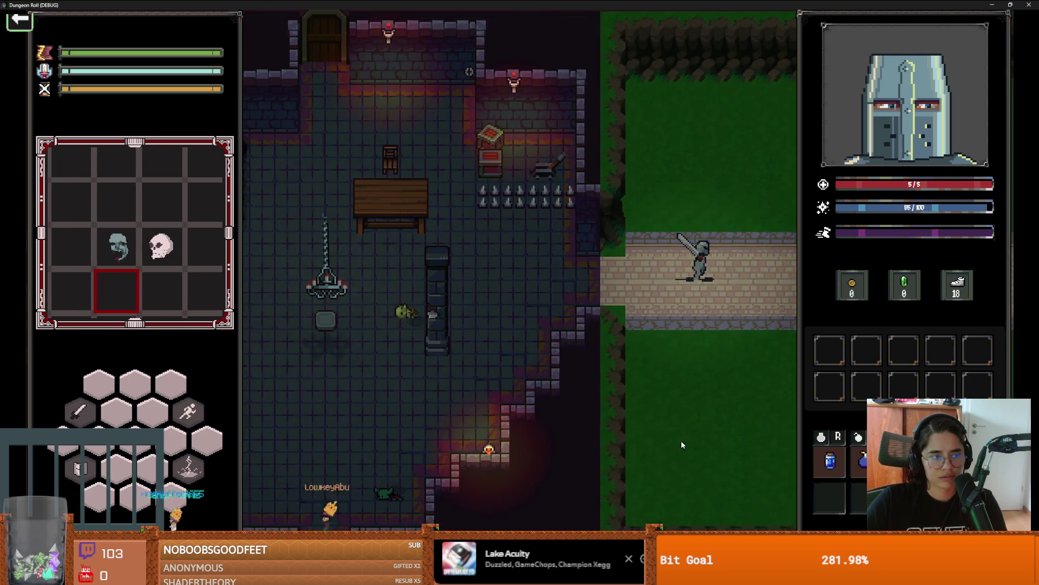
key("w")
key("d")
key("e")
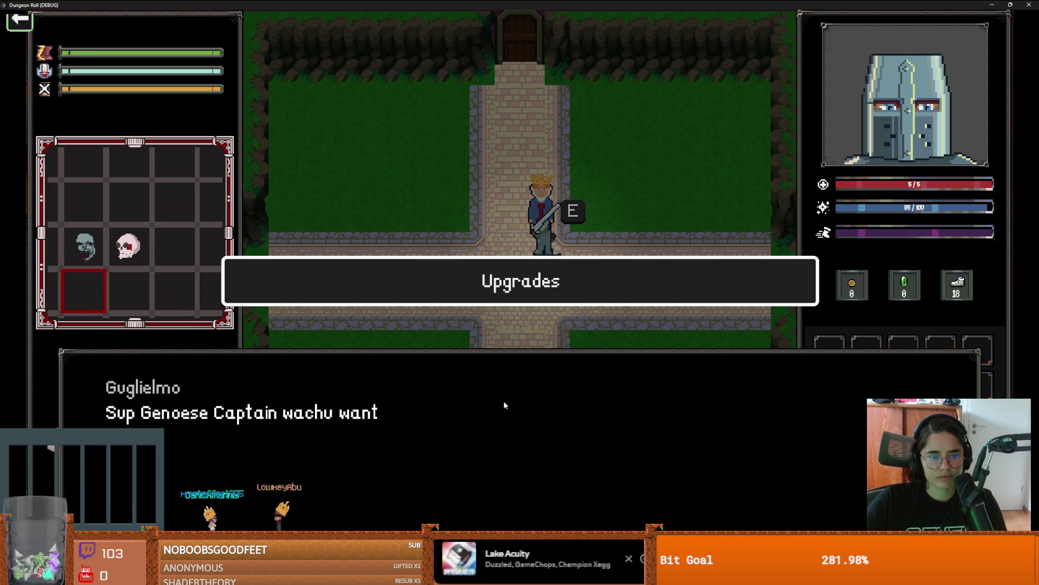
left_click(502, 287)
left_click(501, 354)
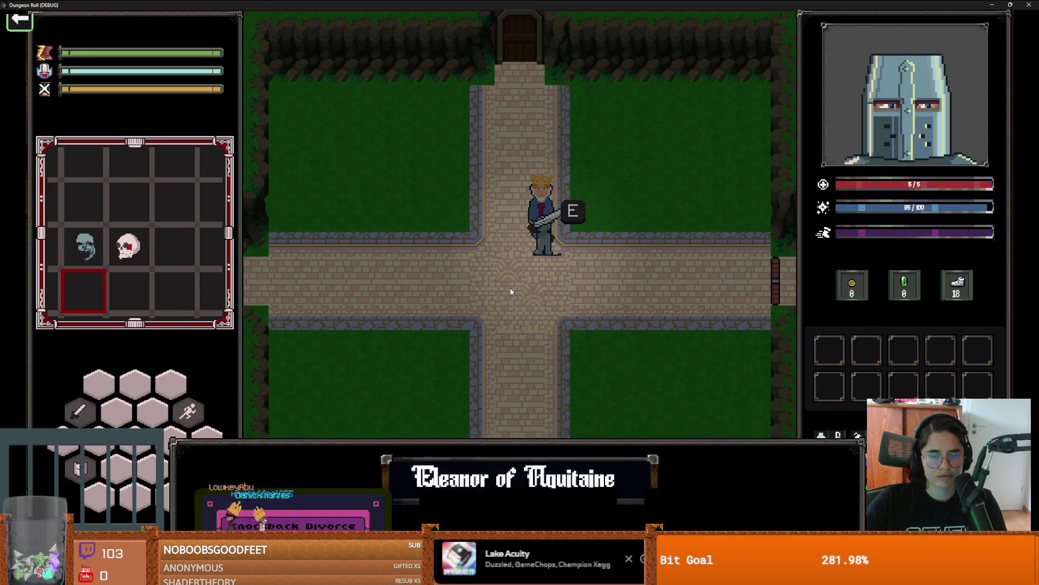
key("a")
key("w")
key("d")
key("d")
key("s")
key("s")
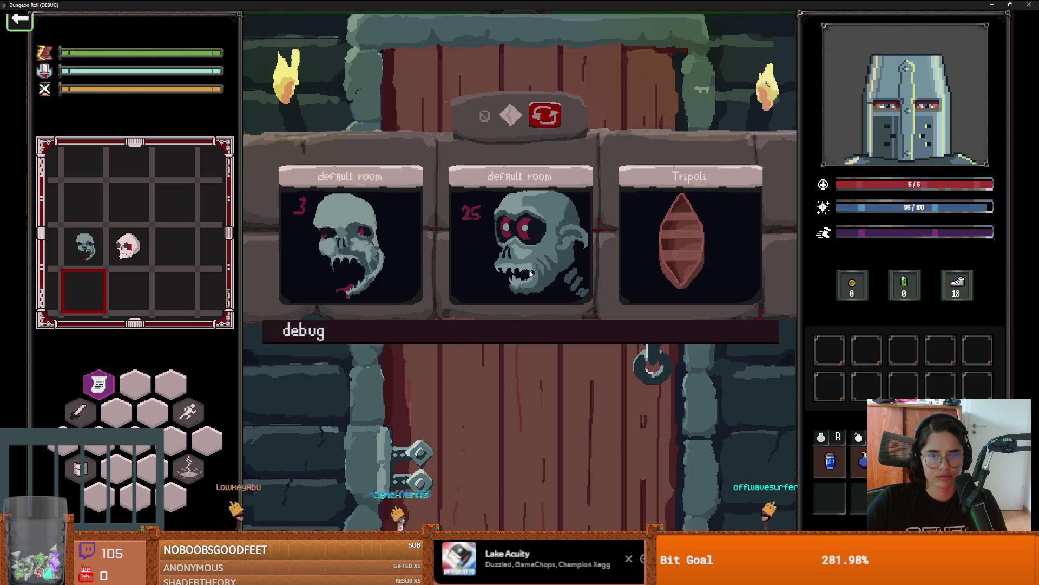
Enter the zombie default room and fight the enemies until the knight dies
left_click(531, 274)
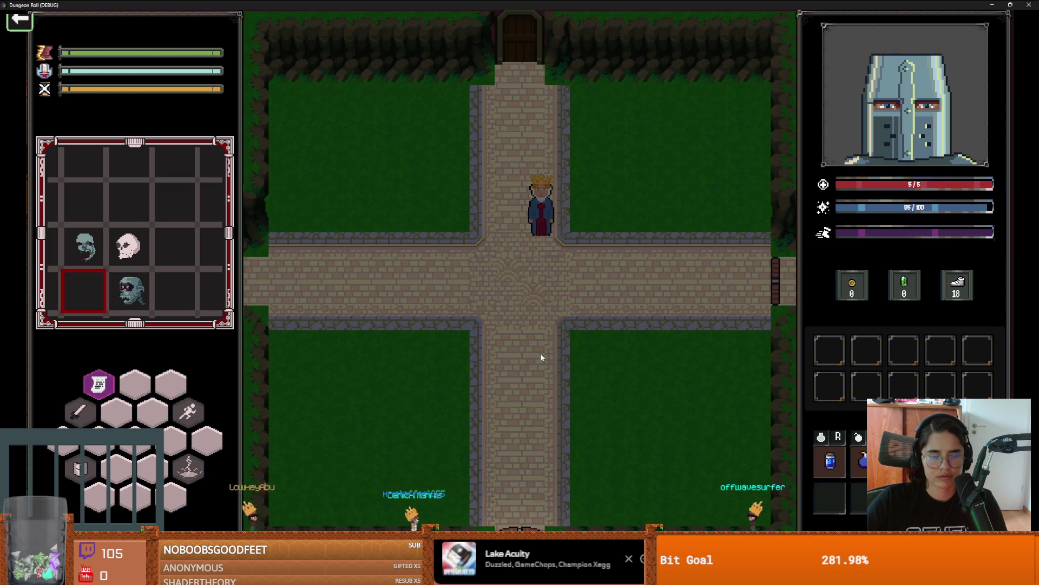
key("a")
key("s")
key("d")
key("s")
key("s")
key("d")
key("s")
key("a")
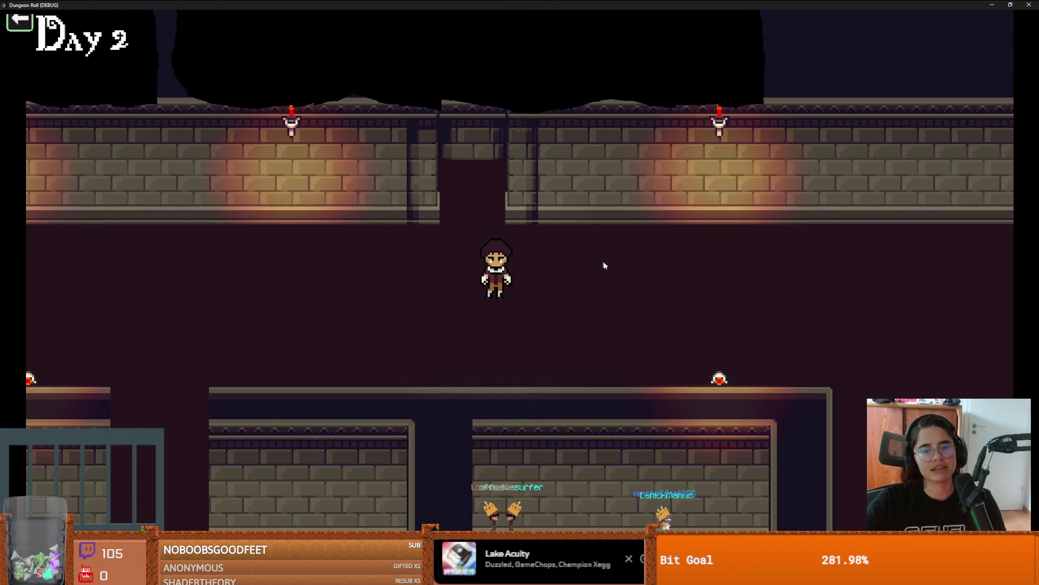
Restart the game with F5, enter the Jerusalem room and run kill_all_monsters
key("F5")
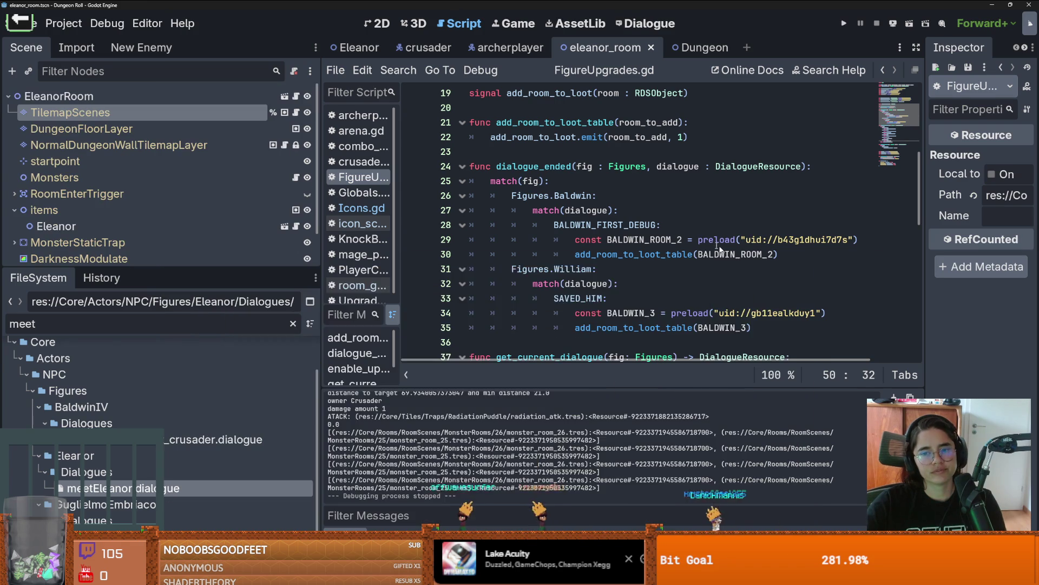
key("F5")
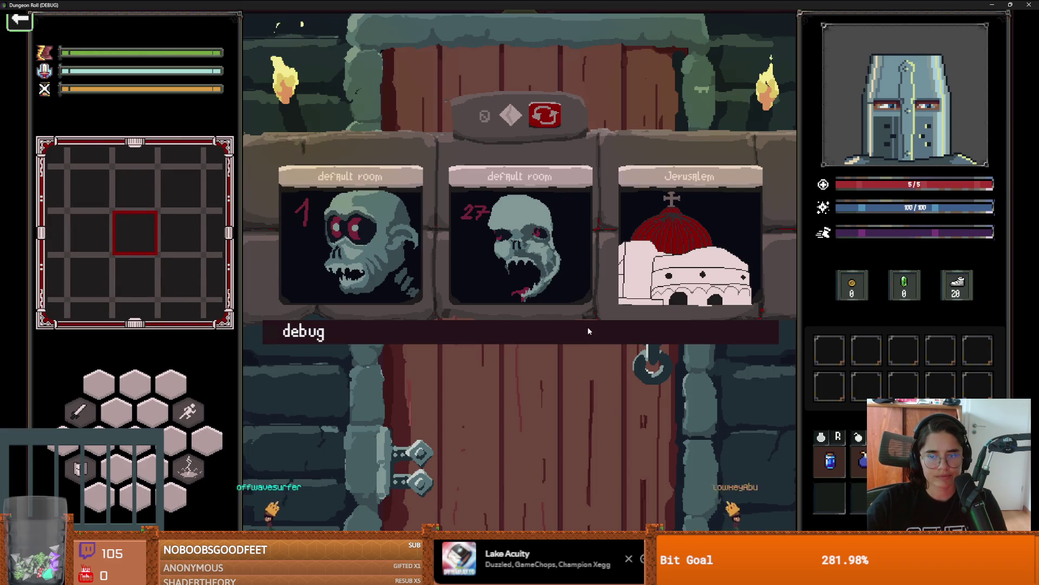
left_click(669, 281)
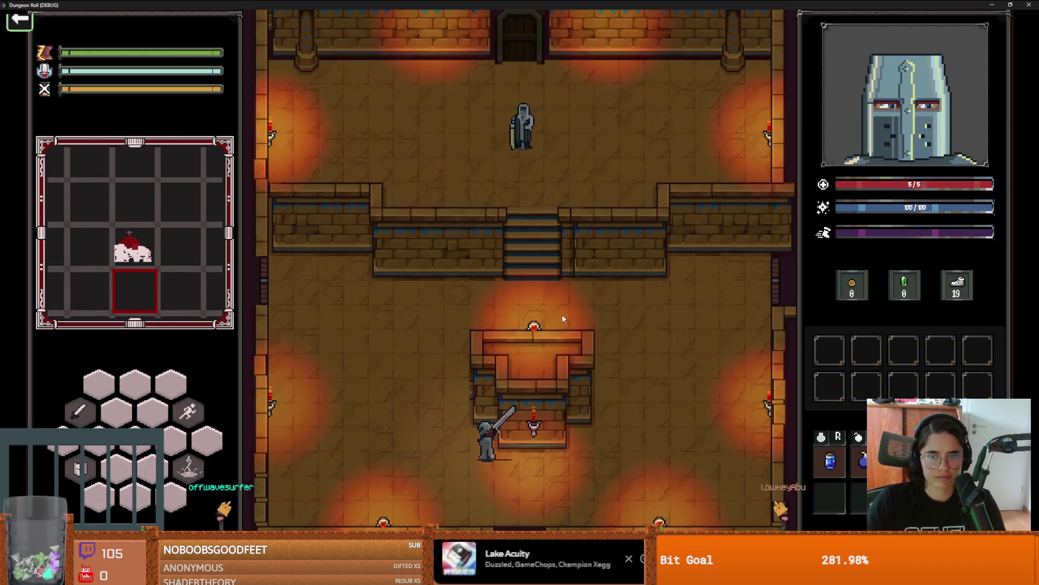
key("grave")
type("k")
key("Return")
key("grave")
key("grave")
Finish the leftover monster and climb the stairs to King Baldwin at the statue
key("space")
key("q")
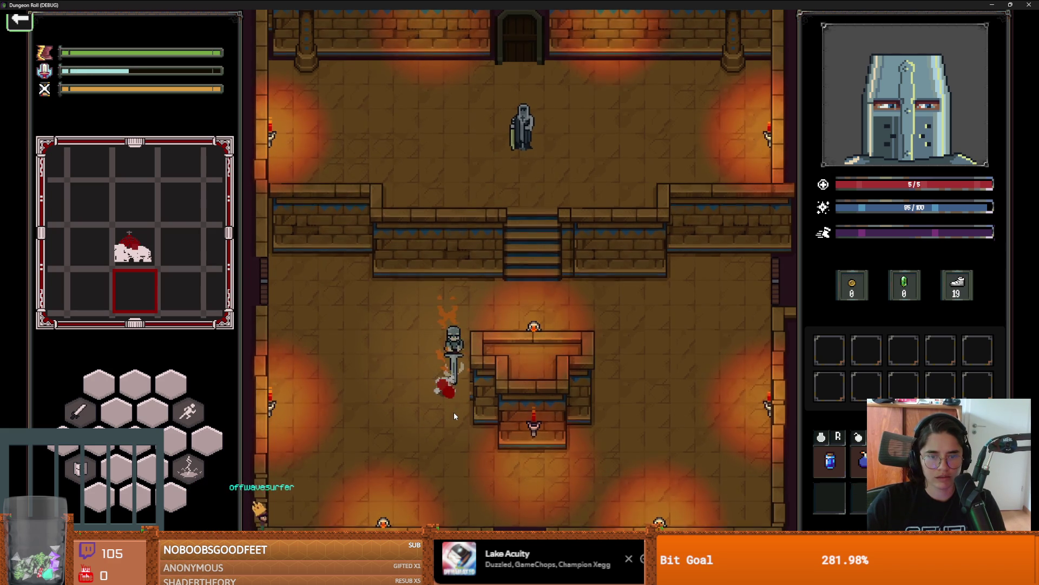
key("w")
key("d")
key("w")
key("d")
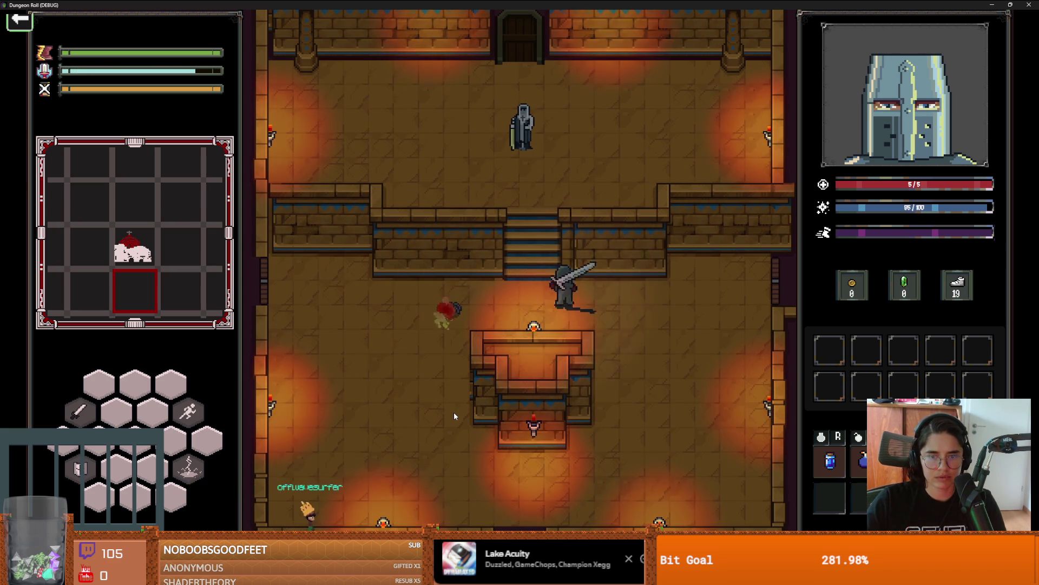
key("w")
key("space")
Receive Baldwin's Lay on Hands and take his Holy Hit and Holy Dash upgrades
key("e")
left_click(538, 280)
left_click(513, 358)
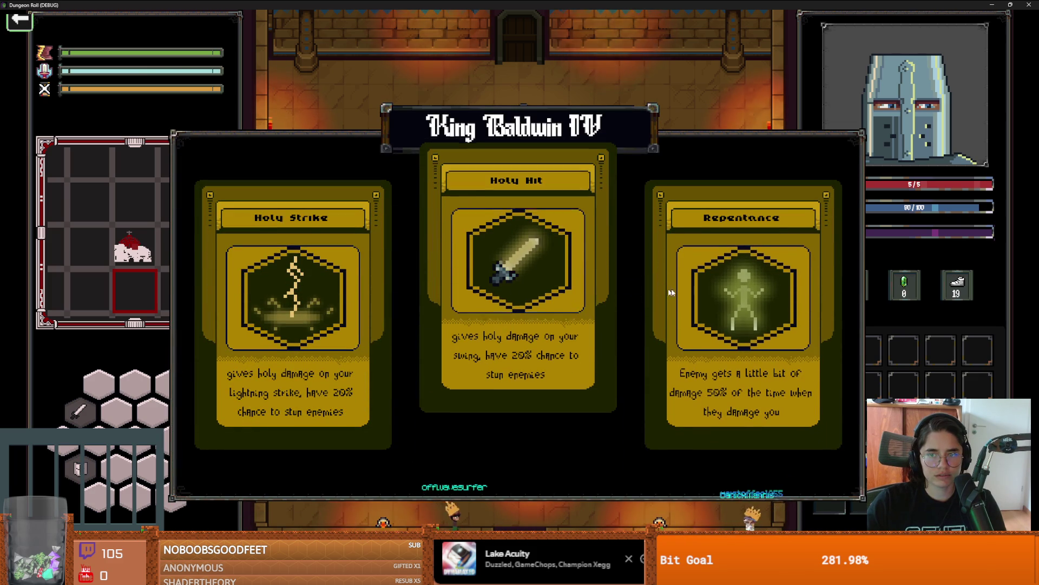
left_click(603, 281)
key("e")
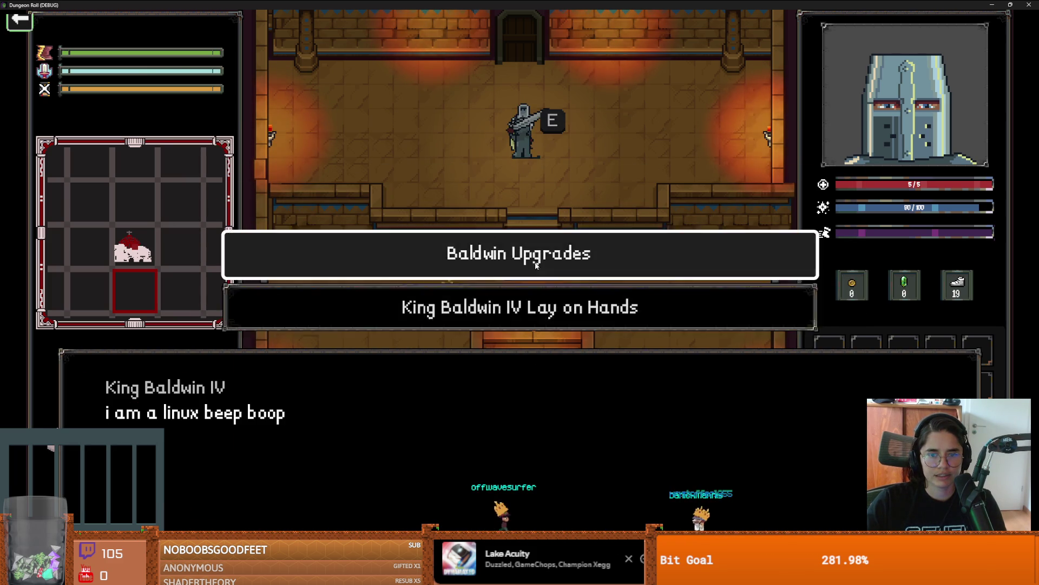
left_click(536, 264)
left_click(538, 319)
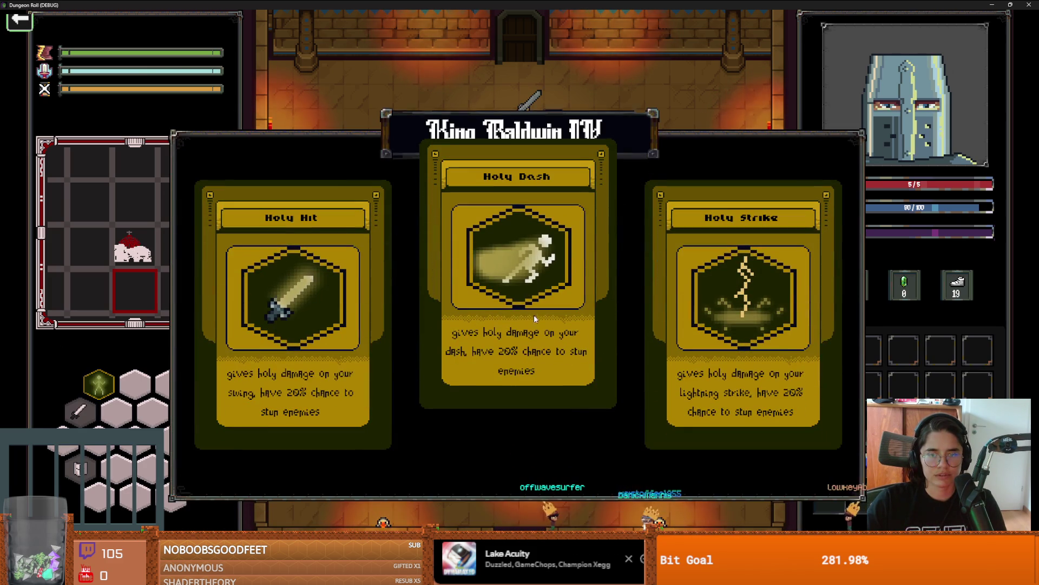
left_click(523, 279)
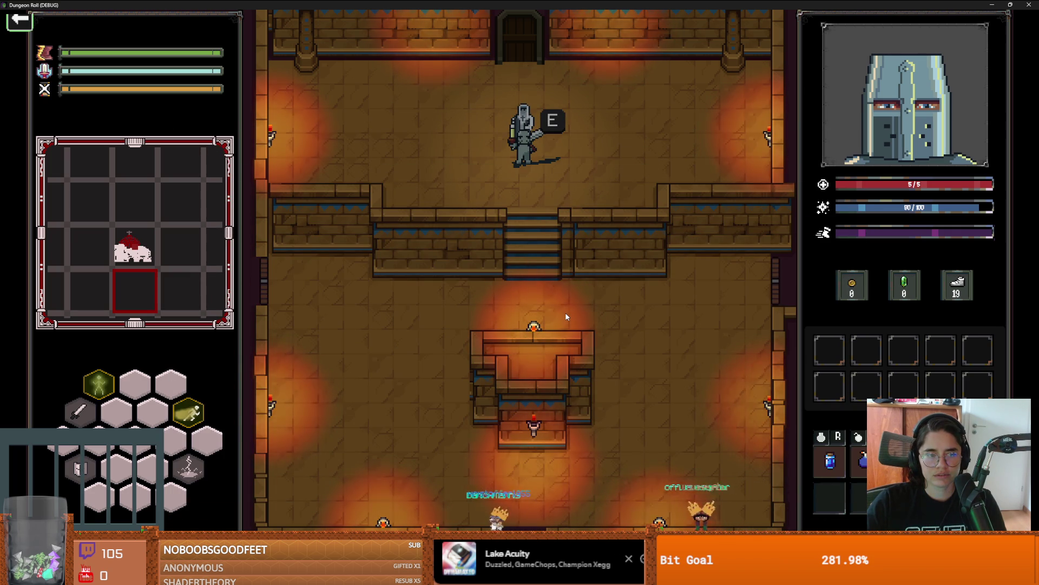
Leave through the right door and debug-travel to the chosen skull room
key("s")
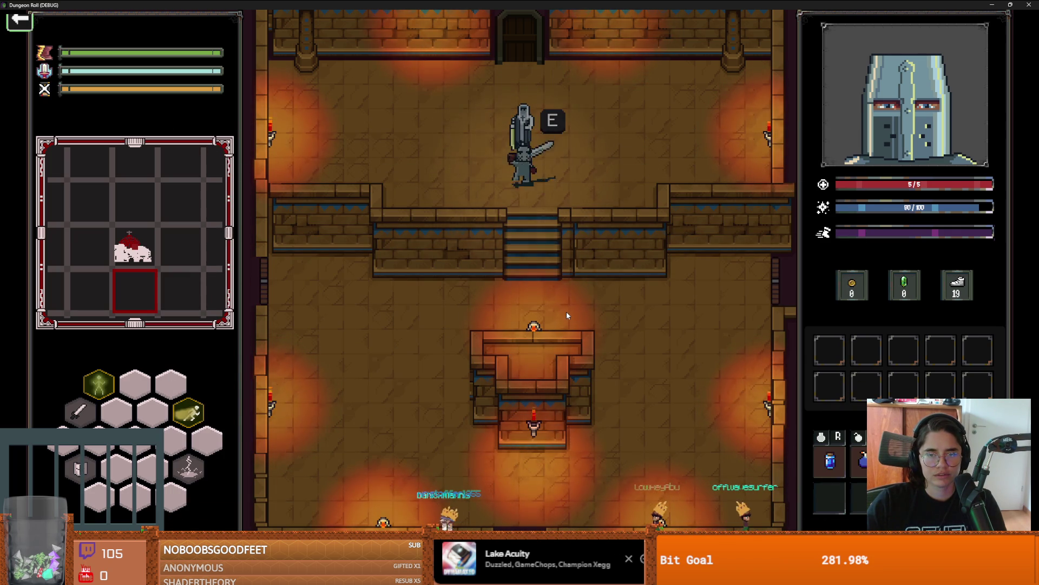
key("s")
key("d")
key("w")
key("d")
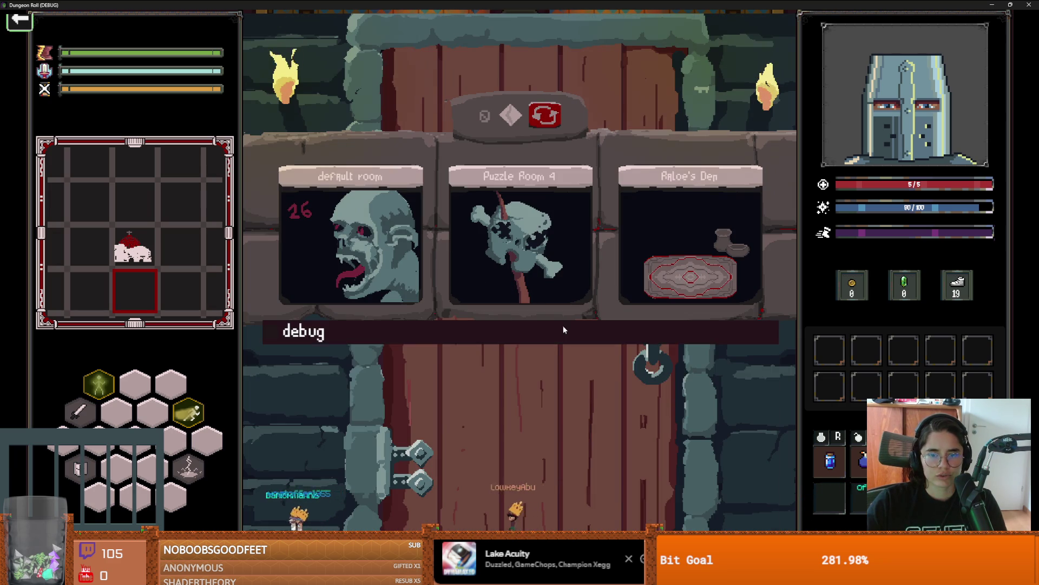
left_click(563, 327)
left_click(598, 397)
key("d")
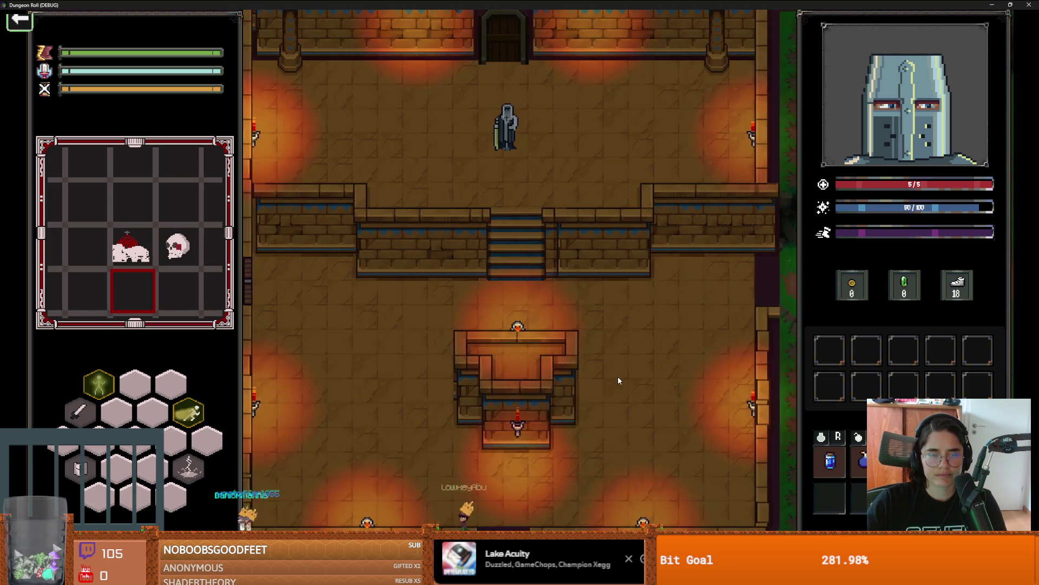
left_click(591, 367)
Talk to Baldwin and take the Thorns Damage upgrade
key("w")
key("e")
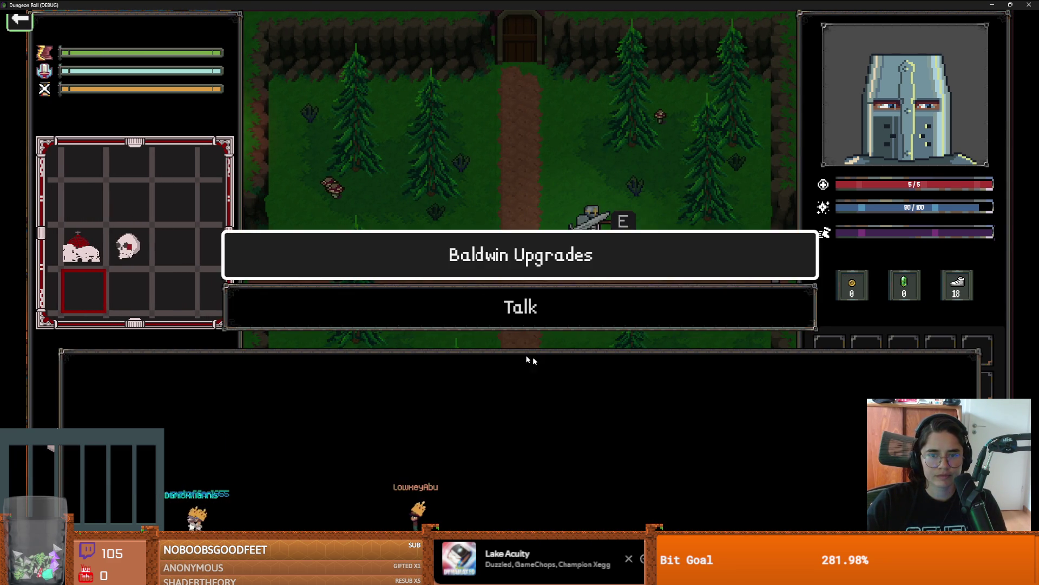
key("e")
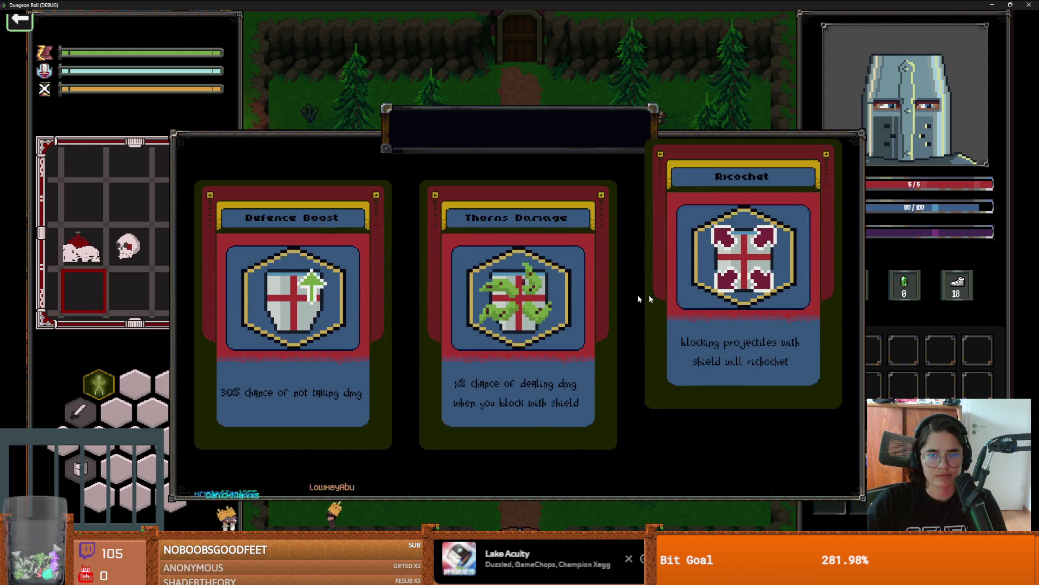
left_click(627, 303)
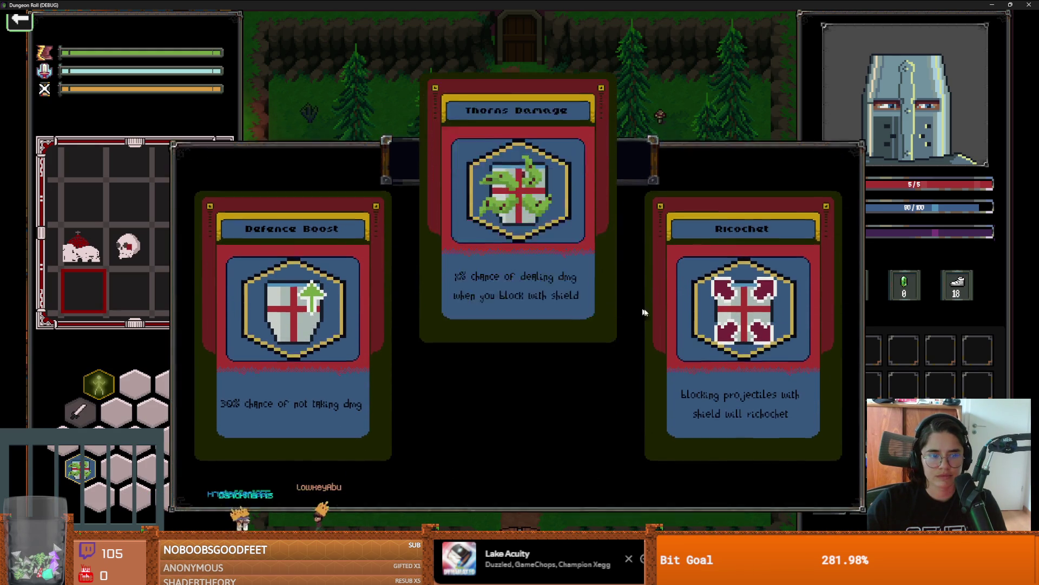
Leave the forest room and debug-travel to the bridge room
key("e")
left_click(576, 301)
left_click(638, 307)
key("s")
key("a")
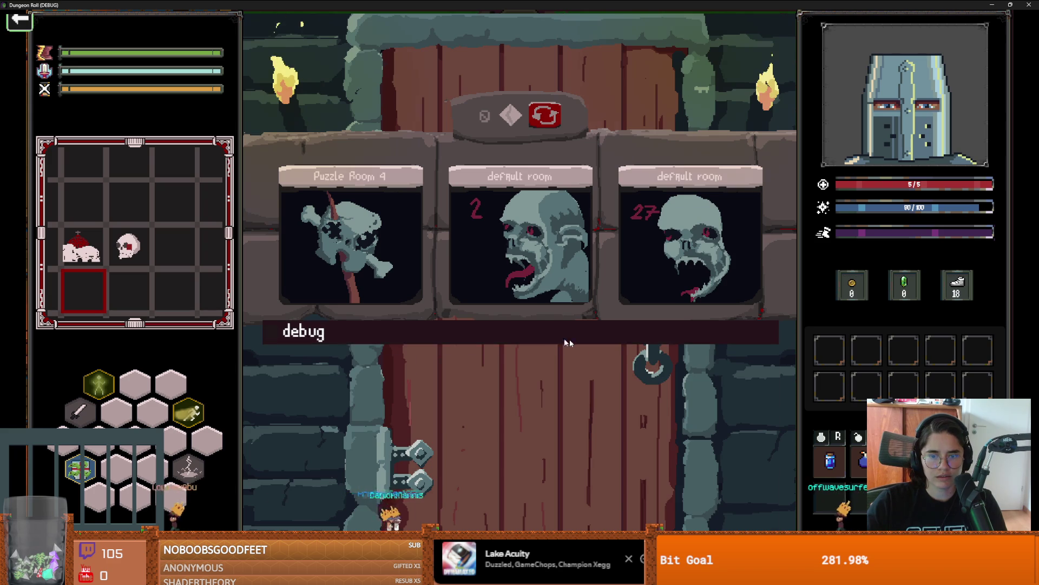
left_click(569, 339)
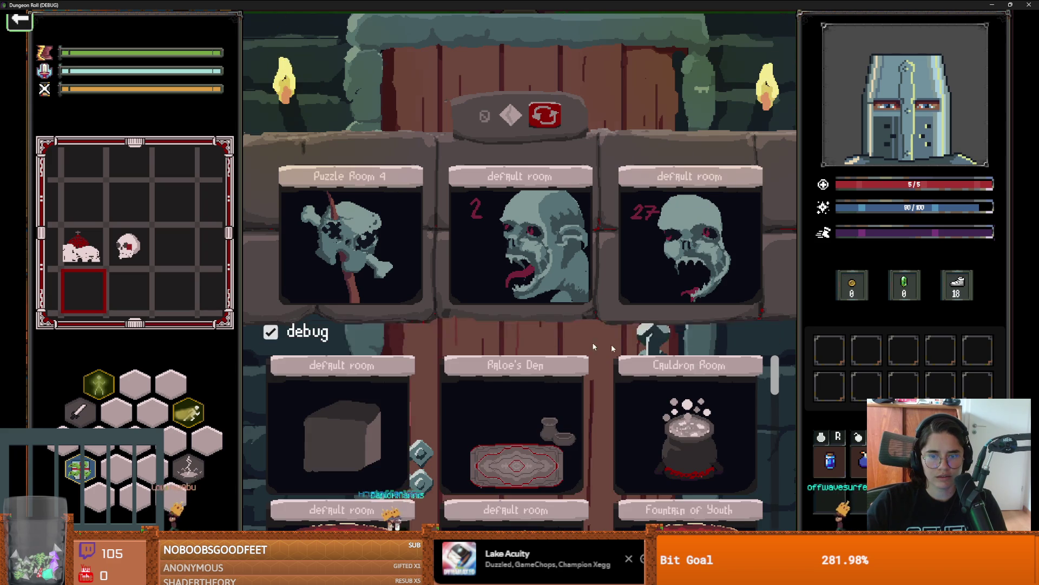
scroll(778, 460, "down", 3)
scroll(779, 459, "down", 5)
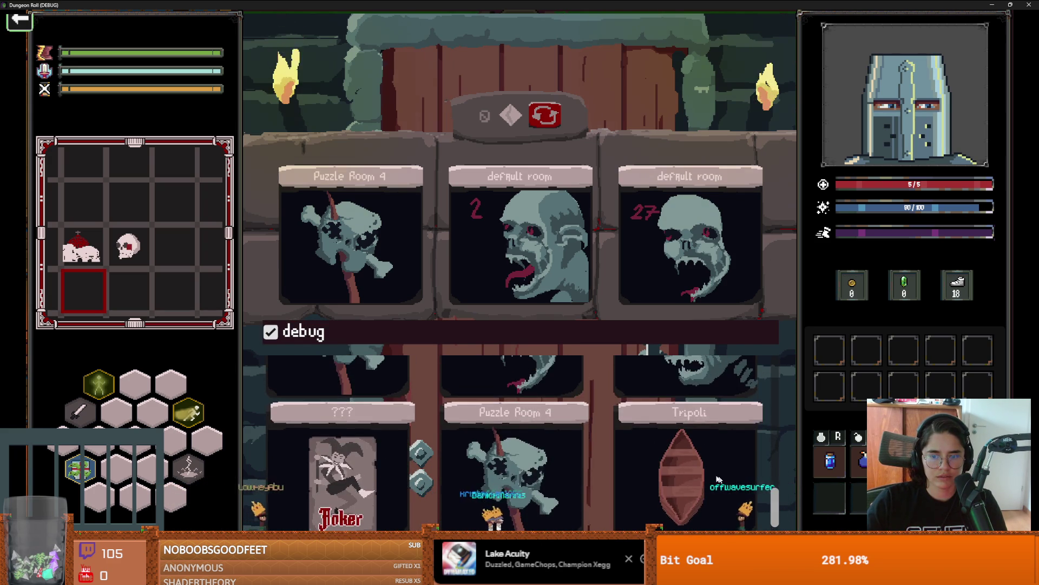
left_click(746, 491)
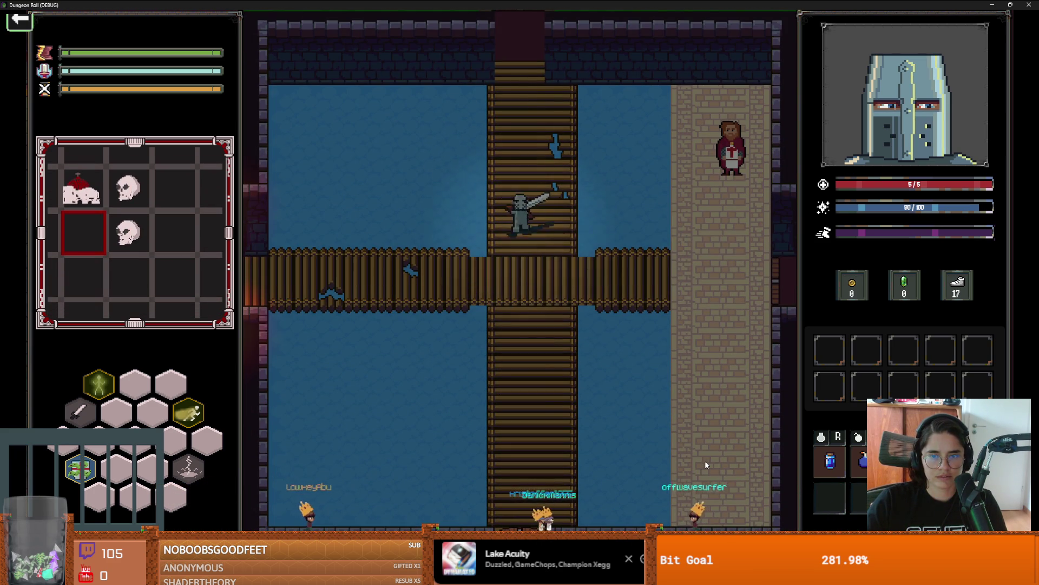
Cross the bridge and take Guglielmo's Light The Way upgrade
key("d")
key("w")
key("e")
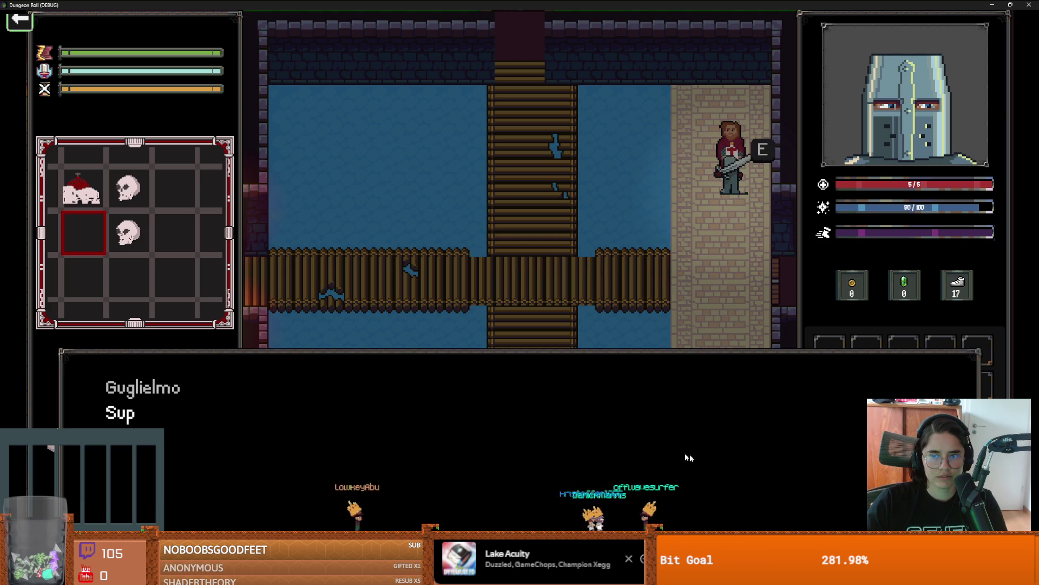
left_click(527, 290)
left_click(503, 343)
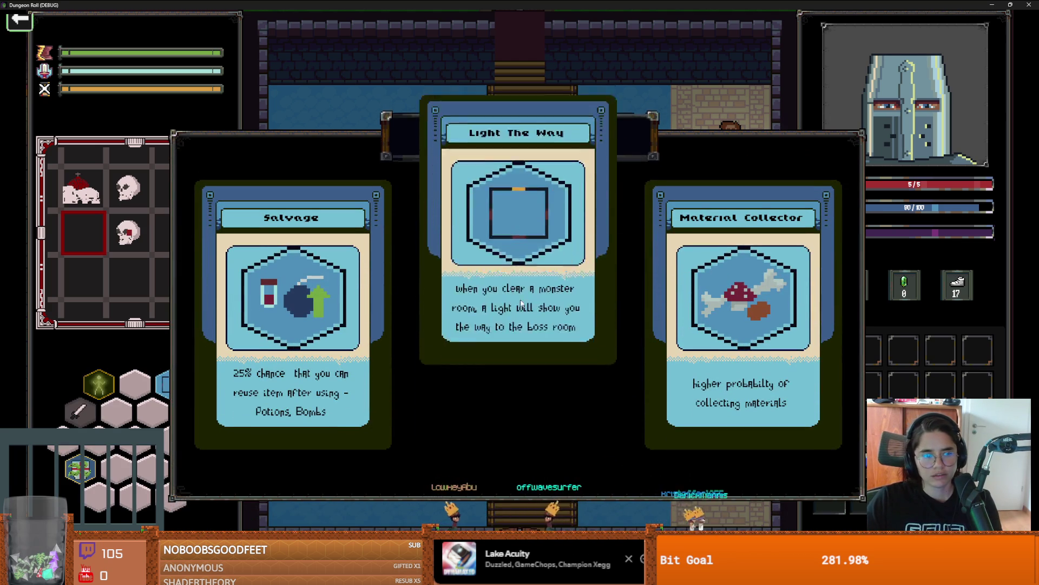
left_click(517, 302)
Take Guglielmo's Salvage upgrade and leave by the south bridge
key("e")
left_click(565, 284)
left_click(565, 401)
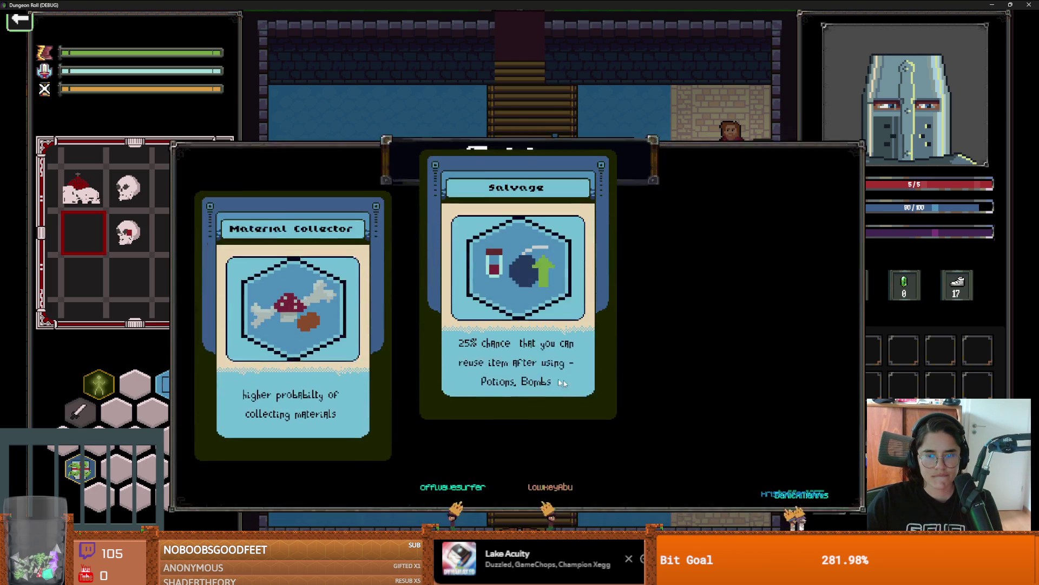
left_click(609, 323)
key("a")
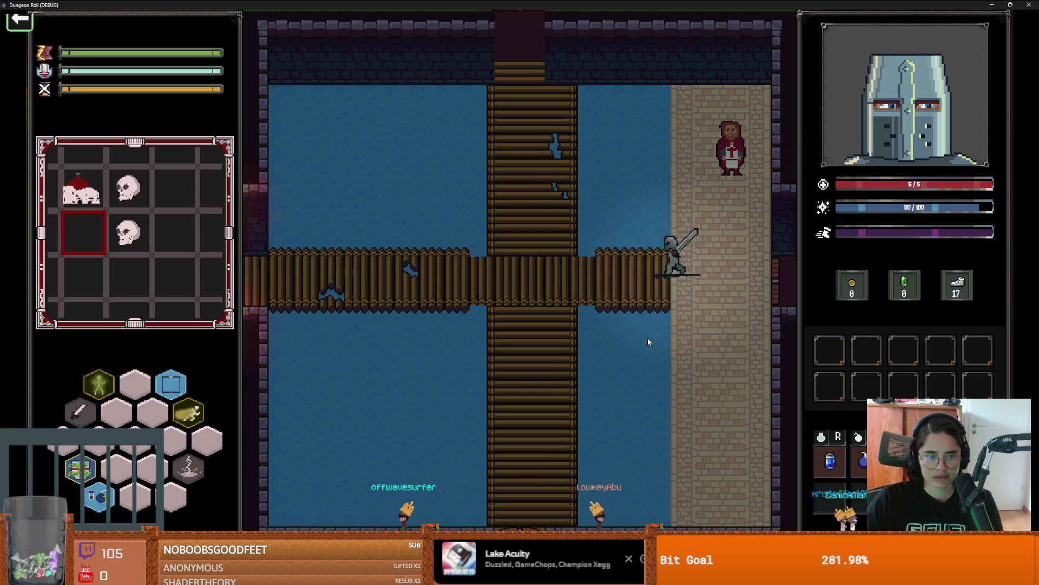
key("s")
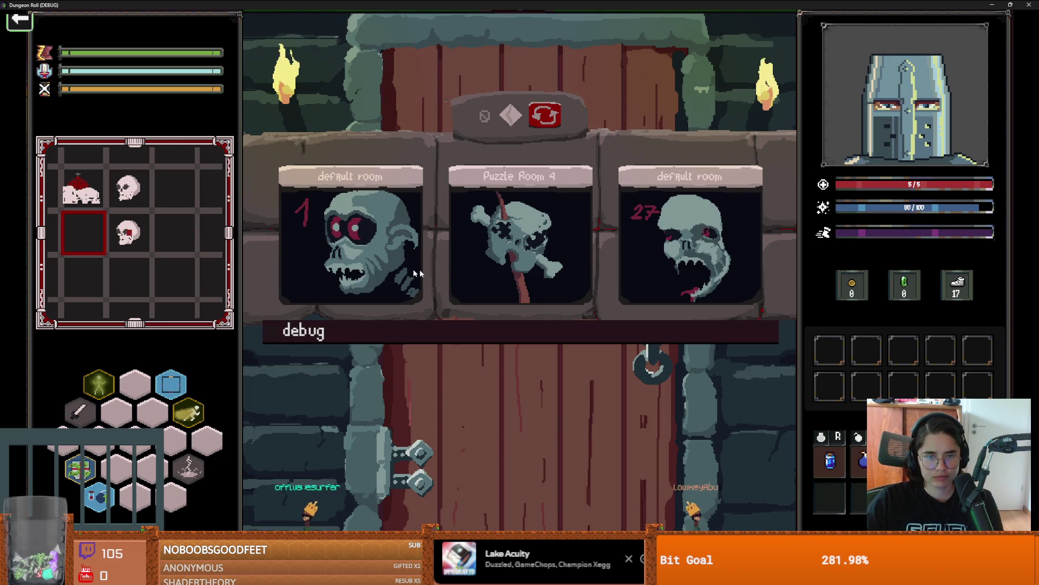
Use the debug room list to travel to Eleanors Garden
left_click(571, 338)
scroll(509, 433, "down", 5)
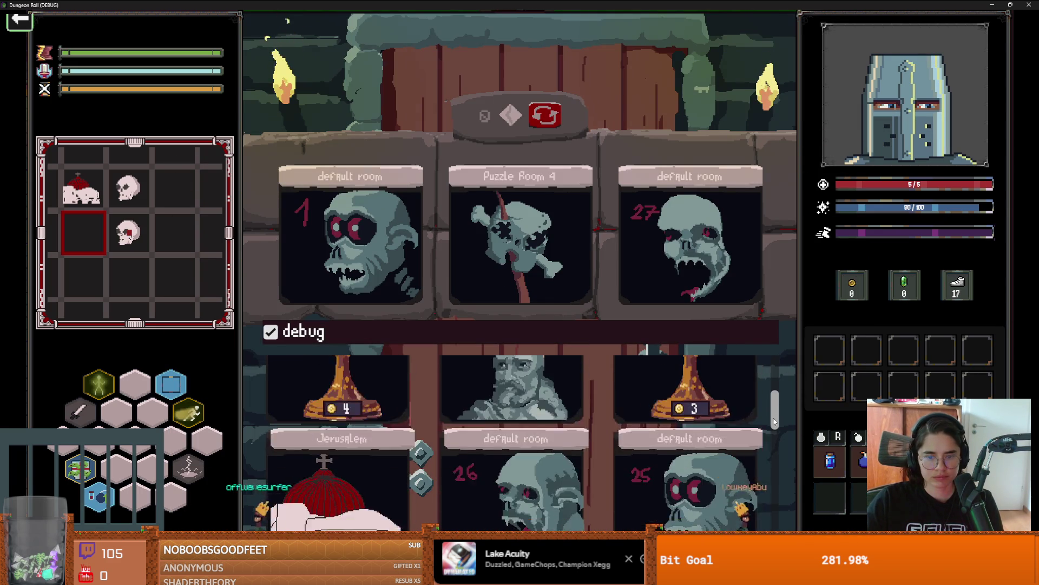
left_click(506, 518)
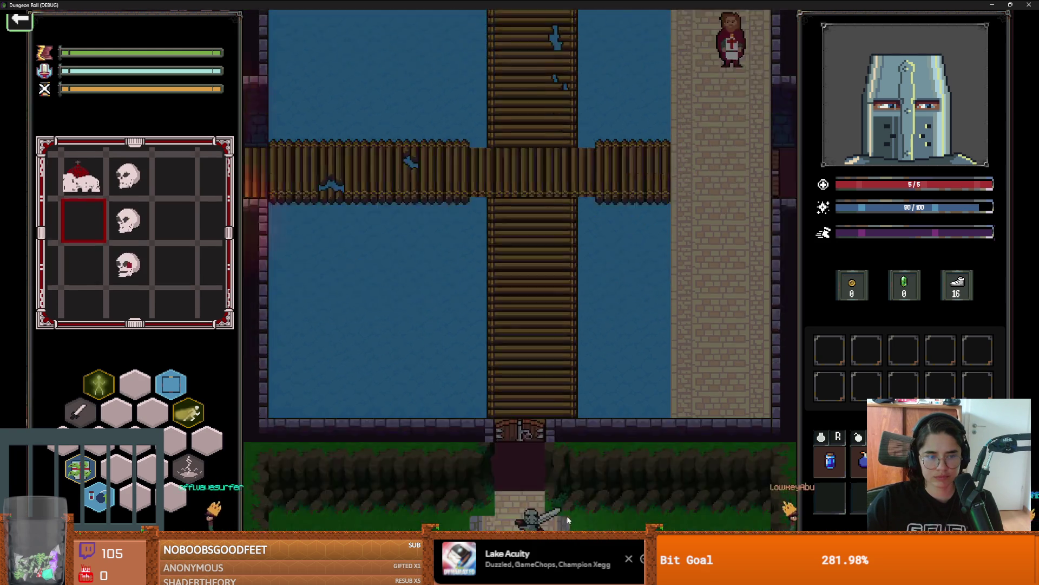
Talk to the crowned figure and accept its Upgrades offer to gain a new ability
key("s")
key("w")
key("e")
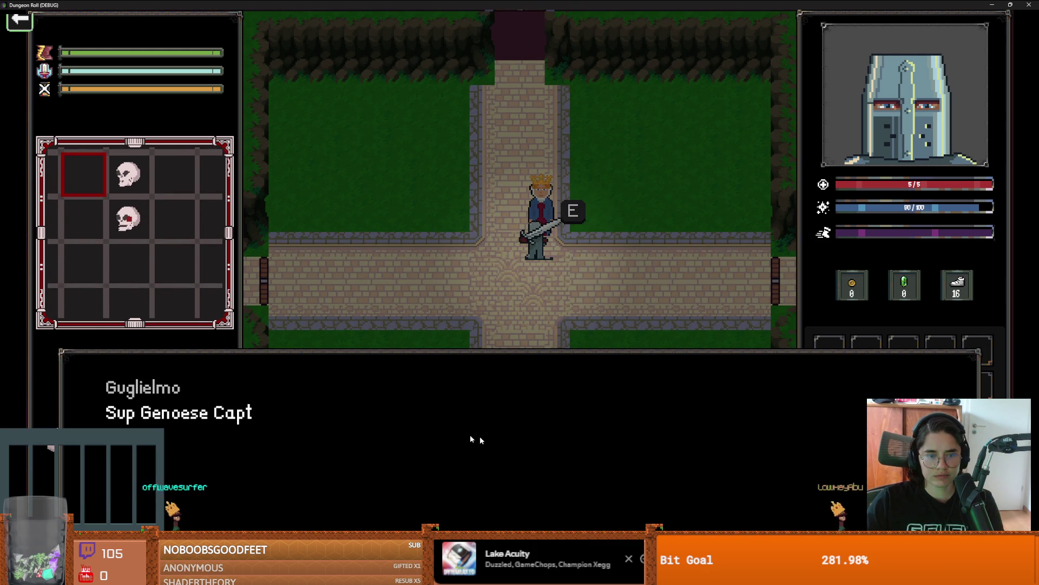
left_click(528, 295)
left_click(443, 401)
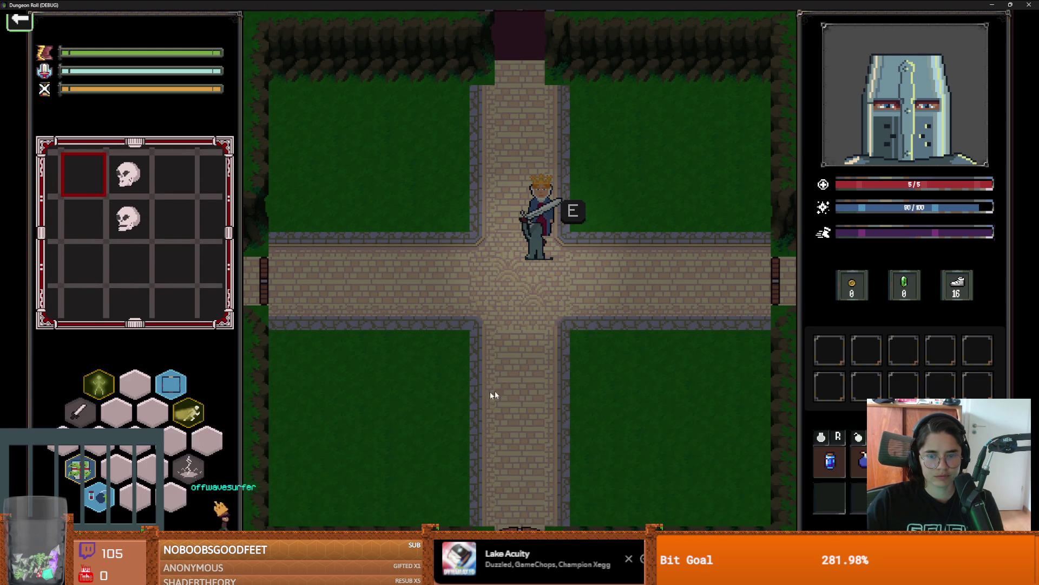
Move the knight aside and inspect the abilities on the skill hex grid
key("s")
key("d")
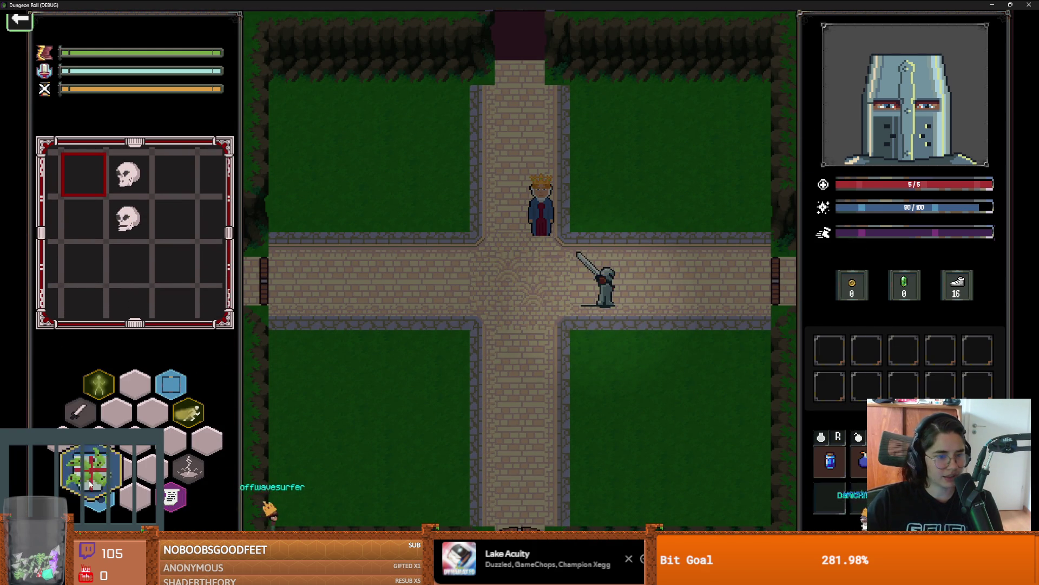
mouse_move(143, 513)
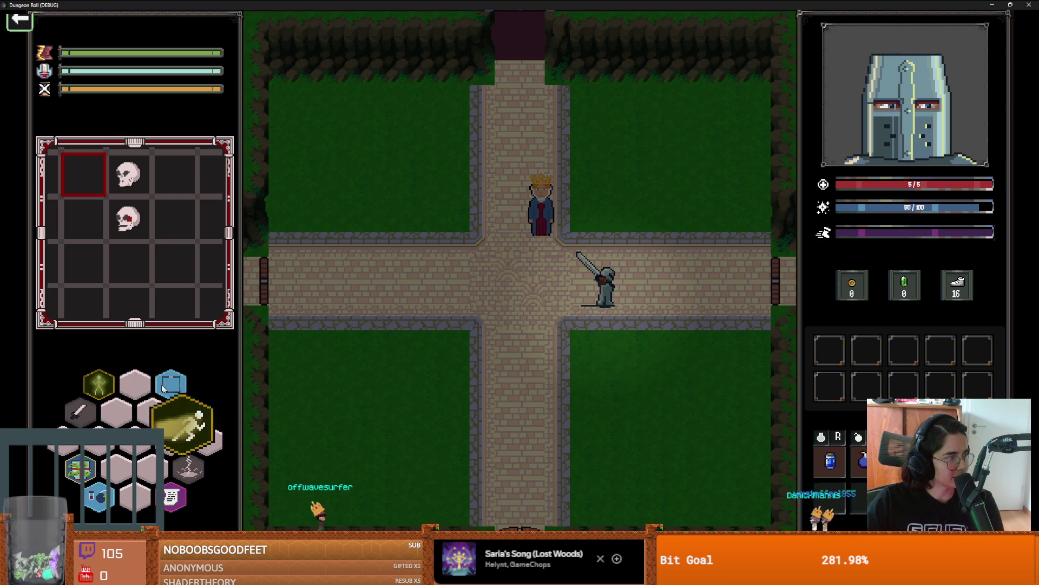
mouse_move(98, 502)
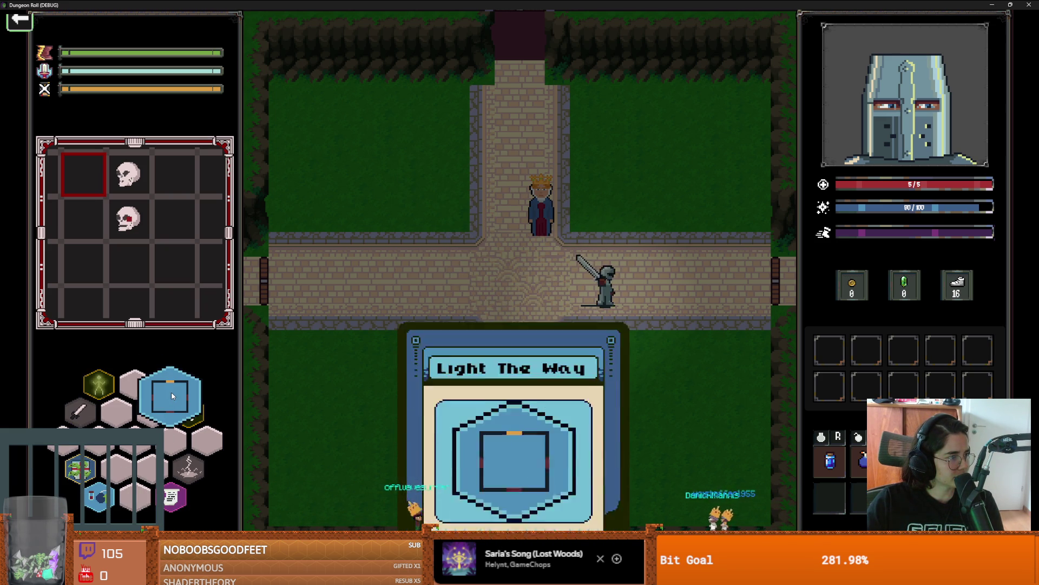
mouse_move(94, 472)
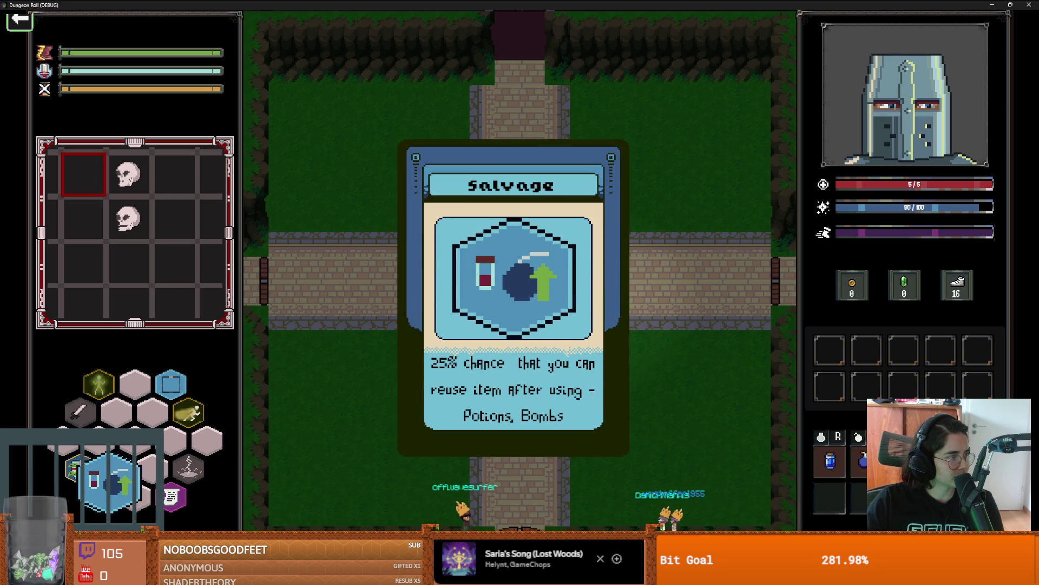
mouse_move(98, 384)
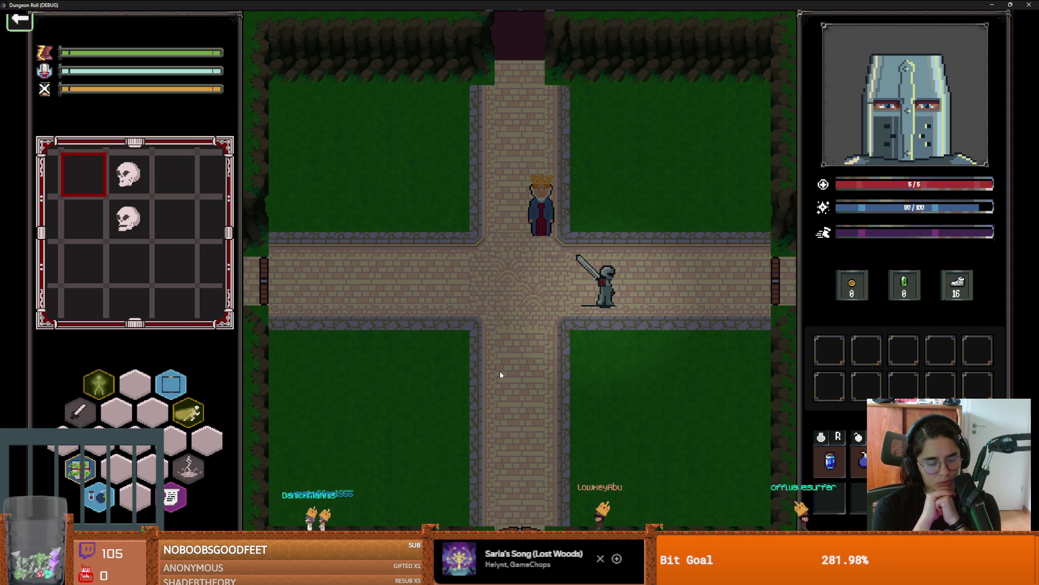
Close the debug game, clear the FileSystem filter, and switch to the YouTube sound-effects video
key("super+Down")
left_click(849, 221)
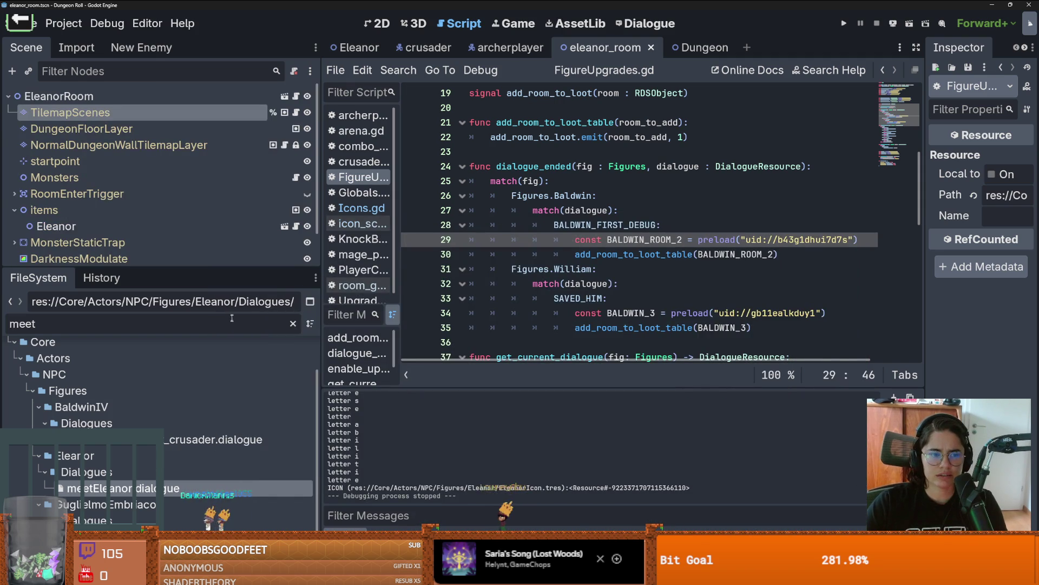
key("BackSpace")
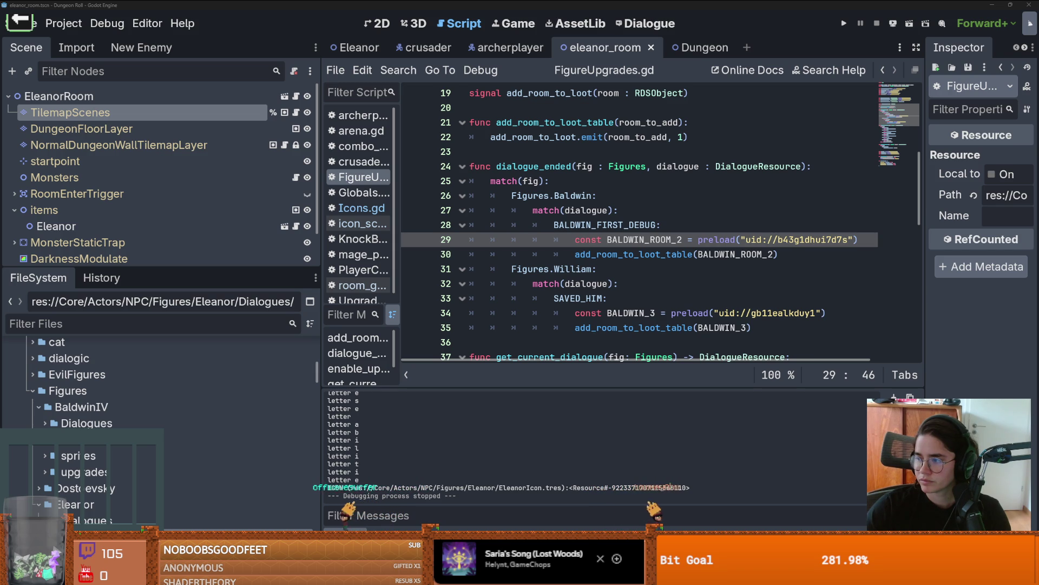
key("alt+Tab")
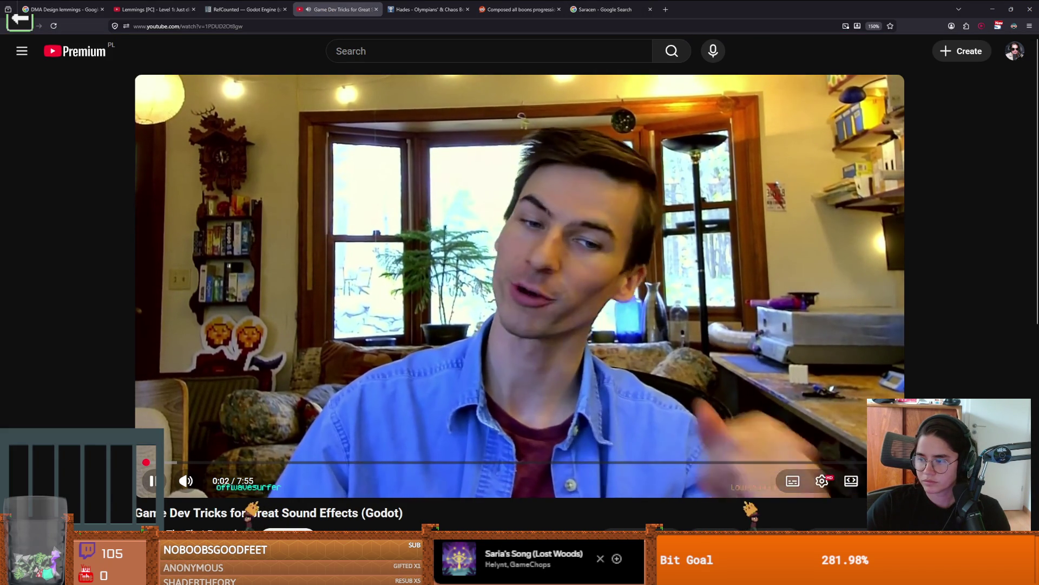
Watch 'Game Dev Tricks for Great Sound Effects' fullscreen, then pause and exit fullscreen
scroll(323, 385, "down", 1)
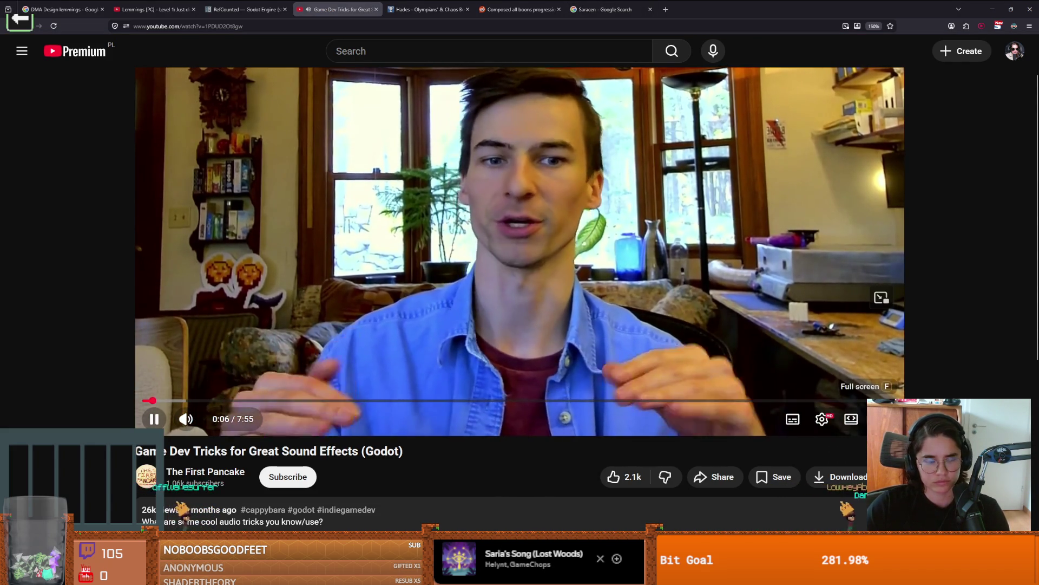
left_click(852, 419)
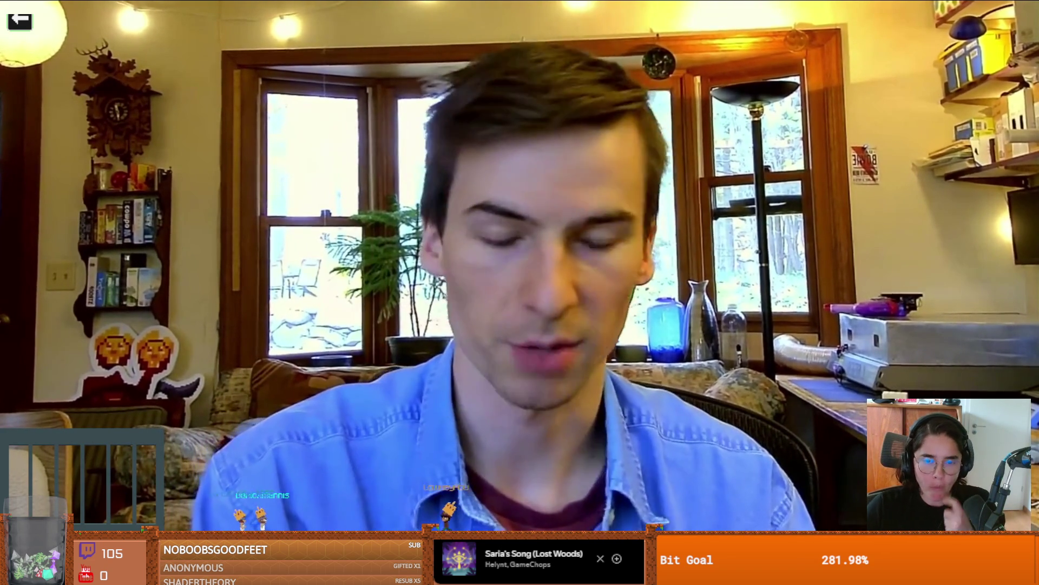
mouse_move(811, 288)
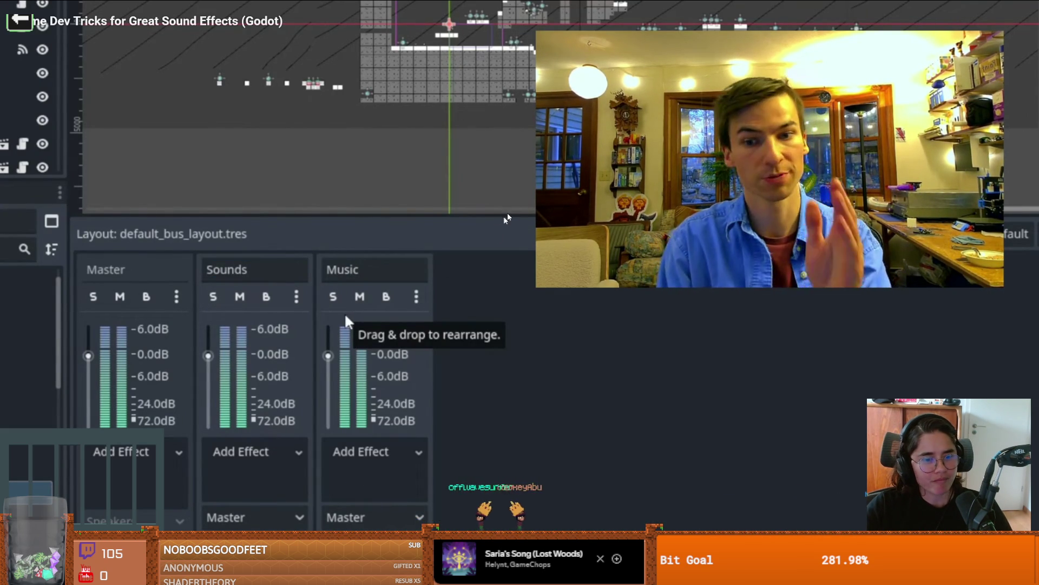
left_click(859, 423)
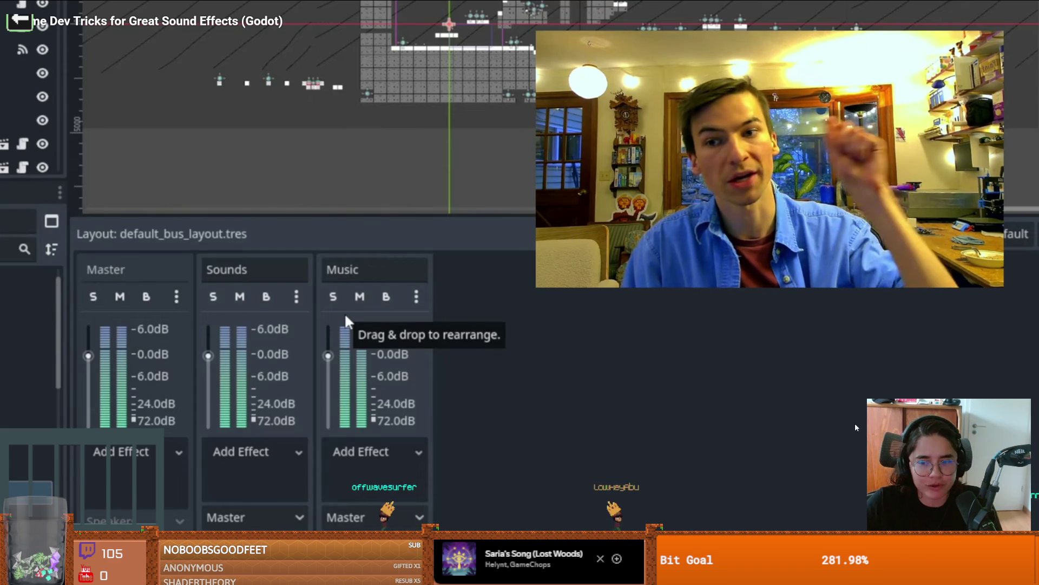
key("Escape")
Resume the tutorial fullscreen until 1:41, then exit fullscreen and return to Godot
scroll(391, 307, "down", 3)
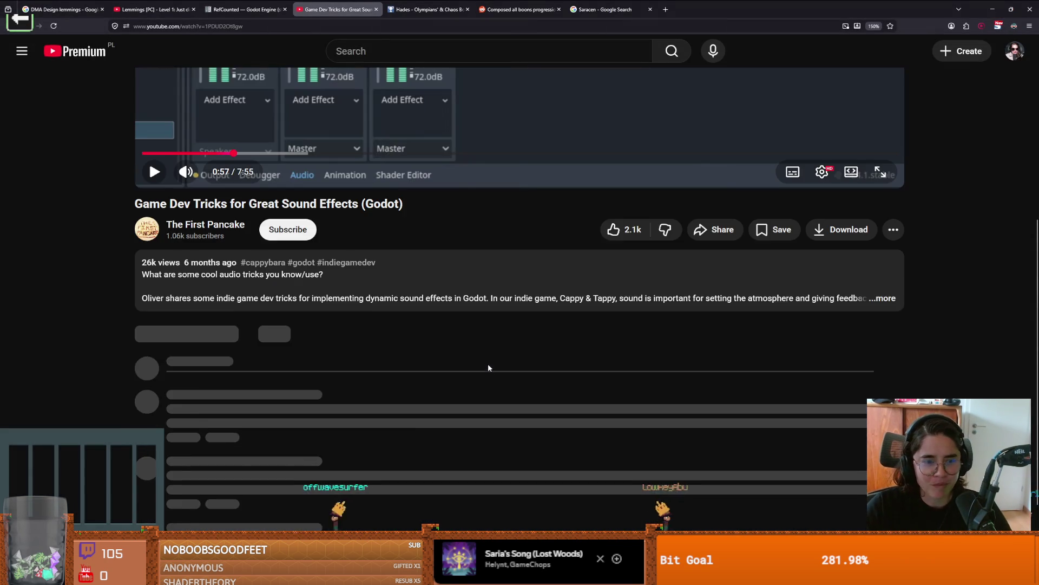
scroll(513, 379, "up", 3)
left_click(881, 356)
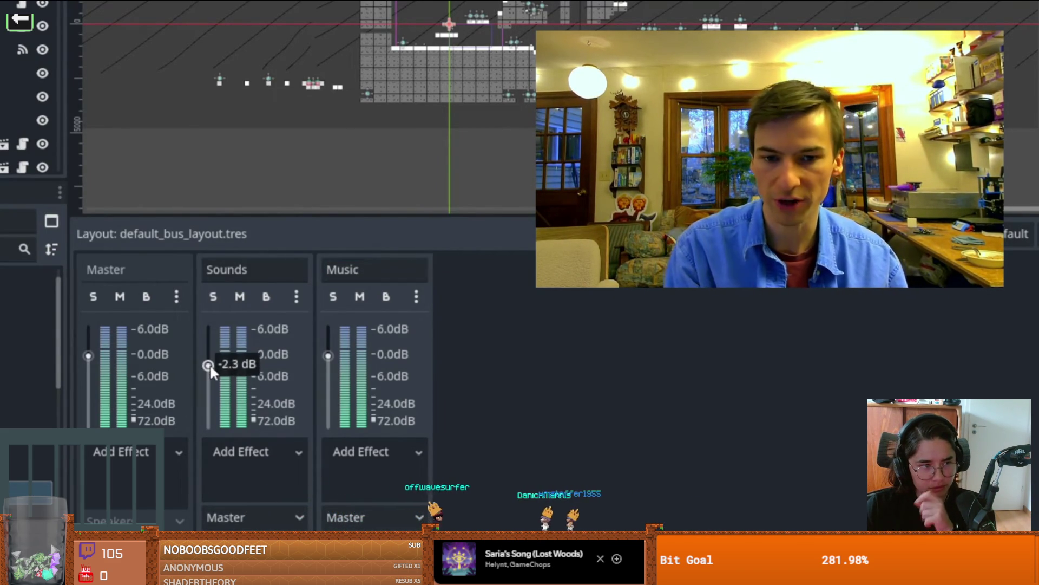
left_click(849, 356)
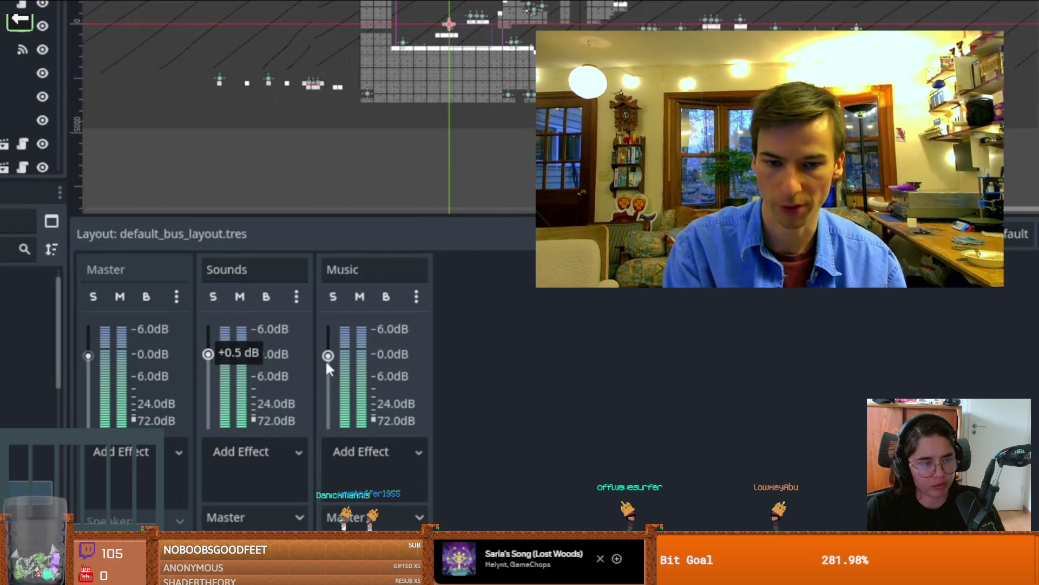
left_click(849, 358)
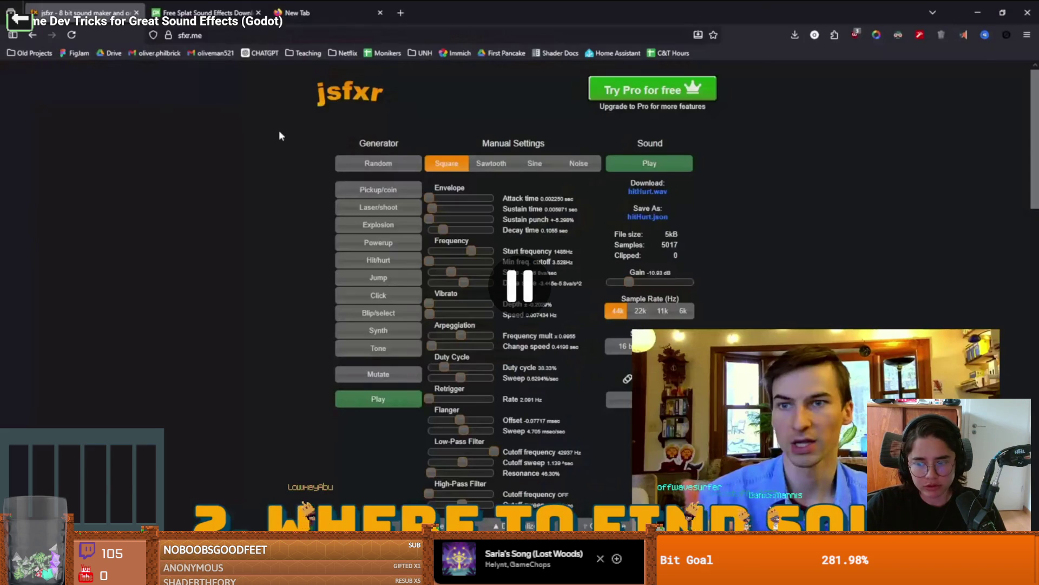
key("Escape")
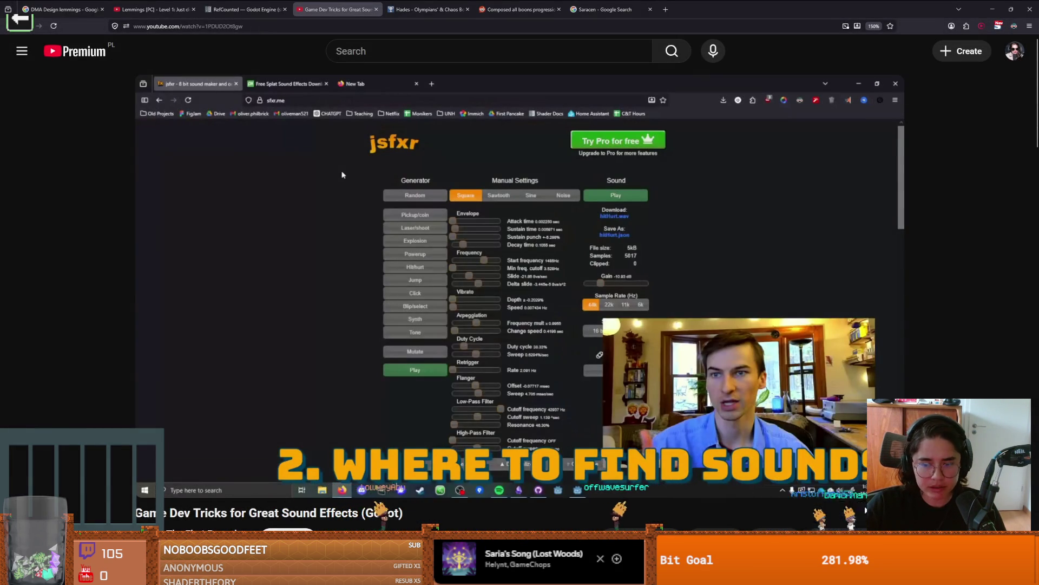
key("alt+Tab")
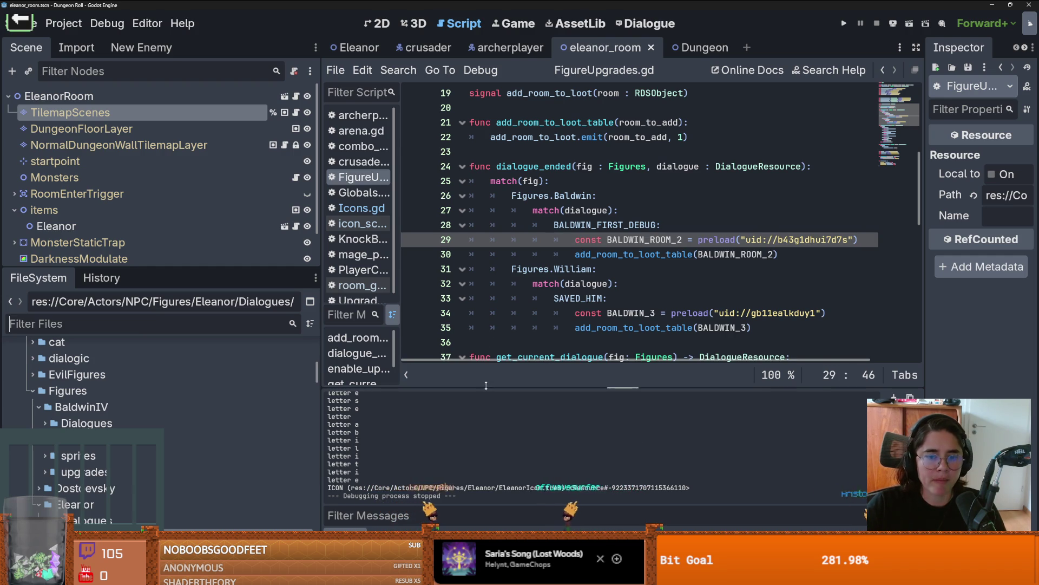
Review the Master, music and SFX buses in the Audio bus layout
left_click_drag(485, 385, 486, 218)
left_click(476, 534)
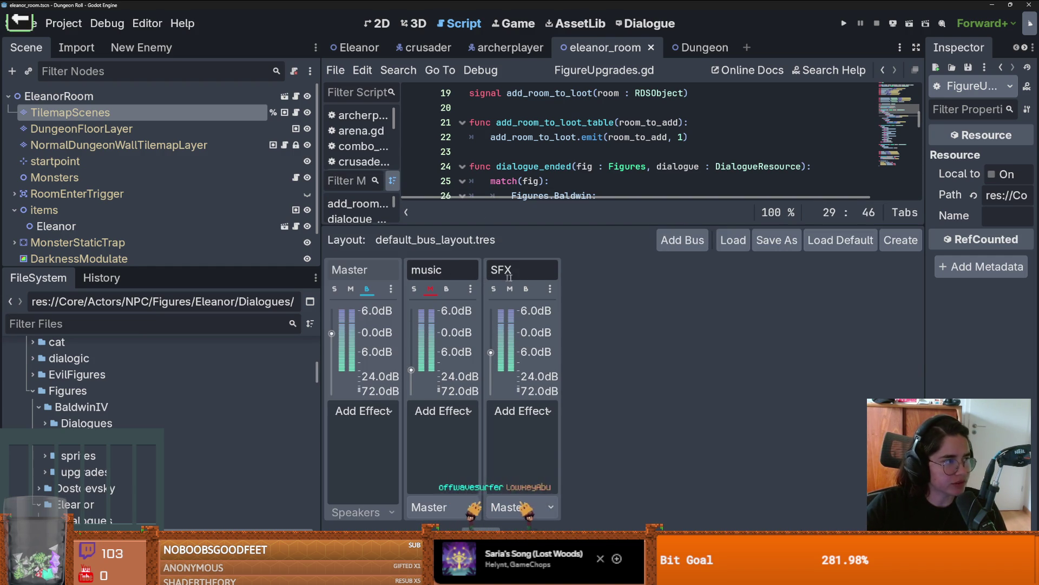
left_click_drag(479, 224, 466, 364)
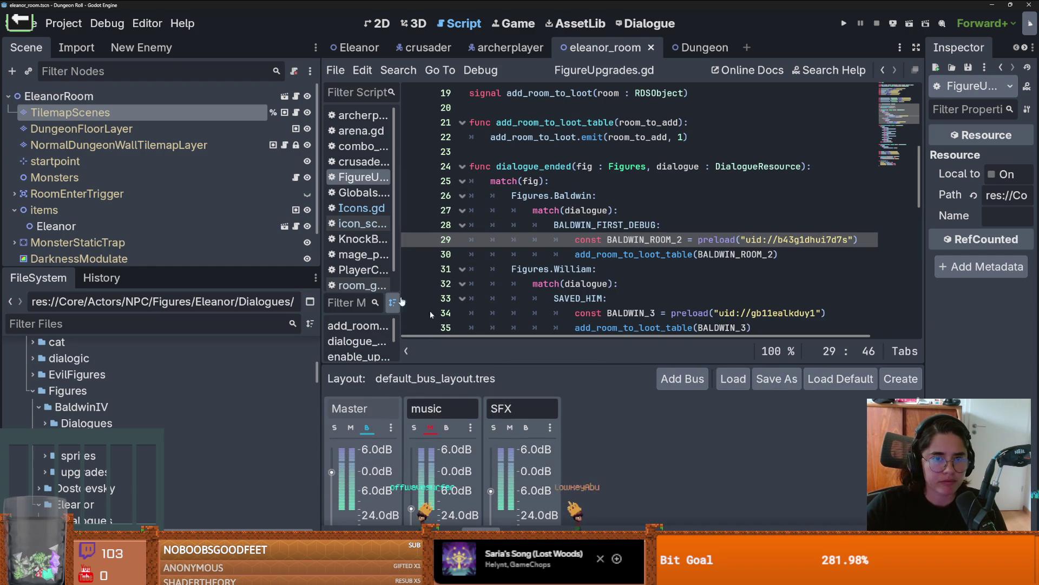
Confirm hit_1_sound in the Dungeon scene uses the SFX bus, then return to the tutorial
left_click(686, 47)
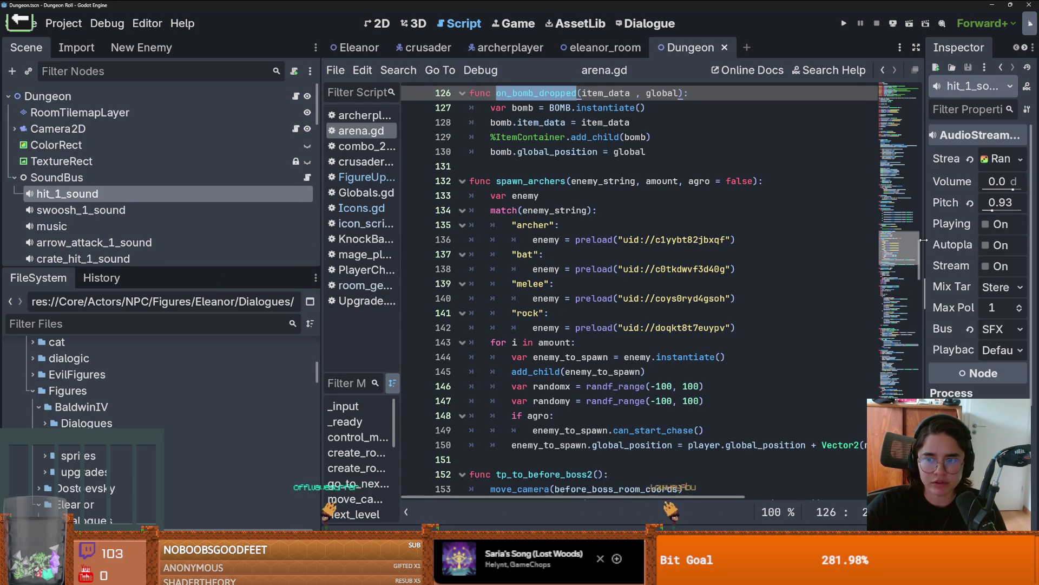
left_click_drag(924, 240, 694, 255)
left_click(889, 331)
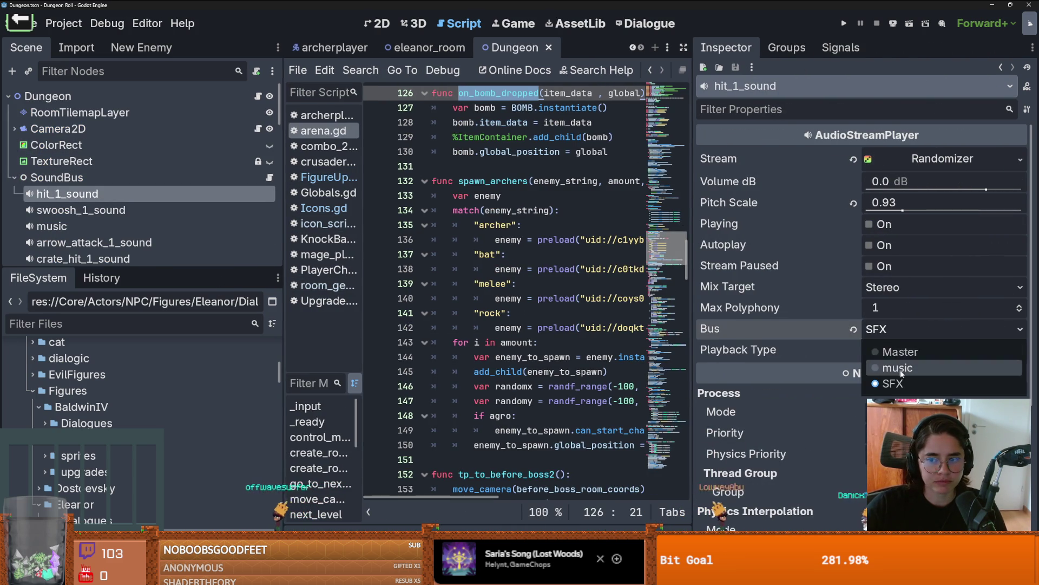
left_click(847, 327)
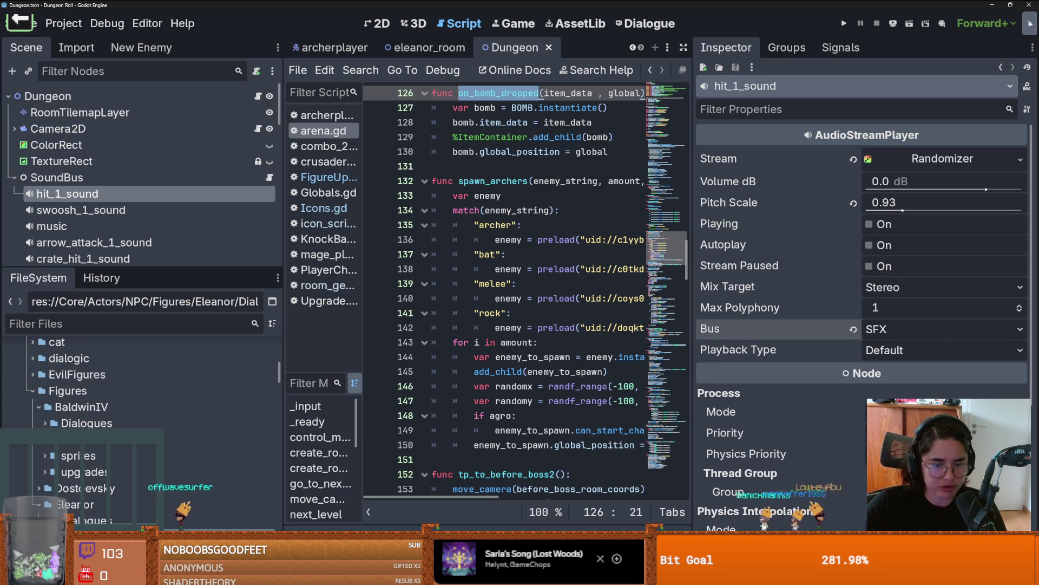
mouse_move(316, 577)
left_click(350, 524)
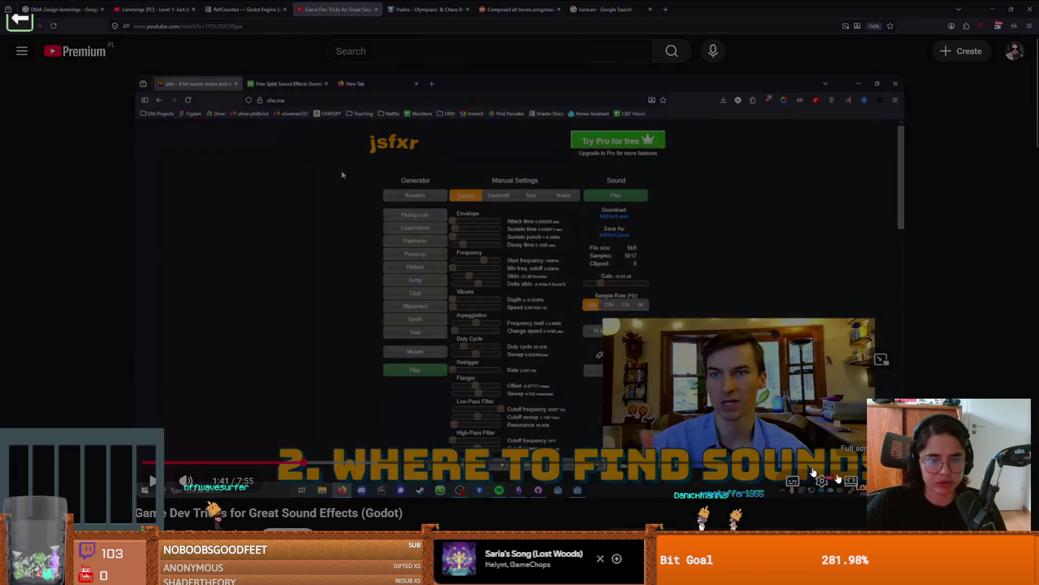
Play the tutorial fullscreen until it browses Pixabay's splat sound effects
key("f")
left_click(641, 368)
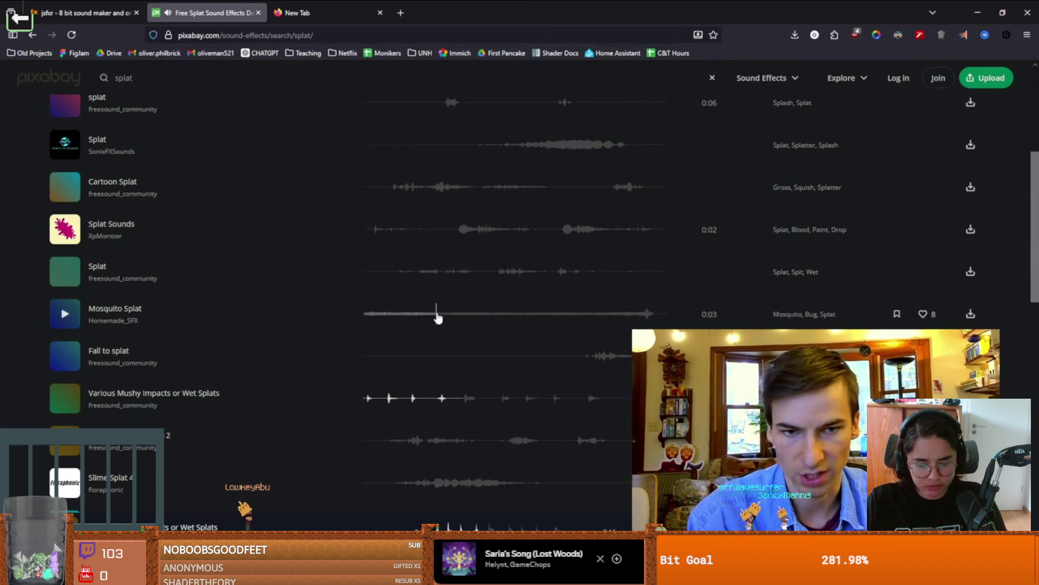
Keep watching the tutorial, with a brief pause, until a splat sound is loaded in an audio editor
left_click(443, 232)
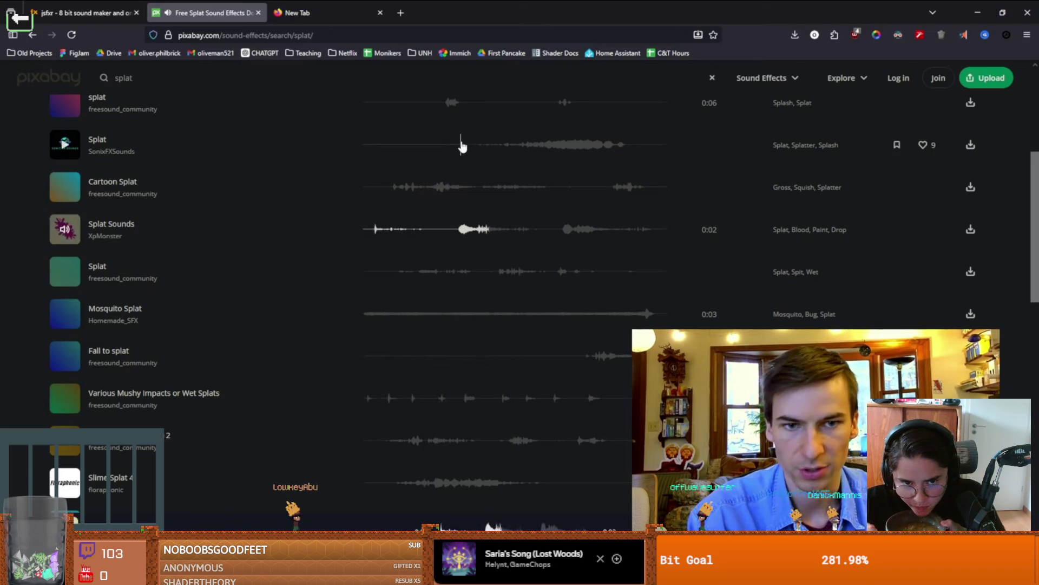
left_click(471, 195)
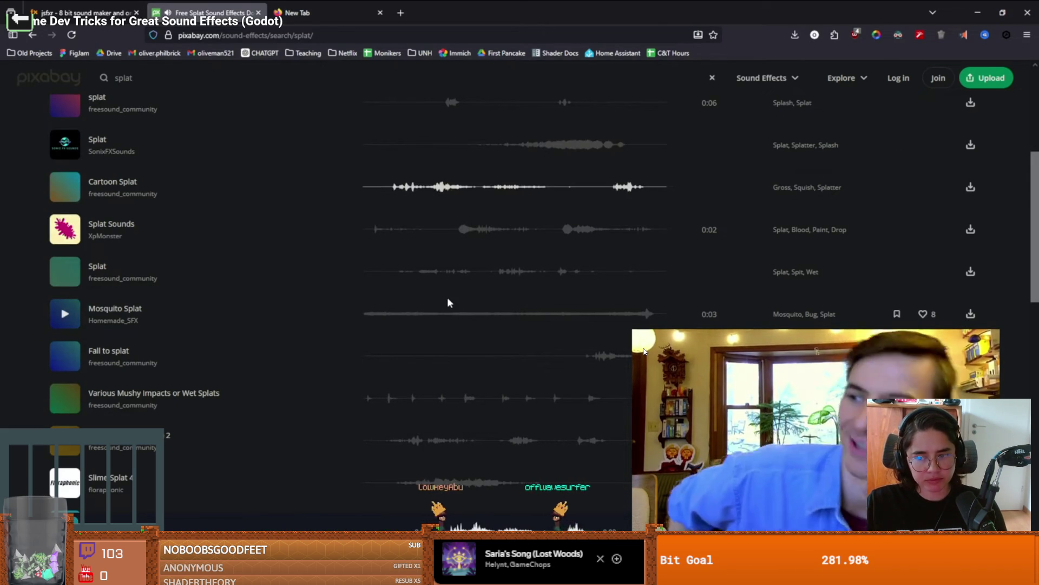
key("space")
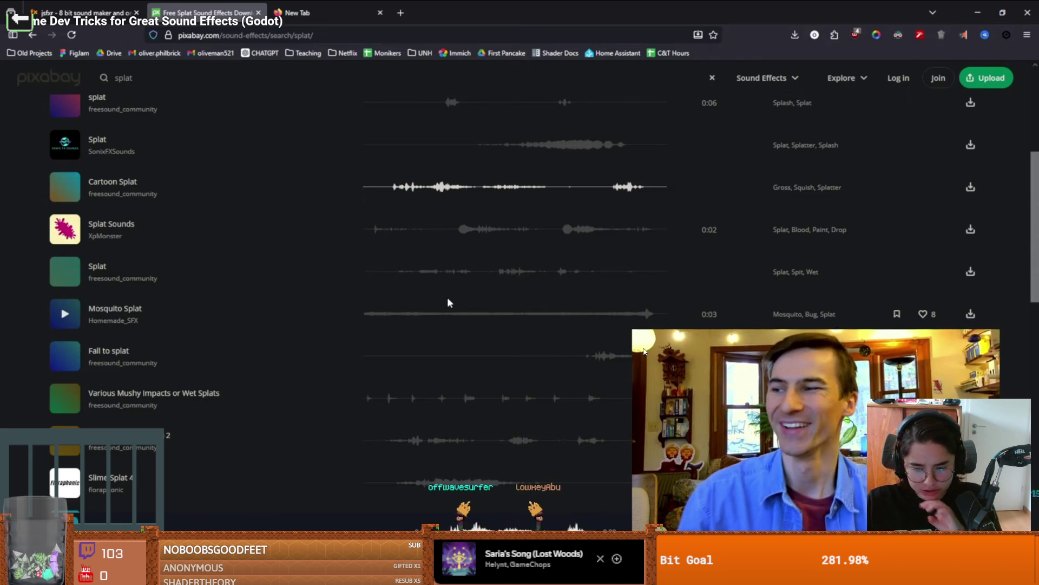
key("space")
key("space")
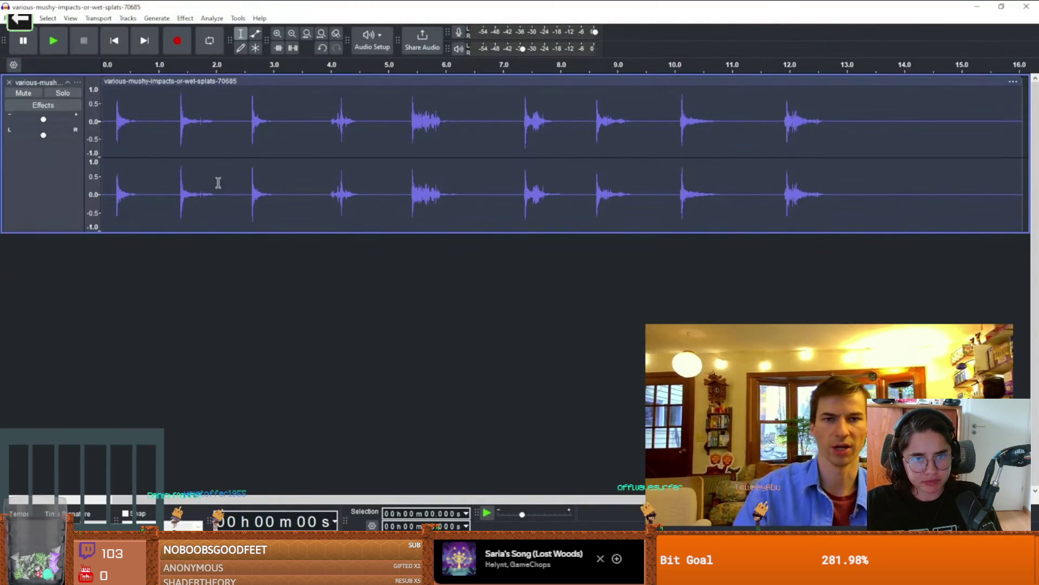
Briefly switch to another window and back while the tutorial exports the first splat as WAV
key("ctrl+z")
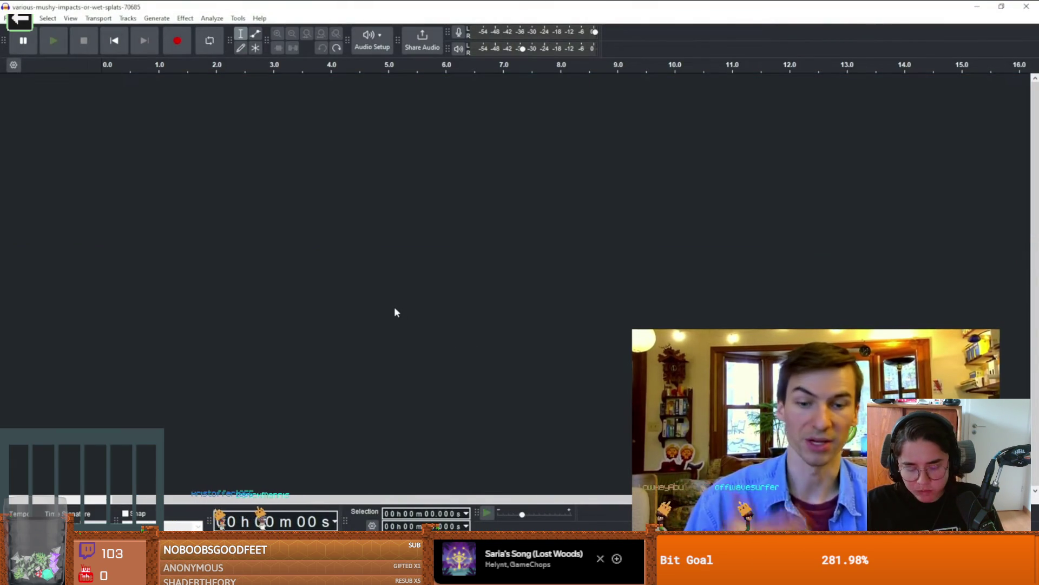
key("alt+Tab")
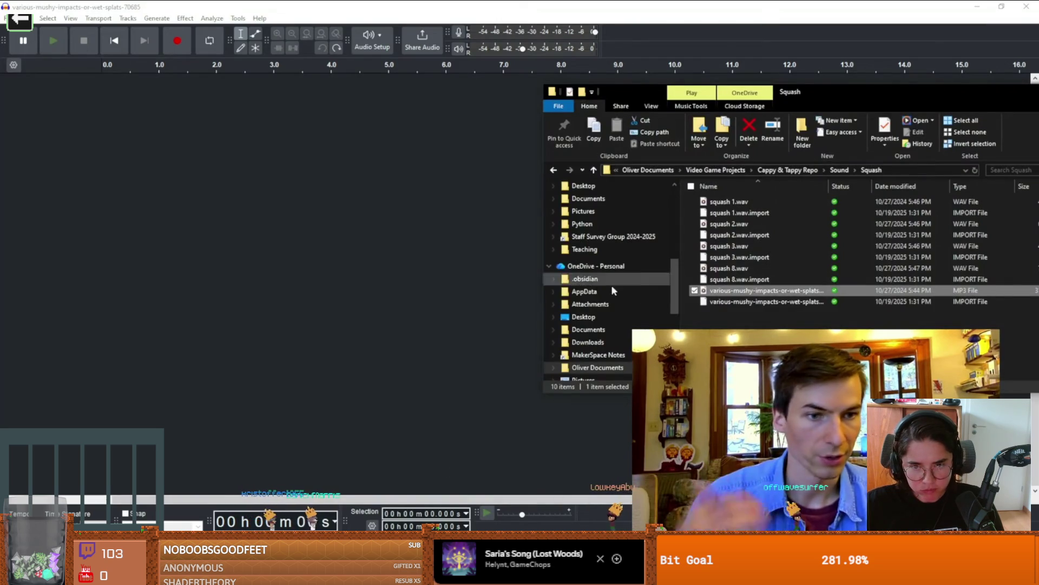
mouse_move(739, 294)
left_mouse_down()
mouse_move(317, 227)
mouse_move(182, 221)
left_mouse_up()
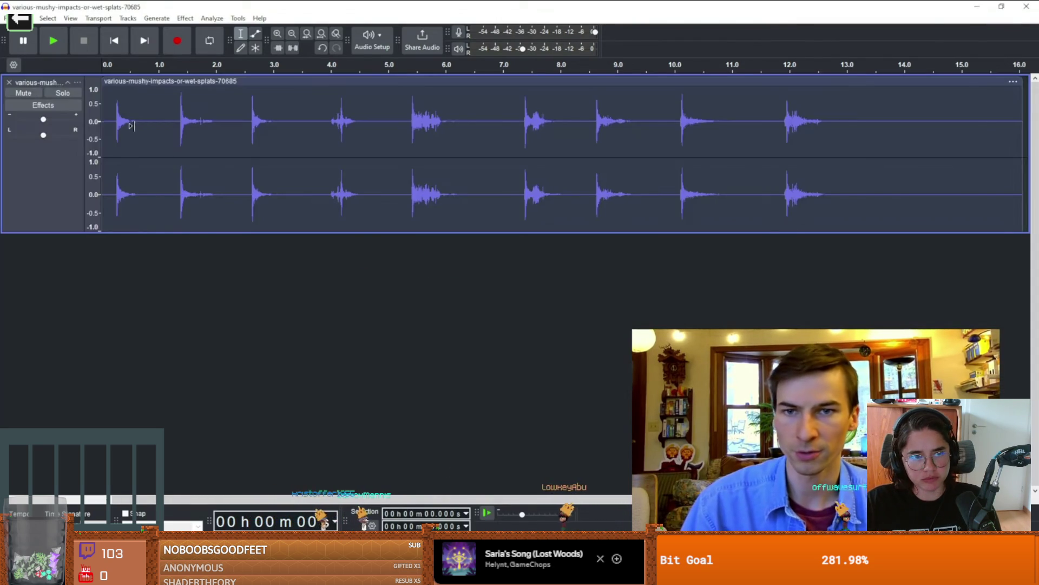
scroll(134, 123, "up", 2, "ctrl")
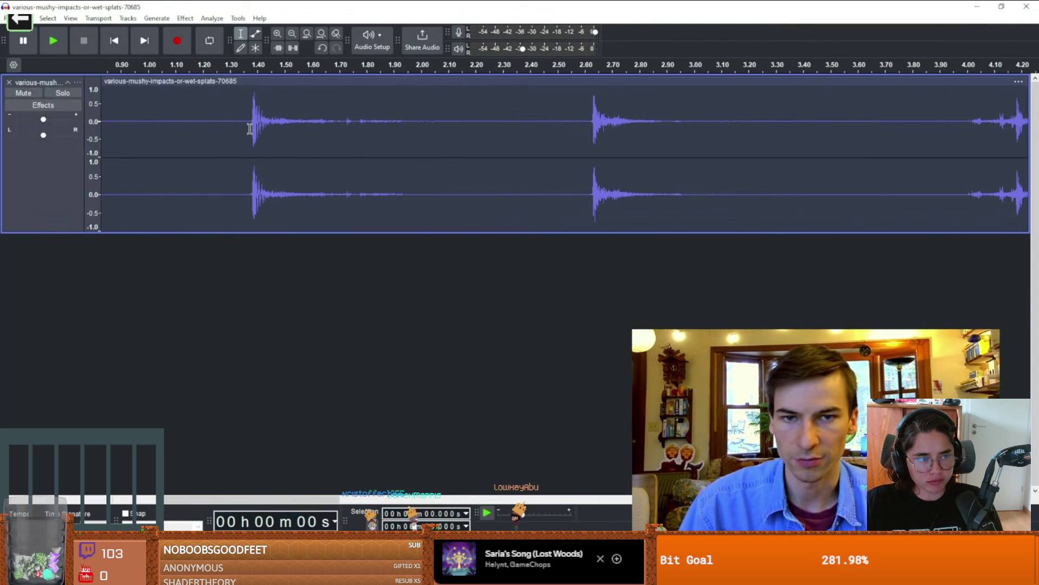
left_click_drag(250, 129, 422, 136)
left_click(9, 18)
left_click(46, 120)
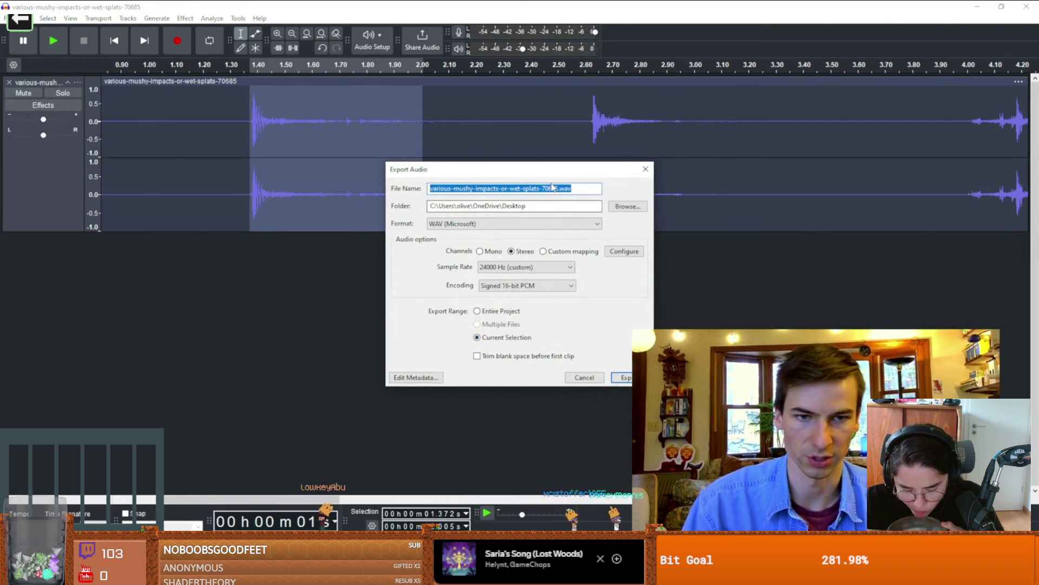
key("alt+Tab")
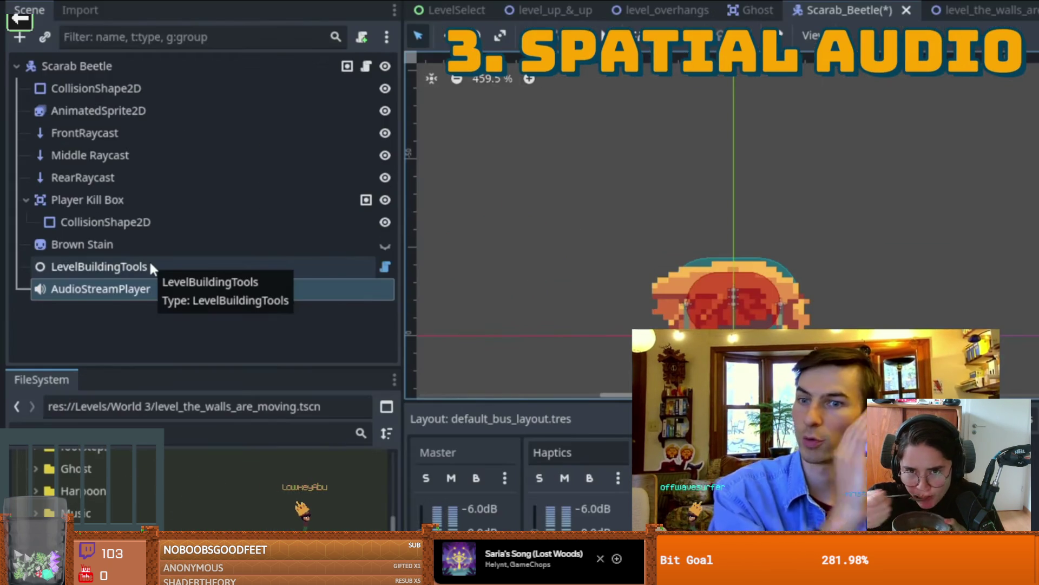
left_click(113, 239)
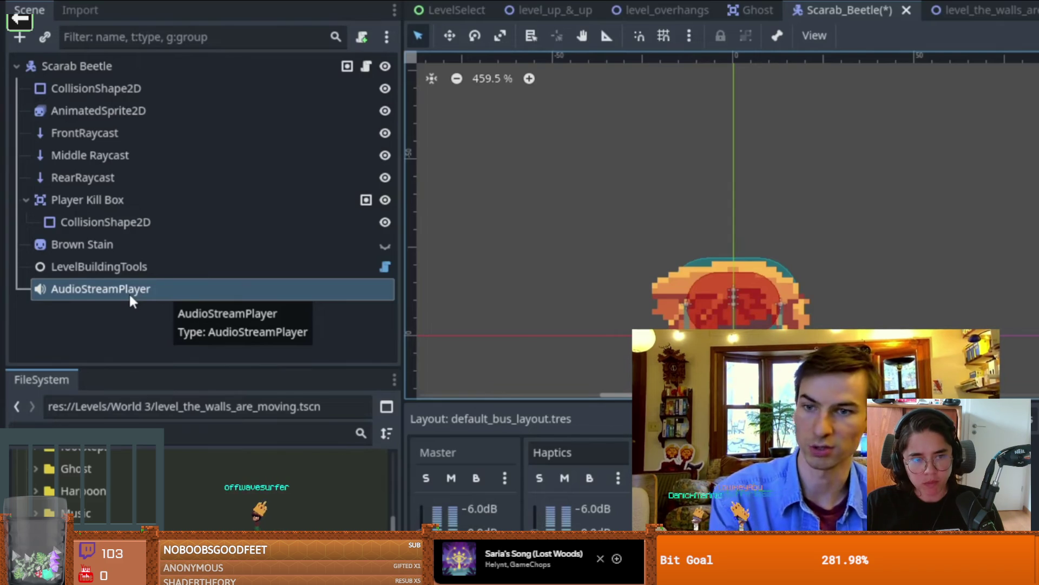
key("Delete")
key("Return")
right_click(76, 65)
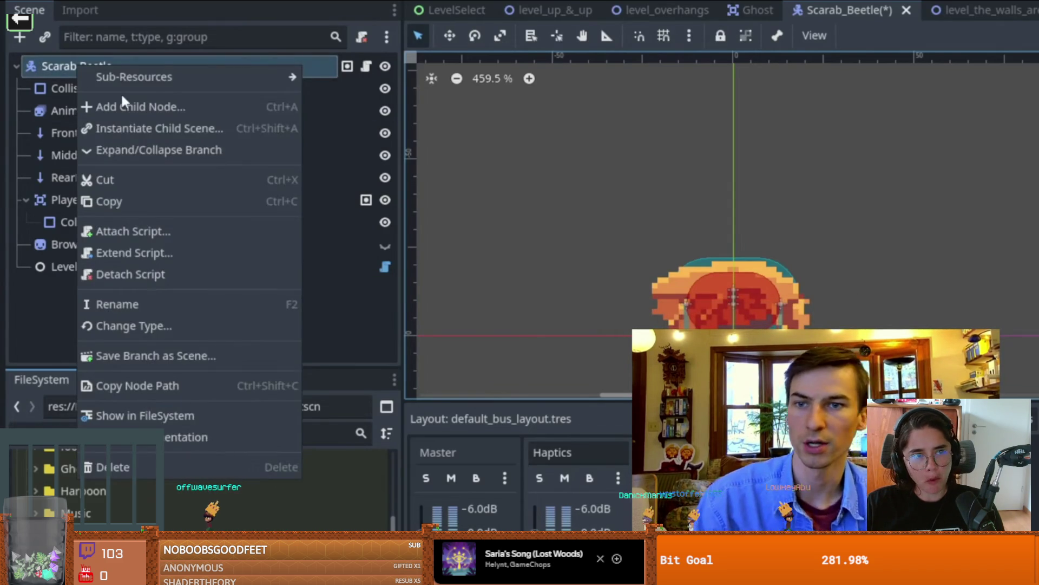
left_click(121, 106)
left_click(616, 278)
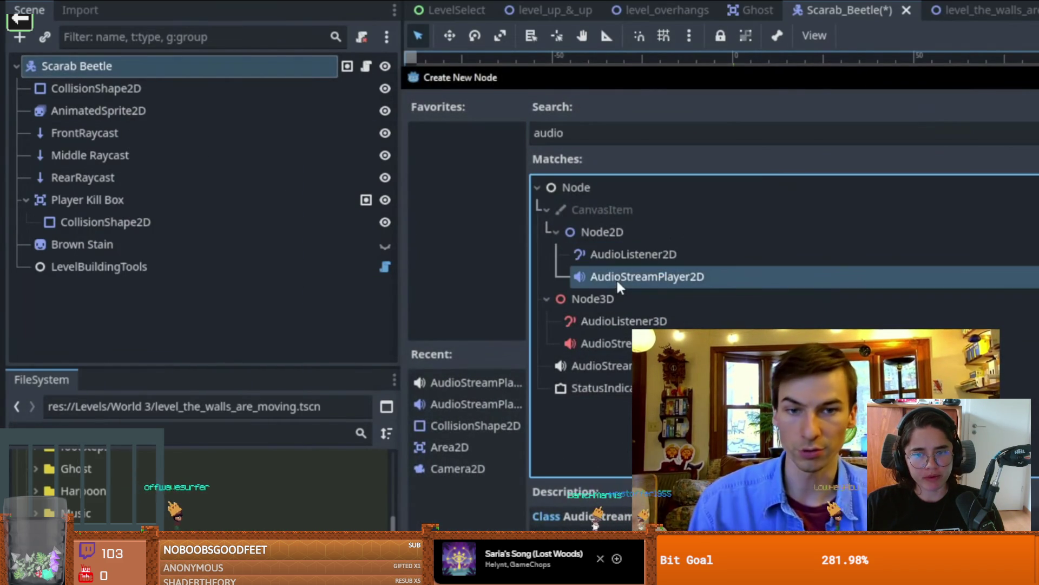
double_click(623, 277)
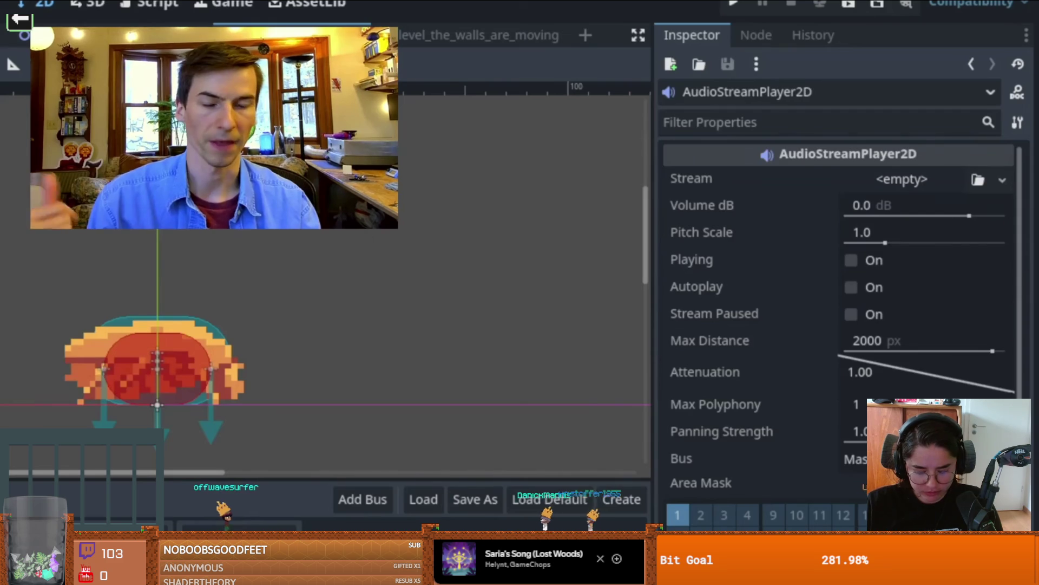
left_click(894, 347)
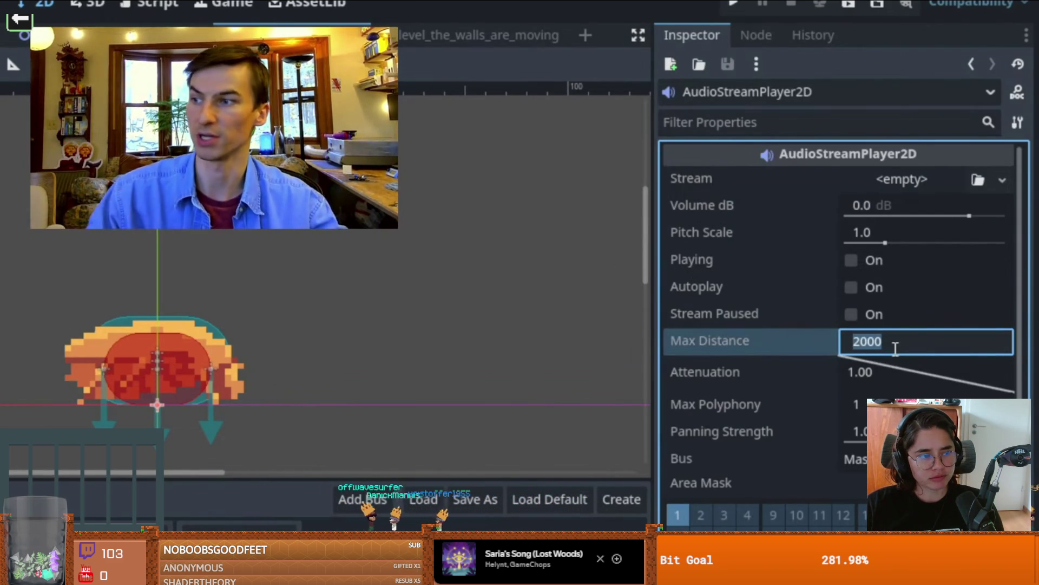
key("Return")
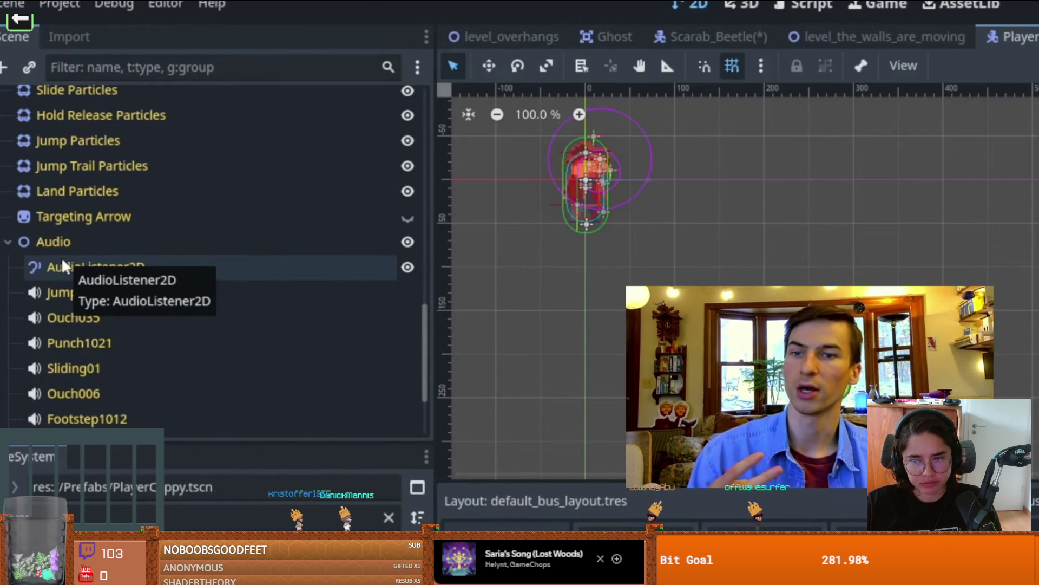
left_click(50, 265)
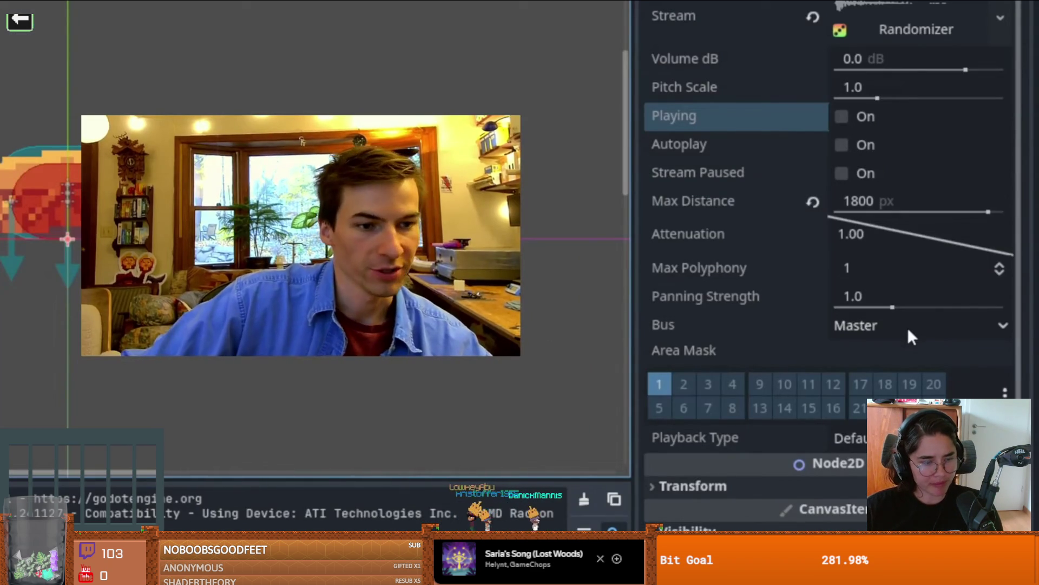
left_click(908, 327)
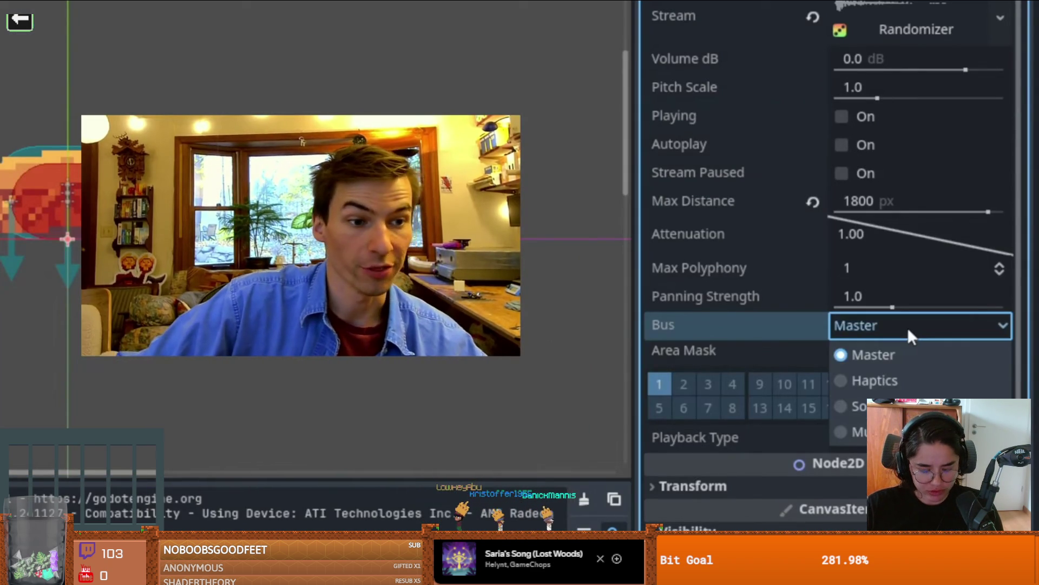
left_click(877, 406)
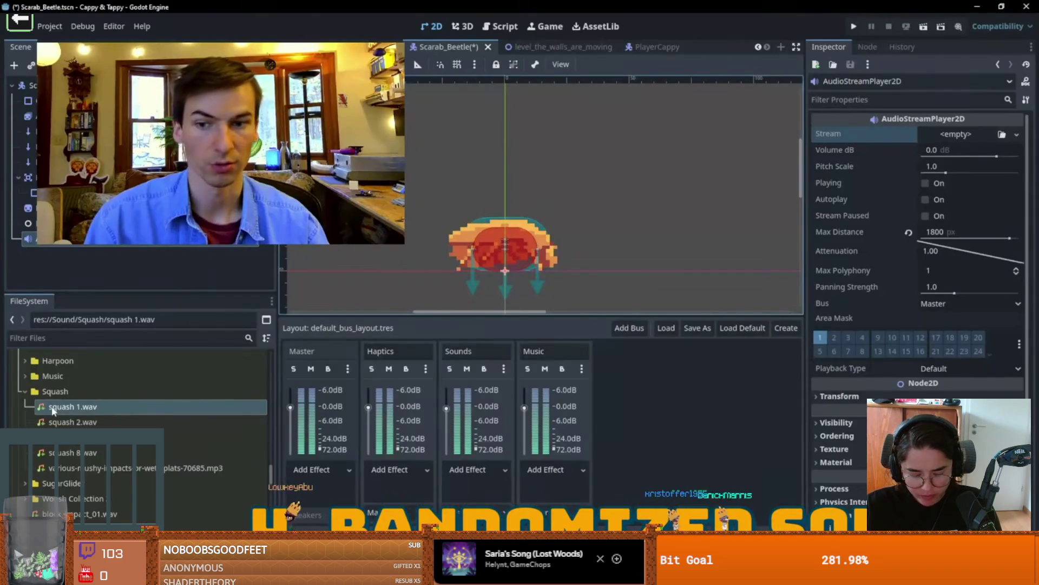
mouse_move(52, 412)
left_mouse_down()
mouse_move(650, 244)
mouse_move(948, 137)
left_mouse_up()
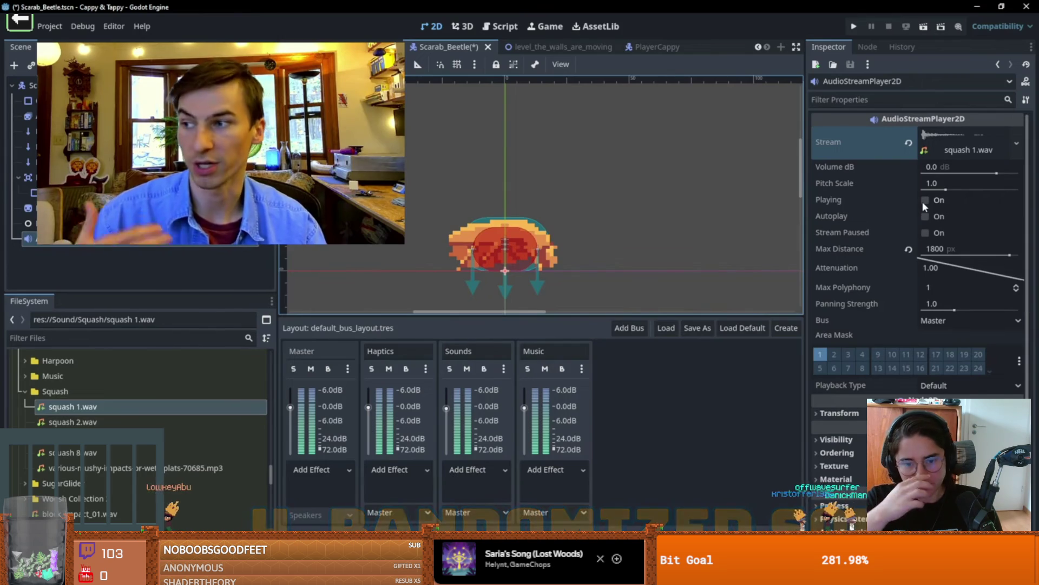
left_click(736, 372)
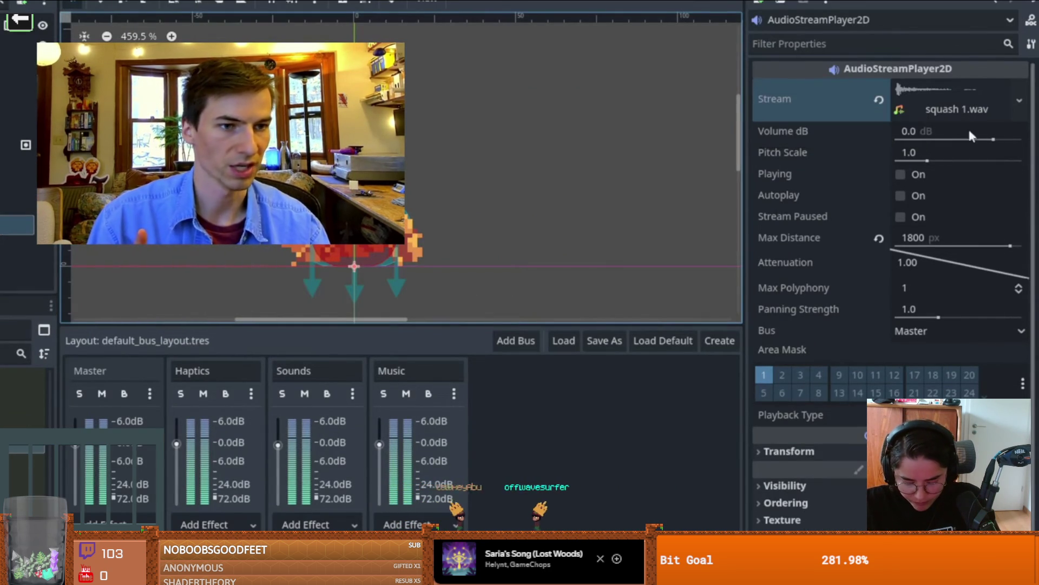
left_click(879, 100)
left_click(931, 87)
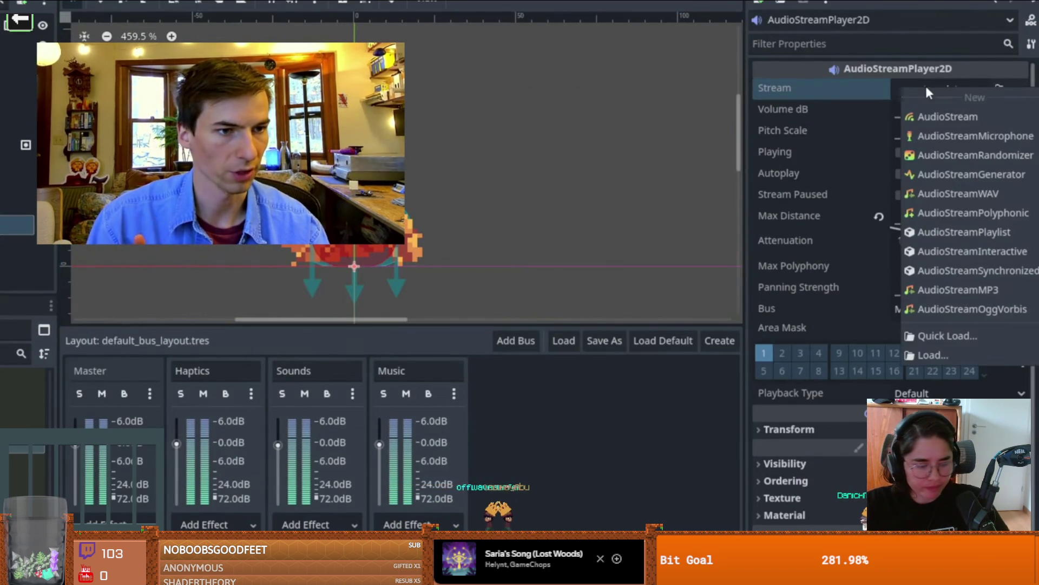
left_click(942, 155)
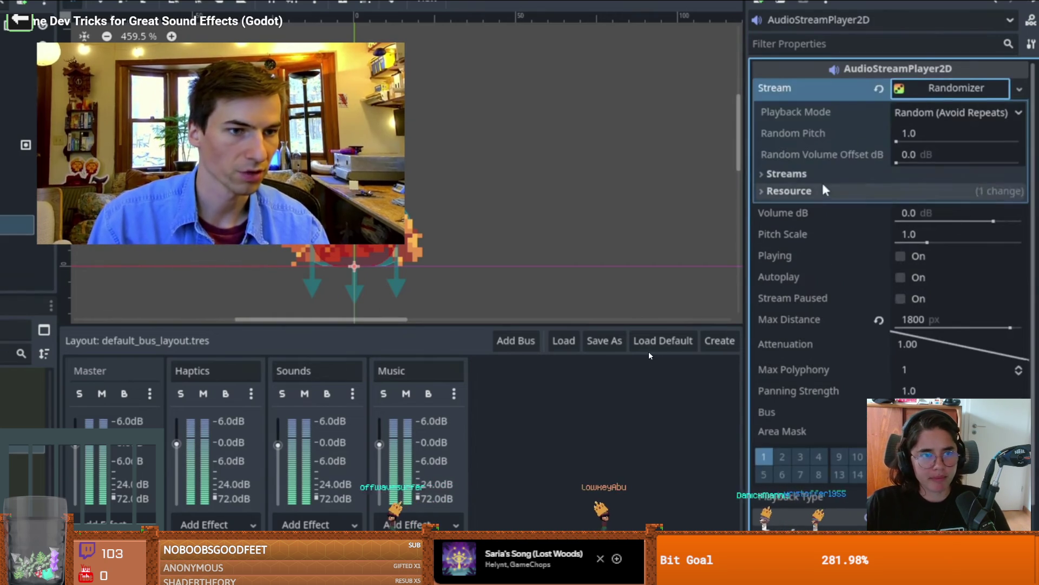
left_click(823, 174)
left_click(880, 197)
left_click(877, 252)
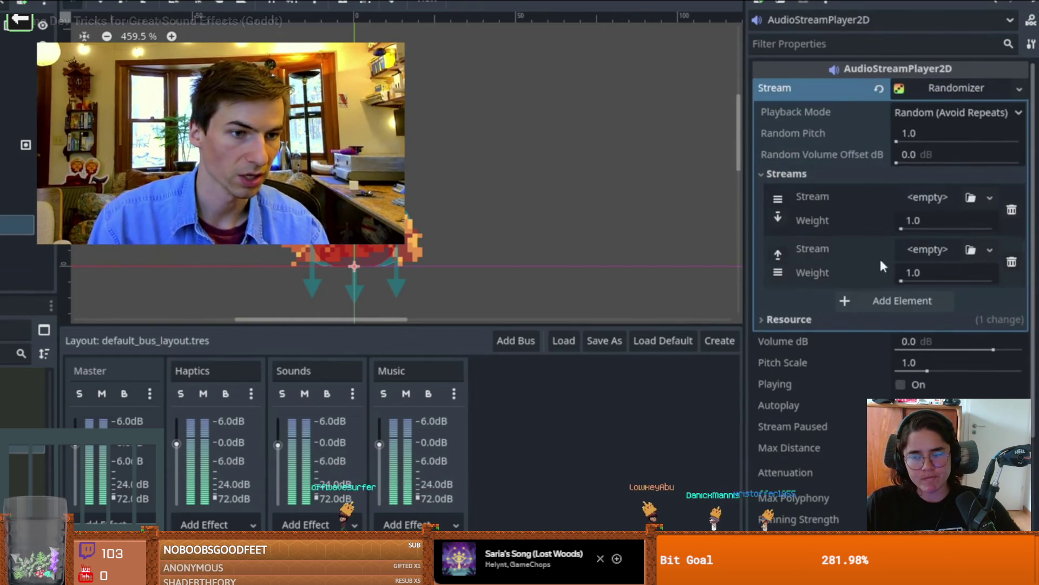
left_click(876, 299)
left_click(873, 359)
mouse_move(644, 409)
left_mouse_down()
mouse_move(688, 414)
mouse_move(953, 216)
left_mouse_up()
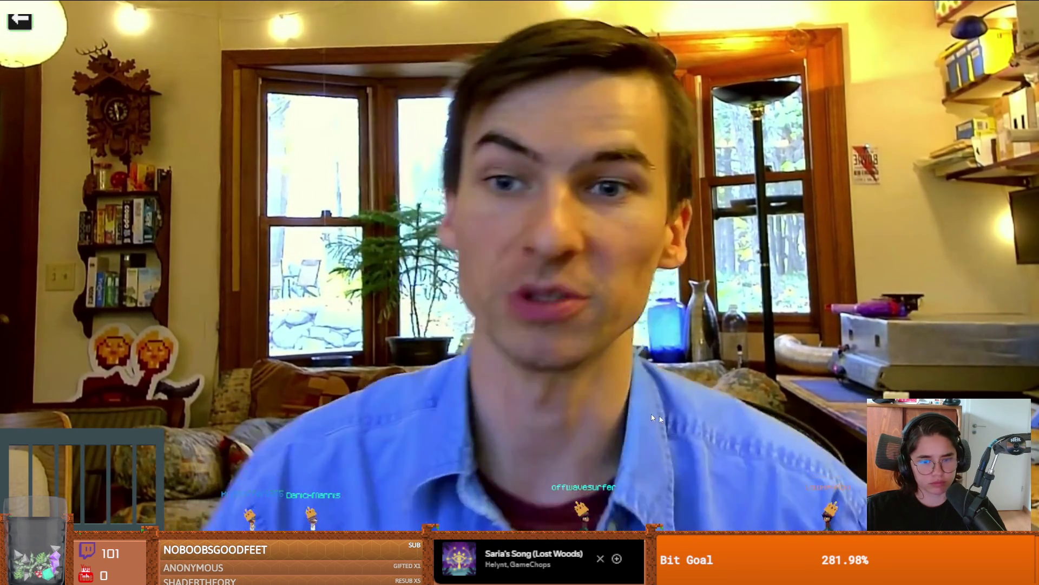
key("Escape")
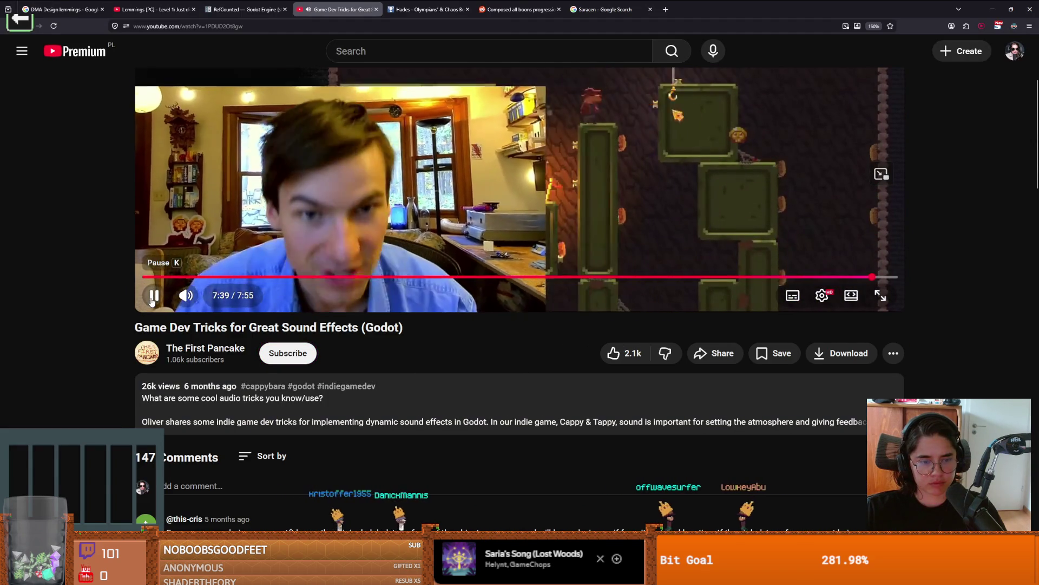
Pause the tutorial at 7:42, scroll down to the comments, and switch back to Godot
left_click(153, 297)
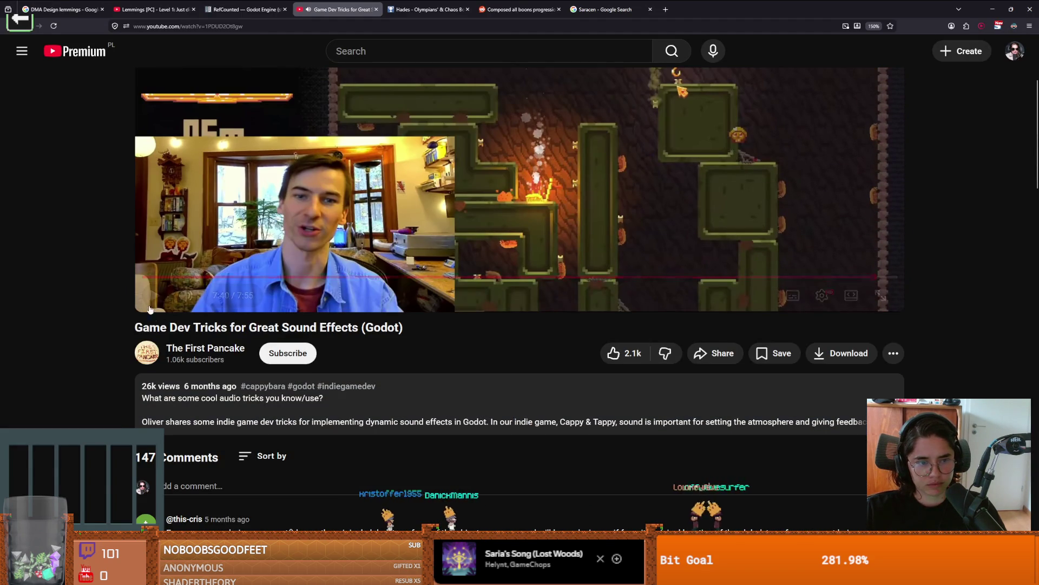
left_click(154, 298)
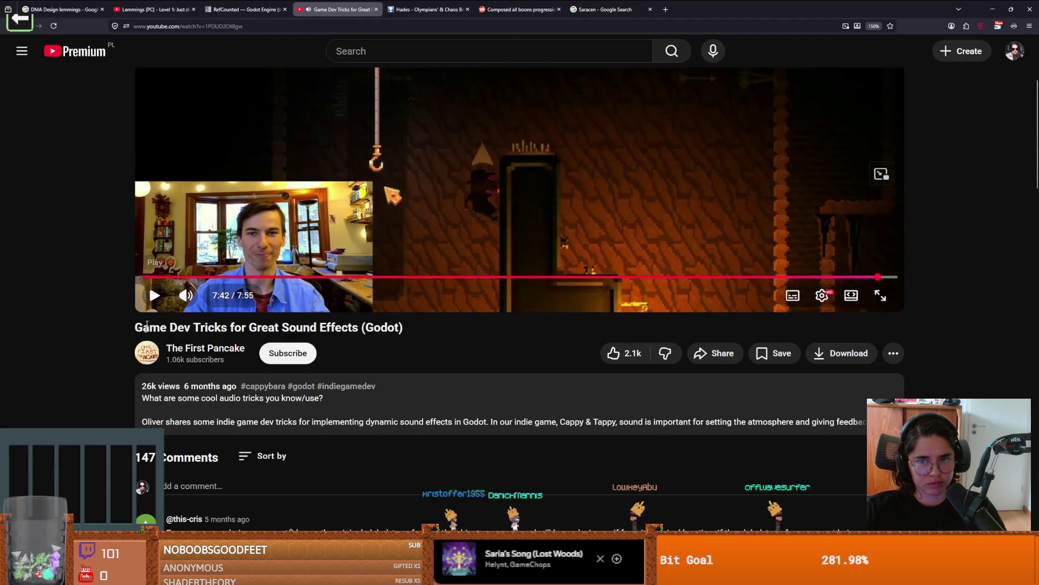
scroll(173, 336, "down", 6)
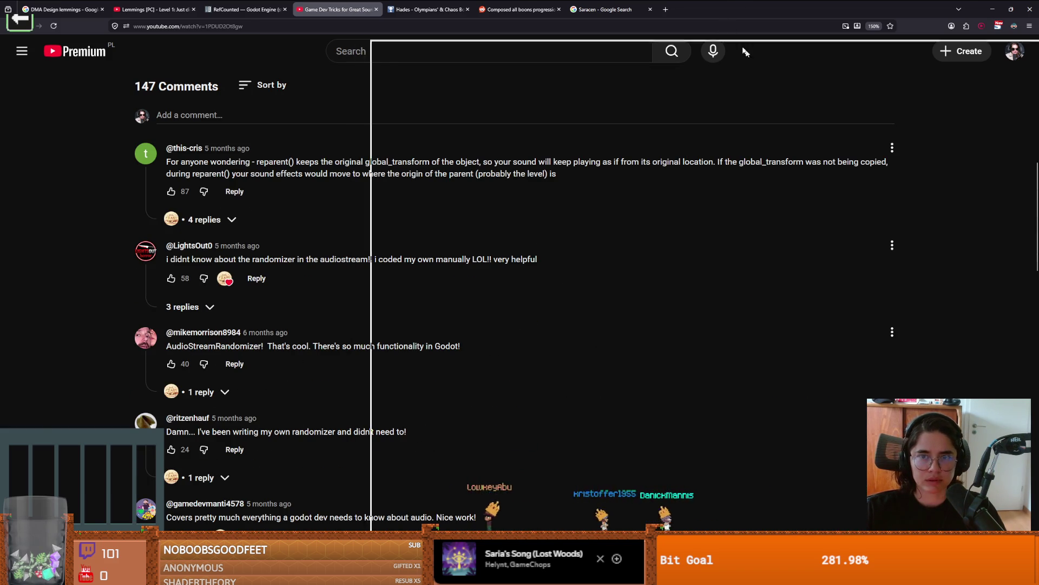
key("alt+Tab")
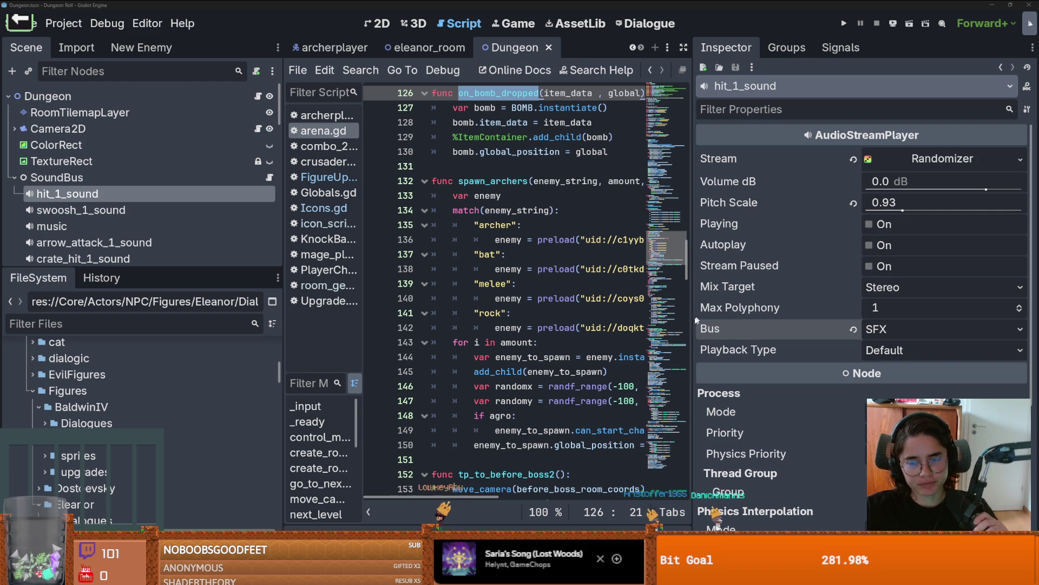
Widen the arena.gd script editor and save the Dungeon scene
left_click_drag(697, 321, 926, 322)
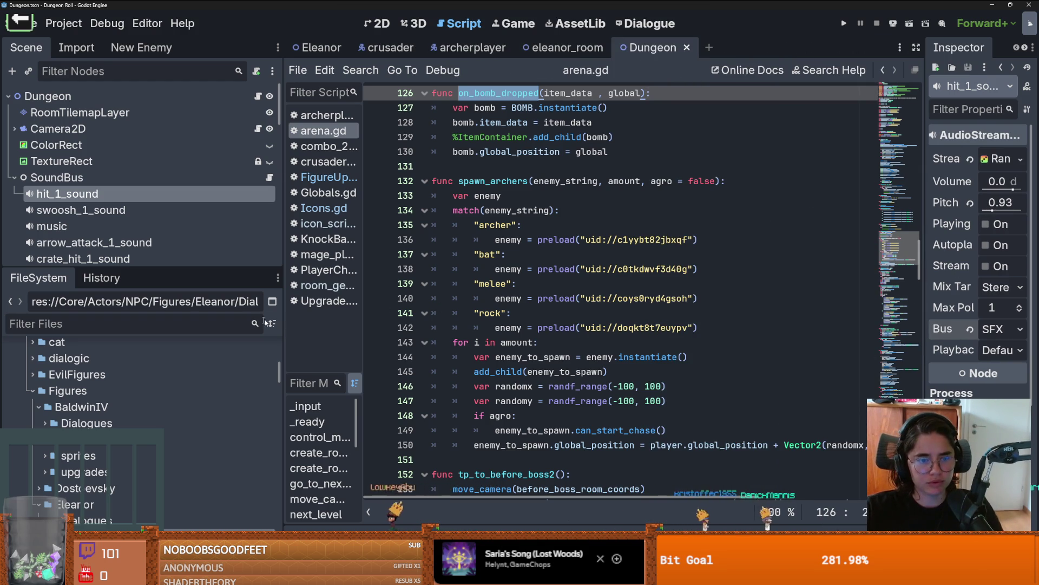
left_click_drag(283, 314, 211, 303)
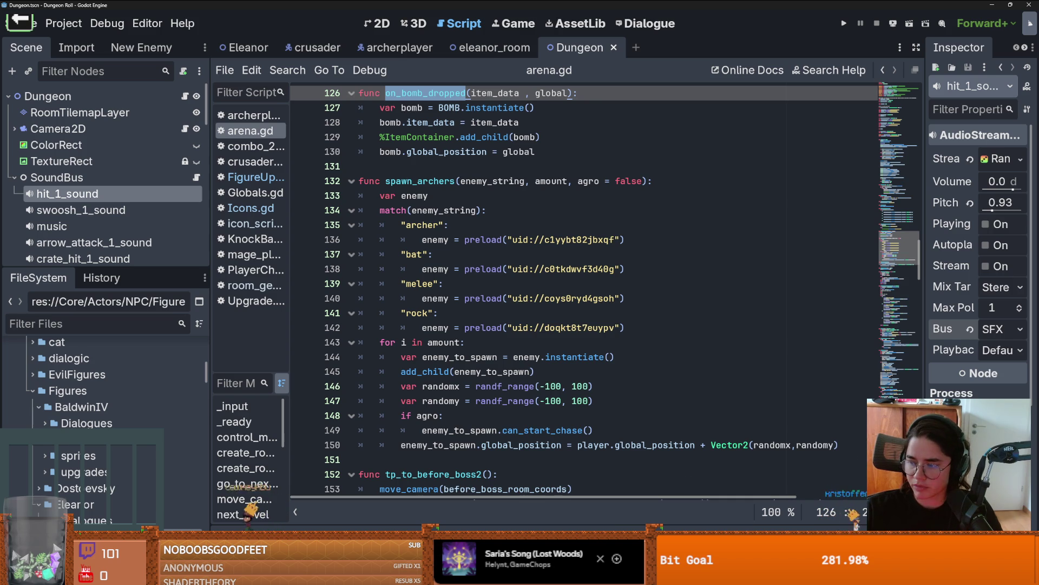
left_click(602, 357)
key("ctrl+s")
Collapse the BaldwinIV, Figures and Core folders in FileSystem, saving the scene along the way
left_click(38, 406)
left_click(31, 391)
scroll(30, 401, "up", 3)
scroll(80, 396, "up", 2)
key("ctrl+s")
scroll(65, 395, "up", 3)
key("ctrl+s")
left_click(15, 393)
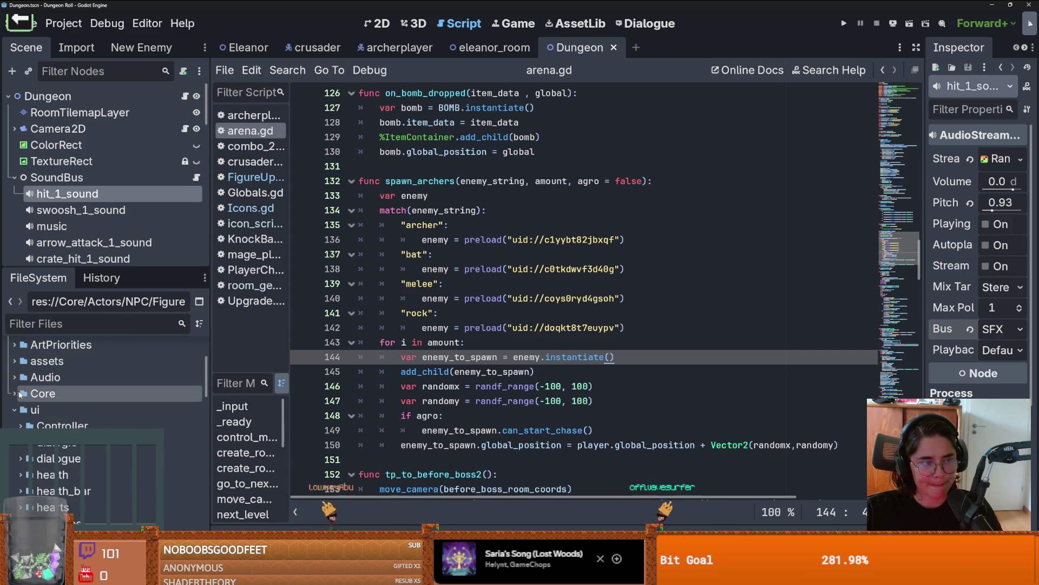
scroll(21, 390, "up", 3)
key("ctrl+s")
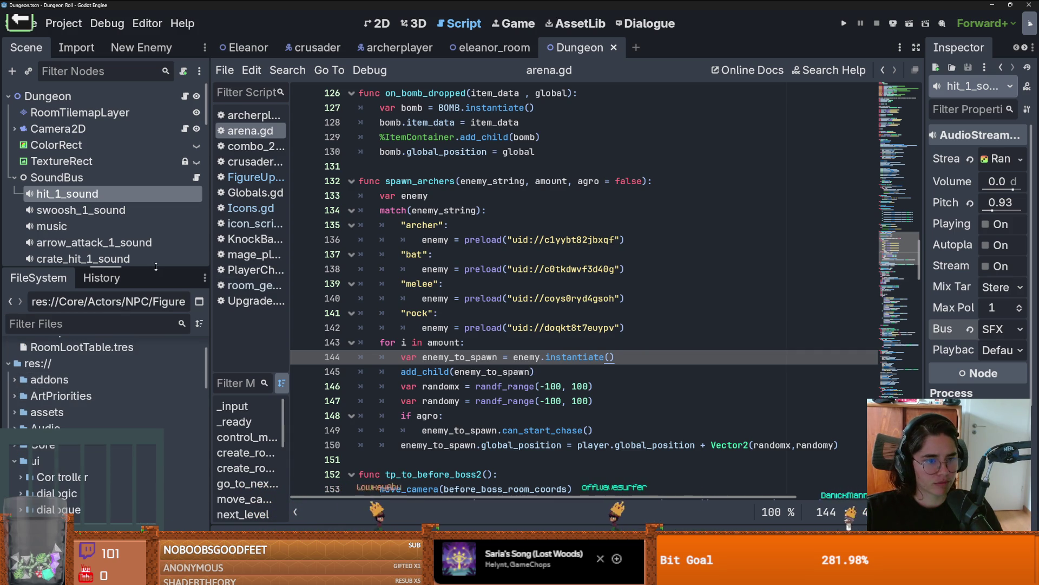
Enlarge the Scene tree to list more sound nodes and resize the project file tree
left_click_drag(156, 266, 156, 407)
left_click(456, 328)
key("ctrl+s")
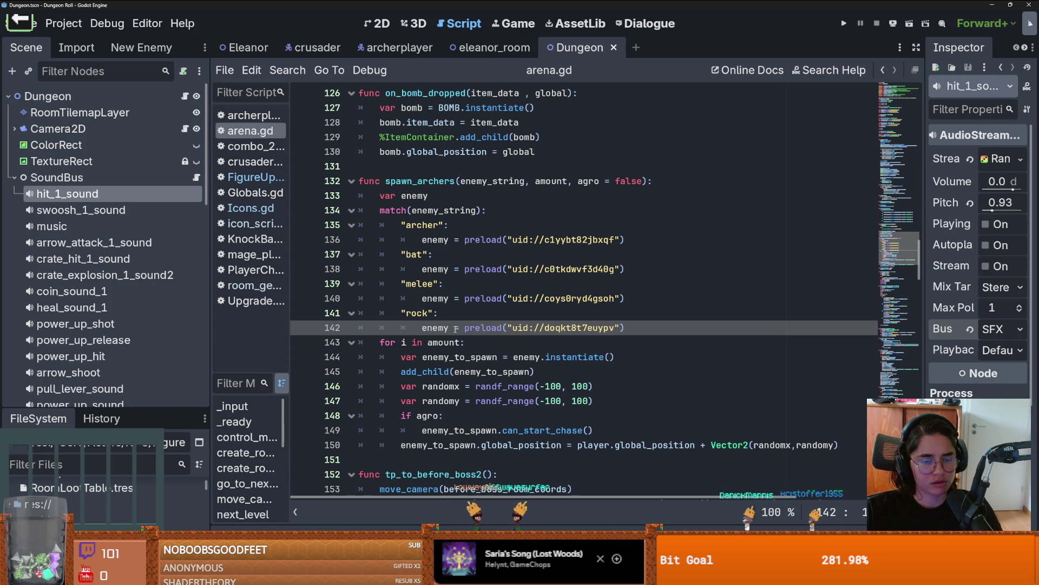
left_click_drag(168, 410, 168, 314)
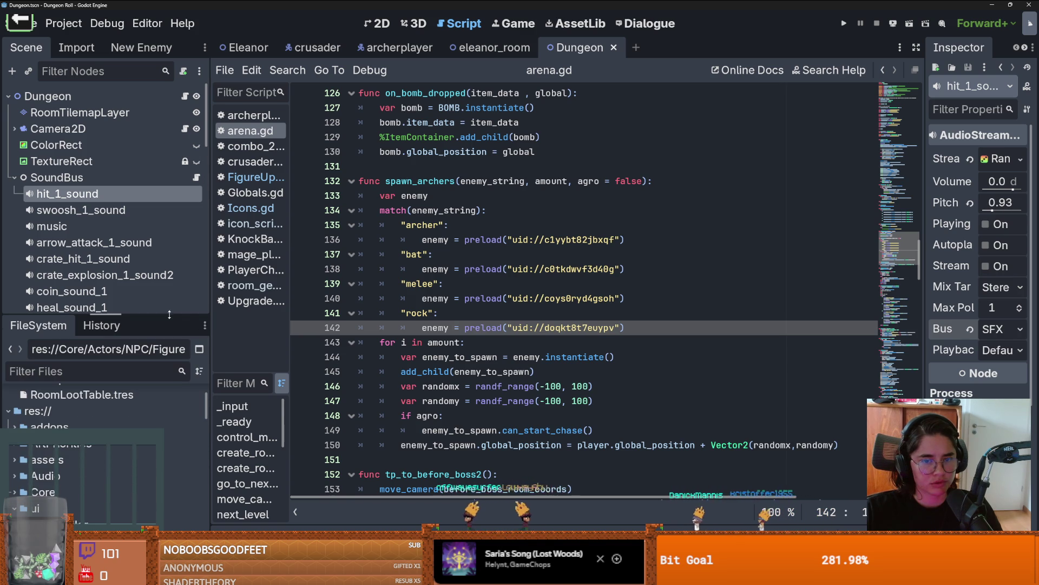
left_click(450, 342)
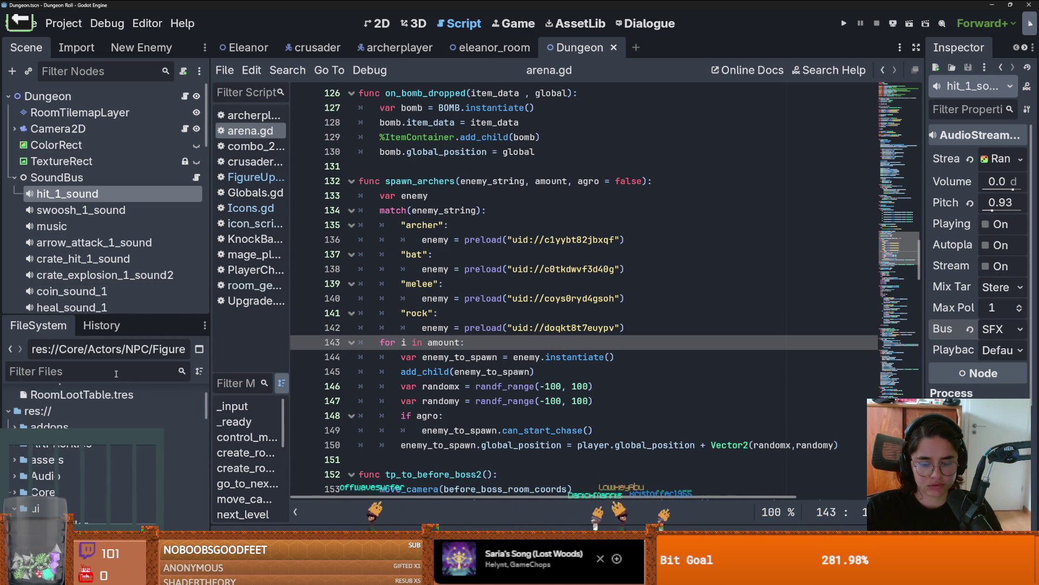
Filter FileSystem for 'eleano' and locate Eleanor's Upgrades folder
type("eleano")
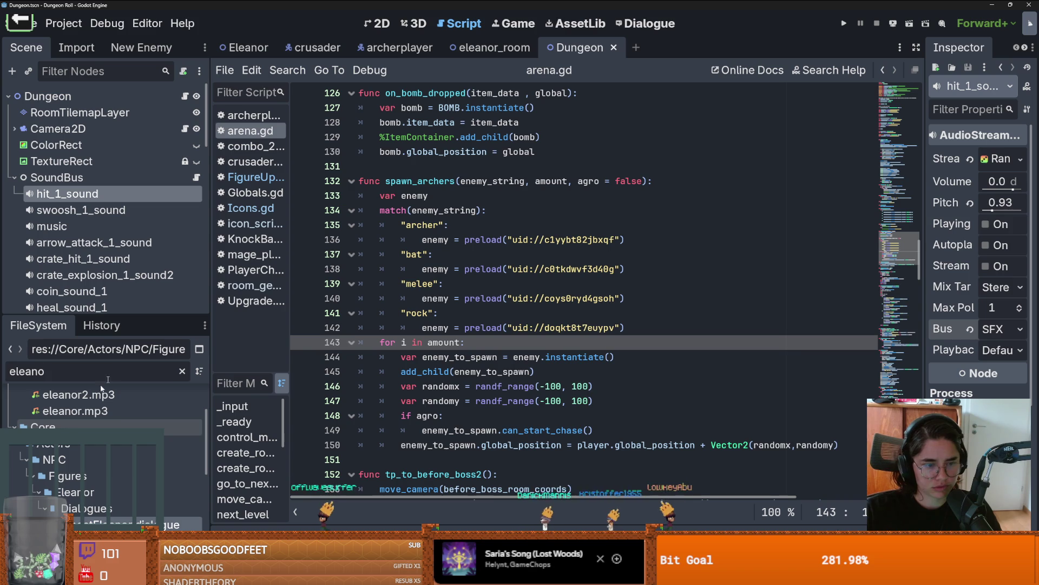
double_click(119, 524)
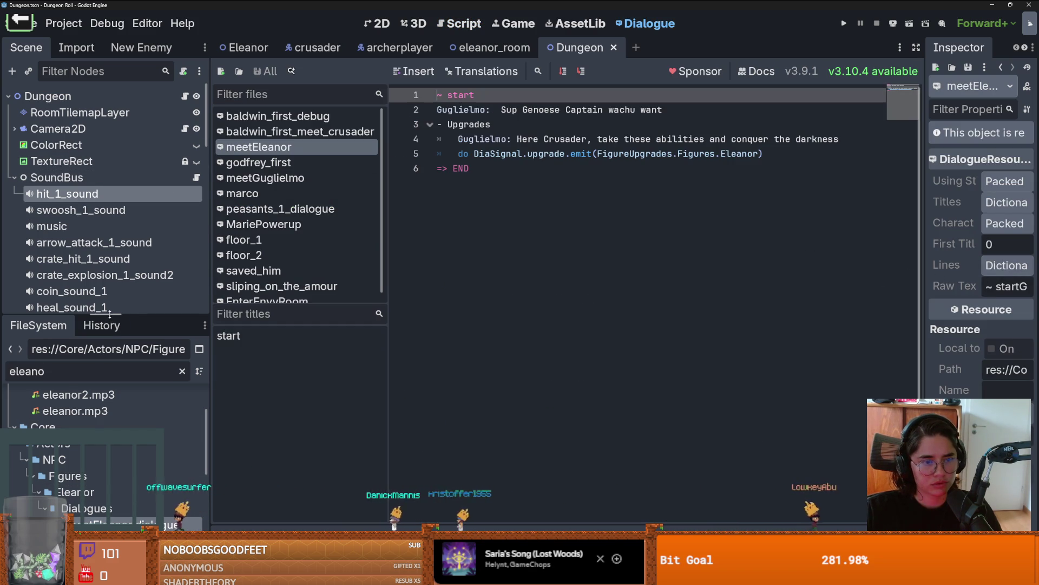
left_click_drag(109, 318, 108, 166)
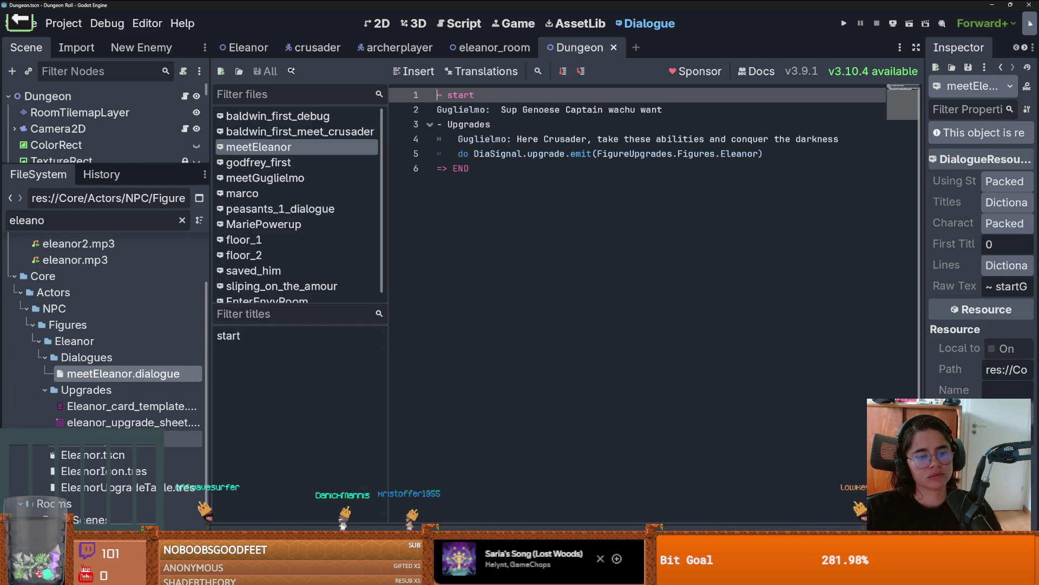
left_click(51, 390)
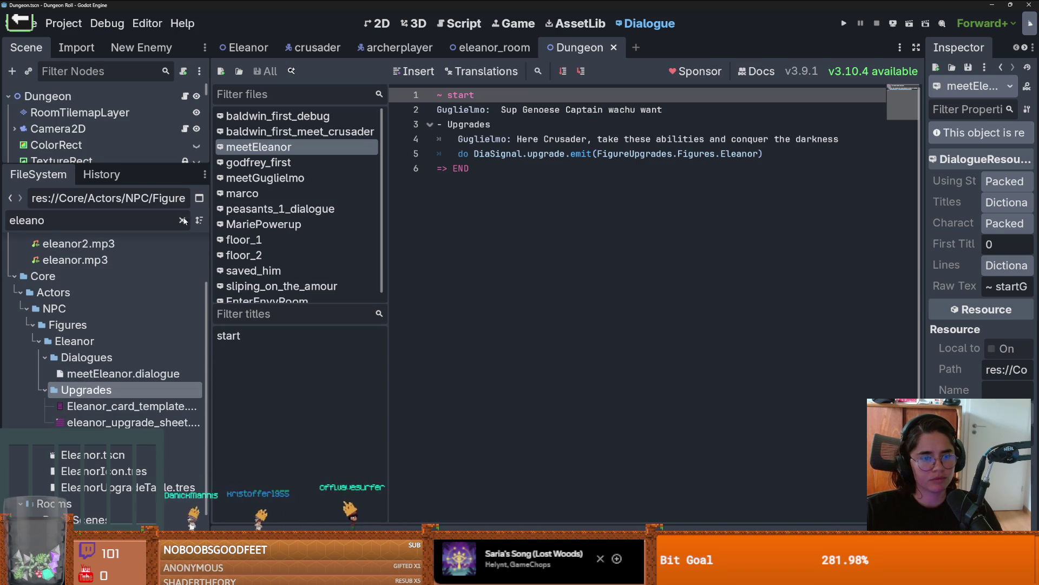
key("BackSpace")
key("BackSpace")
key("BackSpace")
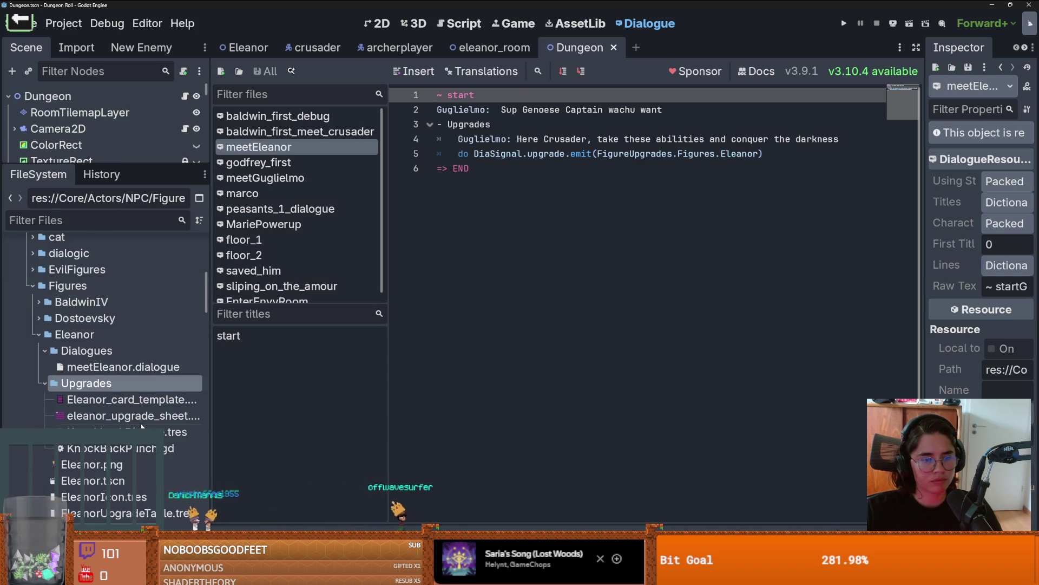
Set KnockbackDivorce.tres Attack Effect to Hit, then save and run the game
left_click(109, 431)
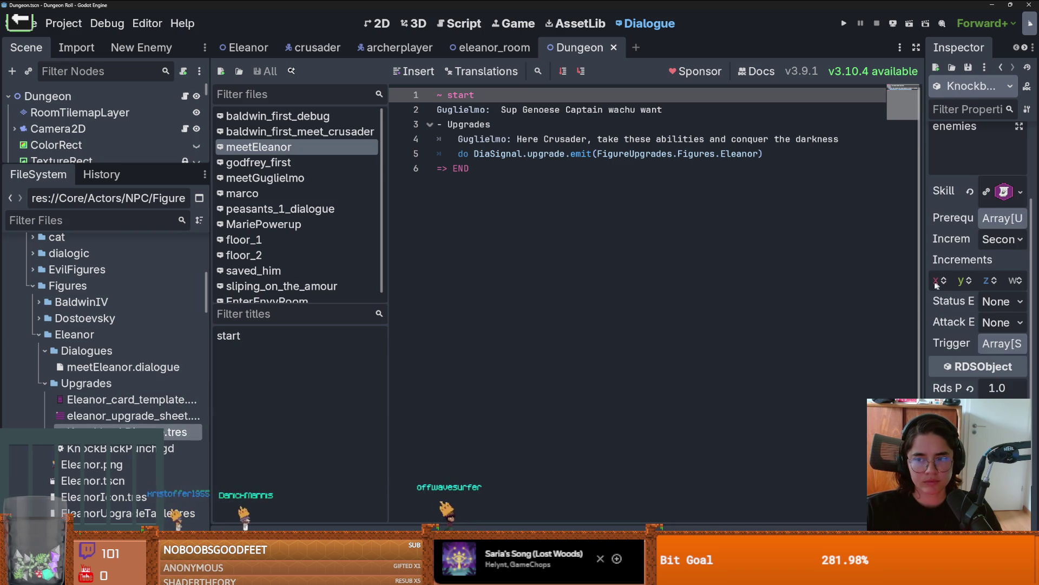
left_click_drag(924, 286, 622, 287)
left_click(854, 322)
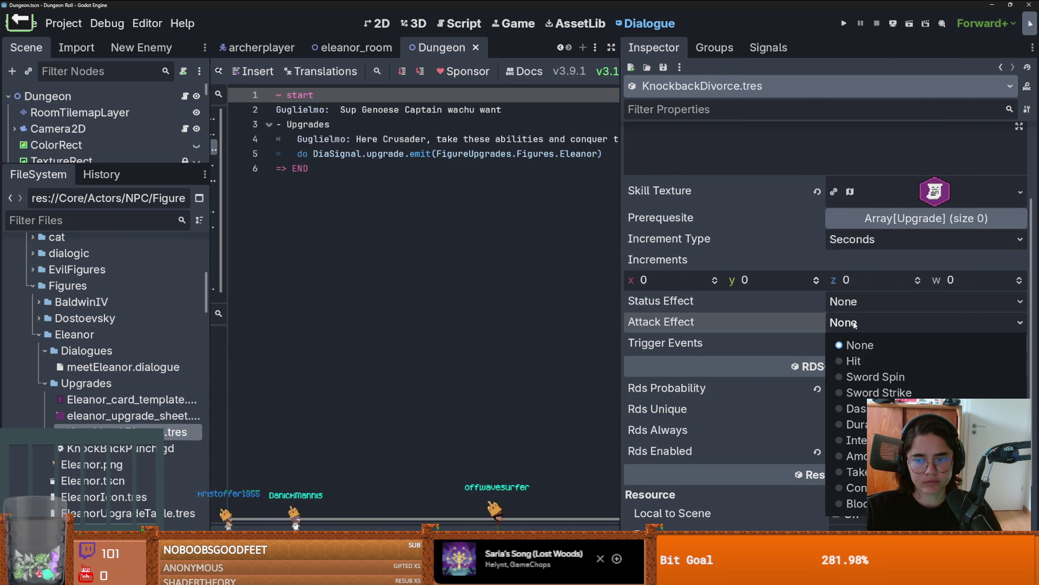
left_click(845, 360)
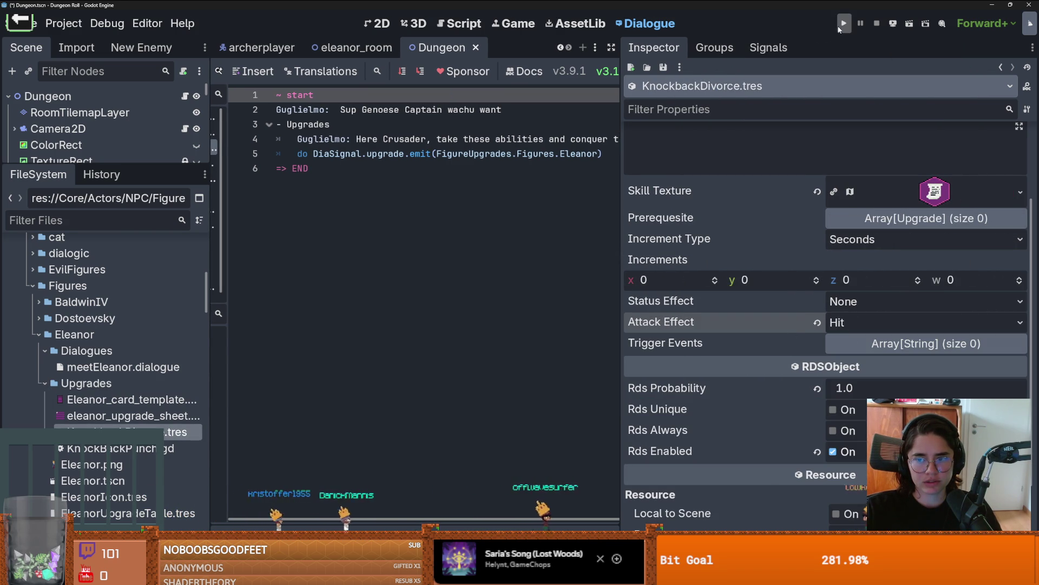
left_click(843, 23)
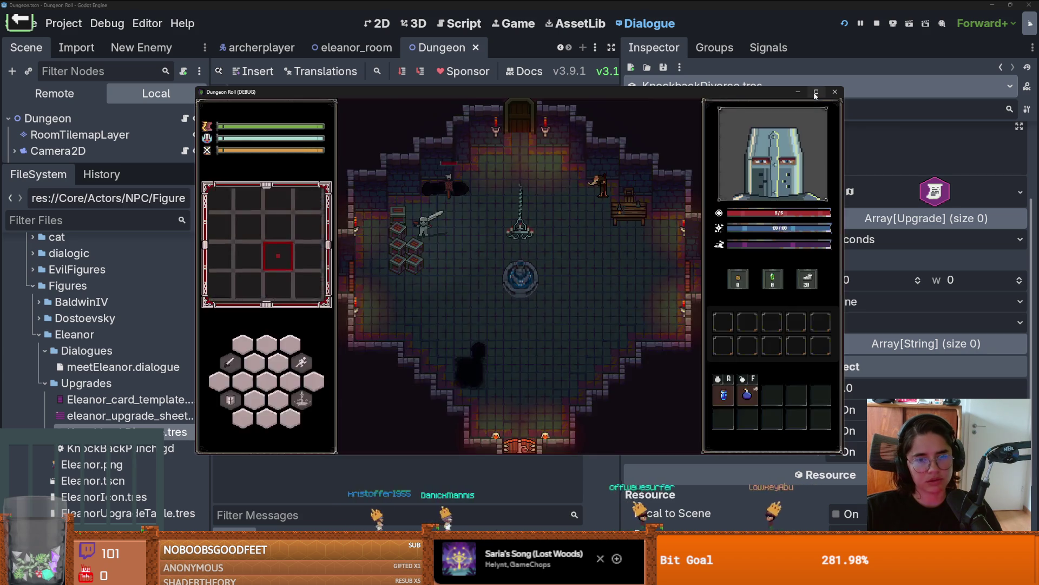
Walk to the door and pick Eleanors Garden from the debug room list
key("w")
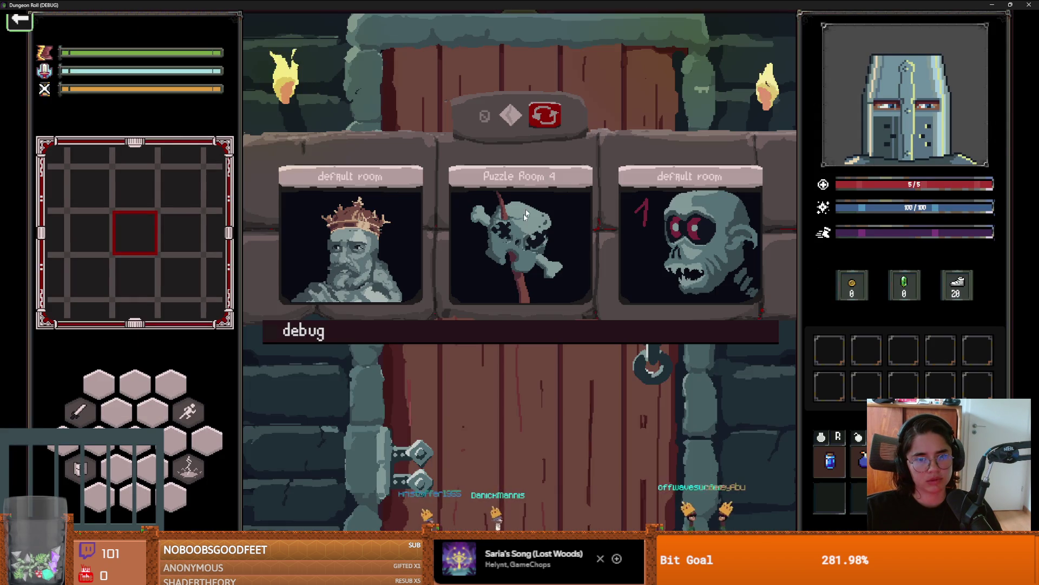
scroll(760, 369, "down", 3)
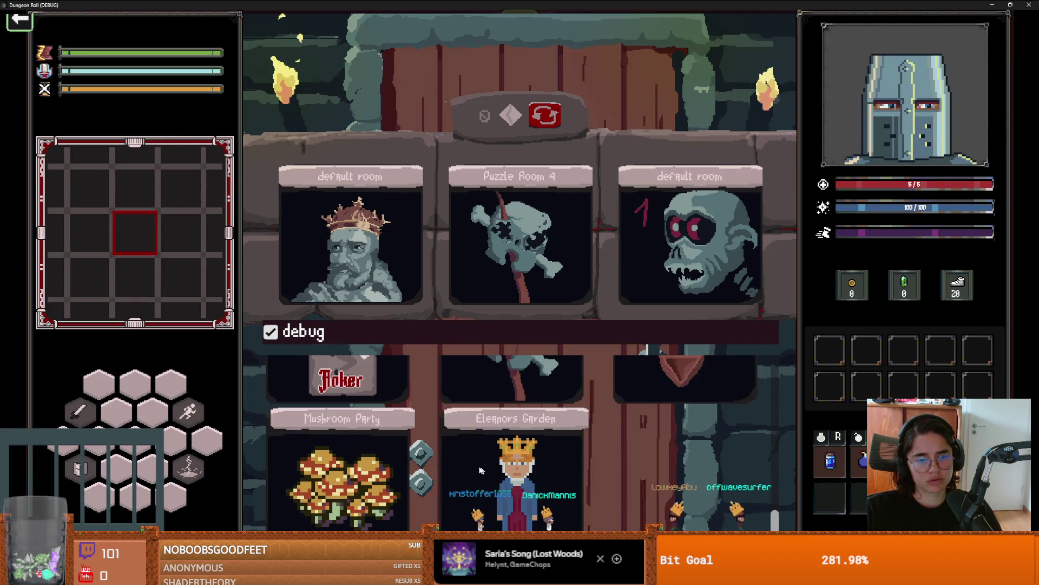
left_click(490, 444)
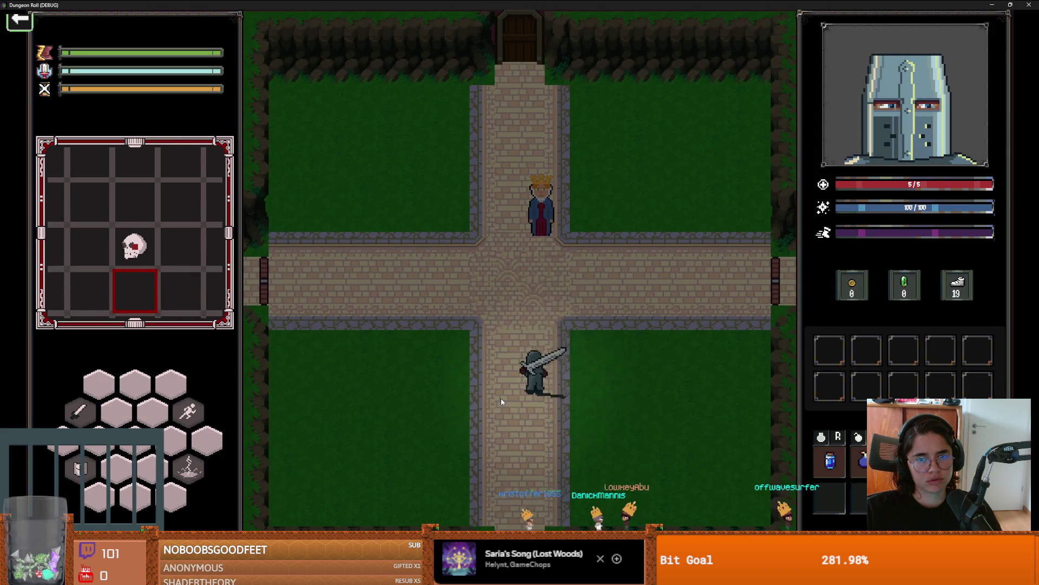
Talk to the crowned Eleanor with E and take the Knockback Divorce upgrade card
key("w")
key("e")
left_click(518, 287)
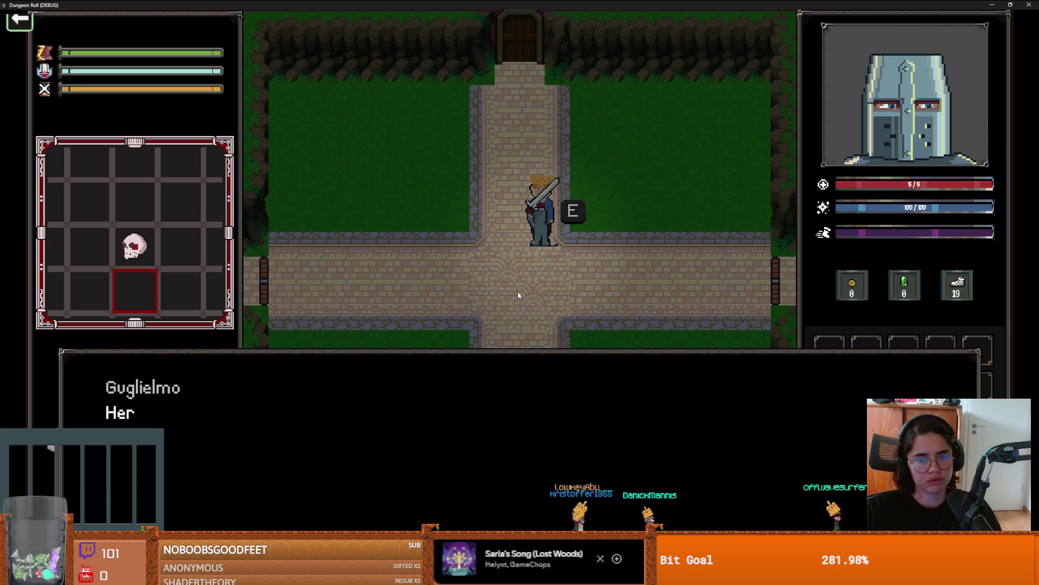
left_click(517, 284)
key("e")
left_click(323, 273)
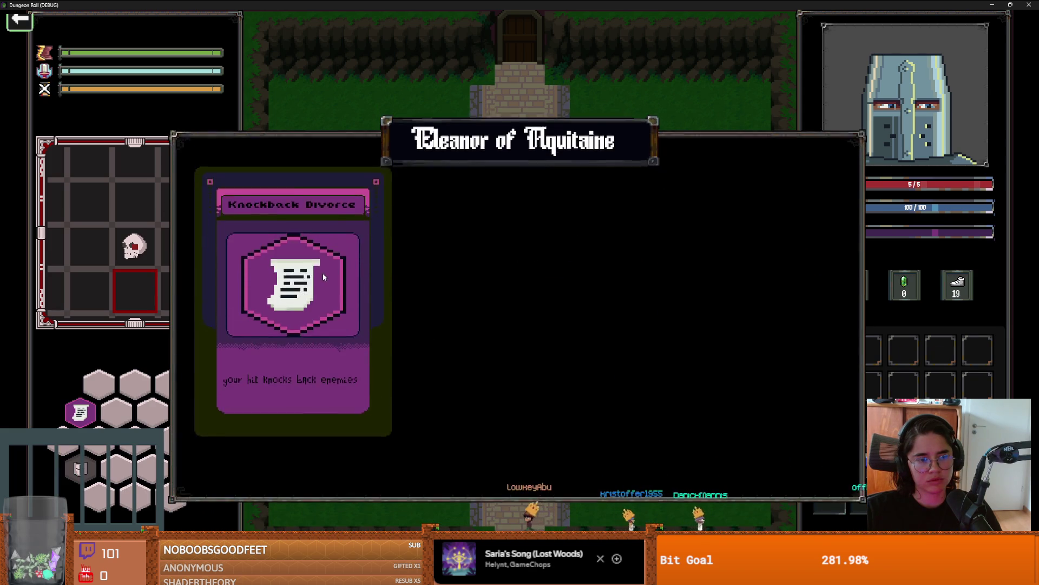
Walk and dash the knight around the crossroads, then swing the sword left
key("s")
key("a")
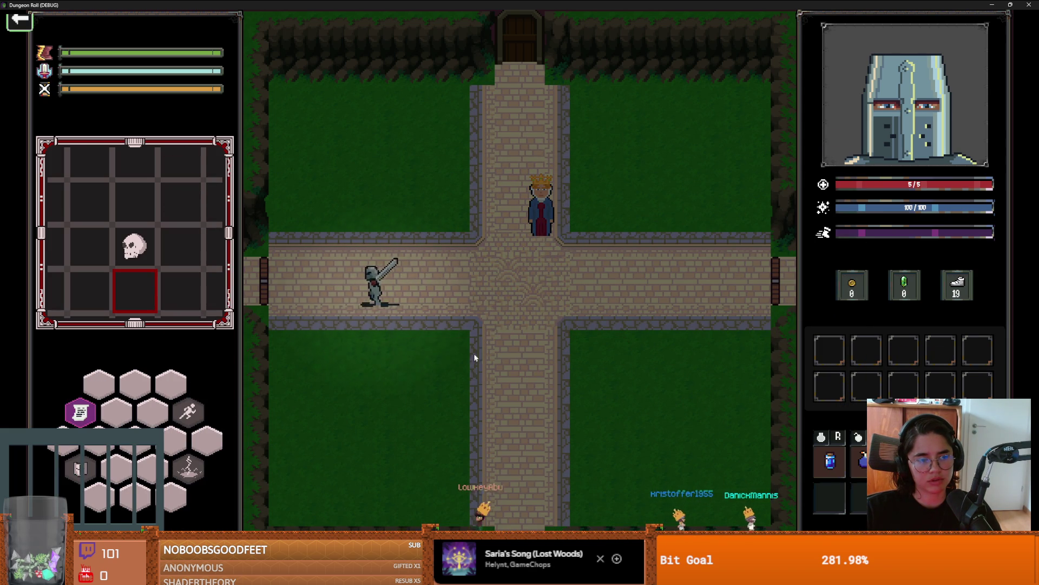
key("space")
key("d")
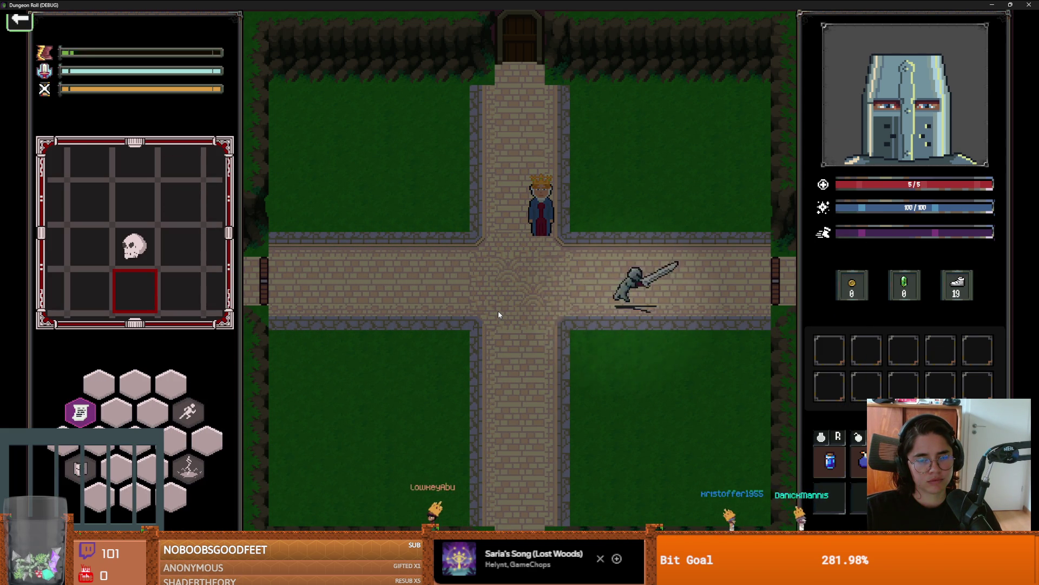
key("a")
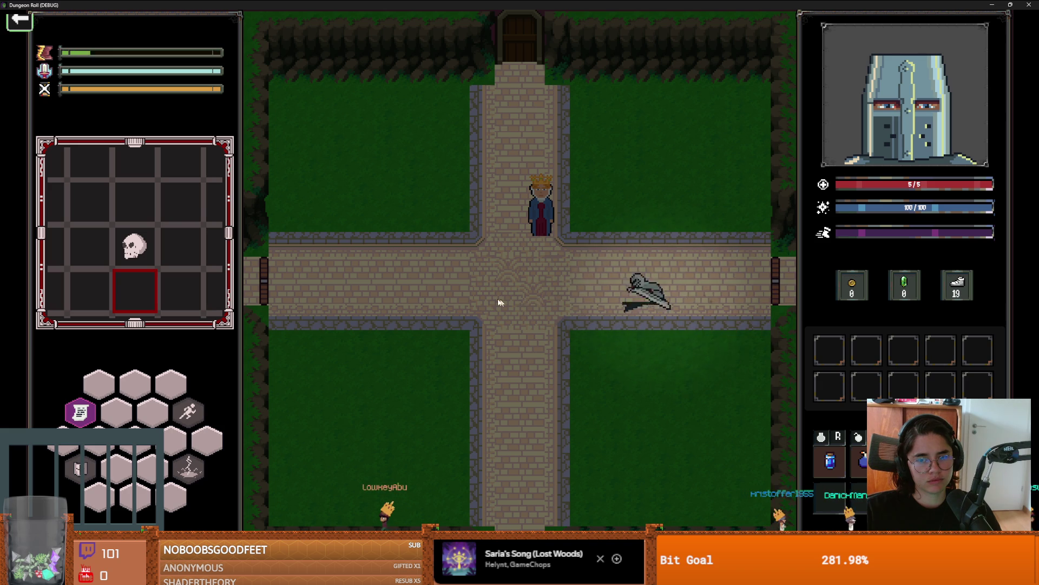
left_click(423, 291)
Move onto the east path and test three sword swings
key("a")
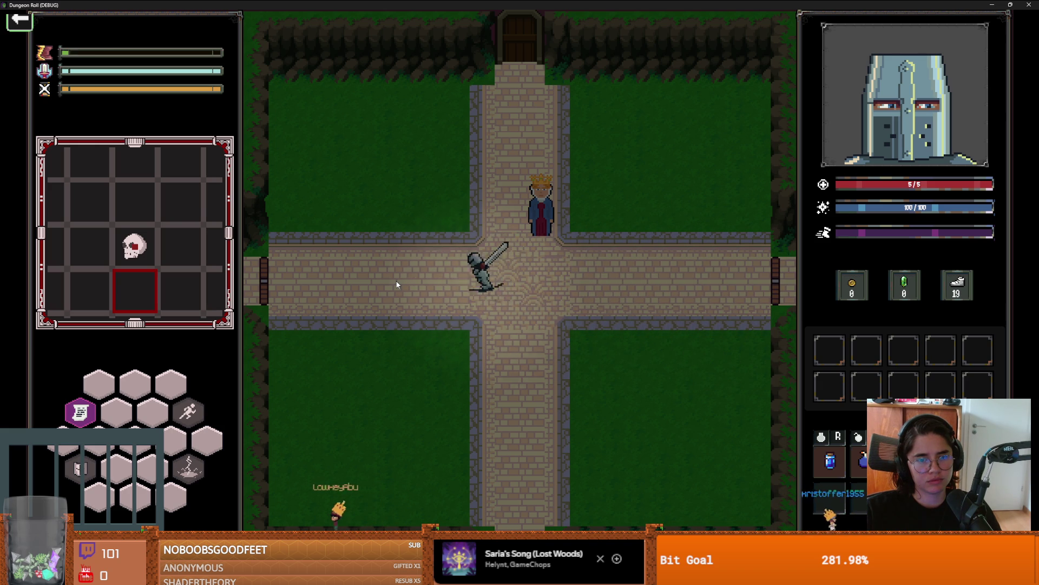
key("w")
key("d")
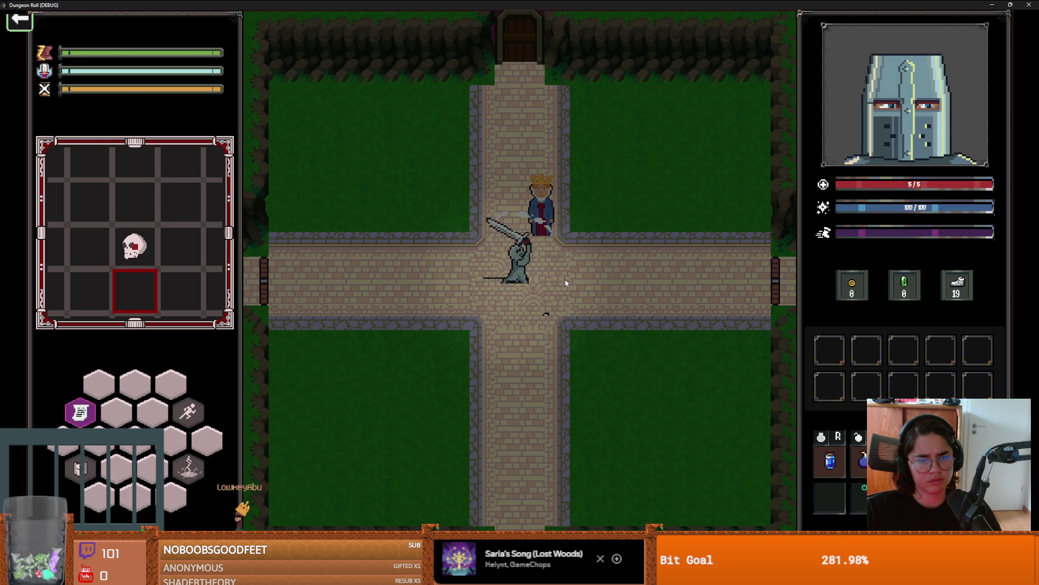
key("d")
left_click(661, 309)
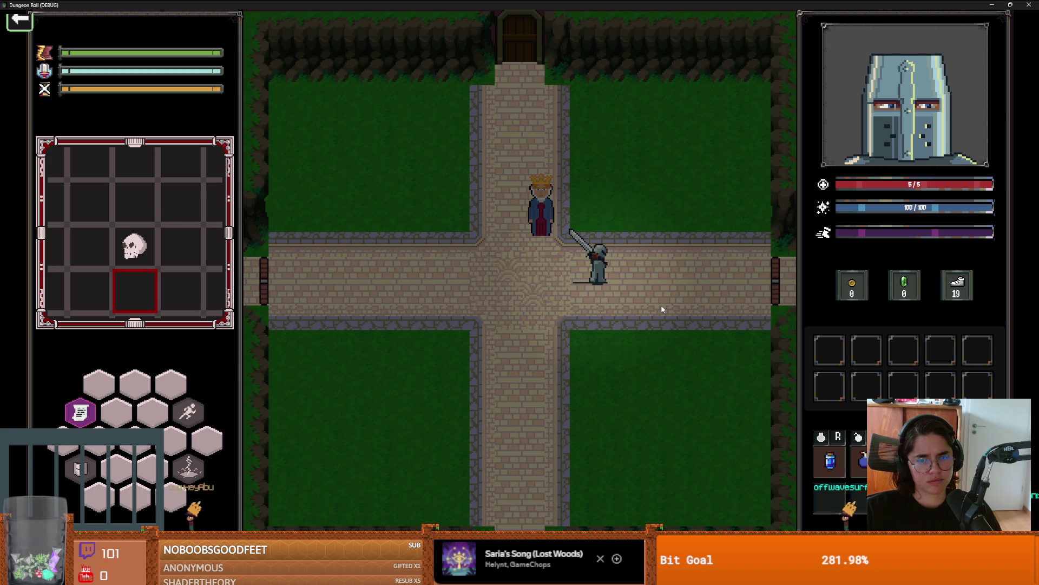
left_click(478, 265)
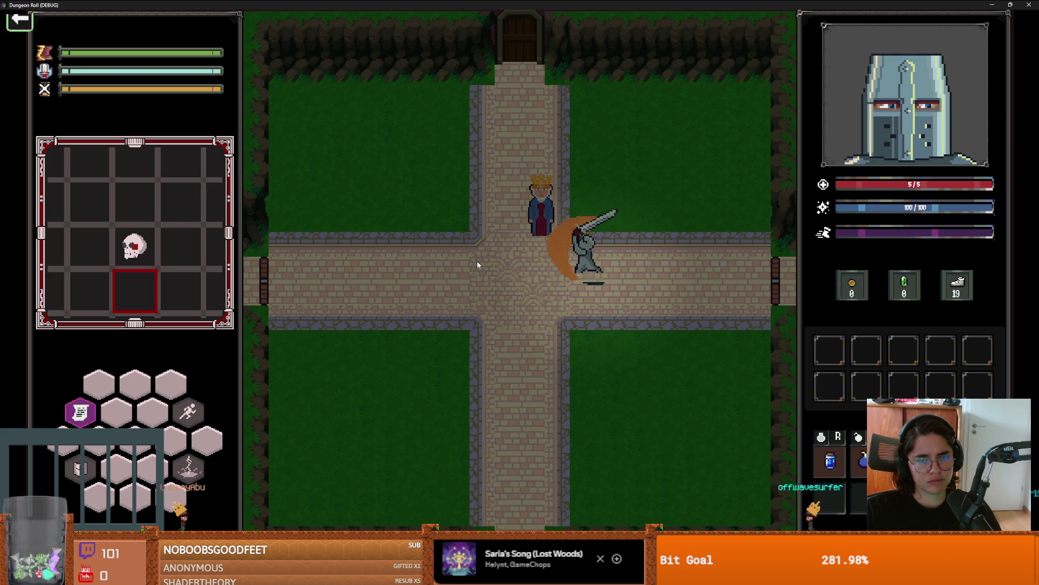
left_click(591, 170)
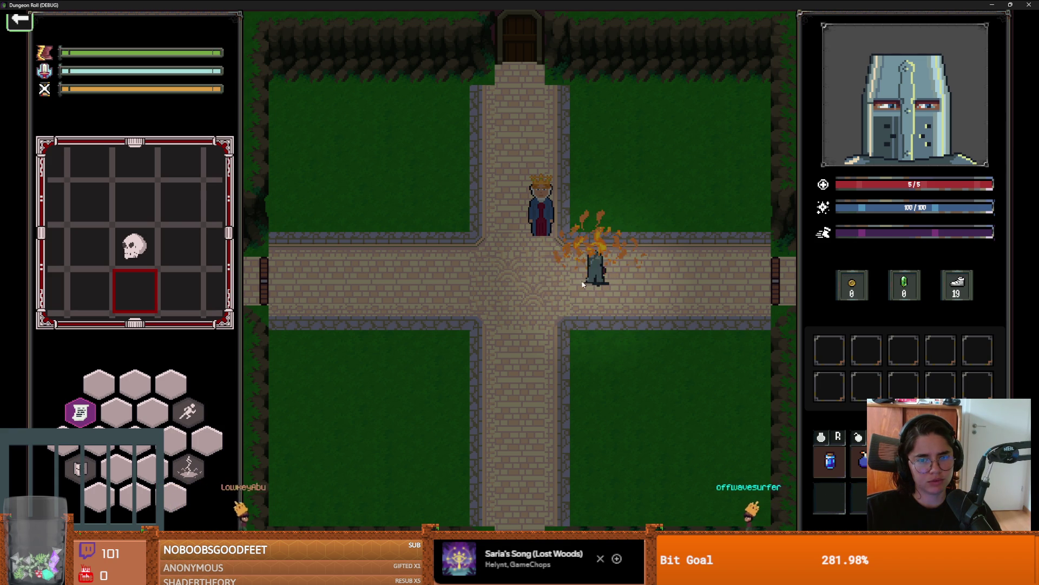
Roll the knight down-left onto the grass and swing the sword three times
key("a")
key("s")
left_click(550, 283)
key("s")
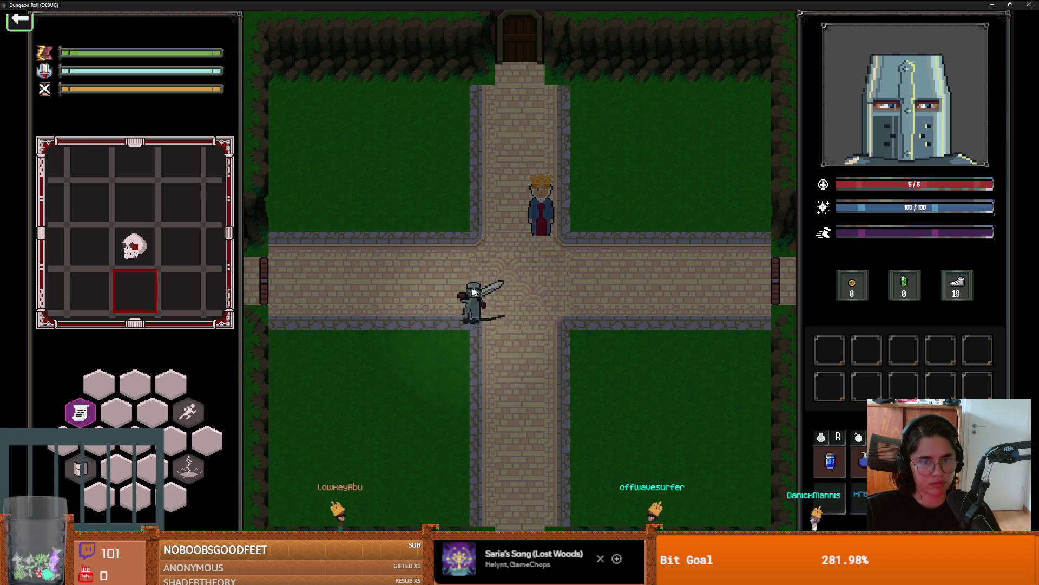
key("a")
key("space")
key("a")
left_click(395, 388)
left_click(400, 404)
left_click(437, 405)
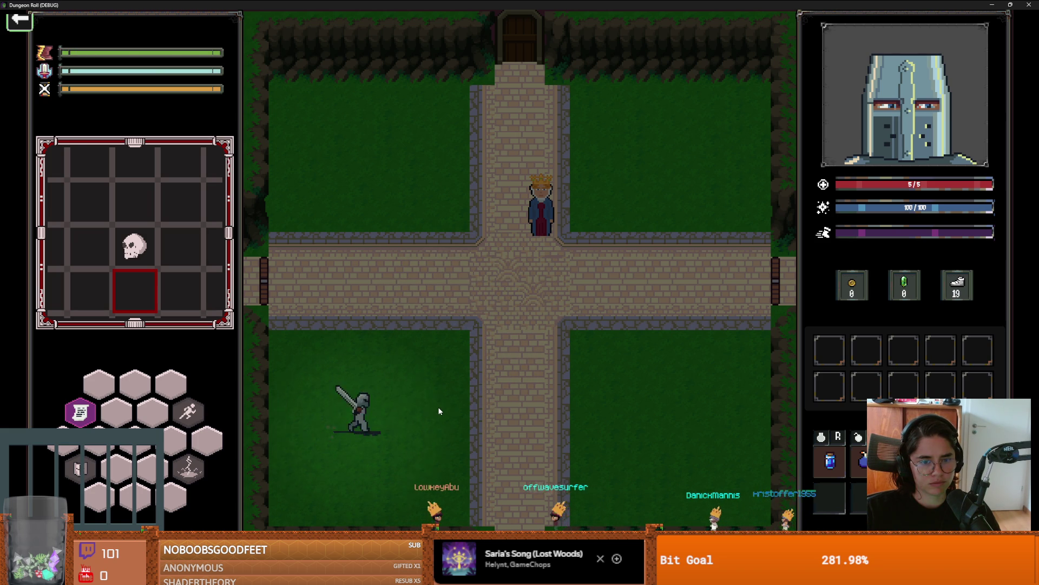
Roll across the lawn and keep testing sword hits on the lower-left grass
key("d")
key("space")
key("a")
left_click(381, 398)
key("w")
key("space")
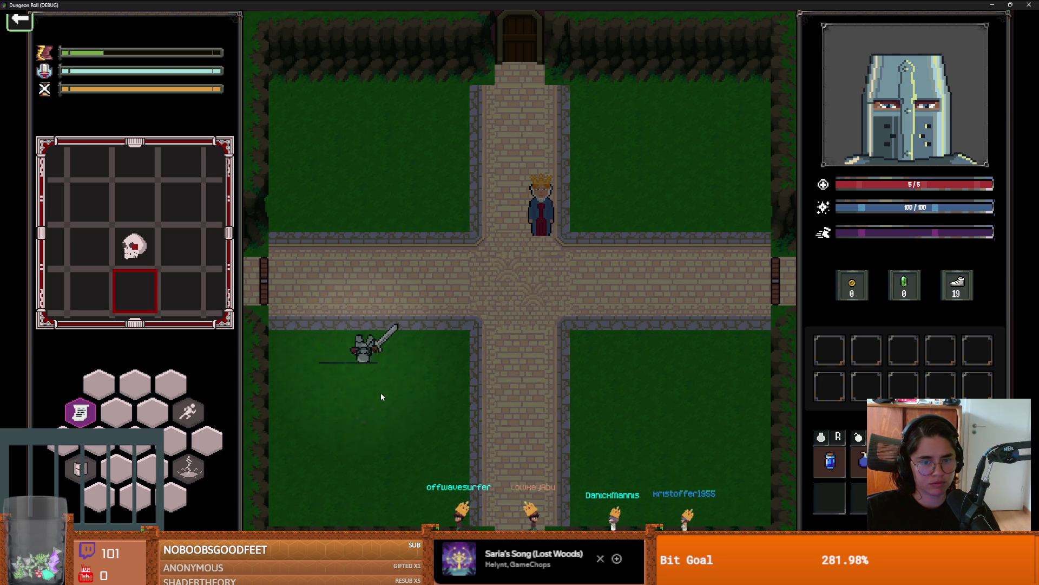
key("s")
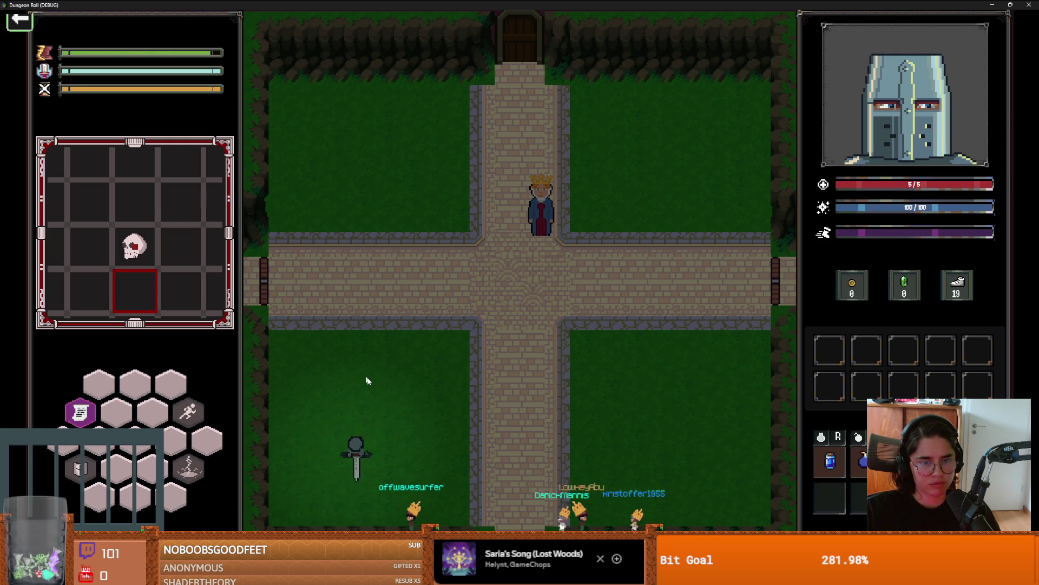
left_click(440, 434)
left_click(440, 434)
Dash toward the vertical path and swing the sword to the left
key("w")
key("space")
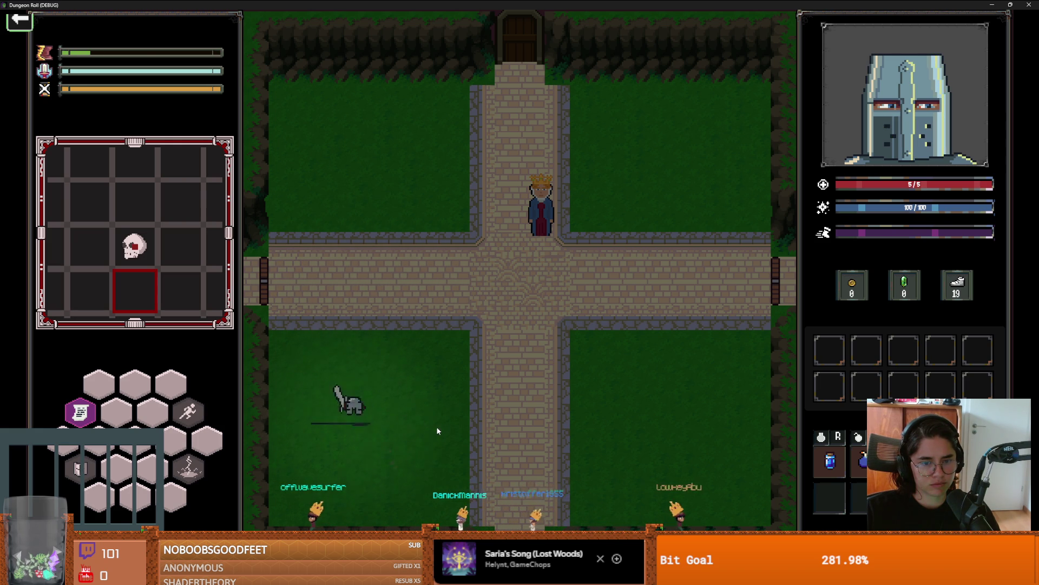
key("s")
key("d")
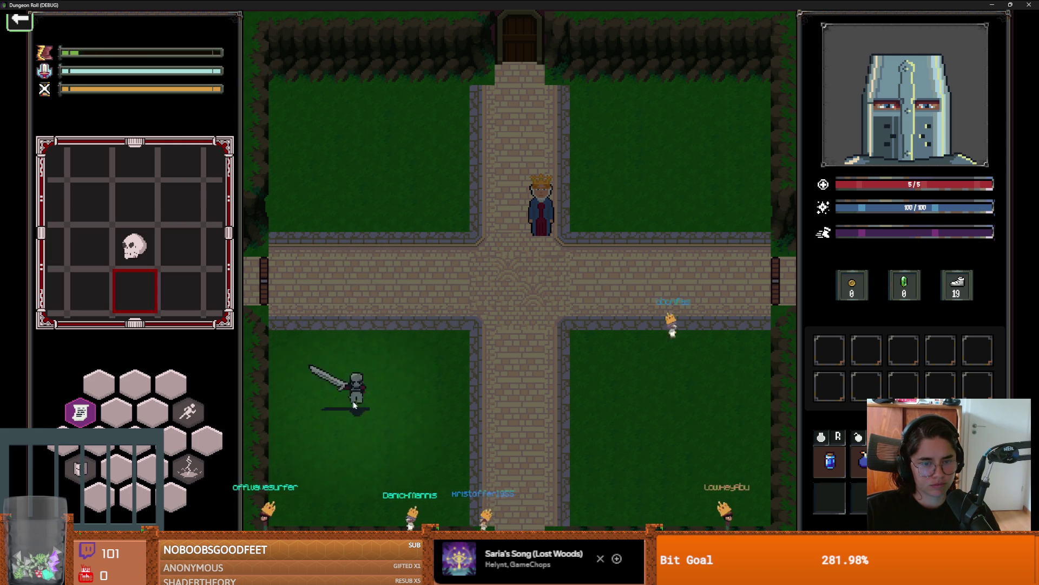
key("w")
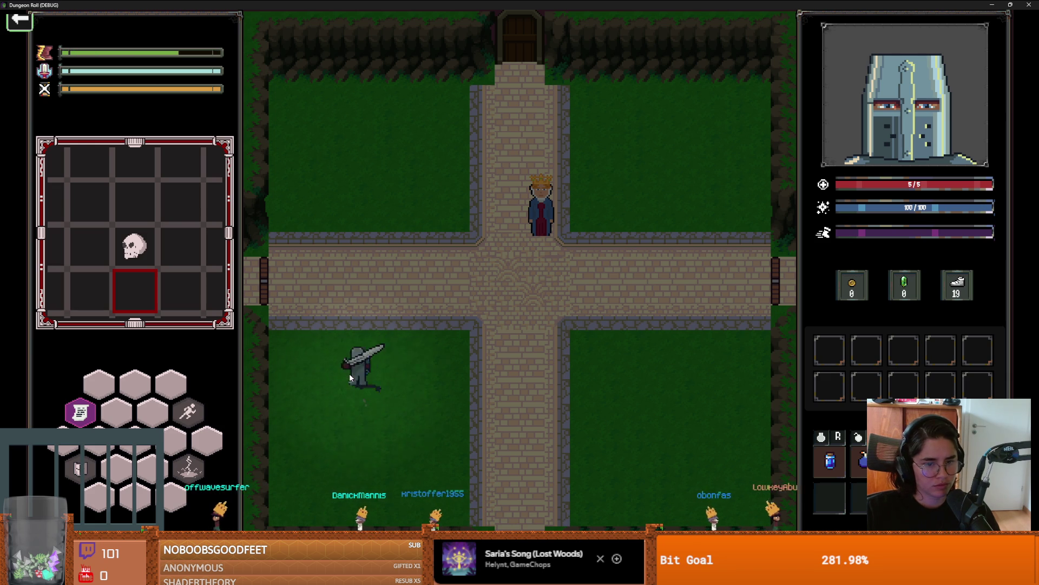
key("d")
left_click(437, 348)
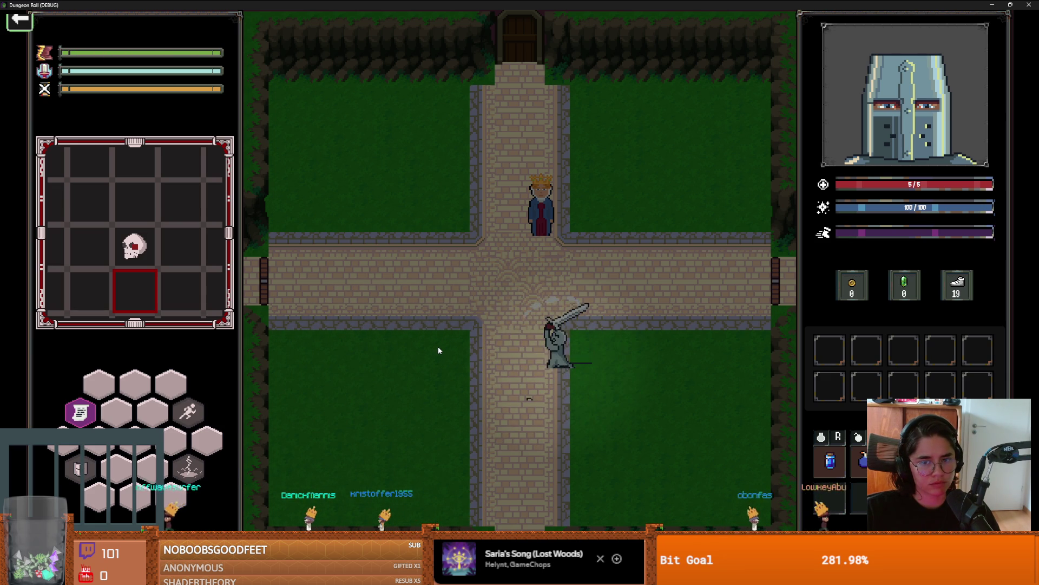
Dodge-roll along the path to the west exit and open the next-room selection
key("w")
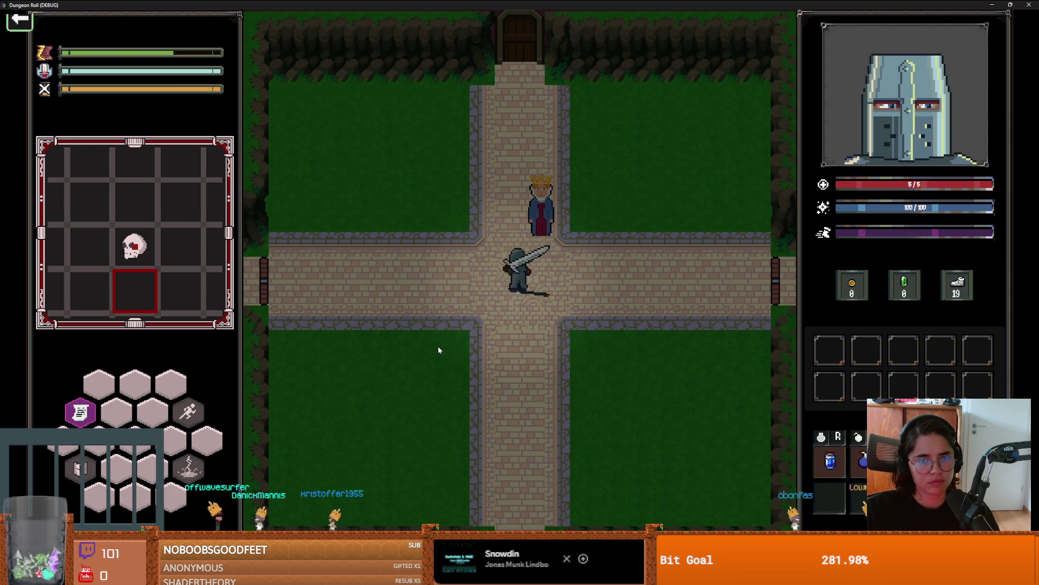
key("a")
key("space")
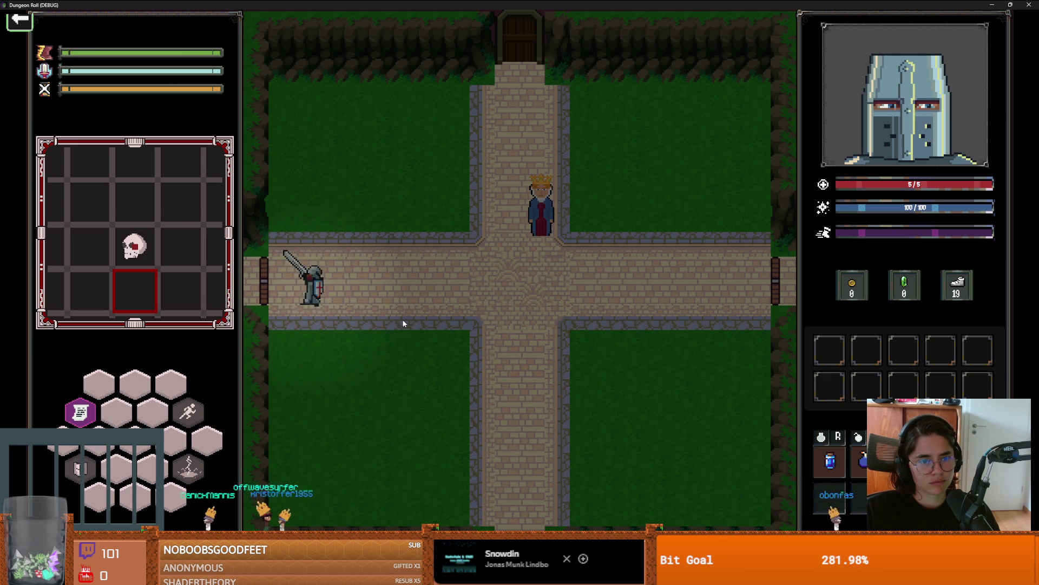
key("d")
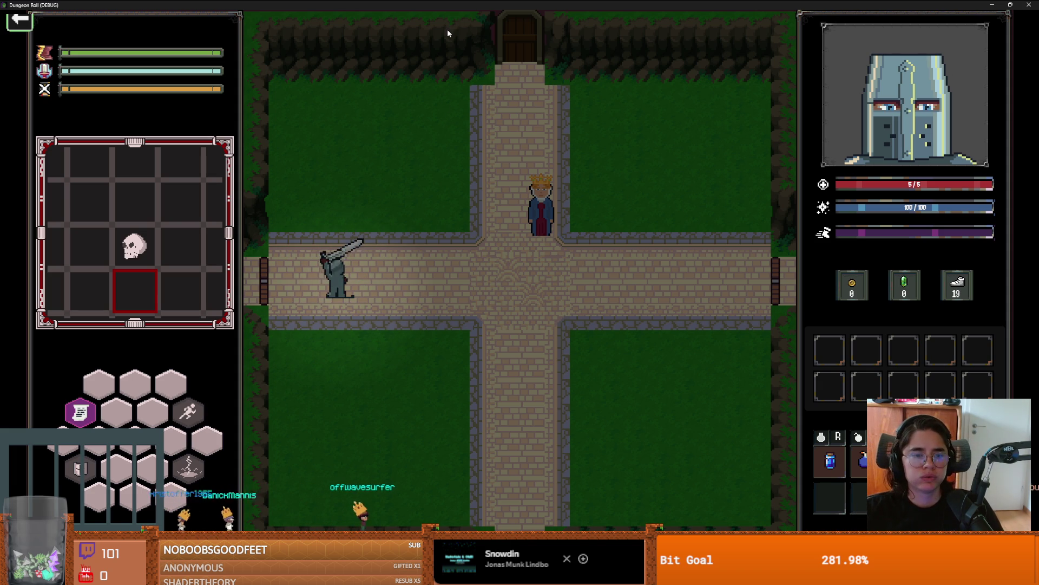
key("a")
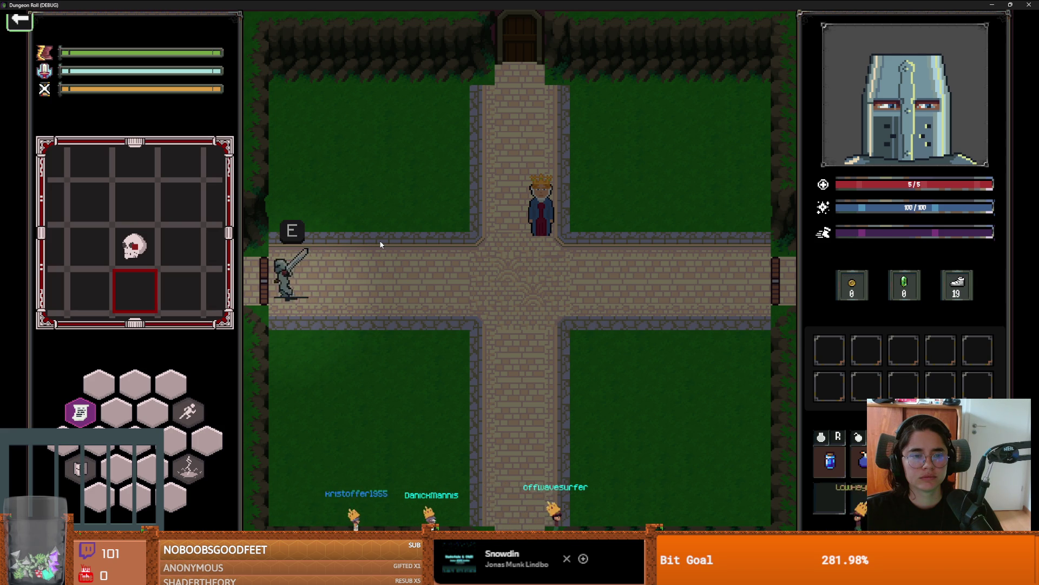
key("e")
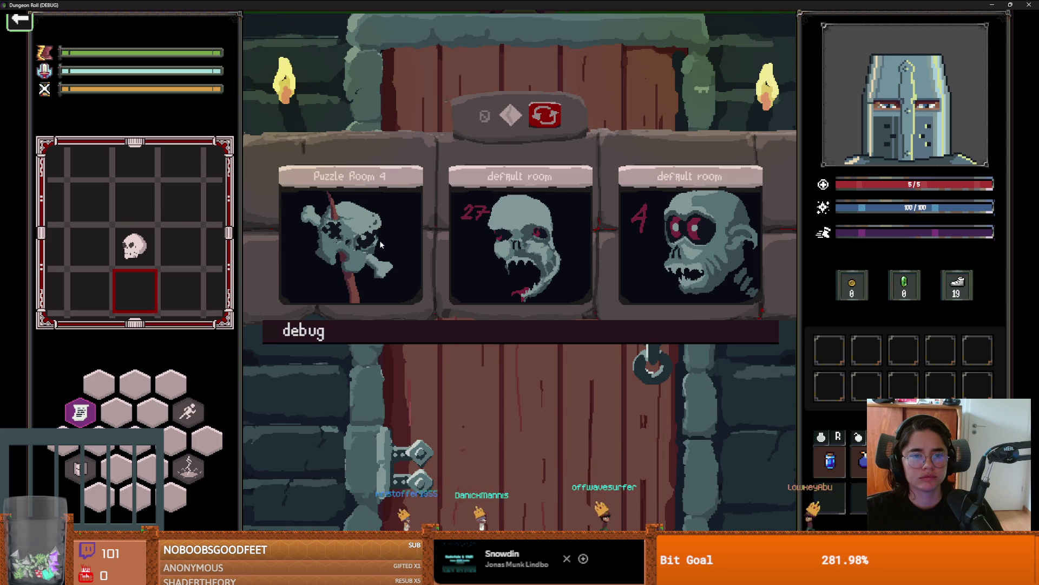